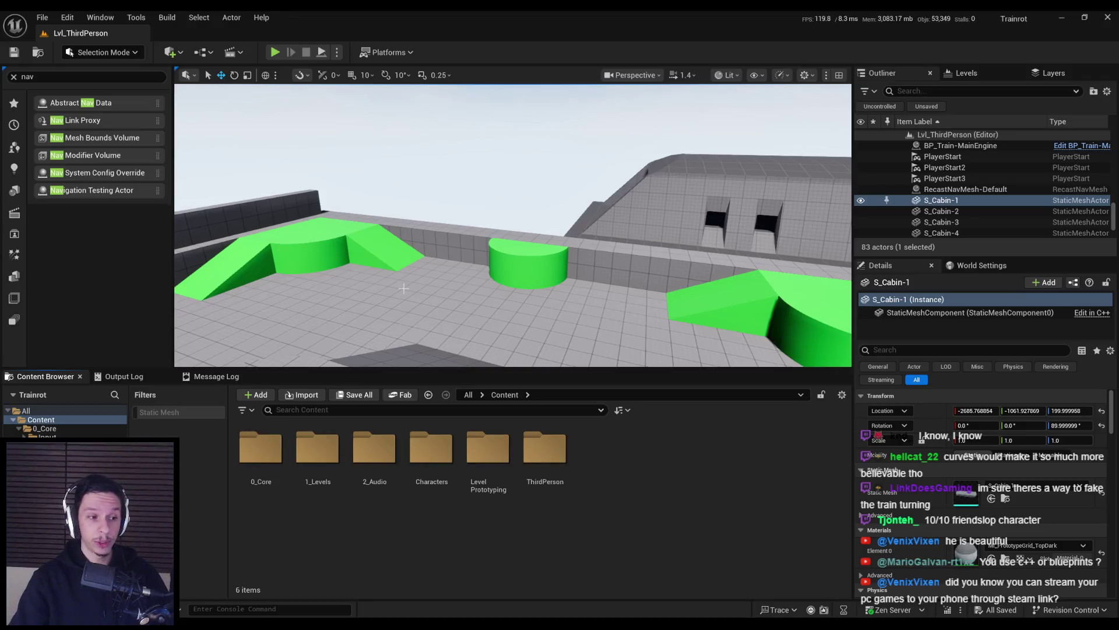
# Fly around the green blockout ramps and clear the 'nav' Place Actors search to restore the Basic list
pyautogui.moveTo(404, 285)
pyautogui.mouseDown(button='right')
pyautogui.moveTo(373, 285)
pyautogui.moveTo(476, 261)
pyautogui.mouseUp(button='right')
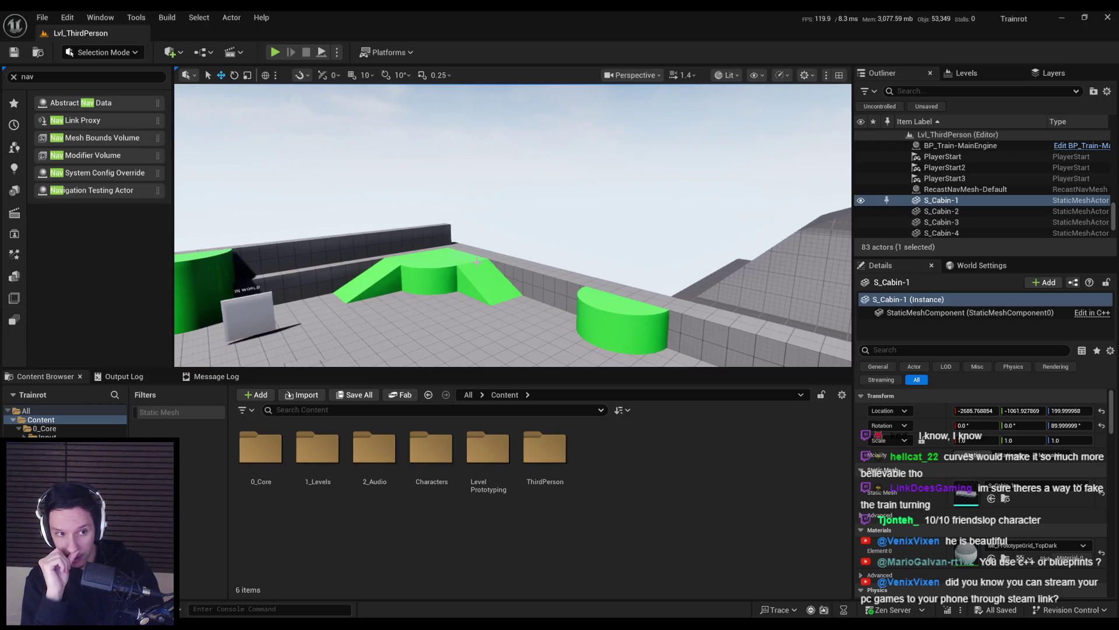
pyautogui.moveTo(477, 261)
pyautogui.mouseDown(button='right')
pyautogui.moveTo(580, 278)
pyautogui.moveTo(198, 229)
pyautogui.mouseUp(button='right')
pyautogui.click(13, 77)
pyautogui.moveTo(409, 233)
pyautogui.mouseDown(button='right')
pyautogui.moveTo(525, 251)
pyautogui.moveTo(478, 257)
pyautogui.moveTo(489, 231)
pyautogui.mouseUp(button='right')
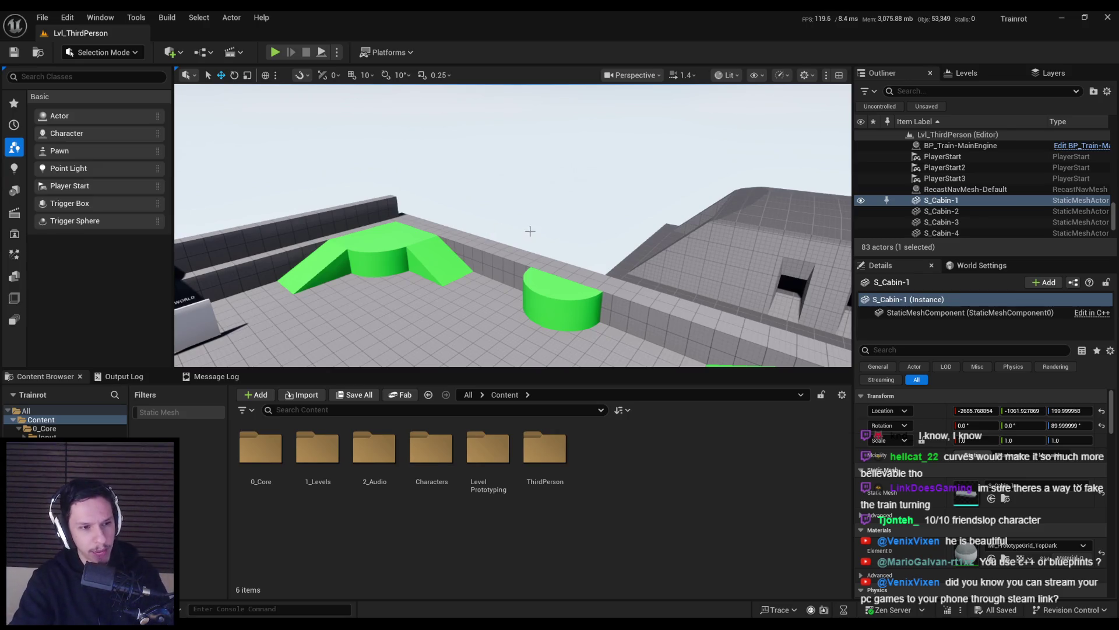
pyautogui.moveTo(527, 247)
pyautogui.mouseDown(button='right')
pyautogui.moveTo(496, 291)
pyautogui.moveTo(473, 279)
pyautogui.moveTo(467, 113)
pyautogui.mouseUp(button='right')
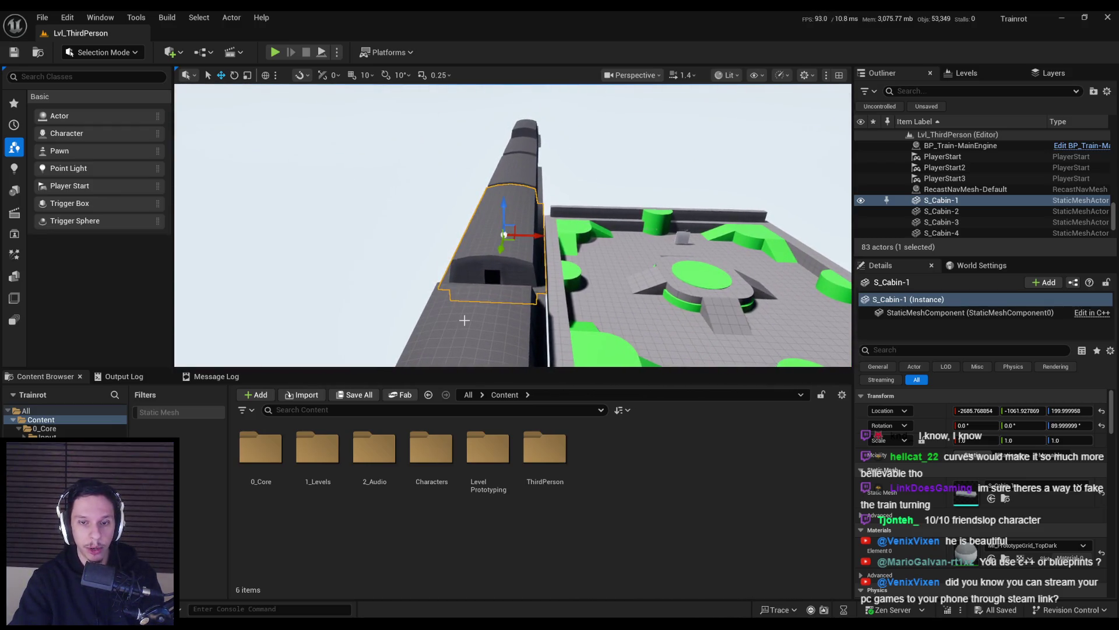
# Fly the viewport camera along the train until S_Cabin-1's roof fills the view
pyautogui.moveTo(484, 330)
pyautogui.mouseDown(button='right')
pyautogui.moveTo(462, 317)
pyautogui.moveTo(484, 326)
pyautogui.mouseUp(button='right')
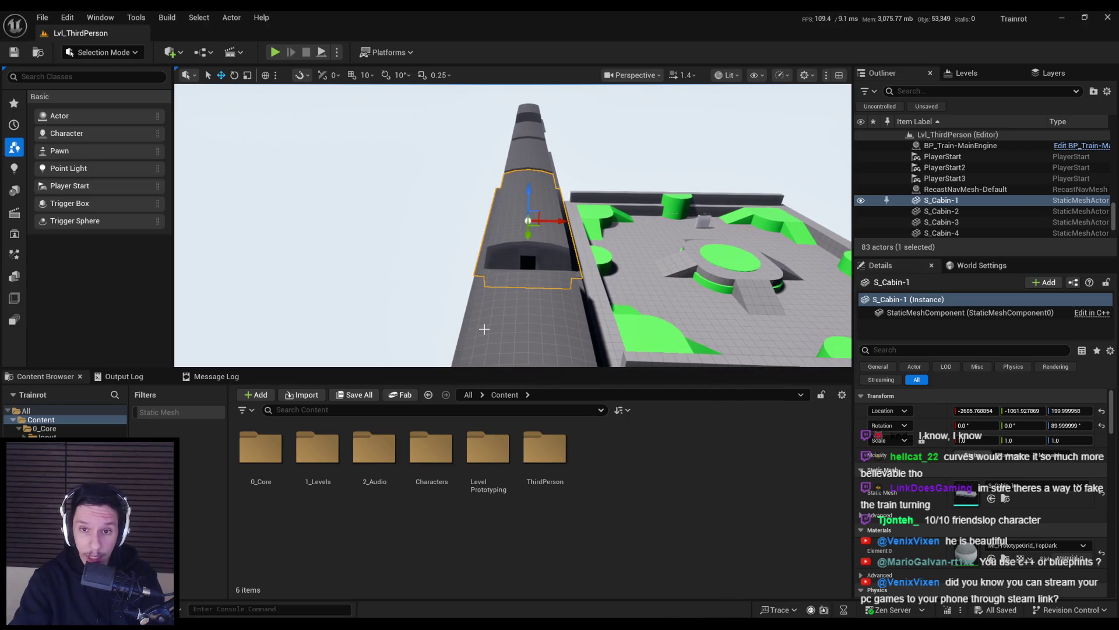
pyautogui.scroll(-3, 484, 329)
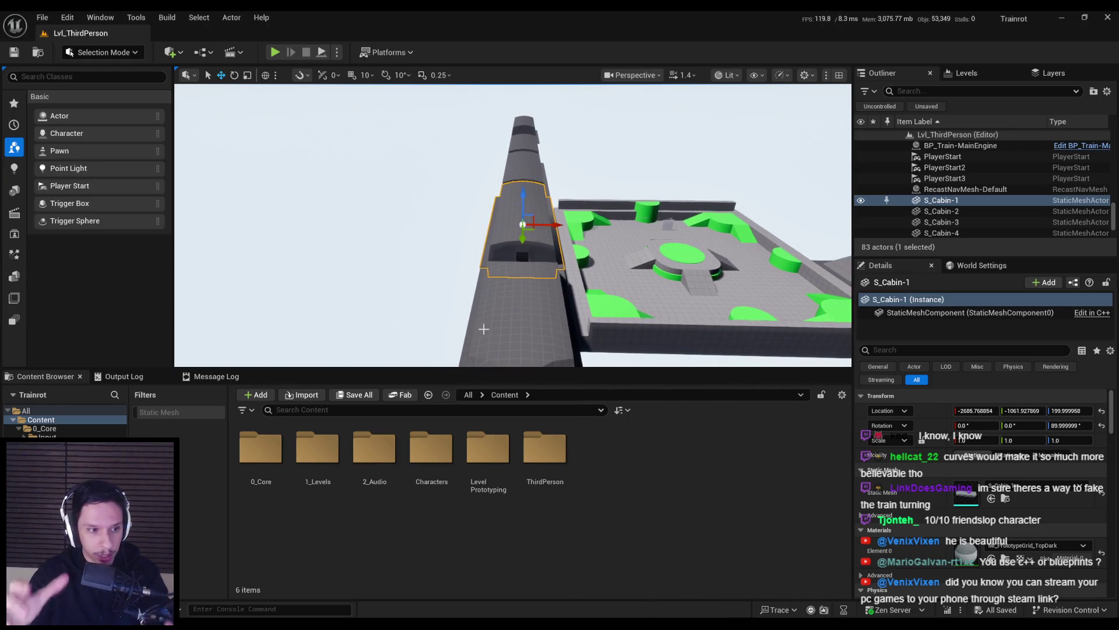
pyautogui.moveTo(484, 330)
pyautogui.mouseDown(button='right')
pyautogui.moveTo(489, 315)
pyautogui.moveTo(480, 321)
pyautogui.mouseUp(button='right')
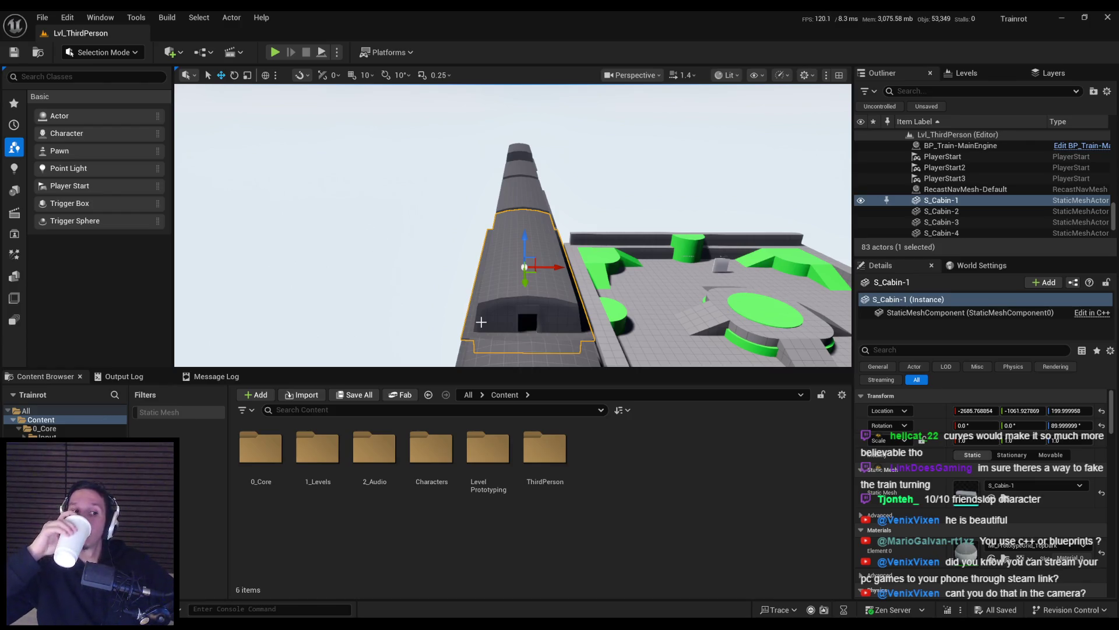
pyautogui.moveTo(481, 322)
pyautogui.mouseDown(button='right')
pyautogui.moveTo(446, 347)
pyautogui.moveTo(415, 316)
pyautogui.mouseUp(button='right')
pyautogui.hotkey('alt', 'Tab')
# Zoom and orbit around the cabin's bogie underside in Blender, briefly checking the Unreal editor
pyautogui.scroll(8, 474, 360)
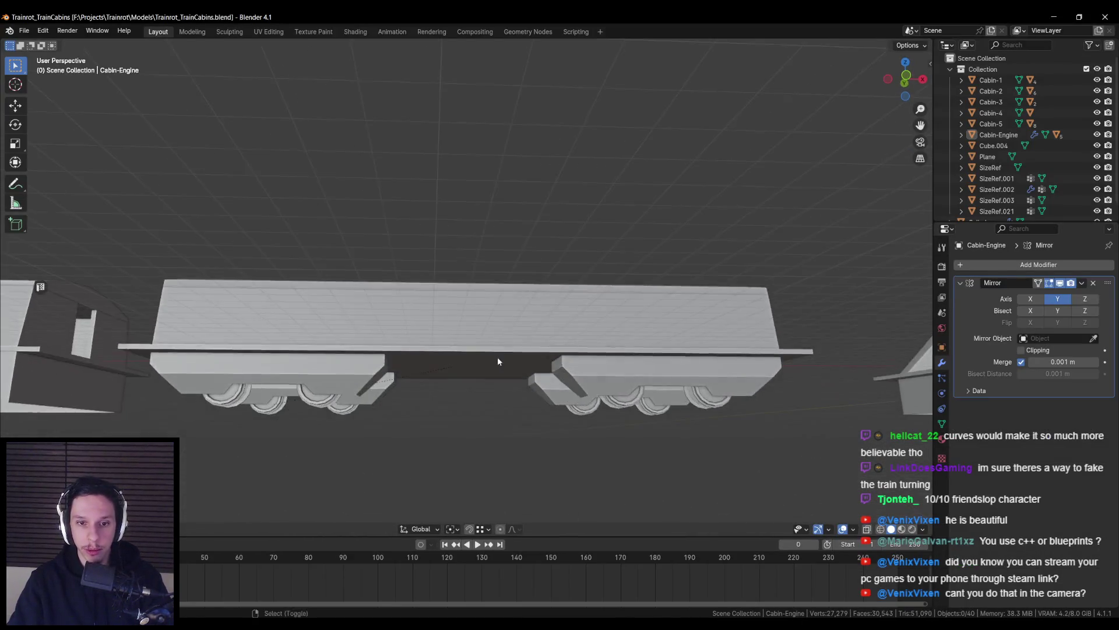
pyautogui.moveTo(498, 359); pyautogui.dragTo(515, 277, button='middle')
pyautogui.scroll(-4, 516, 278)
pyautogui.scroll(4, 503, 304)
pyautogui.scroll(2, 496, 316)
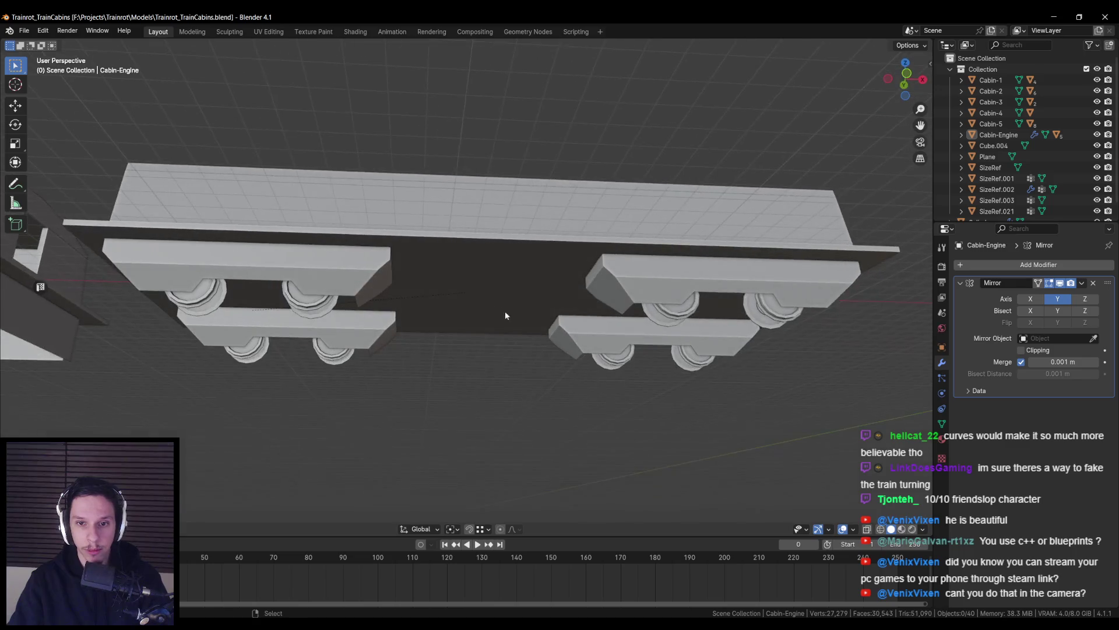
pyautogui.scroll(-3, 498, 306)
pyautogui.hotkey('alt', 'Tab')
pyautogui.hotkey('alt', 'Tab')
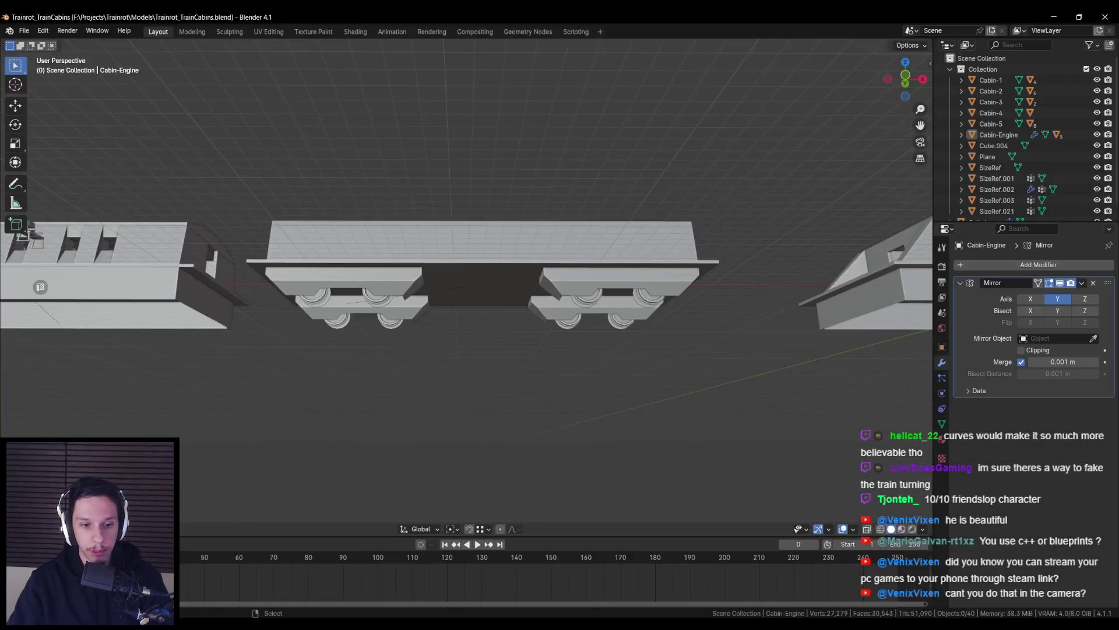
pyautogui.hotkey('alt', 'Tab')
pyautogui.scroll(-4, 547, 392)
pyautogui.scroll(5, 546, 393)
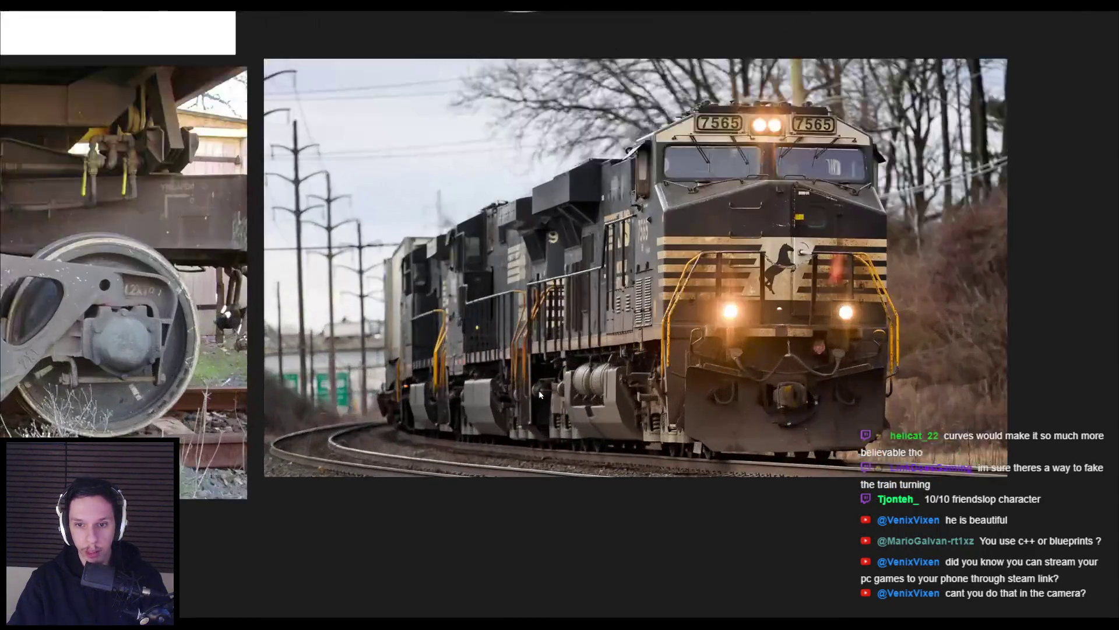
pyautogui.scroll(3, 547, 393)
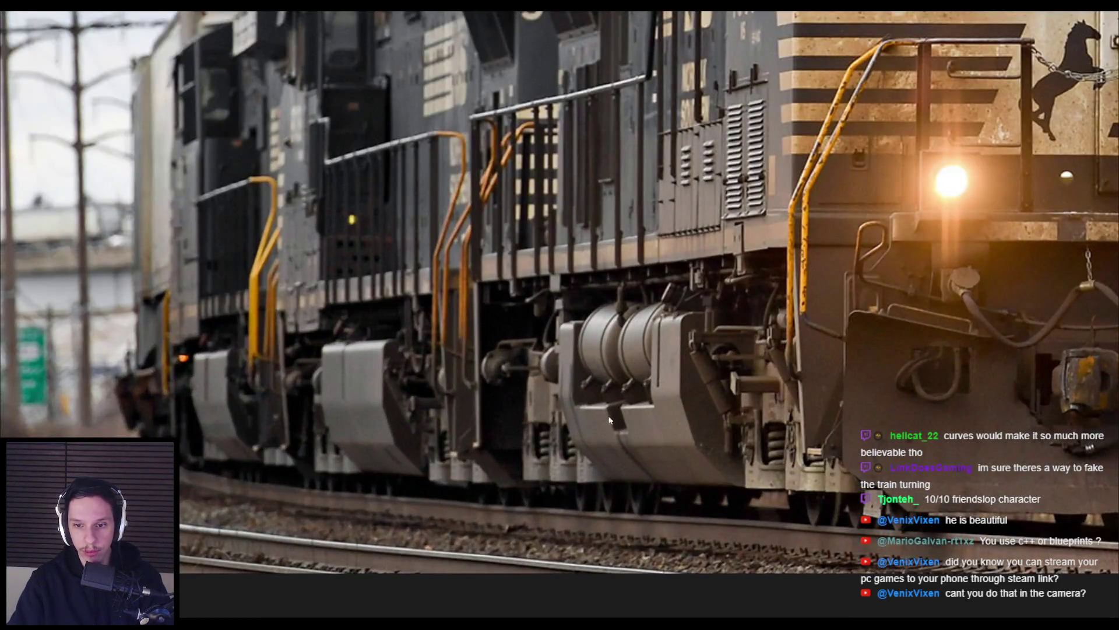
# Browse the reference board from the stylised locomotive concepts up to the grey train render
pyautogui.scroll(-5, 585, 331)
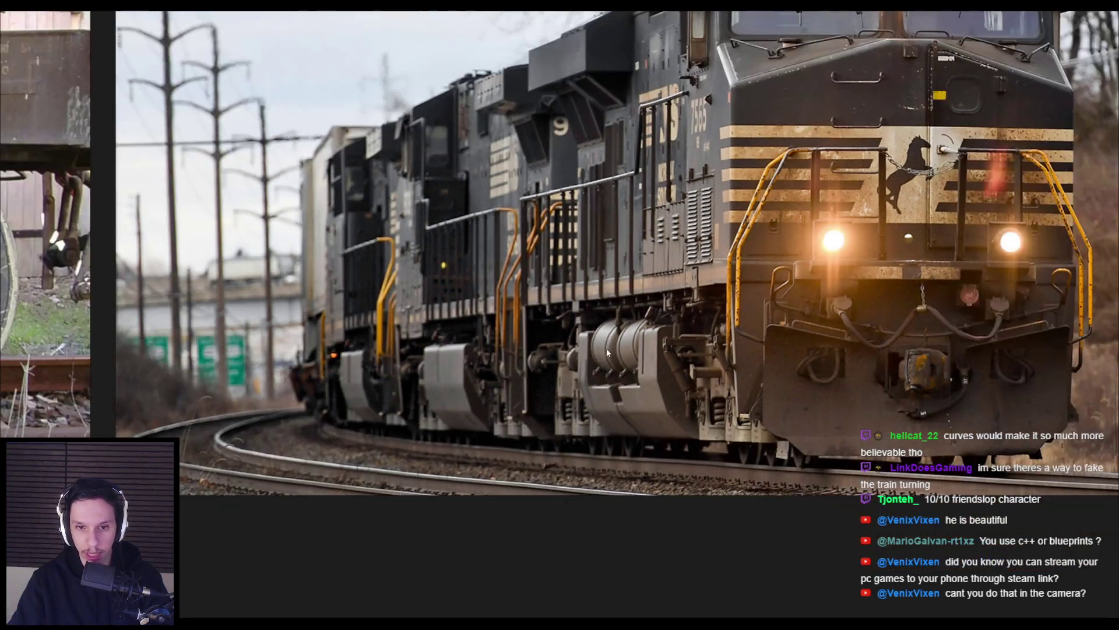
pyautogui.scroll(-3, 503, 419)
pyautogui.moveTo(504, 419); pyautogui.dragTo(489, 387, button='middle')
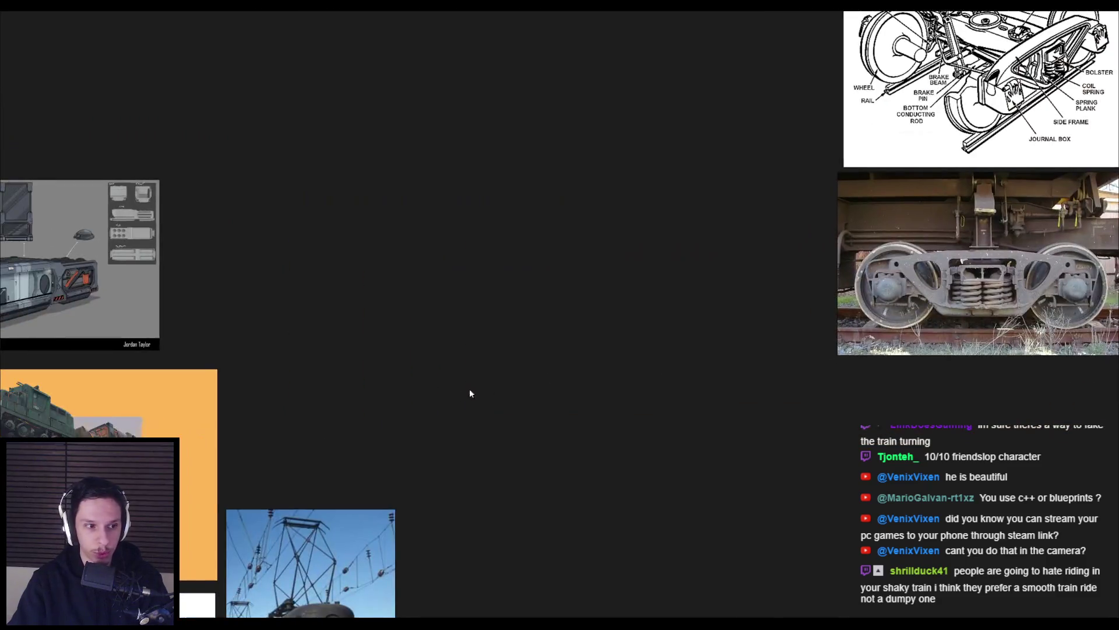
pyautogui.scroll(-1, 642, 305)
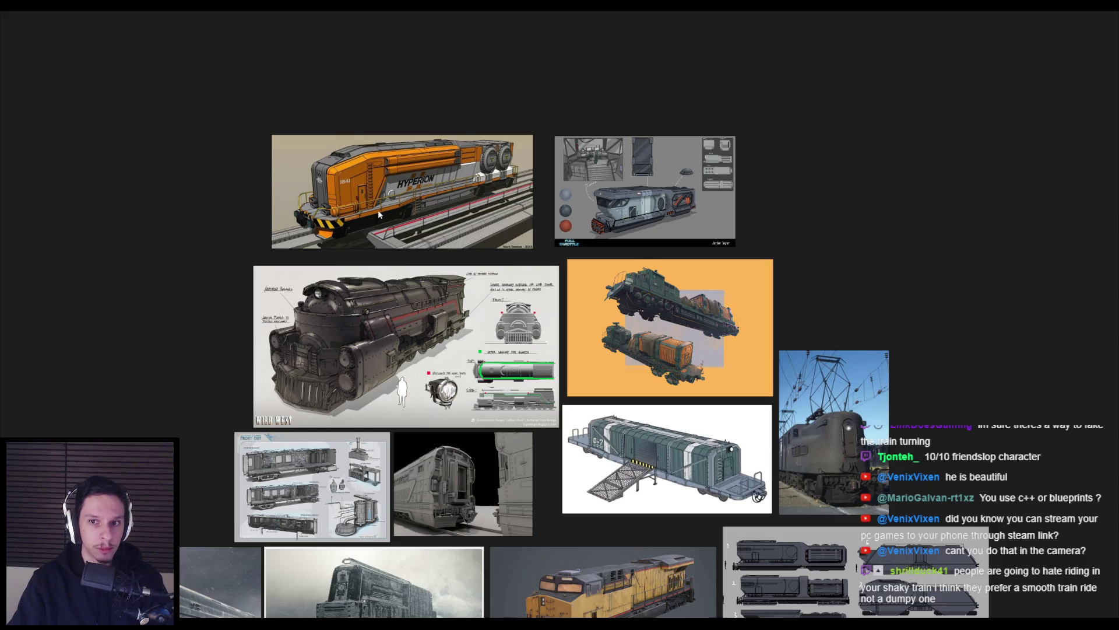
pyautogui.scroll(5, 379, 214)
pyautogui.scroll(-5, 376, 366)
pyautogui.scroll(4, 376, 366)
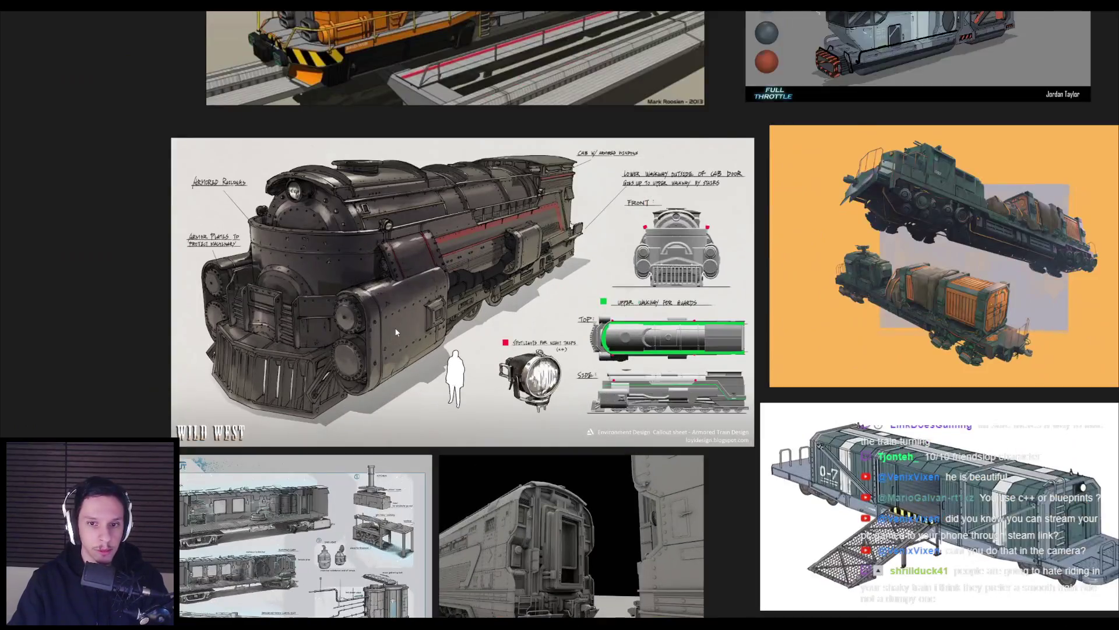
pyautogui.scroll(1, 396, 332)
pyautogui.scroll(-2, 395, 333)
pyautogui.moveTo(451, 410); pyautogui.dragTo(434, 250, button='middle')
pyautogui.scroll(2, 465, 396)
pyautogui.scroll(2, 466, 396)
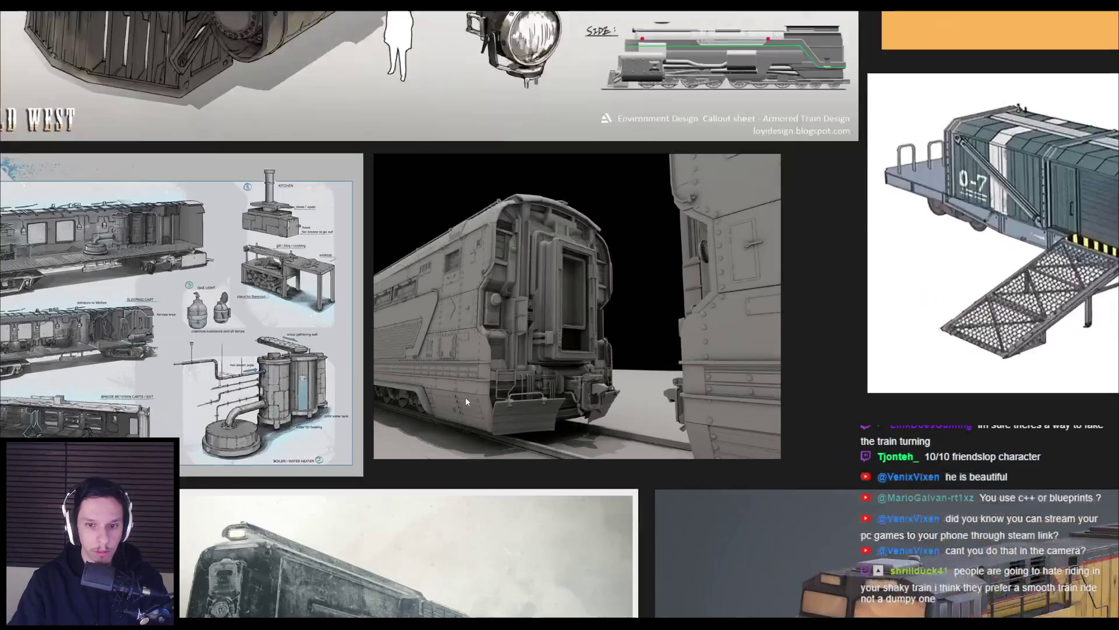
pyautogui.scroll(2, 397, 413)
pyautogui.moveTo(399, 467)
pyautogui.mouseDown(button='middle')
pyautogui.moveTo(400, 391)
pyautogui.moveTo(481, 327)
pyautogui.moveTo(473, 253)
pyautogui.mouseUp(button='middle')
# Compare the references against the Blender cabin, orbiting the model once
pyautogui.hotkey('alt', 'Tab')
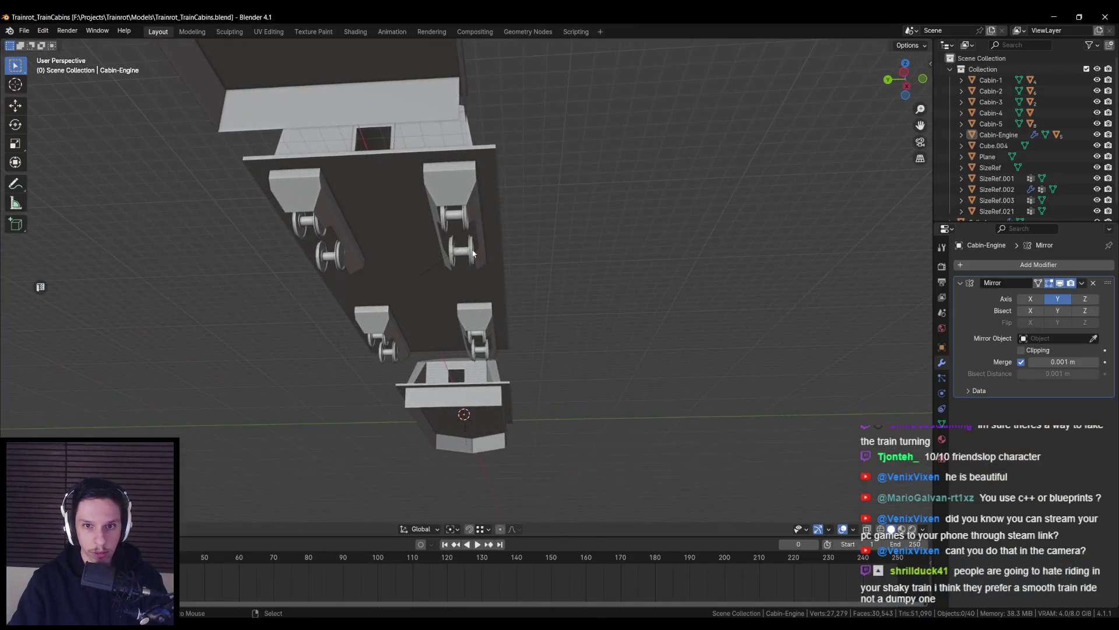
pyautogui.scroll(2, 473, 253)
pyautogui.hotkey('alt', 'Tab')
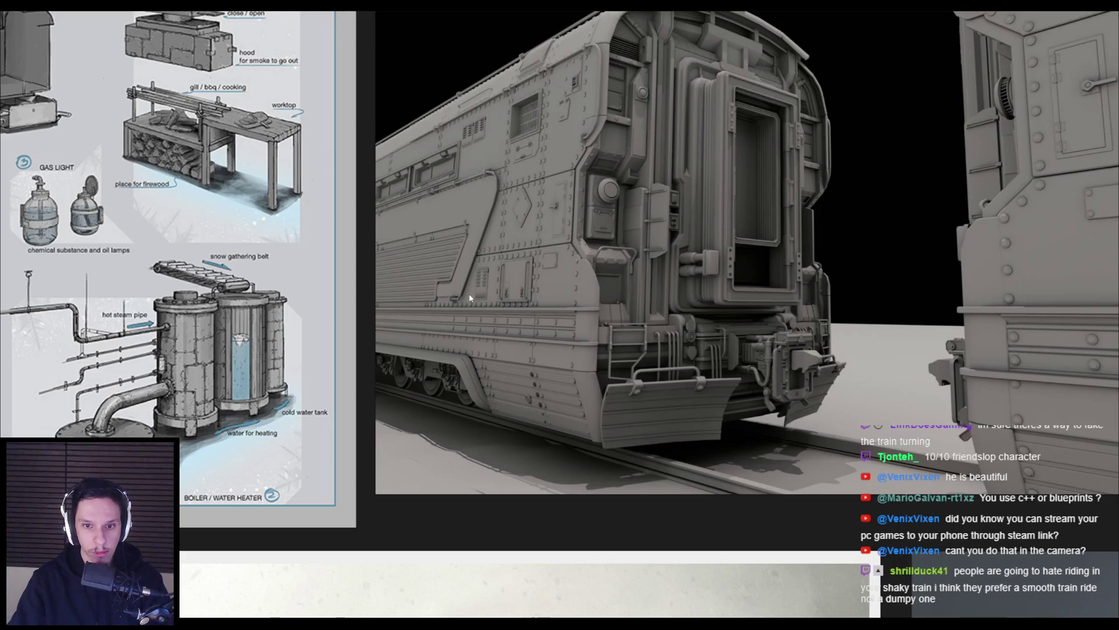
pyautogui.hotkey('alt', 'Tab')
pyautogui.moveTo(469, 296); pyautogui.dragTo(417, 345, button='middle')
pyautogui.hotkey('alt', 'Tab')
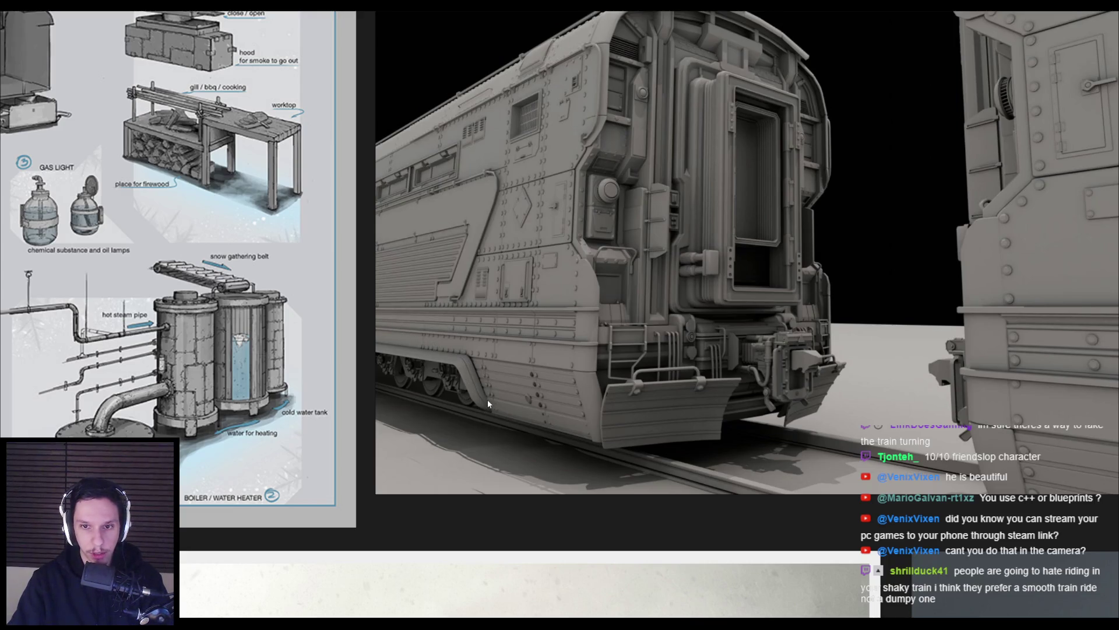
# Pan past the snowy train, Half-Life screenshot and Train Concept sheet to the street-scene locomotive
pyautogui.scroll(-5, 487, 400)
pyautogui.moveTo(485, 399)
pyautogui.mouseDown(button='middle')
pyautogui.moveTo(495, 314)
pyautogui.moveTo(477, 264)
pyautogui.moveTo(378, 221)
pyautogui.mouseUp(button='middle')
pyautogui.scroll(5, 682, 287)
pyautogui.scroll(-2, 677, 298)
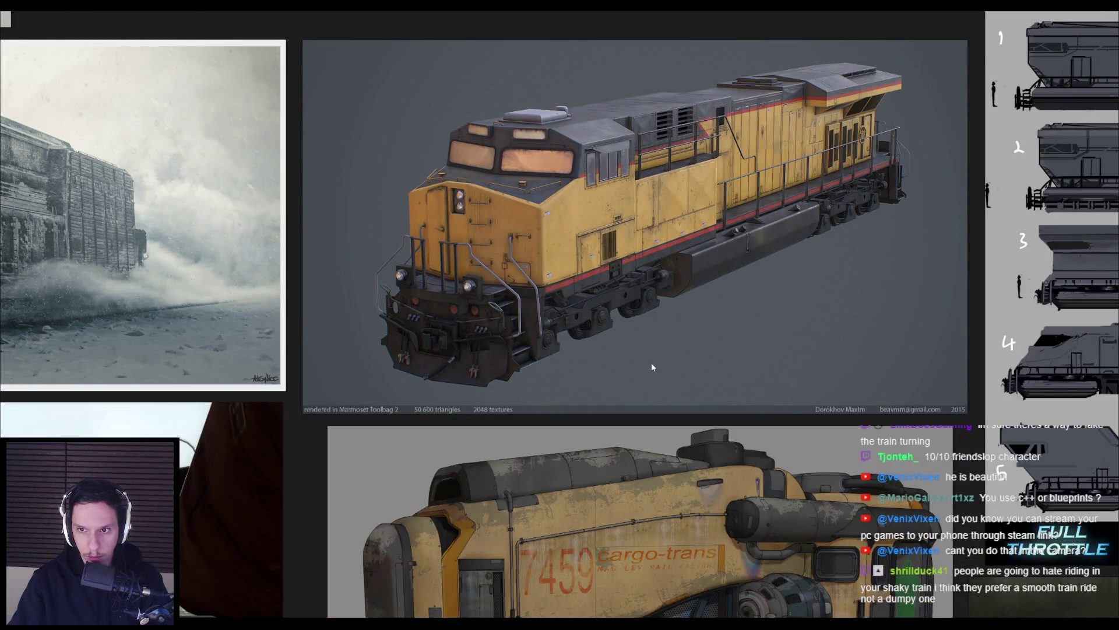
pyautogui.scroll(-2, 651, 366)
pyautogui.moveTo(648, 375); pyautogui.dragTo(665, 257, button='middle')
pyautogui.moveTo(138, 455)
pyautogui.mouseDown(button='middle')
pyautogui.moveTo(281, 331)
pyautogui.moveTo(401, 298)
pyautogui.mouseUp(button='middle')
pyautogui.moveTo(424, 345); pyautogui.dragTo(478, 178, button='middle')
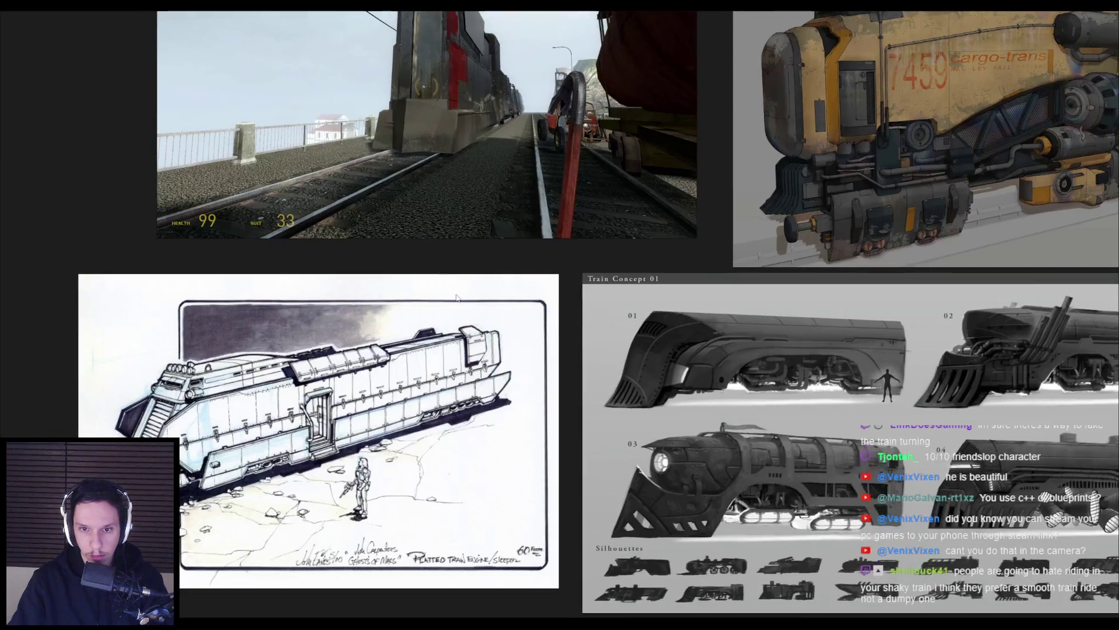
pyautogui.moveTo(569, 437); pyautogui.dragTo(439, 295, button='middle')
pyautogui.scroll(-5, 438, 295)
pyautogui.scroll(6, 641, 245)
pyautogui.moveTo(598, 307); pyautogui.dragTo(330, 306, button='middle')
# Zoom in and out on the K-409 locomotive beside the platform, then return to Blender
pyautogui.scroll(-3, 329, 306)
pyautogui.scroll(4, 408, 460)
pyautogui.scroll(-2, 408, 460)
pyautogui.scroll(4, 408, 410)
pyautogui.scroll(-4, 408, 410)
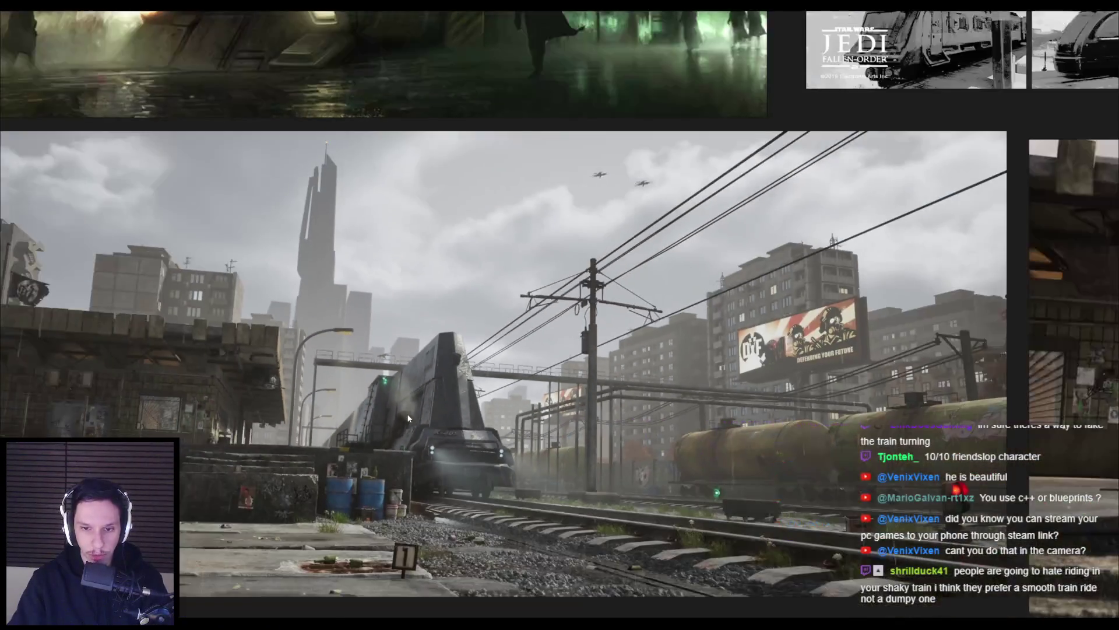
pyautogui.scroll(3, 467, 361)
pyautogui.scroll(-2, 470, 359)
pyautogui.scroll(3, 705, 354)
pyautogui.scroll(3, 705, 353)
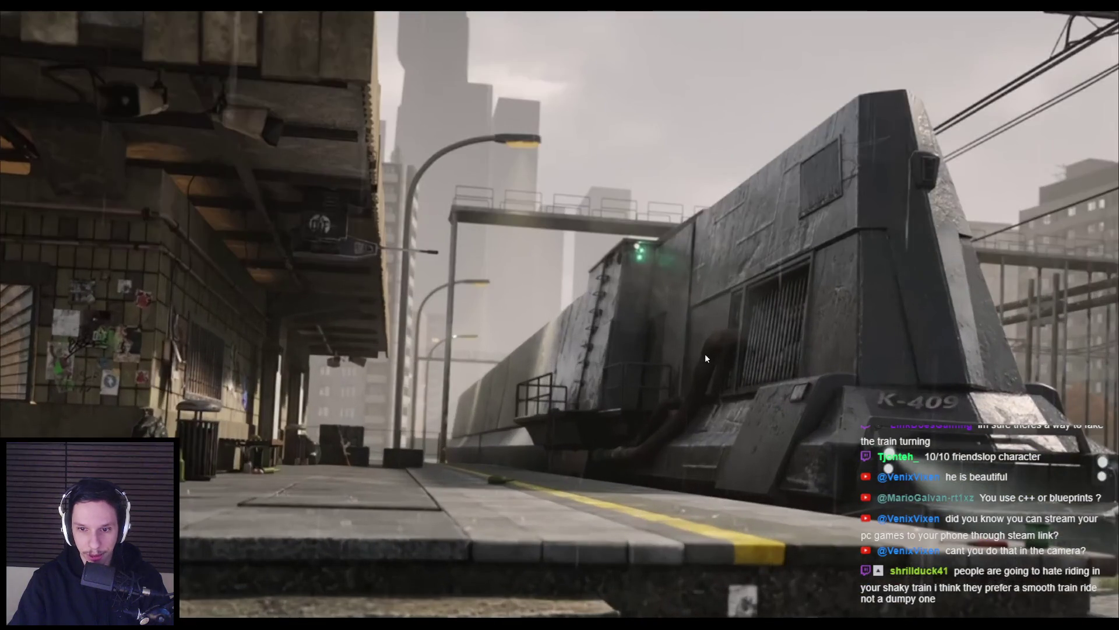
pyautogui.scroll(-2, 705, 357)
pyautogui.scroll(-2, 704, 353)
pyautogui.scroll(2, 705, 354)
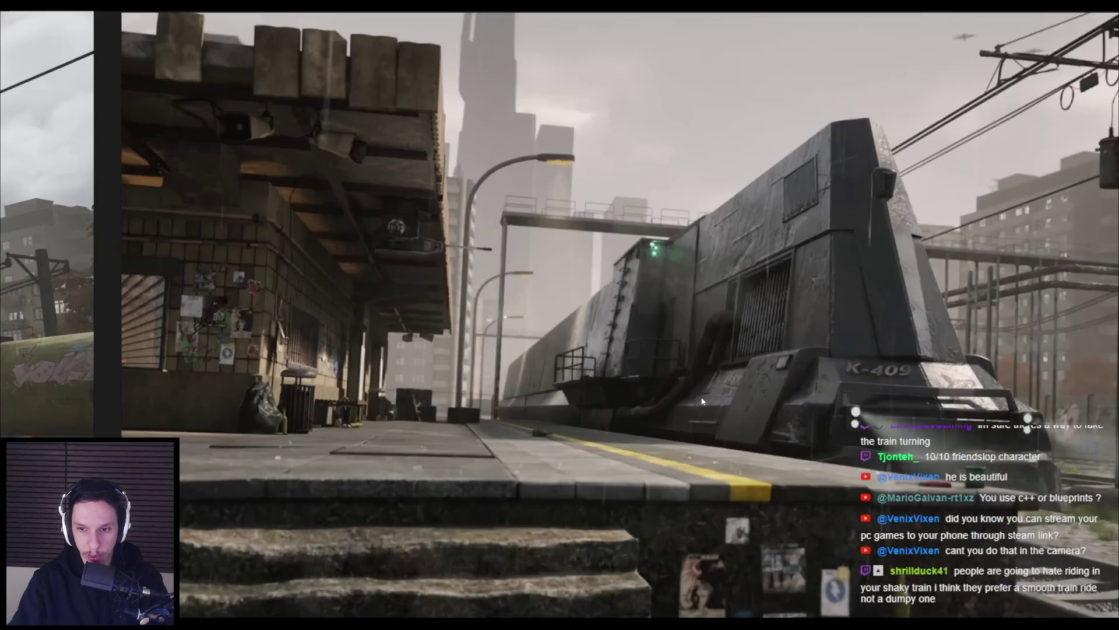
pyautogui.hotkey('alt', 'Tab')
# Select the mirrored cabin Cabin-1.001 and enter Edit Mode, glancing at the station reference
pyautogui.moveTo(702, 401)
pyautogui.mouseDown(button='middle')
pyautogui.moveTo(466, 274)
pyautogui.moveTo(583, 349)
pyautogui.mouseUp(button='middle')
pyautogui.click(464, 272)
pyautogui.press('Tab')
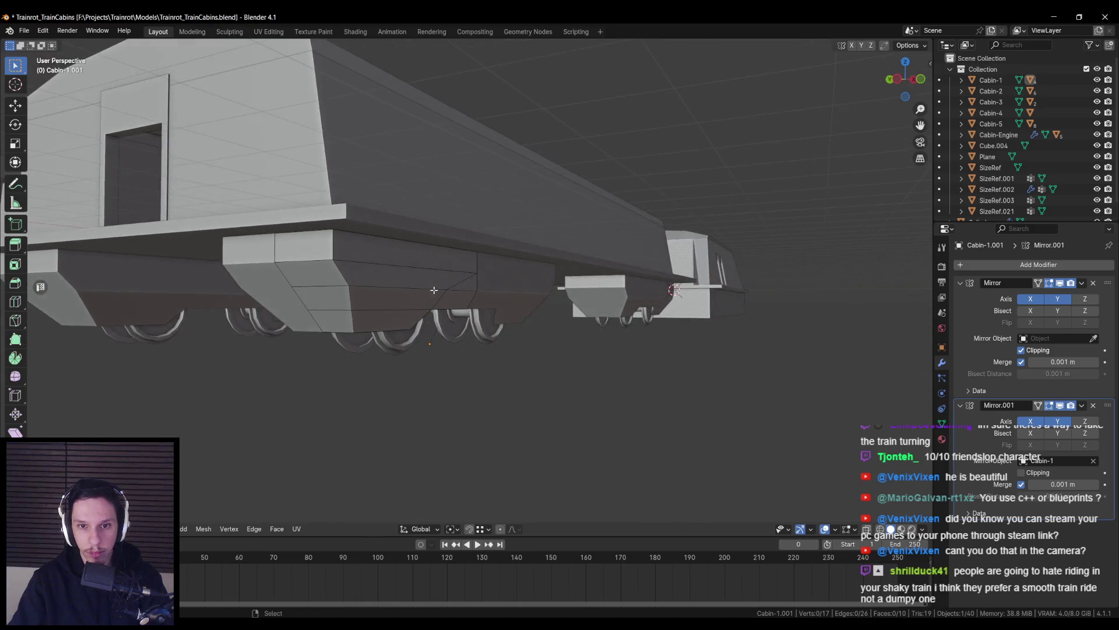
pyautogui.hotkey('alt', 'Tab')
pyautogui.hotkey('alt', 'Tab')
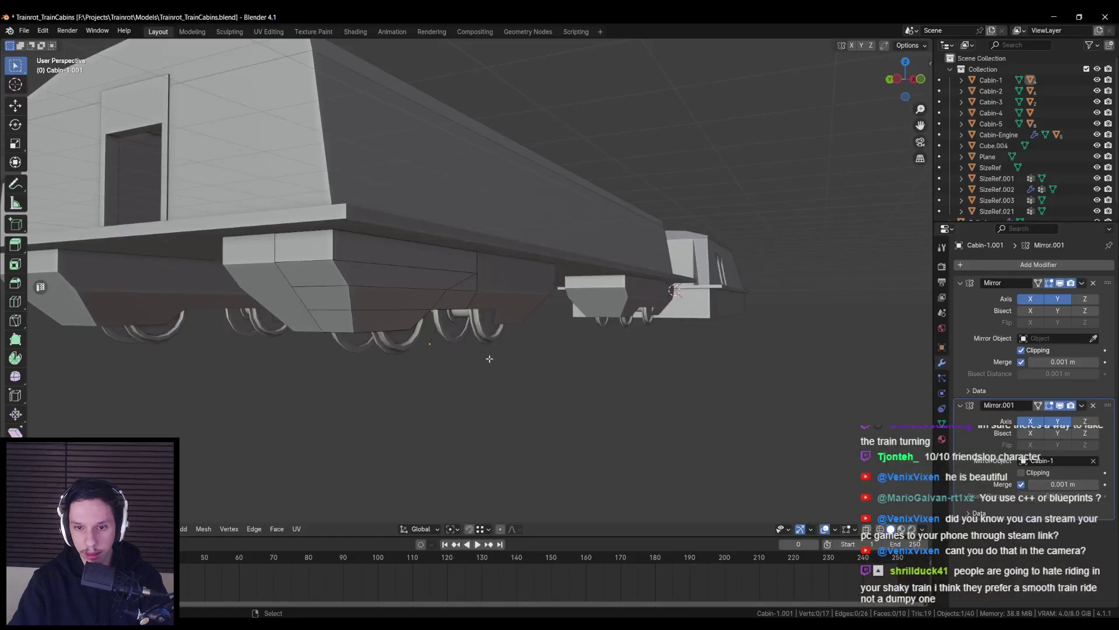
pyautogui.scroll(-3, 376, 298)
pyautogui.scroll(4, 372, 300)
# Select the underside block's lower chamfer faces and move them along Y
pyautogui.click(371, 301)
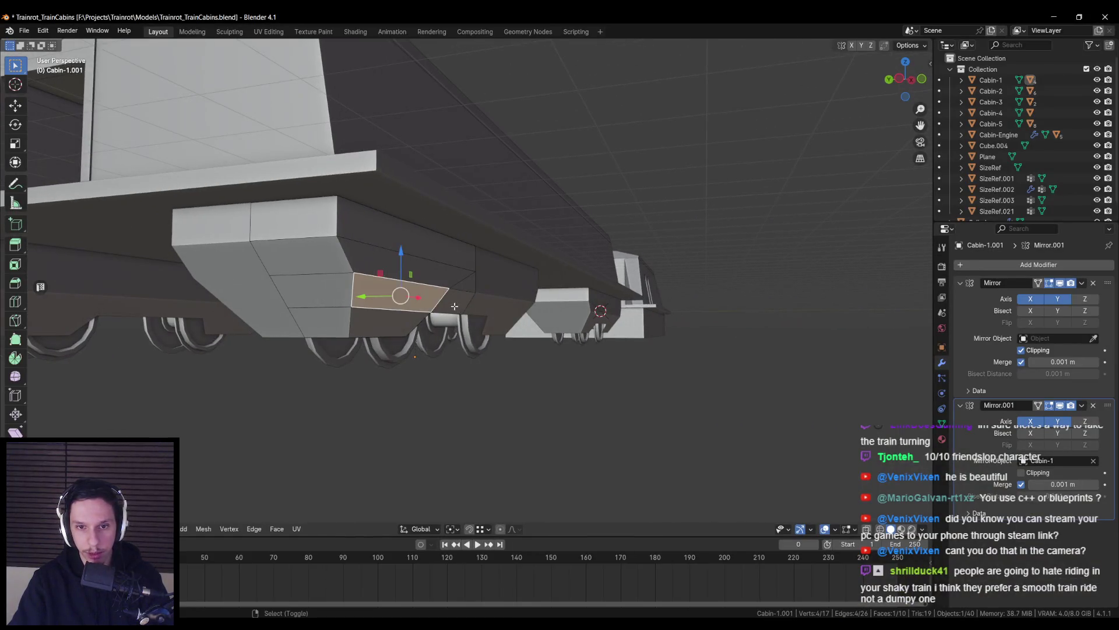
pyautogui.keyDown('shift'); pyautogui.click(408, 321); pyautogui.keyUp('shift')
pyautogui.moveTo(402, 321)
pyautogui.mouseDown(button='middle')
pyautogui.moveTo(390, 309)
pyautogui.moveTo(407, 314)
pyautogui.mouseUp(button='middle')
pyautogui.press('g')
pyautogui.press('y')
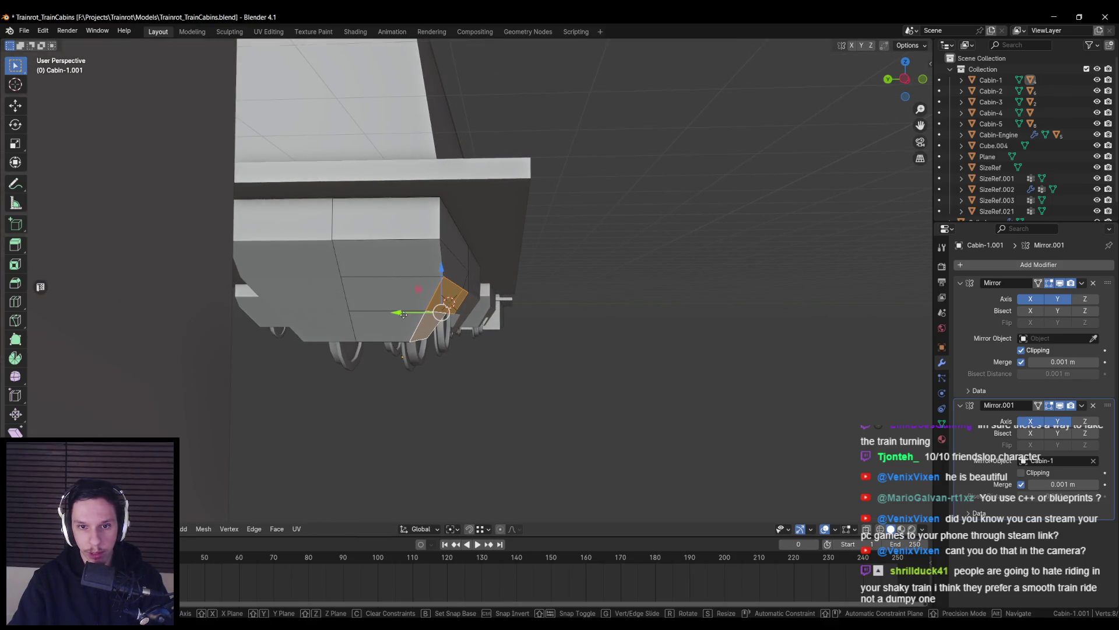
pyautogui.click(414, 320)
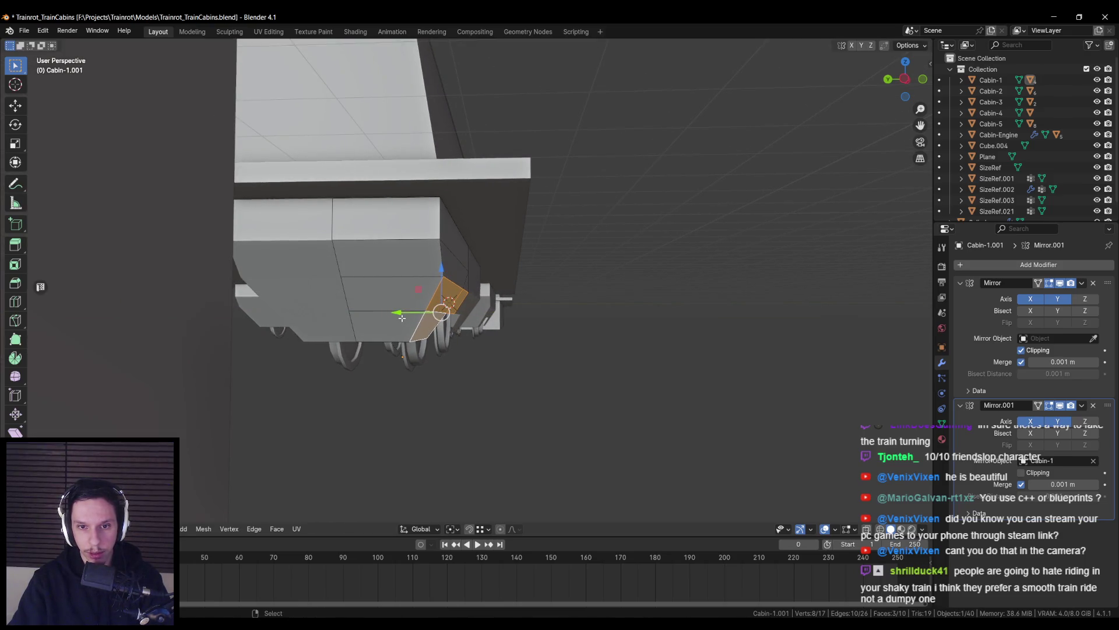
pyautogui.keyDown('shift'); pyautogui.click(450, 267); pyautogui.keyUp('shift')
pyautogui.moveTo(399, 301); pyautogui.dragTo(407, 301)
# Toggle between Object and Edit Mode on the cabin to check the adjusted underside
pyautogui.press('Tab')
pyautogui.moveTo(353, 306)
pyautogui.mouseDown(button='middle')
pyautogui.moveTo(488, 325)
pyautogui.moveTo(386, 324)
pyautogui.moveTo(422, 324)
pyautogui.mouseUp(button='middle')
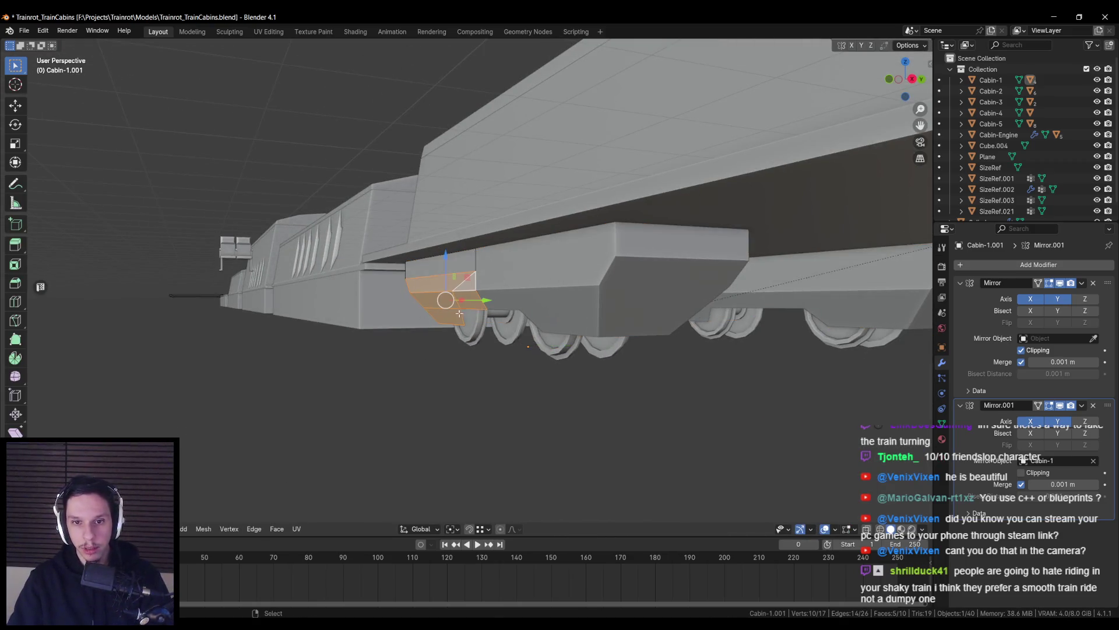
pyautogui.scroll(4, 443, 313)
pyautogui.click(504, 324)
pyautogui.scroll(-8, 504, 325)
pyautogui.press('Tab')
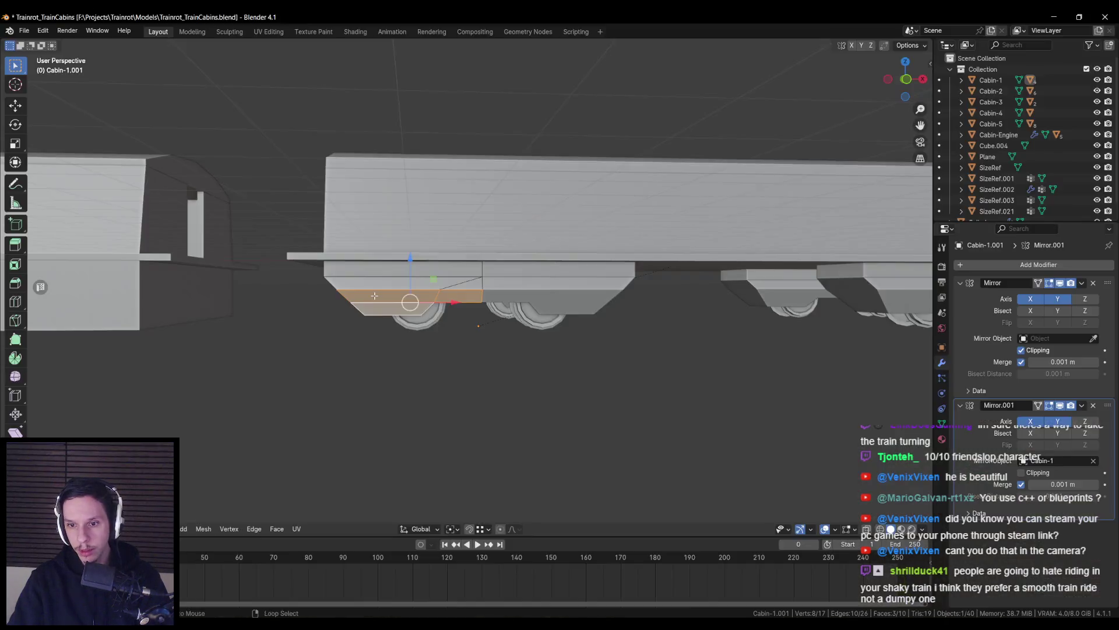
pyautogui.scroll(-10, 446, 297)
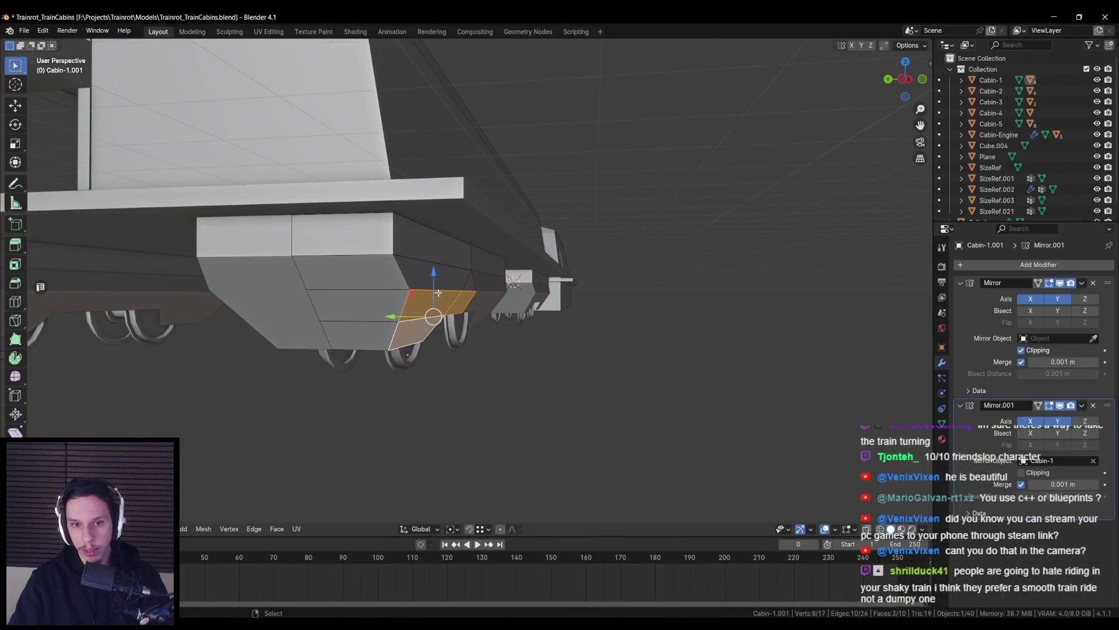
pyautogui.press('Tab')
pyautogui.scroll(10, 296, 320)
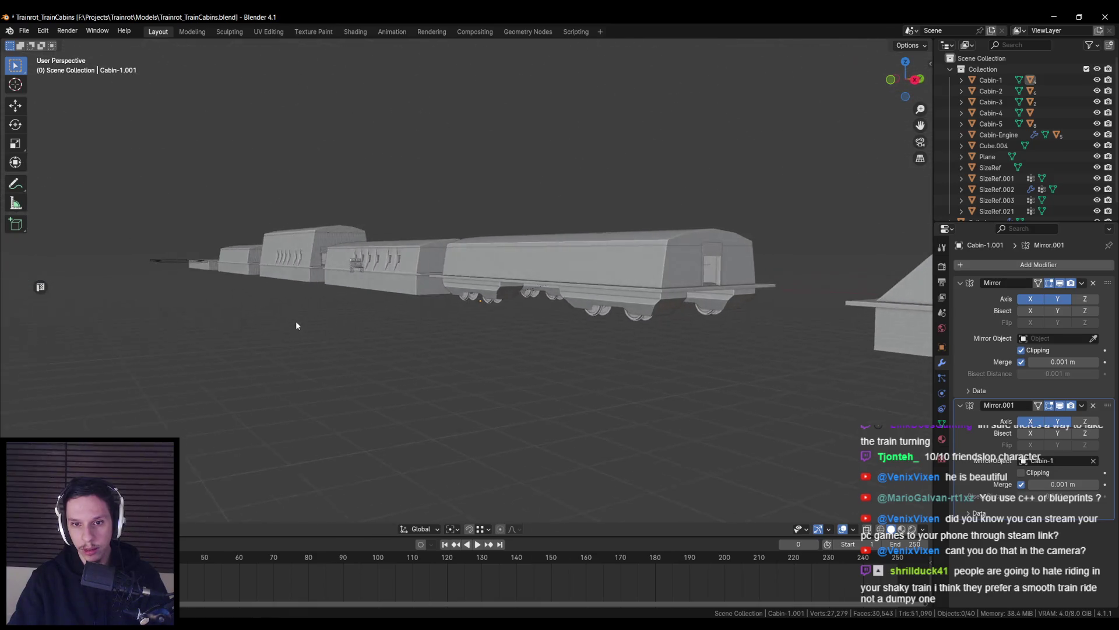
pyautogui.press('Tab')
# Bevel the horizontal edge band on the underside block, 0.0901 m wide
pyautogui.moveTo(513, 309)
pyautogui.mouseDown(button='middle')
pyautogui.moveTo(460, 282)
pyautogui.moveTo(572, 324)
pyautogui.mouseUp(button='middle')
pyautogui.hotkey('alt', 'a')
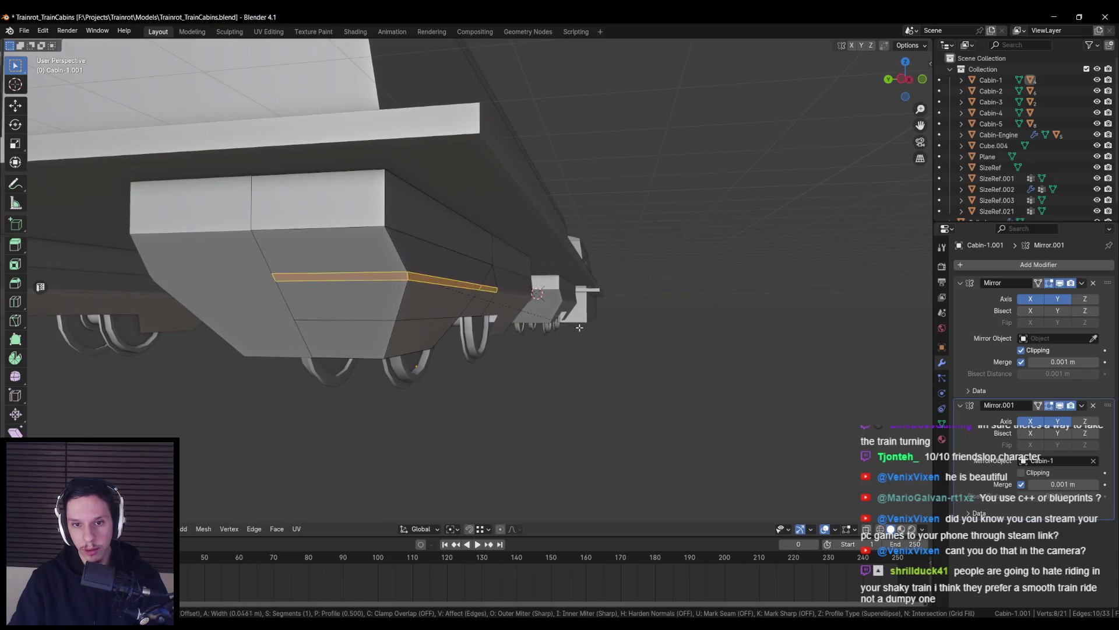
pyautogui.click(583, 328)
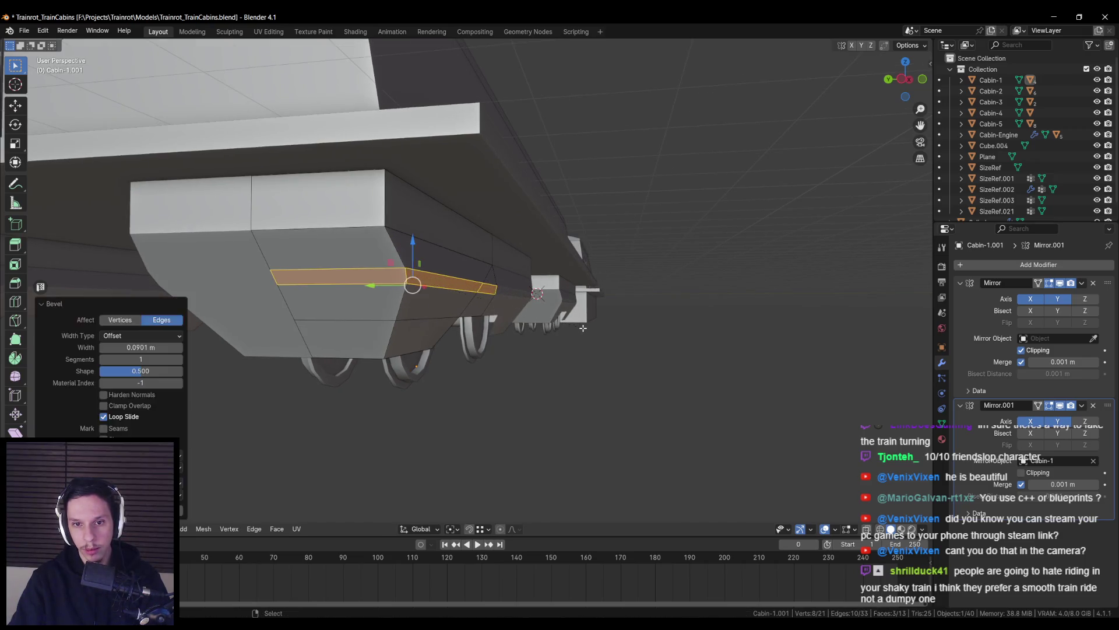
# Scale the new chamfered lower edge along the Y axis
pyautogui.hotkey('alt', 'a')
pyautogui.moveTo(485, 289); pyautogui.dragTo(580, 319, button='middle')
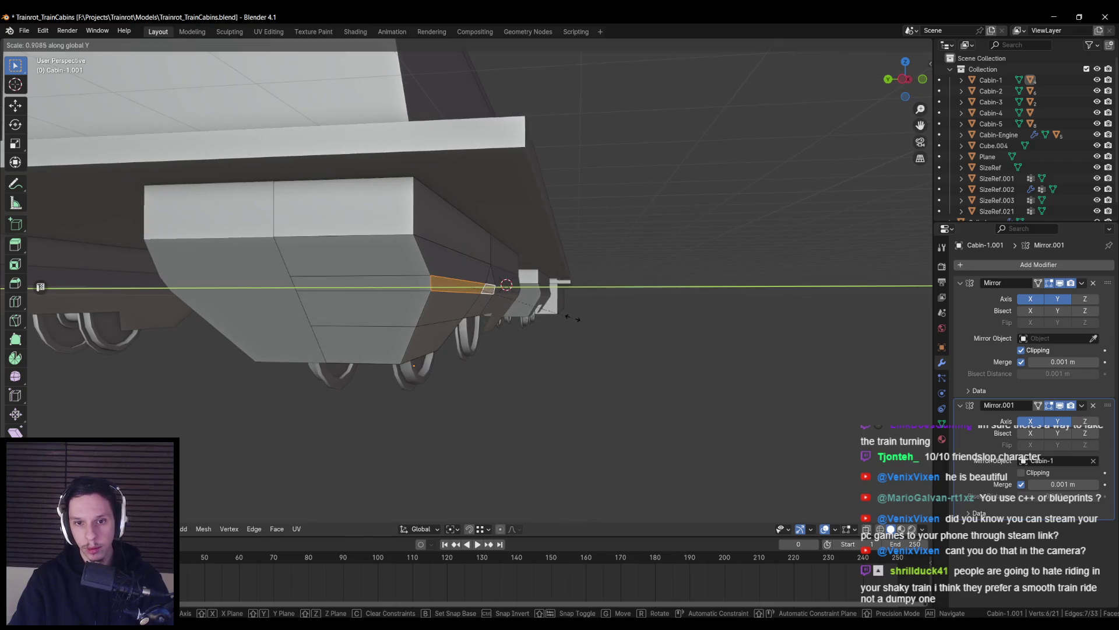
pyautogui.click(568, 317)
pyautogui.scroll(-10, 502, 318)
pyautogui.moveTo(442, 320)
pyautogui.mouseDown(button='middle')
pyautogui.moveTo(297, 327)
pyautogui.moveTo(285, 317)
pyautogui.moveTo(296, 308)
pyautogui.mouseUp(button='middle')
pyautogui.scroll(10, 362, 332)
pyautogui.scroll(3, 480, 315)
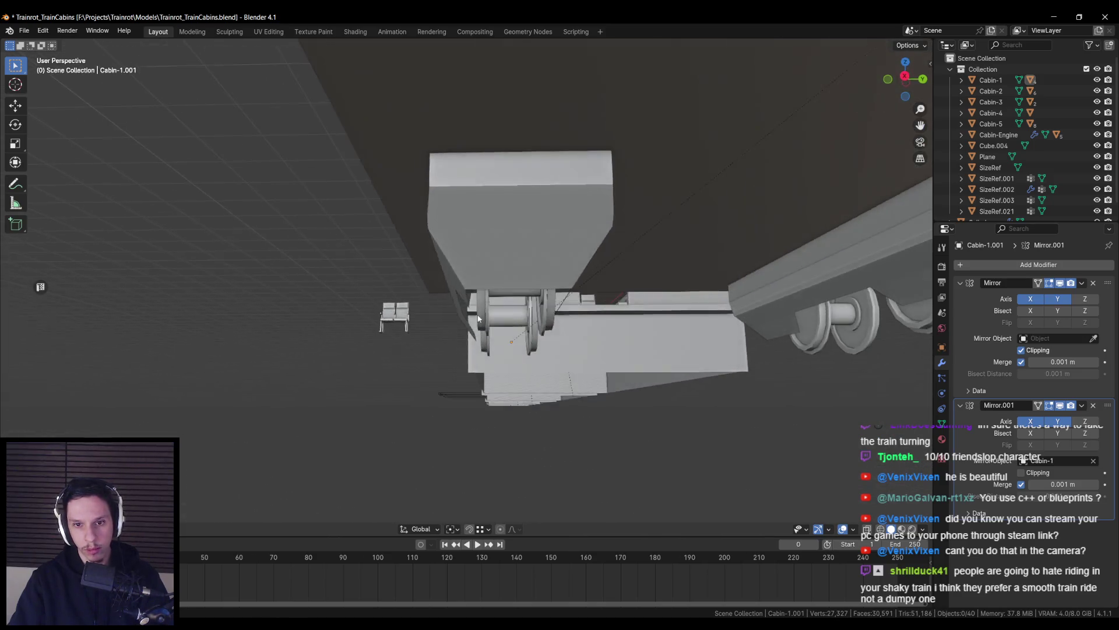
# Box-select the wheel cylinder's vertices in wireframe and shift them slightly along Y
pyautogui.press('Tab')
pyautogui.moveTo(484, 301); pyautogui.dragTo(492, 291, button='middle')
pyautogui.hotkey('alt', 'a')
pyautogui.hotkey('shift', 'z')
pyautogui.moveTo(425, 181); pyautogui.dragTo(532, 402)
pyautogui.hotkey('shift', 'z')
pyautogui.press('g')
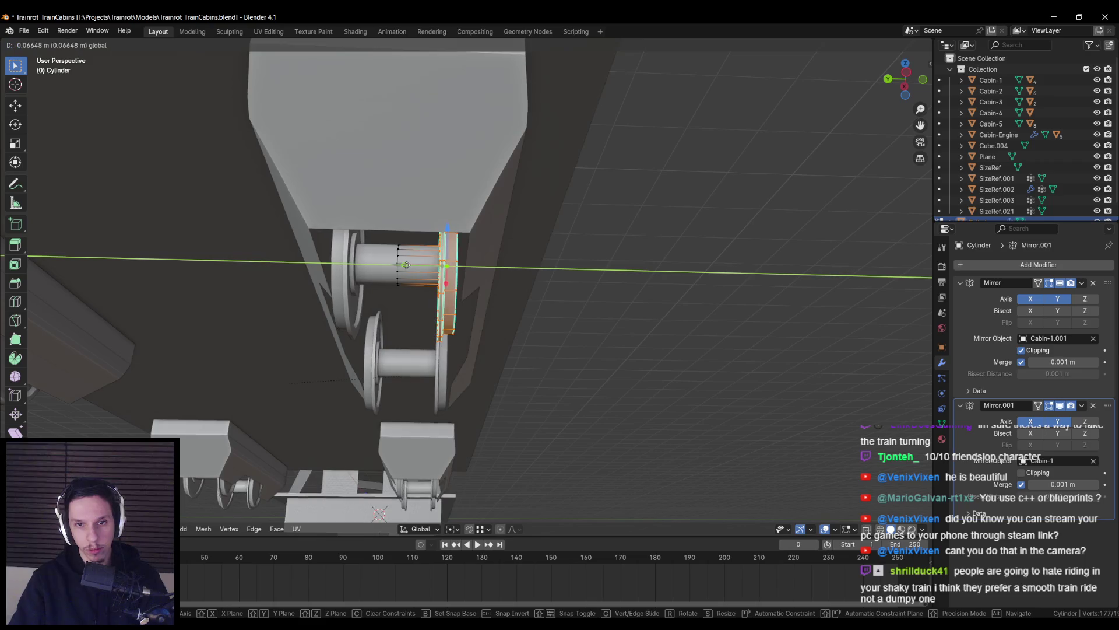
pyautogui.click(407, 264)
pyautogui.moveTo(408, 264)
pyautogui.mouseDown(button='middle')
pyautogui.moveTo(359, 335)
pyautogui.moveTo(387, 354)
pyautogui.moveTo(498, 357)
pyautogui.moveTo(437, 353)
pyautogui.mouseUp(button='middle')
pyautogui.press('Tab')
# Save Trainrot_TrainCabins.blend, look the train over and select Cabin-1.003
pyautogui.hotkey('ctrl', 's')
pyautogui.scroll(-10, 385, 357)
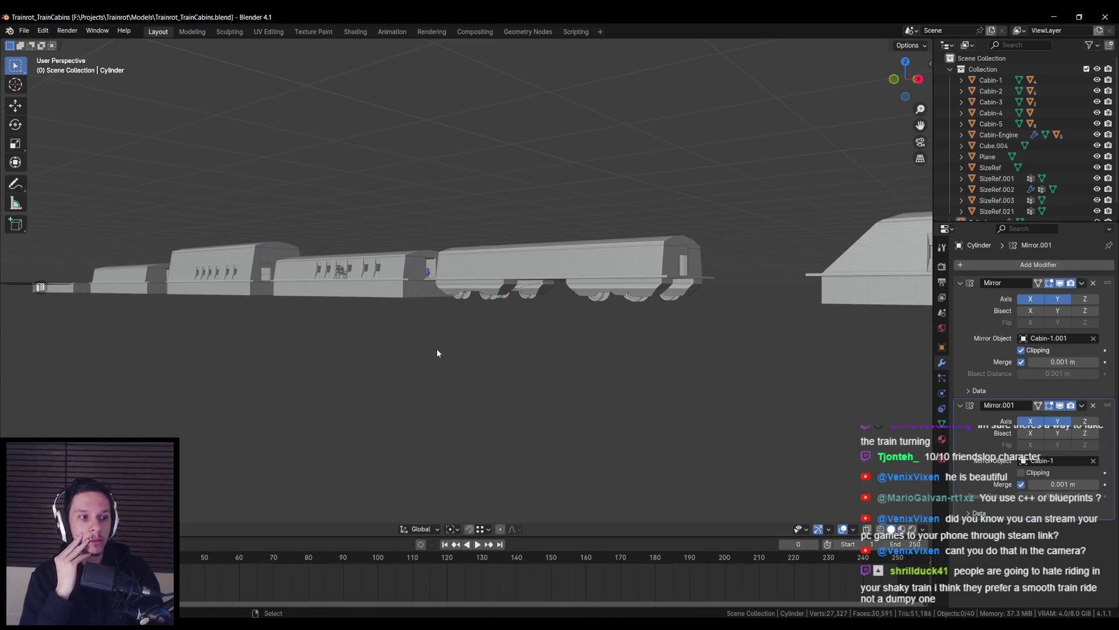
pyautogui.moveTo(449, 344)
pyautogui.mouseDown(button='middle')
pyautogui.moveTo(499, 350)
pyautogui.moveTo(595, 284)
pyautogui.moveTo(537, 298)
pyautogui.moveTo(624, 328)
pyautogui.moveTo(603, 313)
pyautogui.moveTo(422, 357)
pyautogui.mouseUp(button='middle')
pyautogui.scroll(6, 422, 357)
pyautogui.moveTo(491, 311)
pyautogui.mouseDown(button='middle')
pyautogui.moveTo(424, 316)
pyautogui.moveTo(459, 309)
pyautogui.mouseUp(button='middle')
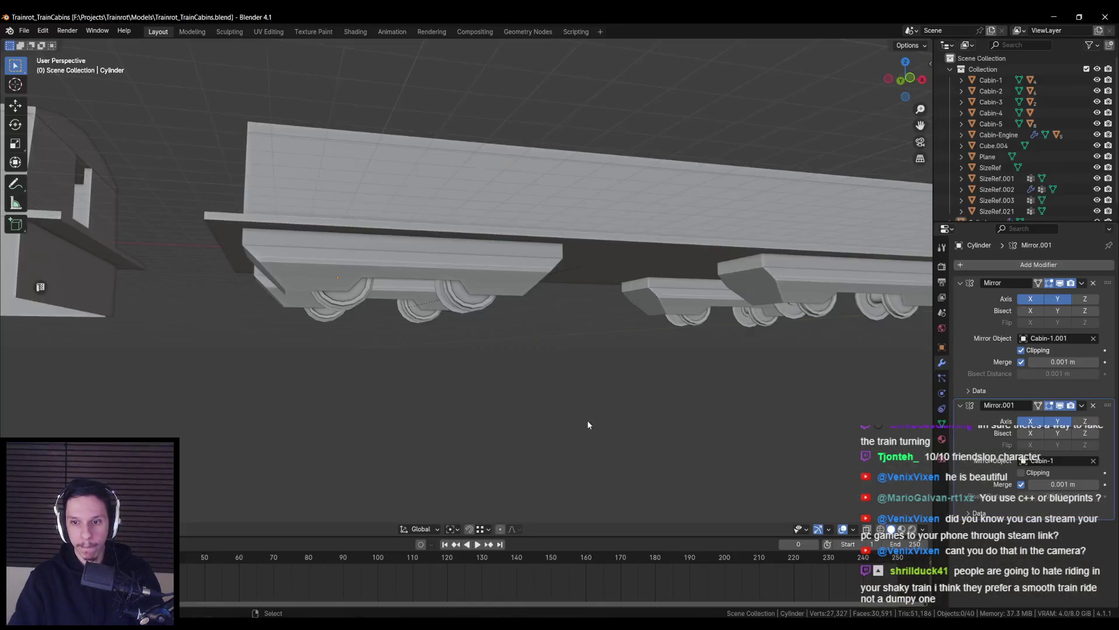
pyautogui.moveTo(587, 419)
pyautogui.mouseDown(button='middle')
pyautogui.moveTo(462, 412)
pyautogui.moveTo(527, 290)
pyautogui.moveTo(512, 300)
pyautogui.moveTo(562, 282)
pyautogui.moveTo(580, 321)
pyautogui.moveTo(465, 292)
pyautogui.moveTo(472, 274)
pyautogui.moveTo(473, 292)
pyautogui.moveTo(626, 360)
pyautogui.moveTo(603, 382)
pyautogui.moveTo(644, 294)
pyautogui.moveTo(670, 283)
pyautogui.moveTo(440, 294)
pyautogui.moveTo(313, 218)
pyautogui.moveTo(329, 271)
pyautogui.moveTo(497, 337)
pyautogui.moveTo(558, 312)
pyautogui.moveTo(537, 283)
pyautogui.moveTo(511, 341)
pyautogui.mouseUp(button='middle')
pyautogui.click(474, 292)
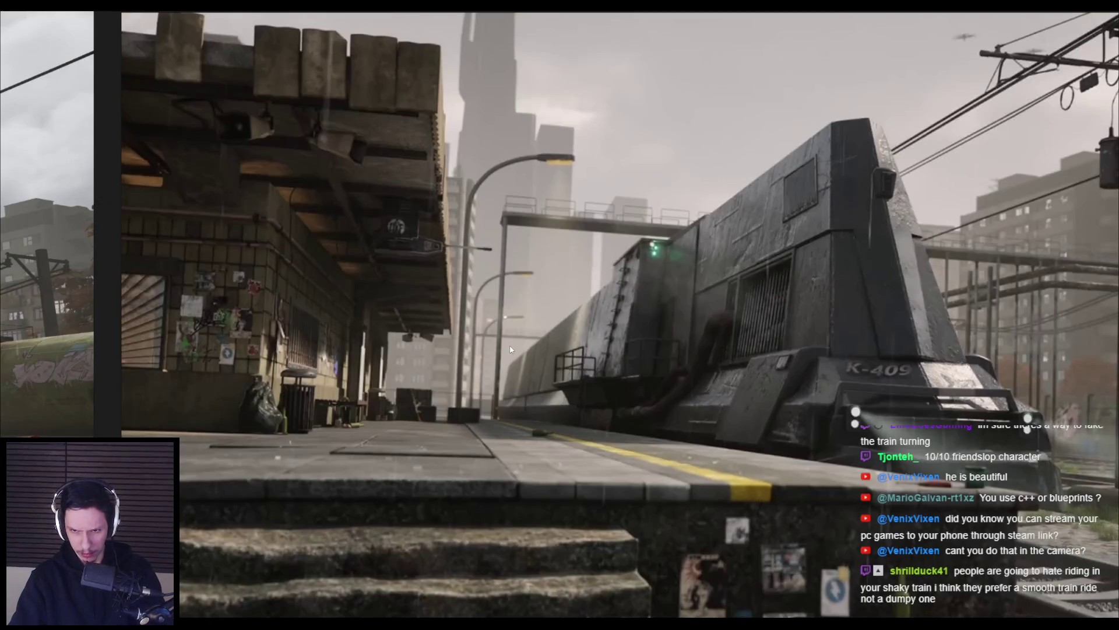
# Zoom and pan across the PureRef train reference board, then bring up Steam
pyautogui.scroll(-5, 511, 347)
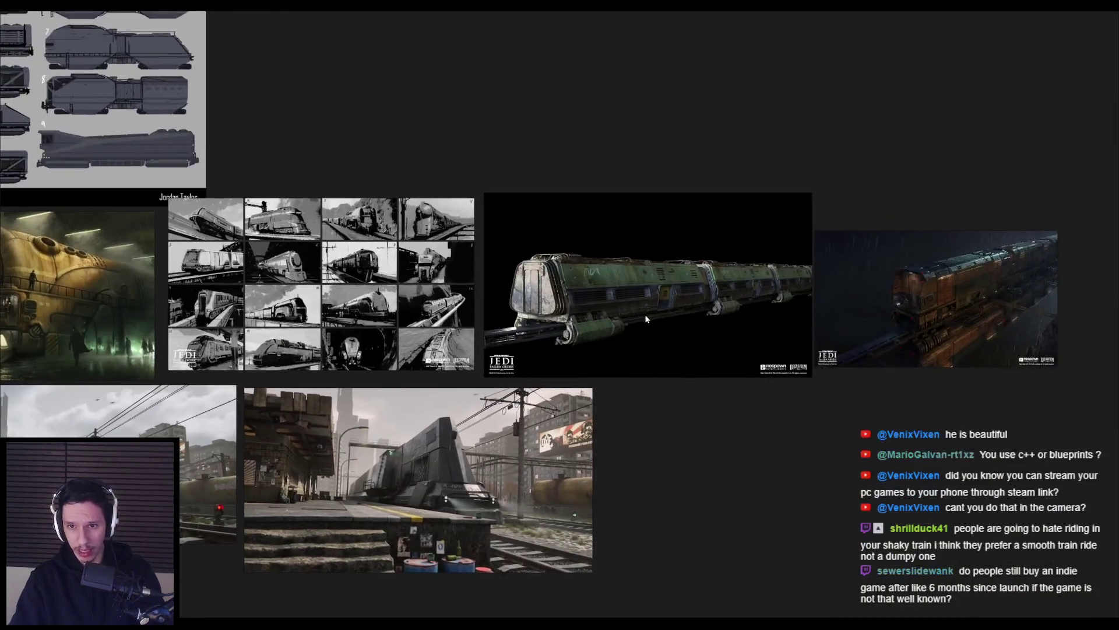
pyautogui.scroll(3, 646, 319)
pyautogui.scroll(-3, 424, 325)
pyautogui.scroll(3, 434, 289)
pyautogui.moveTo(434, 289); pyautogui.dragTo(490, 316, button='middle')
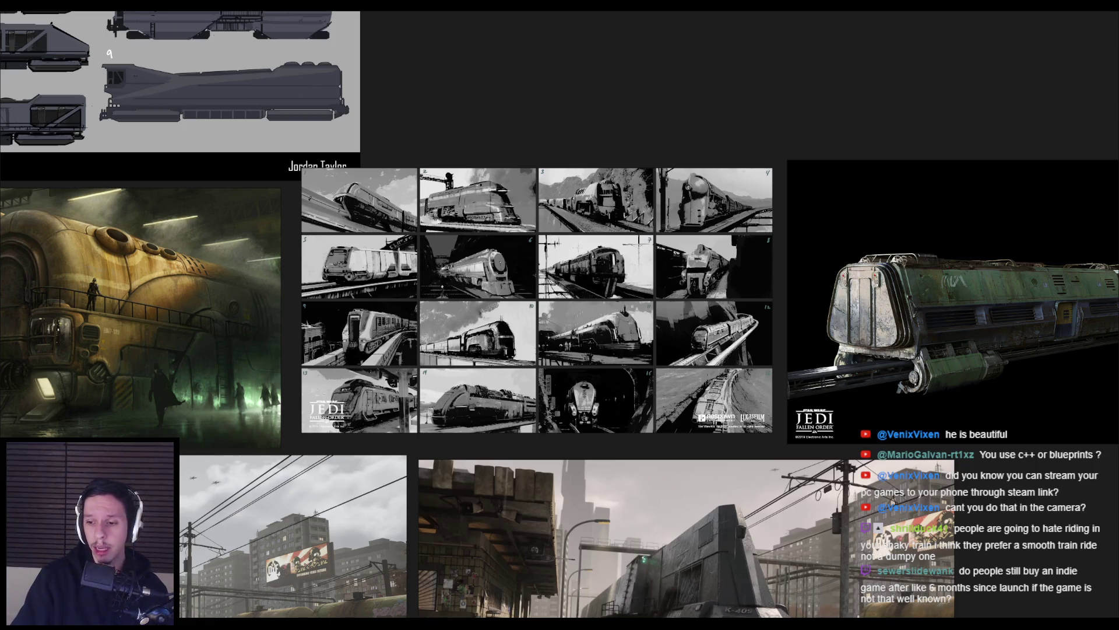
pyautogui.hotkey('alt', 'Tab')
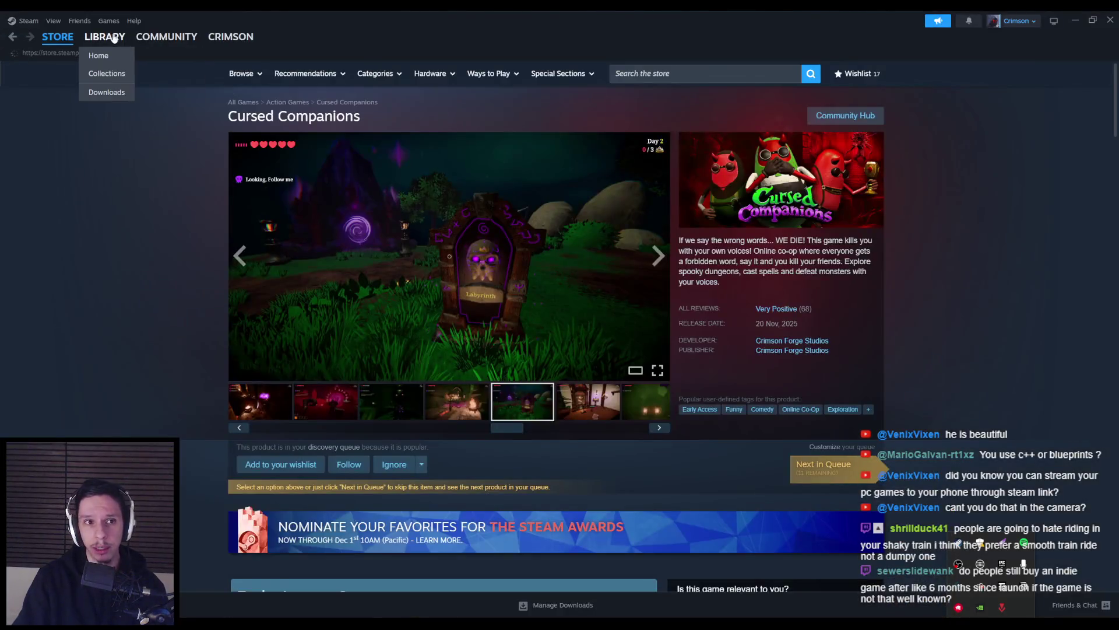
# Open Suit for Hire's store page from the Library and jump to its Very Positive reviews
pyautogui.click(115, 37)
pyautogui.click(190, 282)
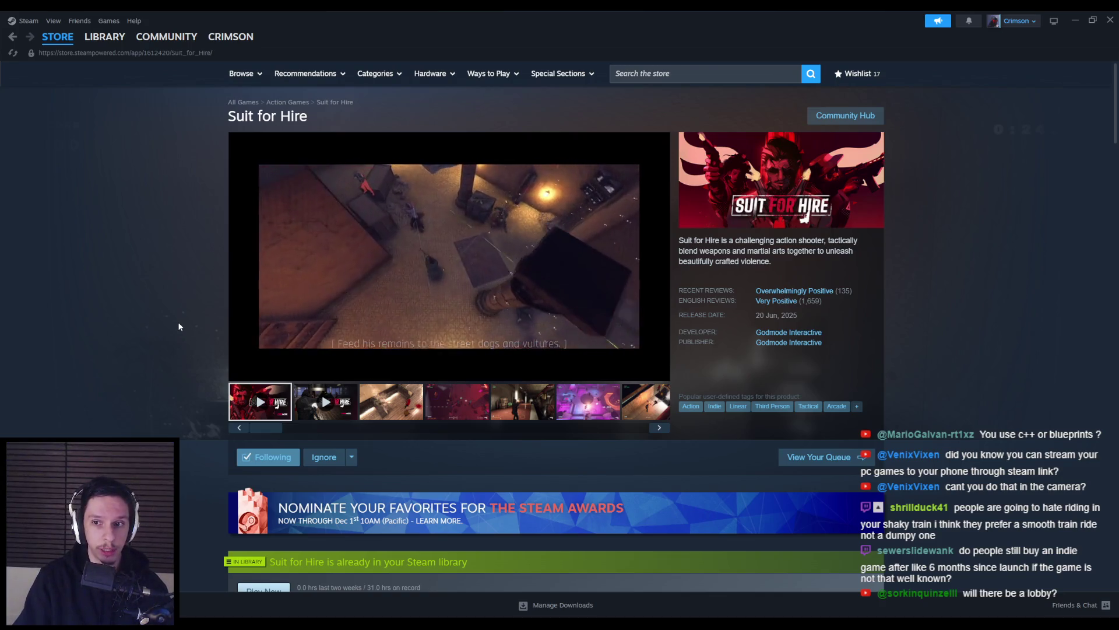
pyautogui.click(765, 301)
# Scroll through the customer reviews, then resume the gameplay trailer
pyautogui.moveTo(232, 172)
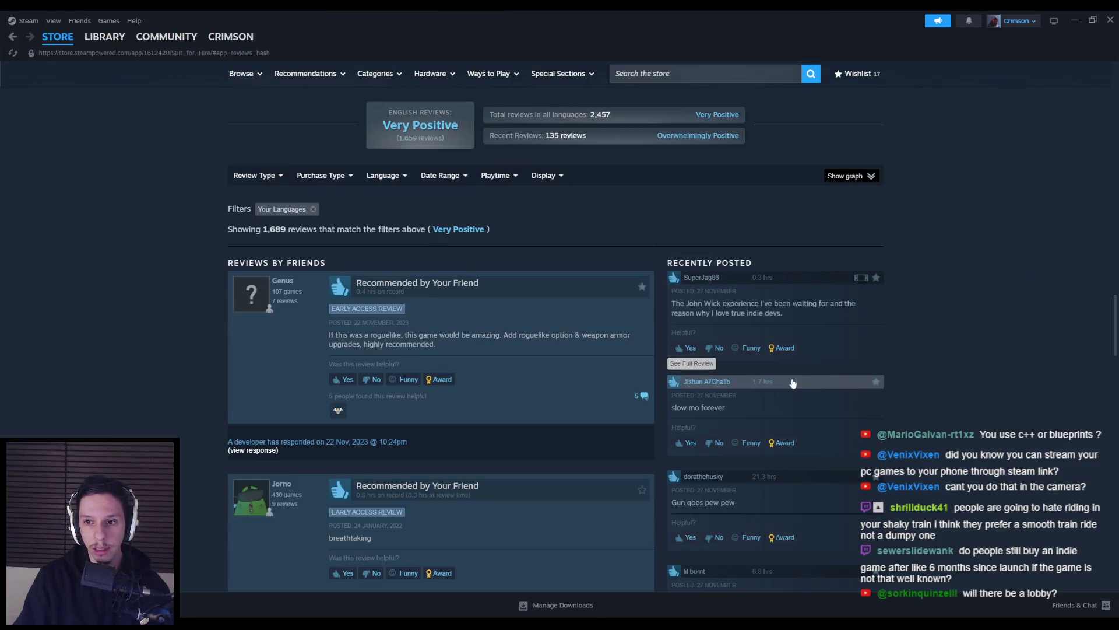
pyautogui.scroll(-1, 871, 414)
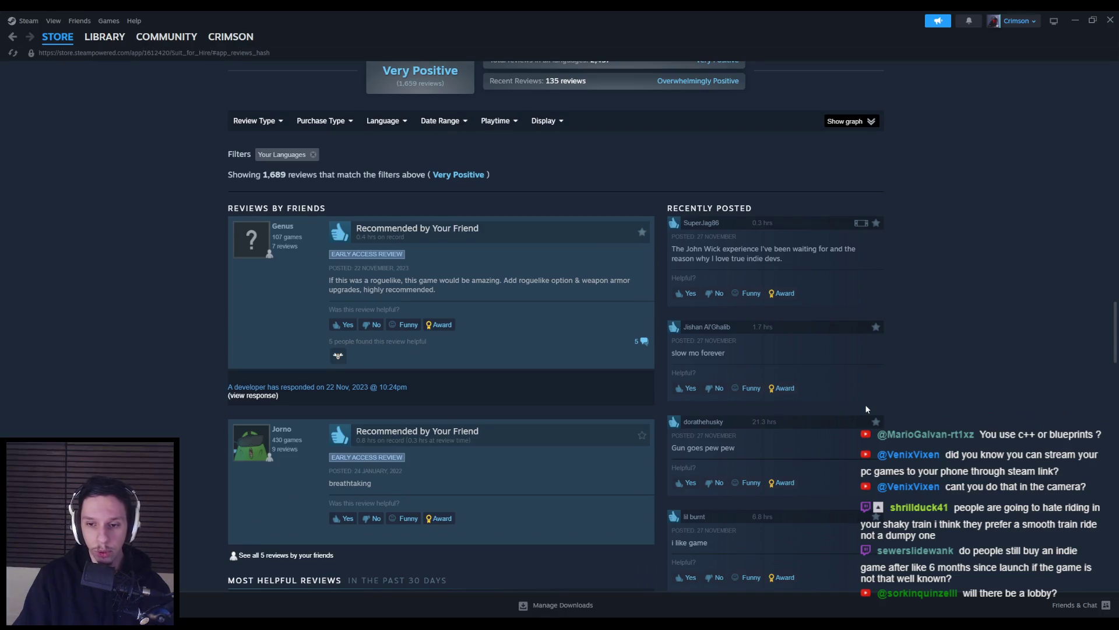
pyautogui.scroll(-1, 803, 413)
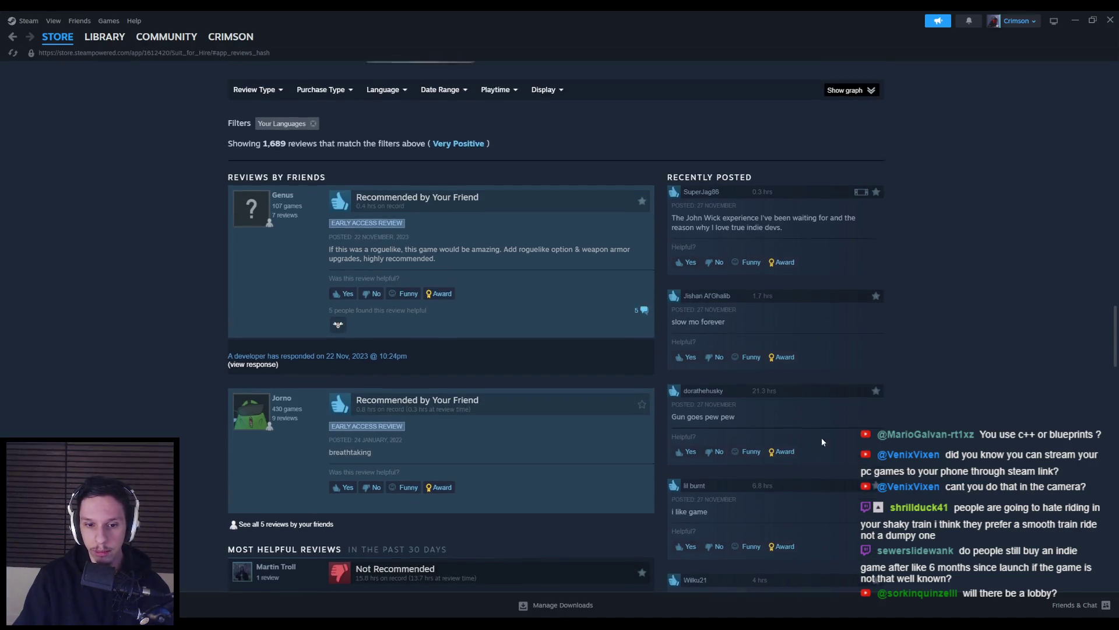
pyautogui.scroll(1, 857, 445)
pyautogui.scroll(4, 893, 454)
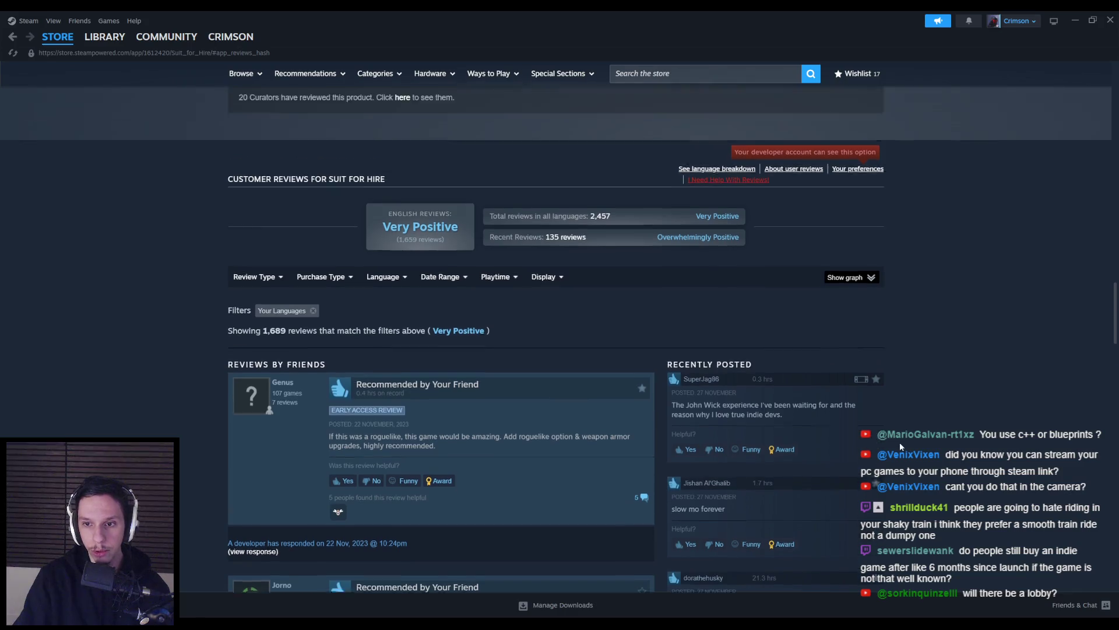
pyautogui.scroll(2, 911, 450)
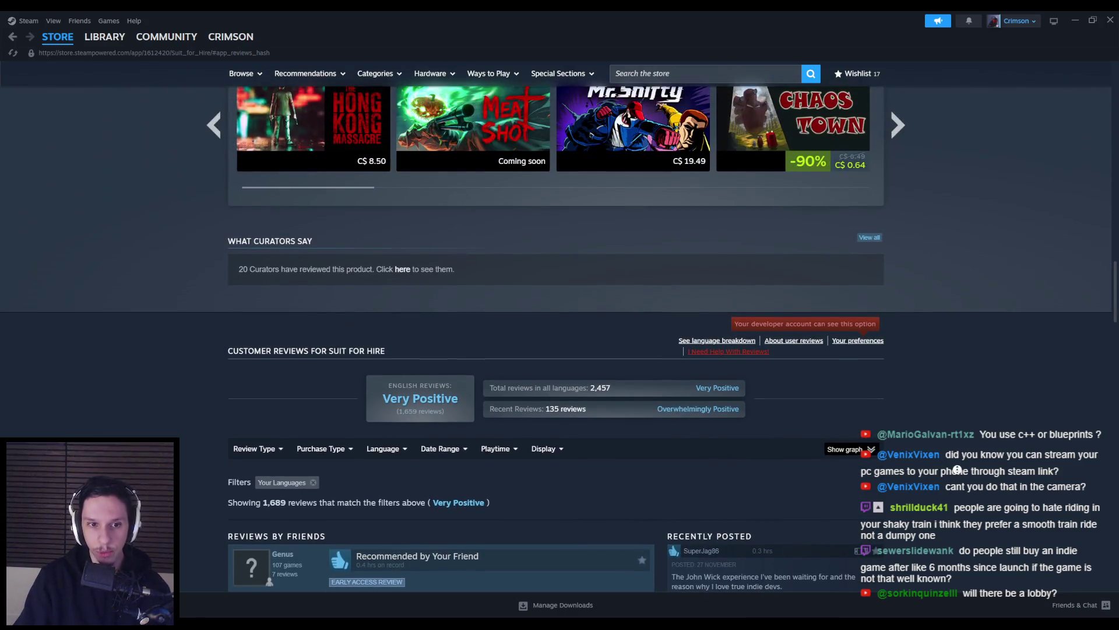
pyautogui.scroll(6, 953, 460)
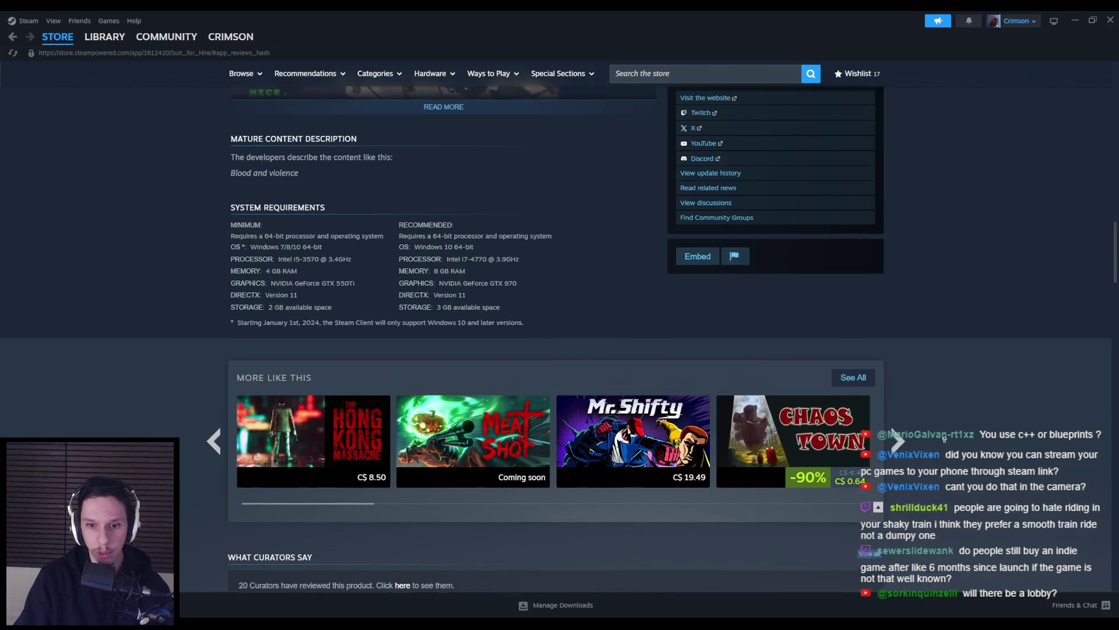
pyautogui.scroll(15, 944, 442)
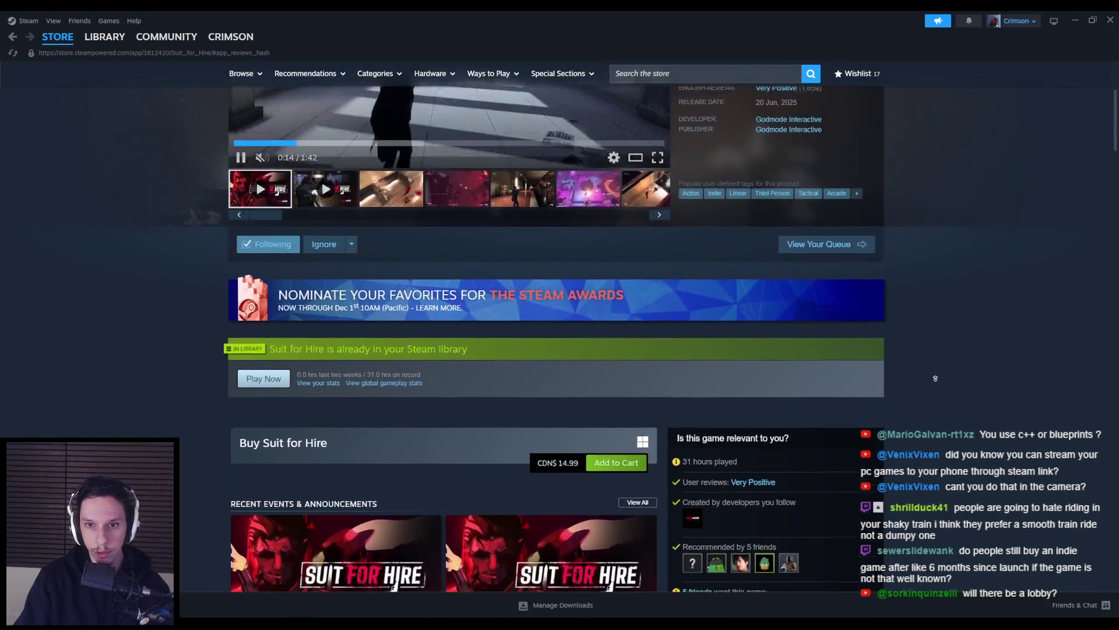
pyautogui.scroll(4, 937, 392)
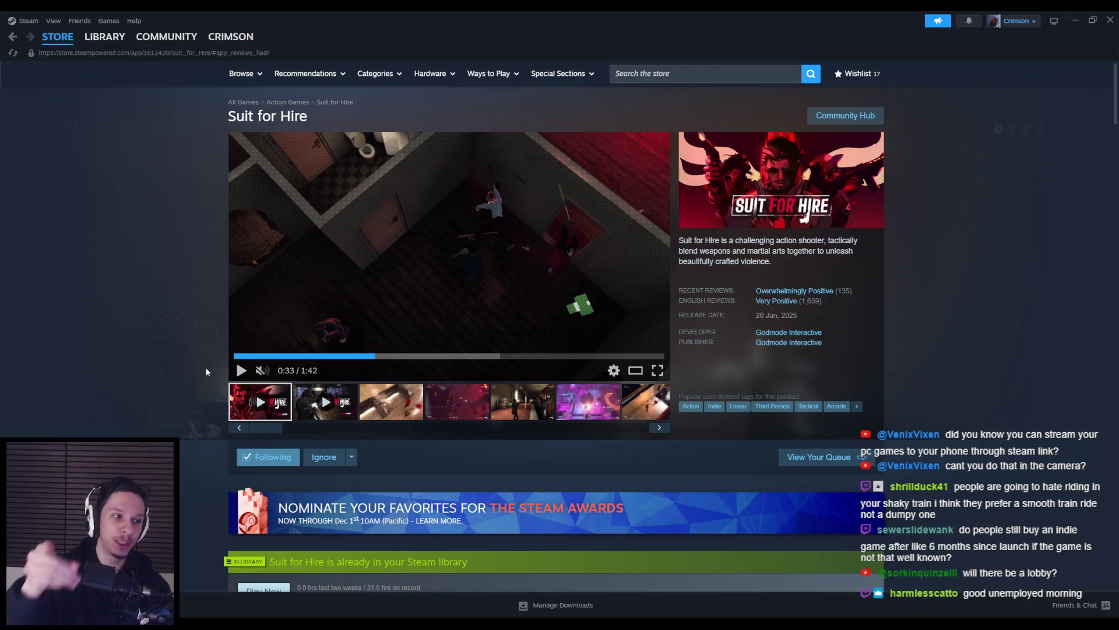
pyautogui.click(241, 371)
# Rewind the Suit for Hire trailer to 0:23, then skip it ahead to 0:35
pyautogui.click(332, 356)
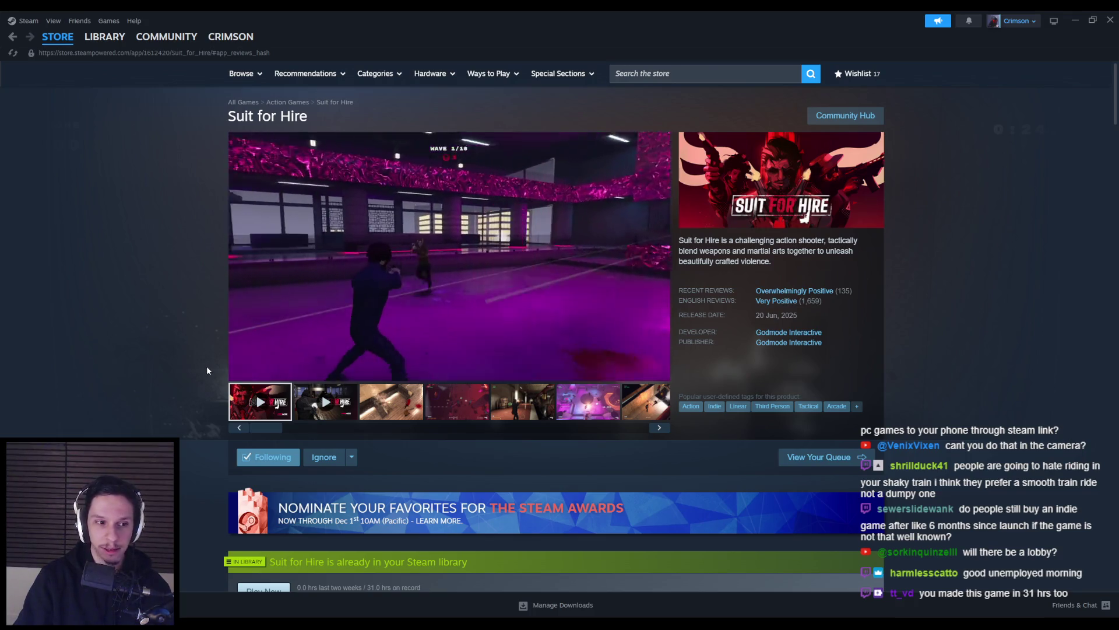
pyautogui.scroll(-3, 205, 370)
pyautogui.scroll(3, 192, 387)
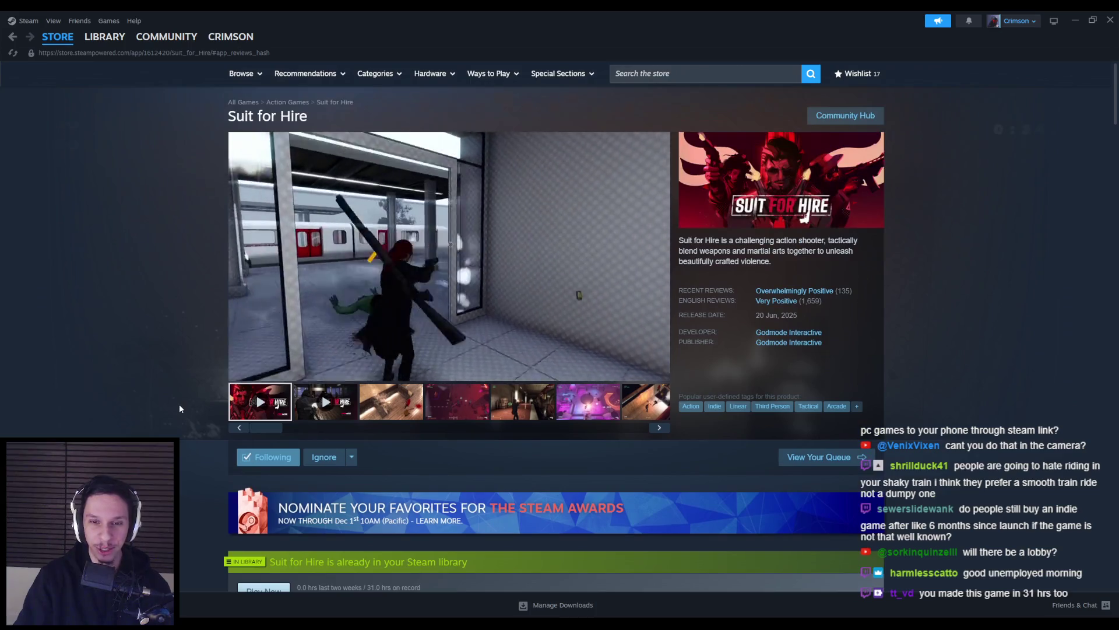
pyautogui.scroll(-4, 180, 404)
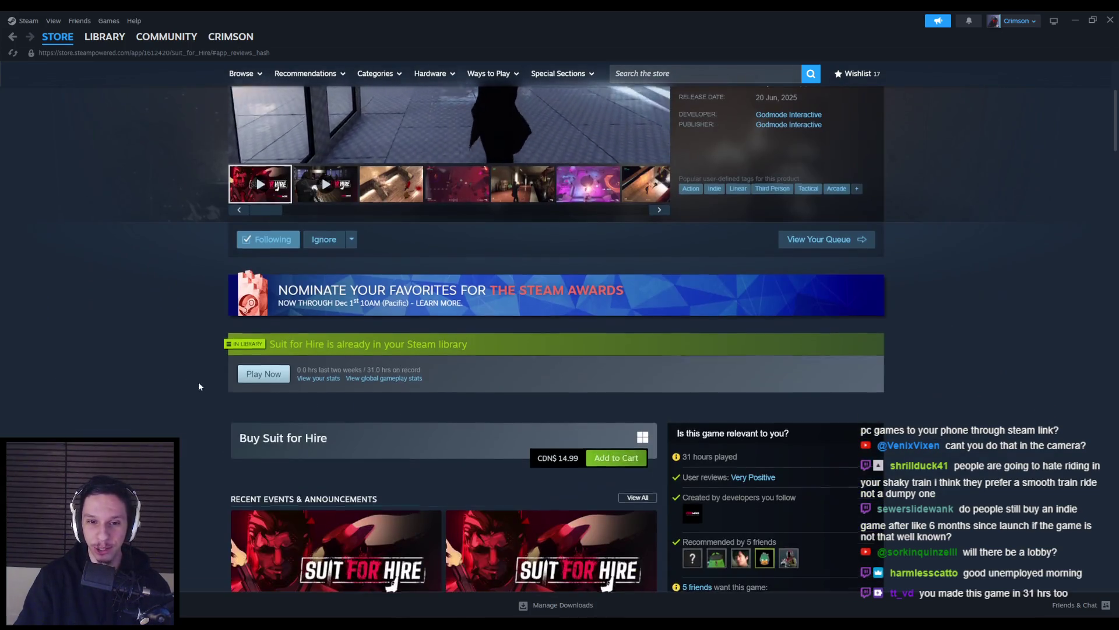
pyautogui.scroll(4, 197, 402)
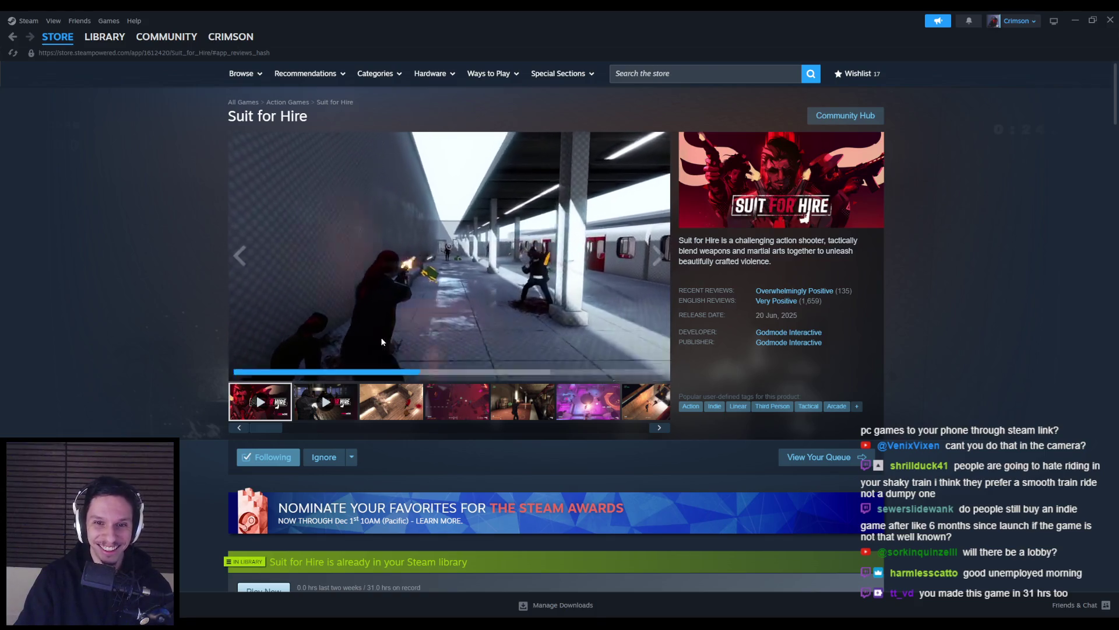
pyautogui.click(385, 356)
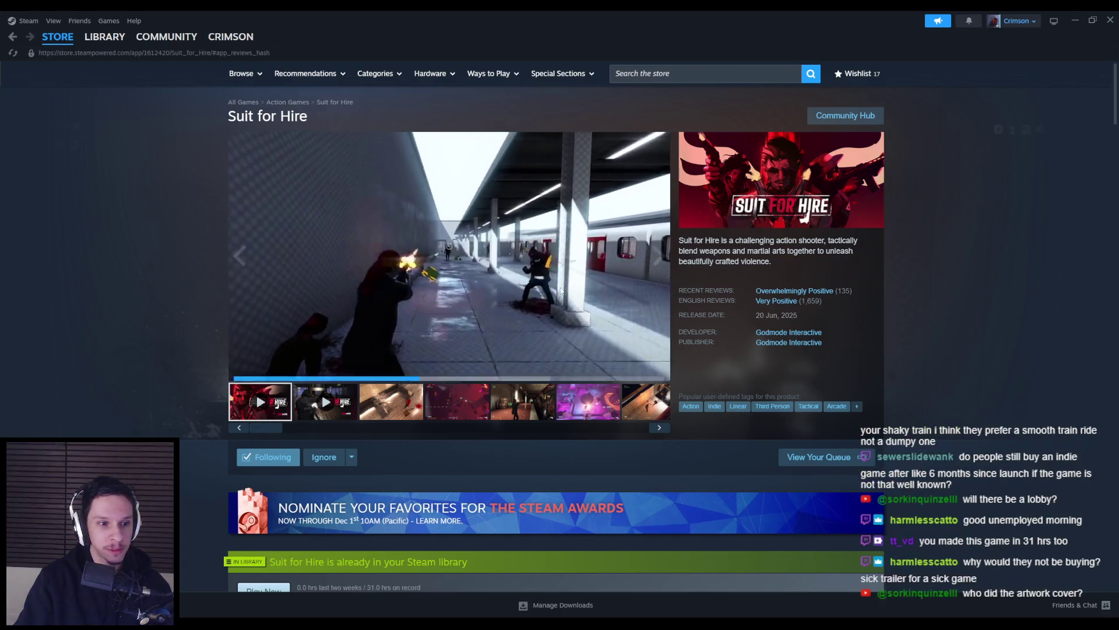
pyautogui.click(1114, 16)
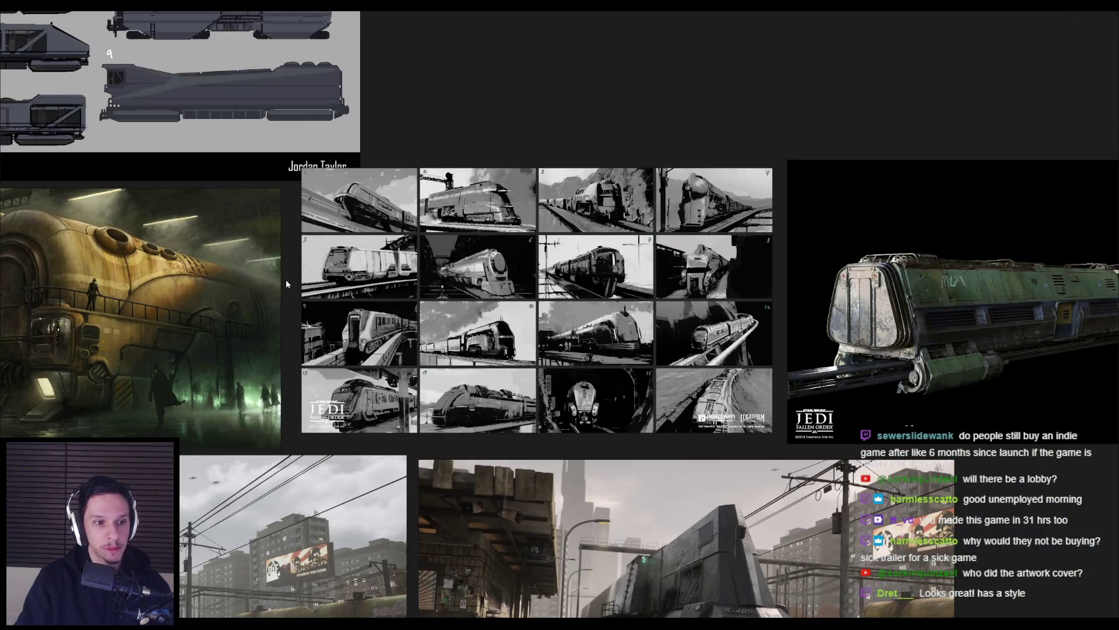
pyautogui.scroll(-2, 286, 278)
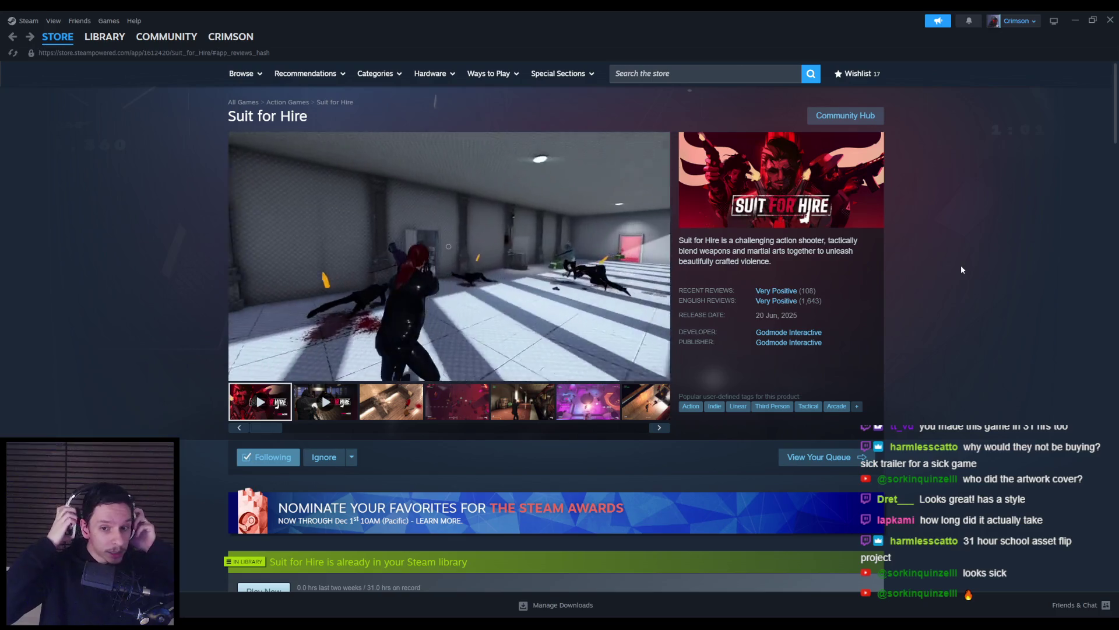
# Open the Suit for Hire news list and scroll down to 'No more older posts found'
pyautogui.scroll(-5, 670, 352)
pyautogui.click(638, 277)
pyautogui.scroll(-20, 313, 246)
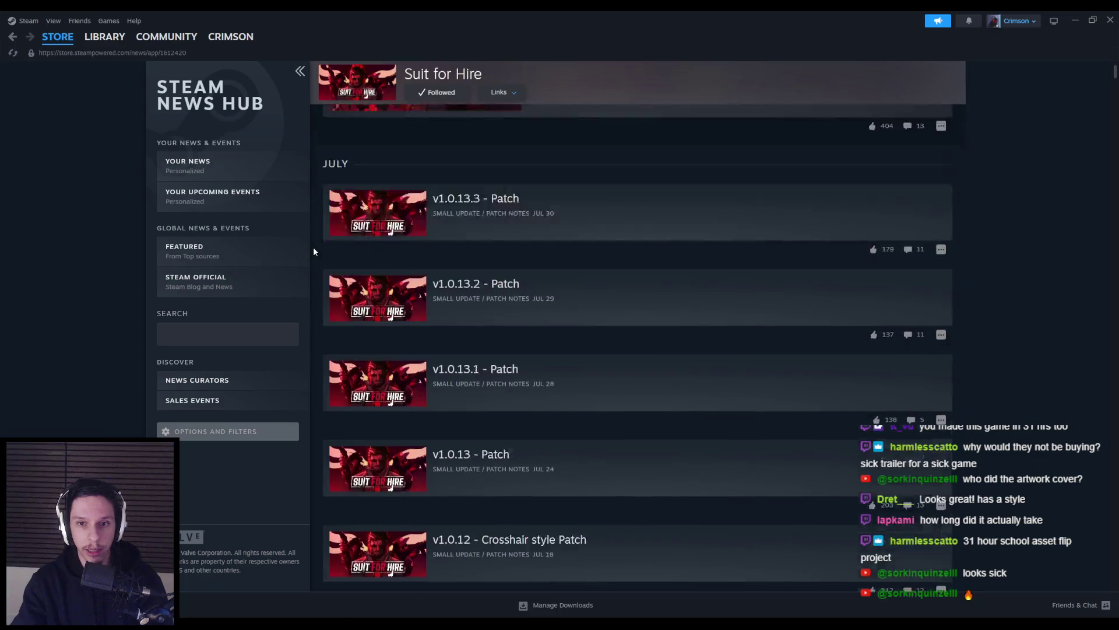
pyautogui.scroll(-10, 313, 249)
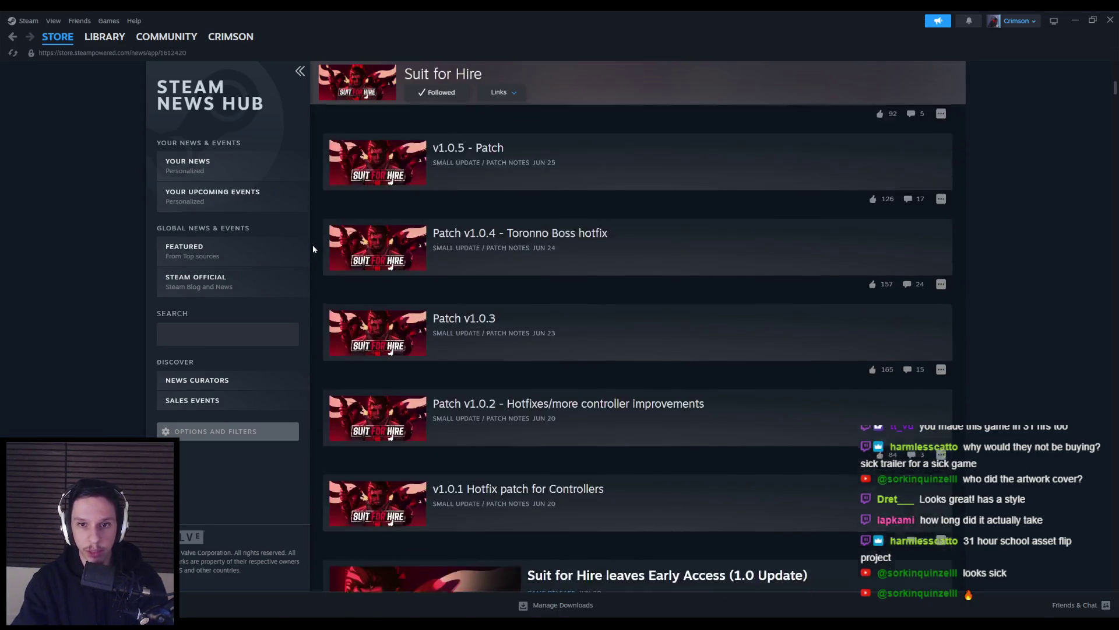
pyautogui.scroll(-10, 313, 249)
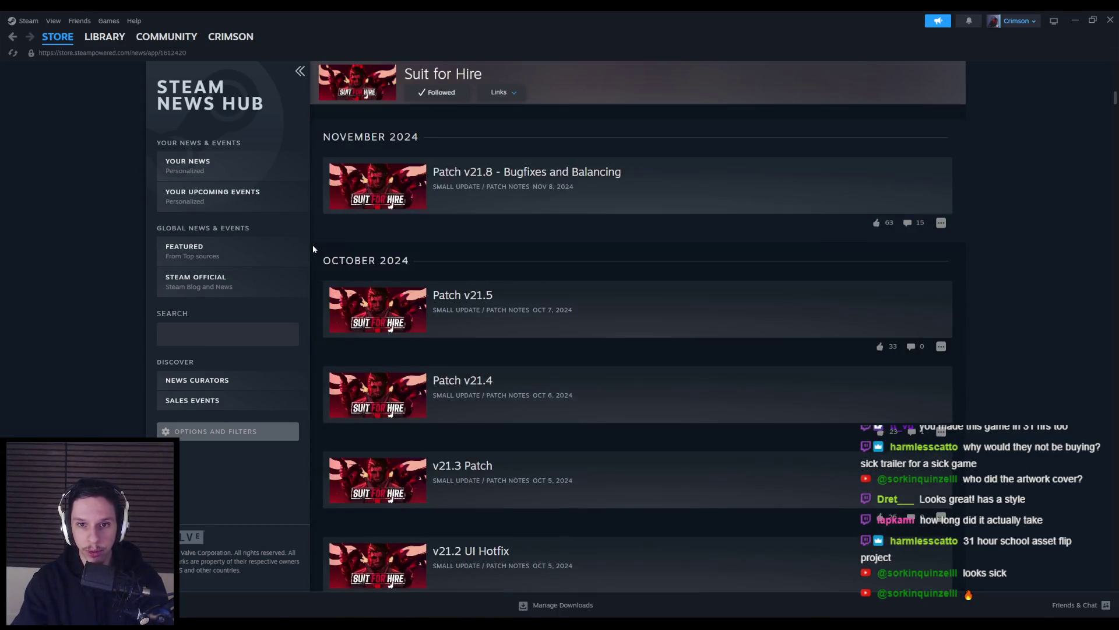
pyautogui.scroll(-5, 500, 246)
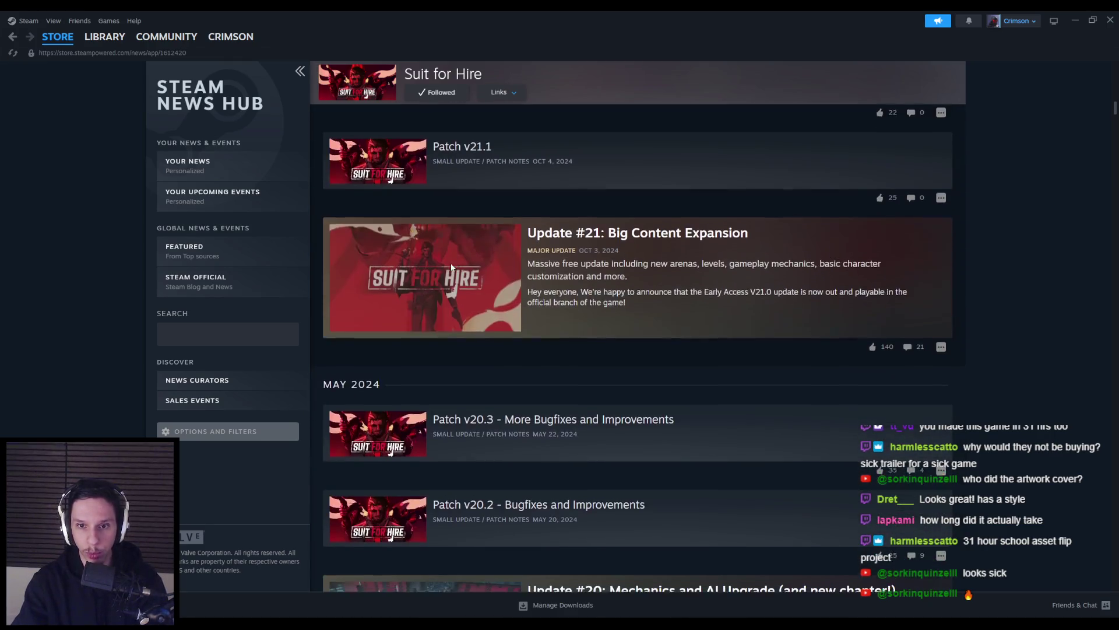
pyautogui.scroll(-10, 500, 257)
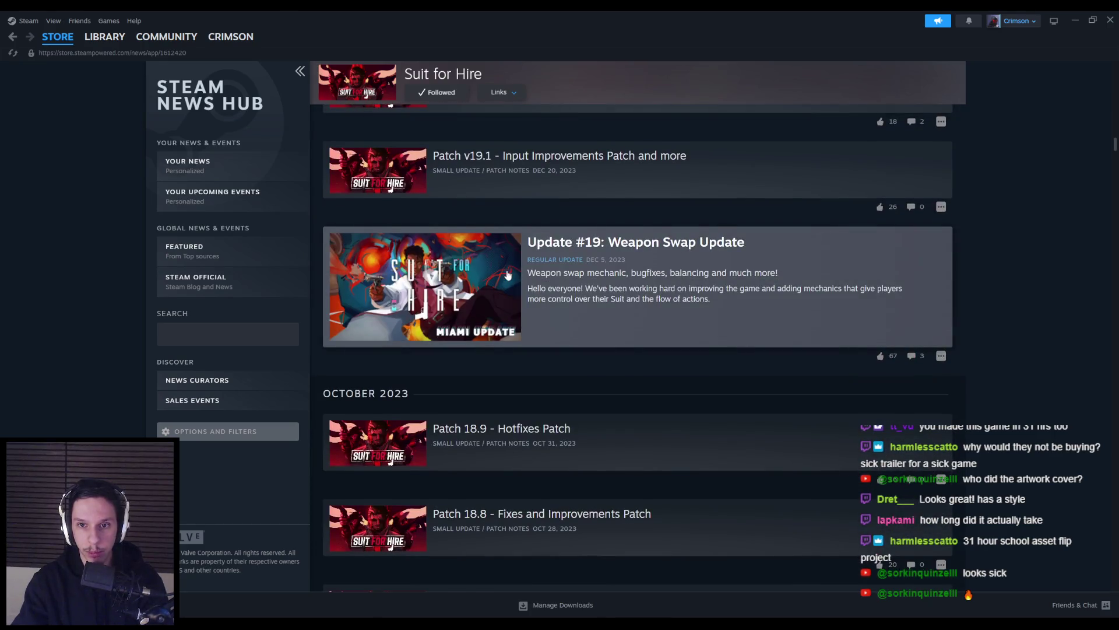
pyautogui.scroll(-3, 503, 268)
pyautogui.scroll(-15, 512, 305)
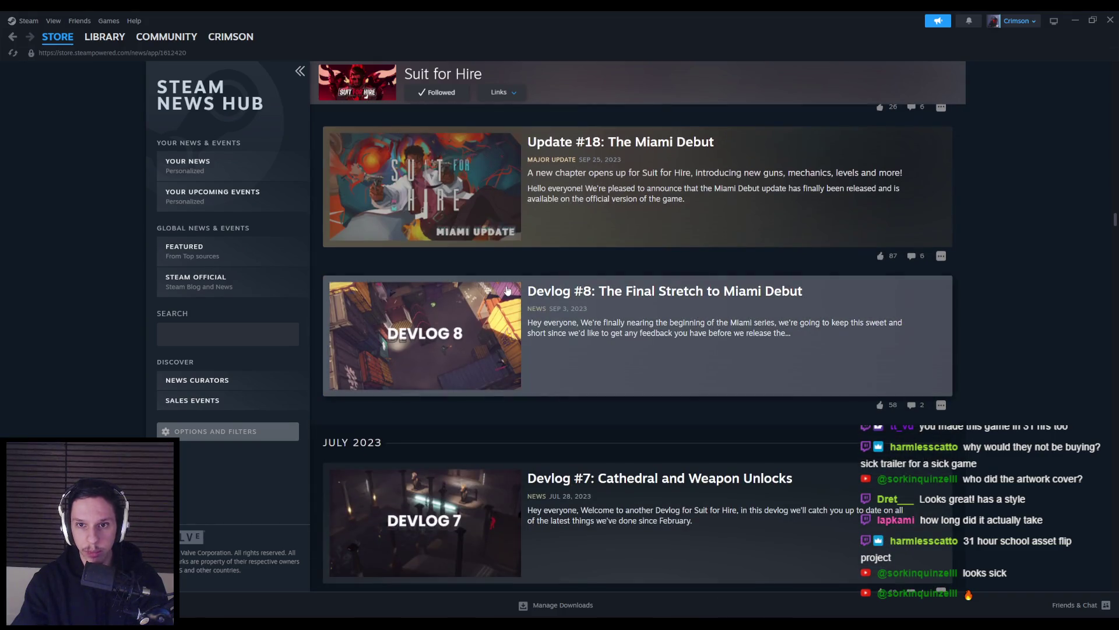
pyautogui.scroll(-9, 512, 263)
pyautogui.scroll(-4, 517, 239)
pyautogui.scroll(-6, 528, 257)
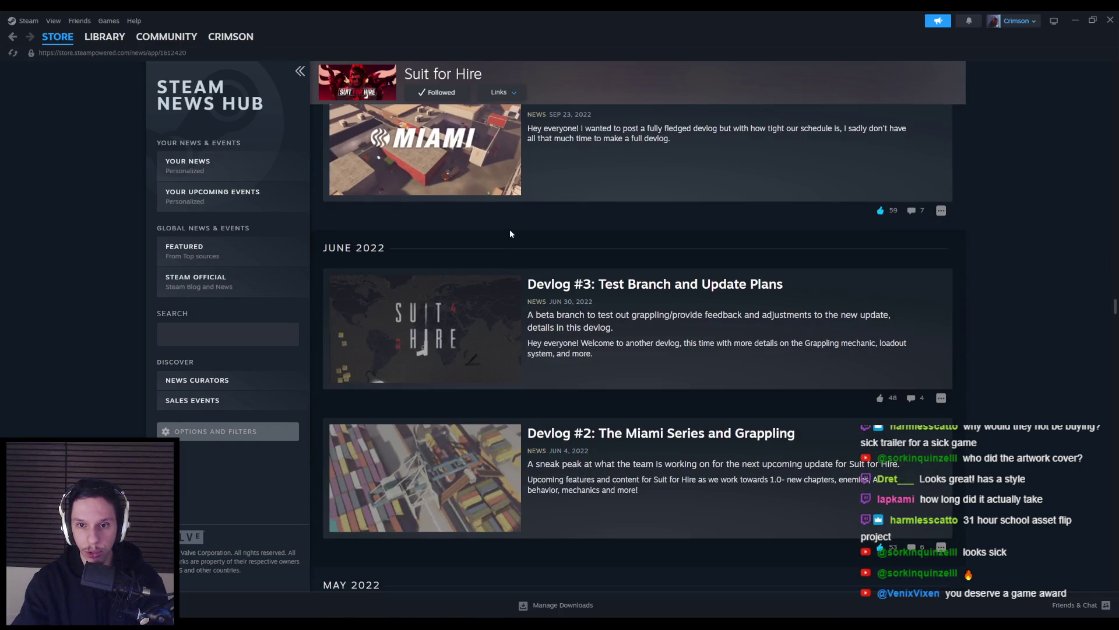
pyautogui.scroll(-3, 510, 233)
pyautogui.scroll(-4, 527, 233)
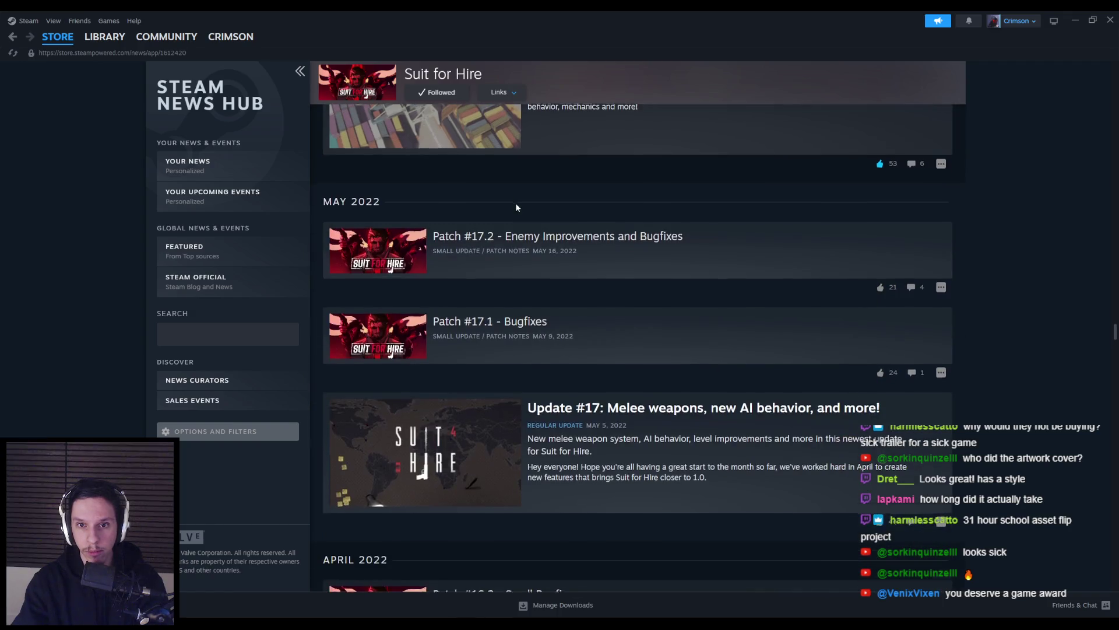
pyautogui.scroll(-8, 517, 207)
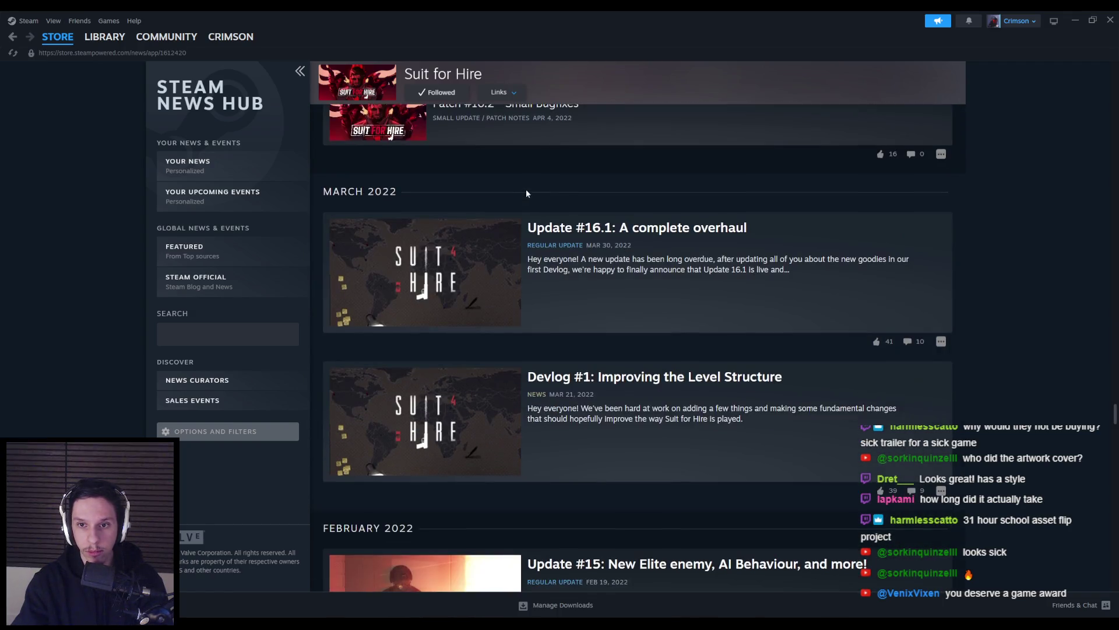
pyautogui.scroll(-5, 526, 189)
pyautogui.scroll(-3, 524, 189)
pyautogui.scroll(3, 521, 198)
pyautogui.scroll(-2, 525, 212)
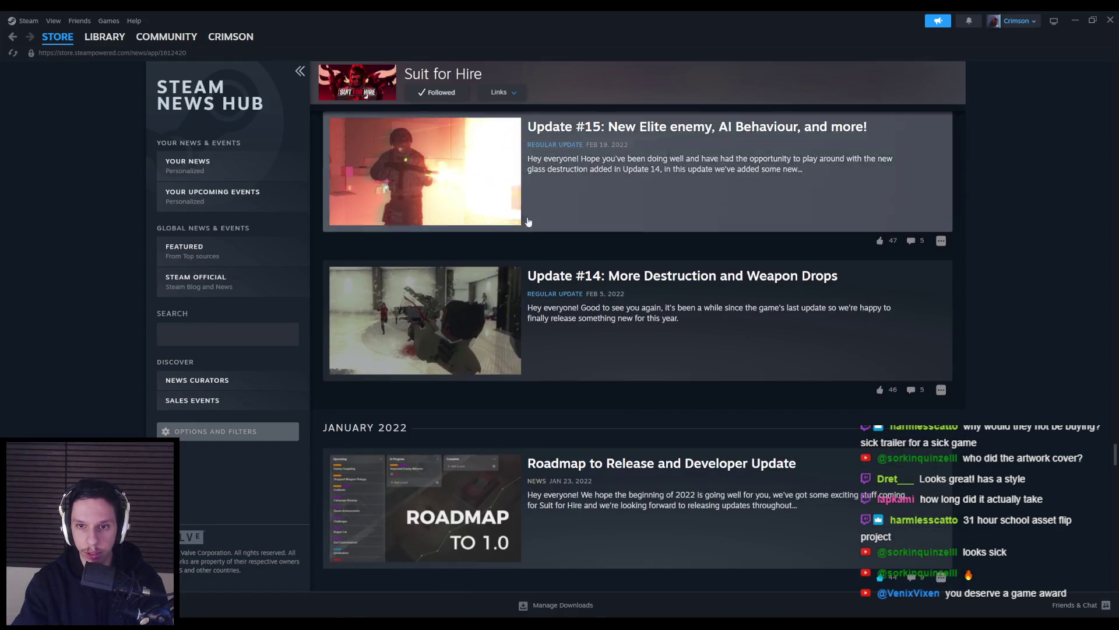
pyautogui.scroll(-6, 527, 221)
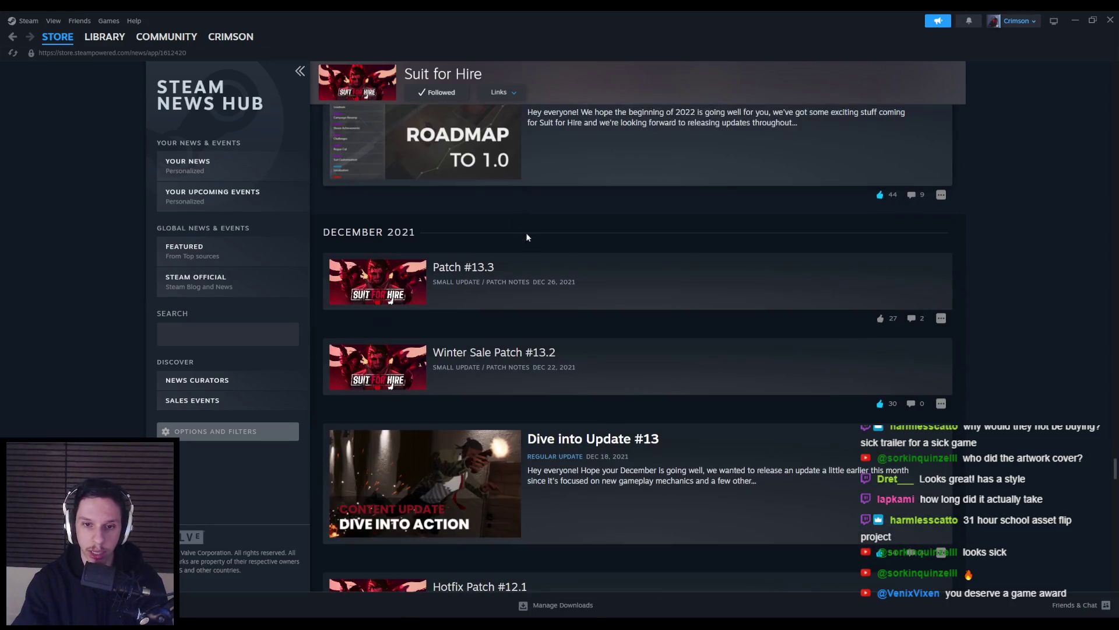
pyautogui.scroll(-5, 526, 230)
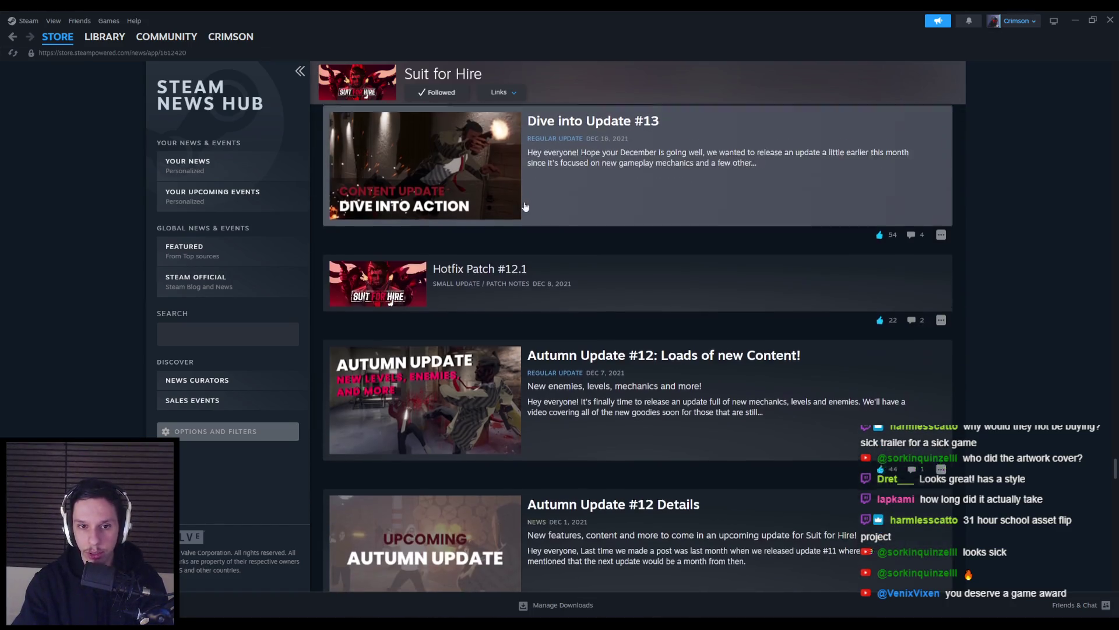
pyautogui.scroll(-4, 519, 221)
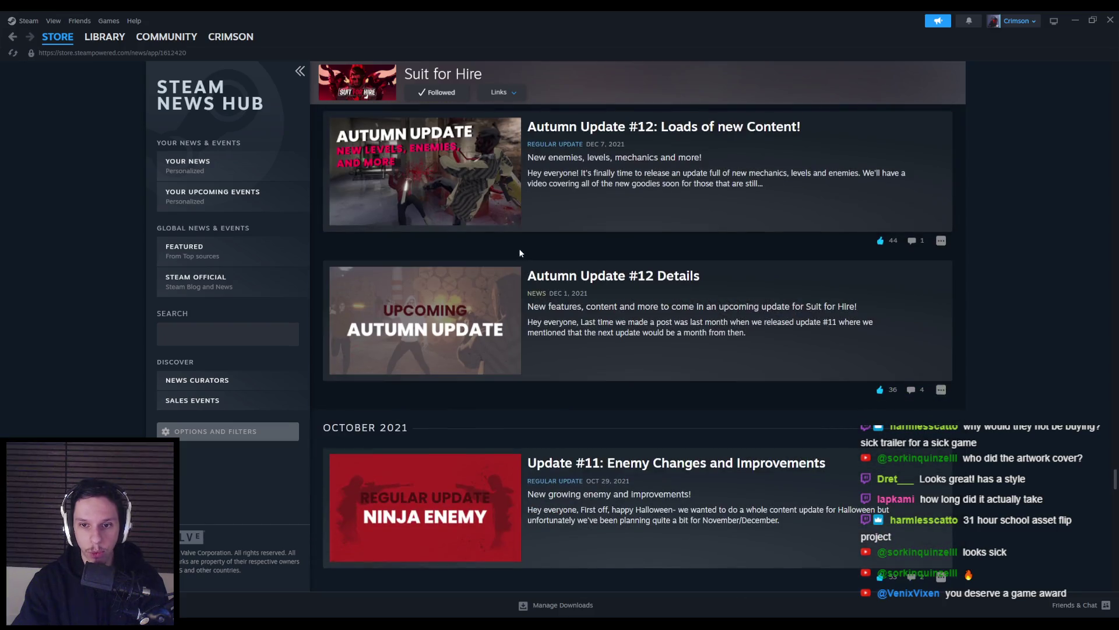
pyautogui.scroll(-5, 520, 253)
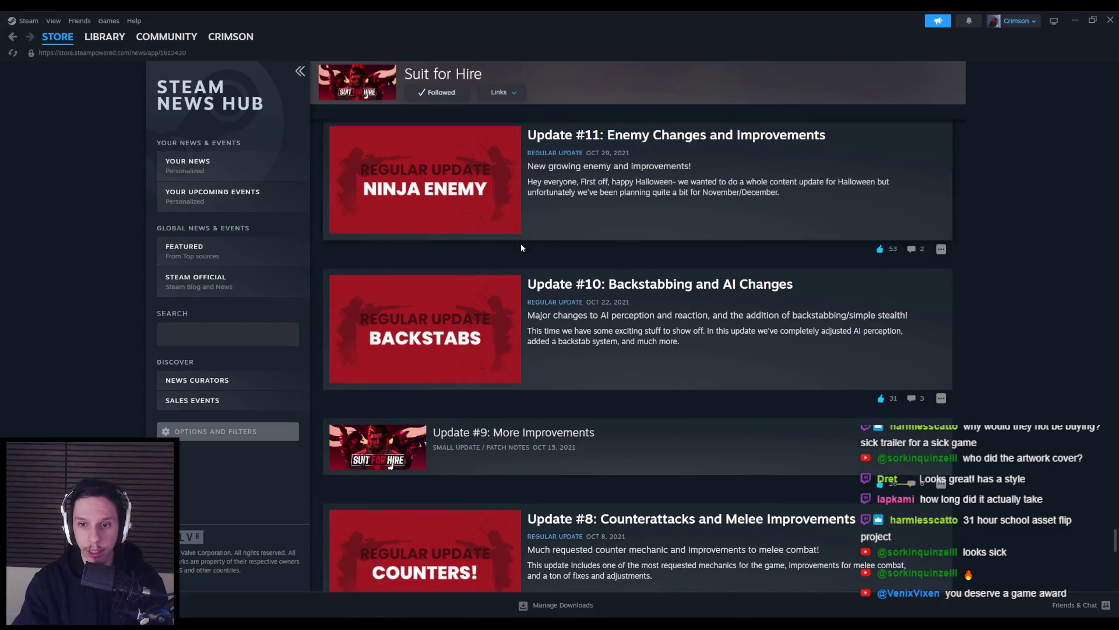
pyautogui.scroll(-7, 520, 245)
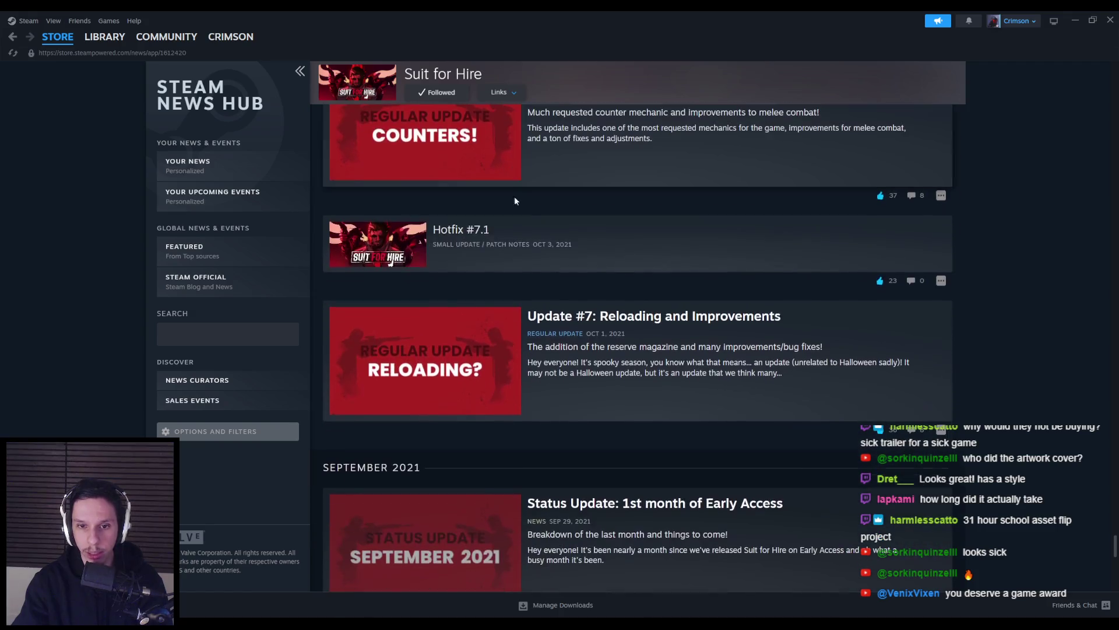
pyautogui.scroll(-4, 519, 195)
pyautogui.scroll(-4, 524, 197)
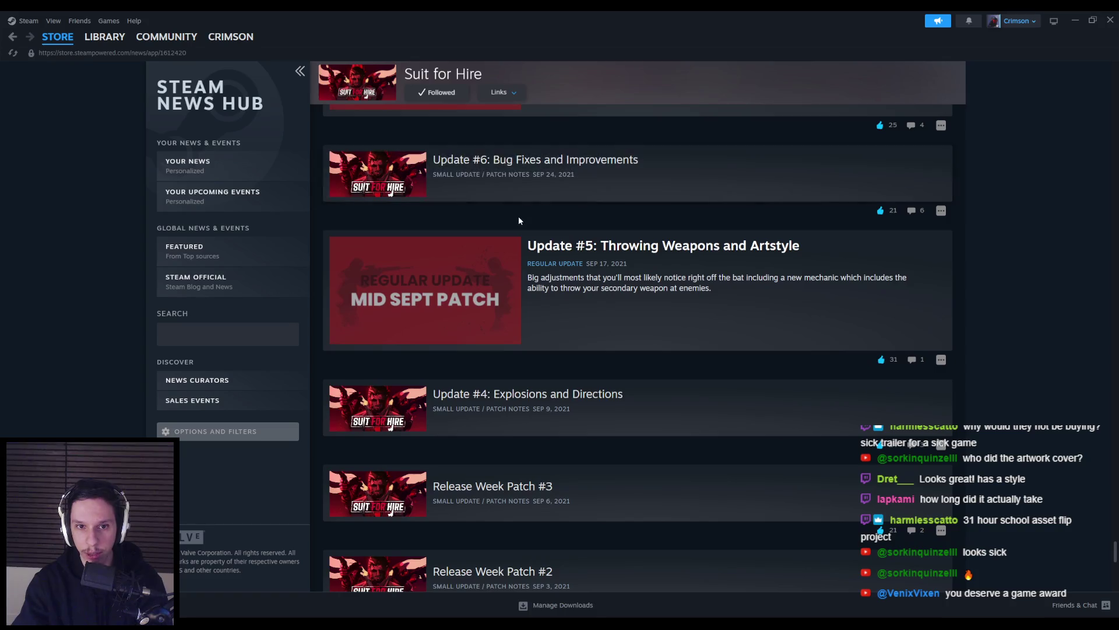
pyautogui.scroll(-8, 519, 220)
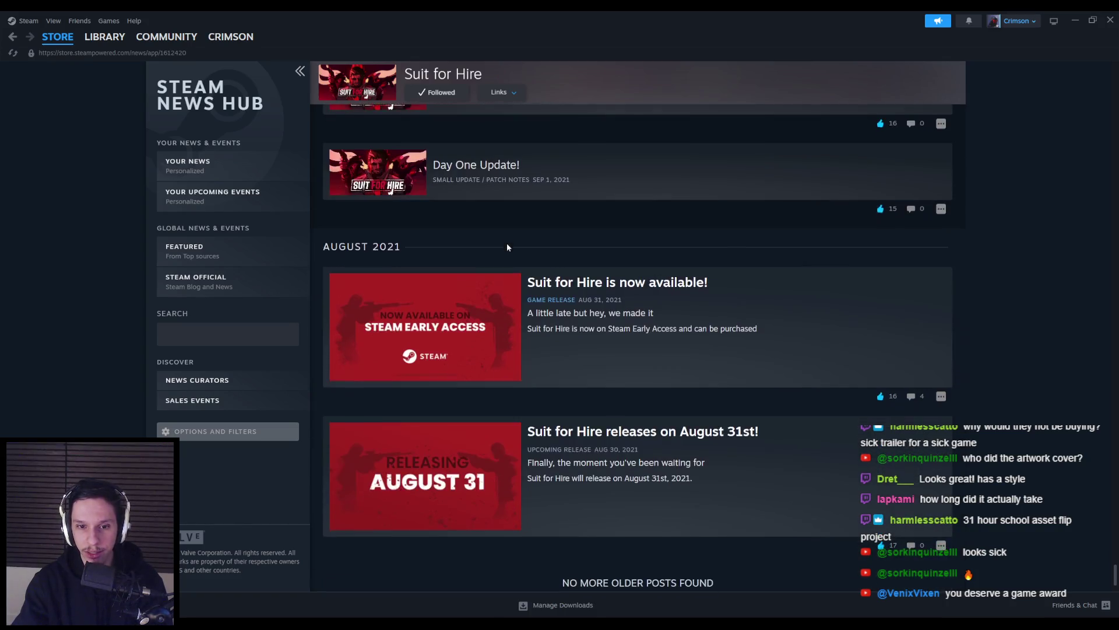
pyautogui.scroll(-2, 507, 244)
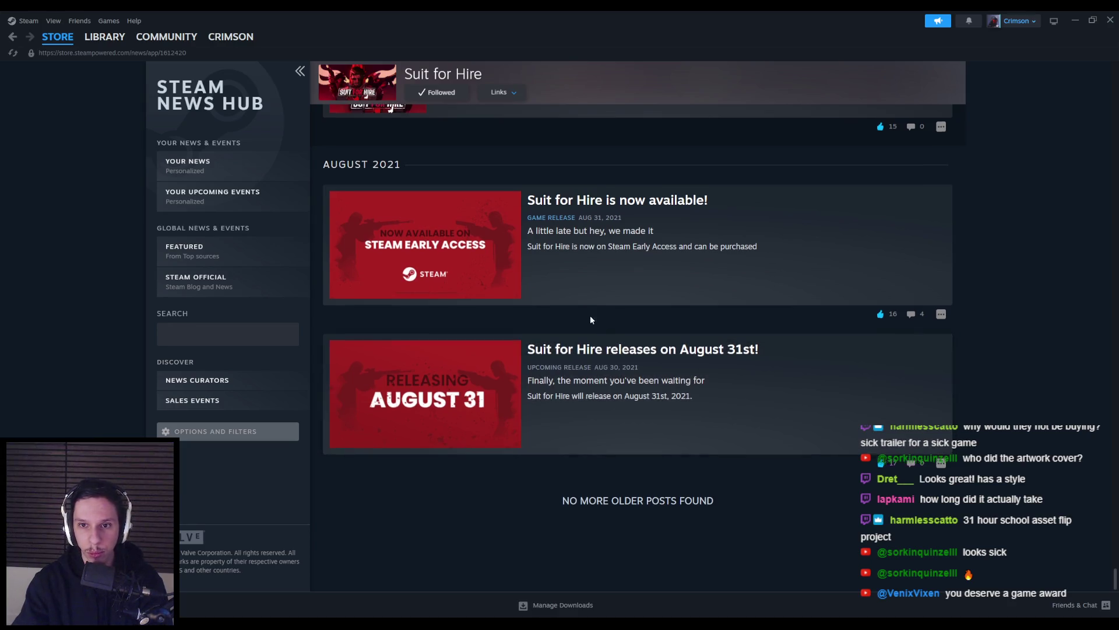
pyautogui.scroll(1, 583, 291)
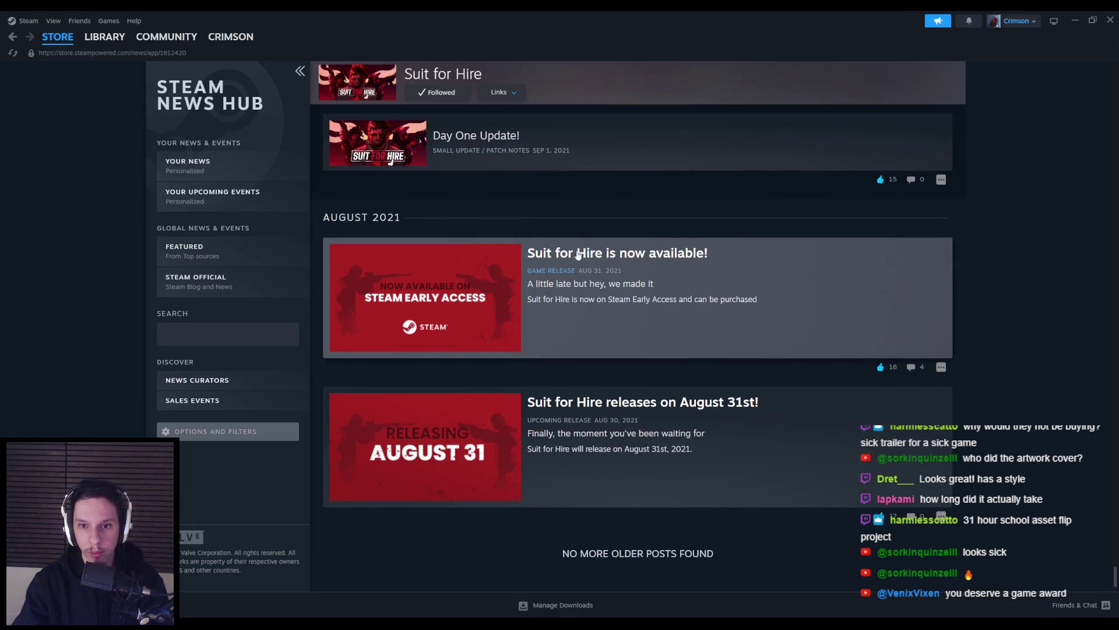
pyautogui.scroll(2, 525, 315)
# Open and read the 'Suit for Hire is now available!' news post
pyautogui.click(520, 303)
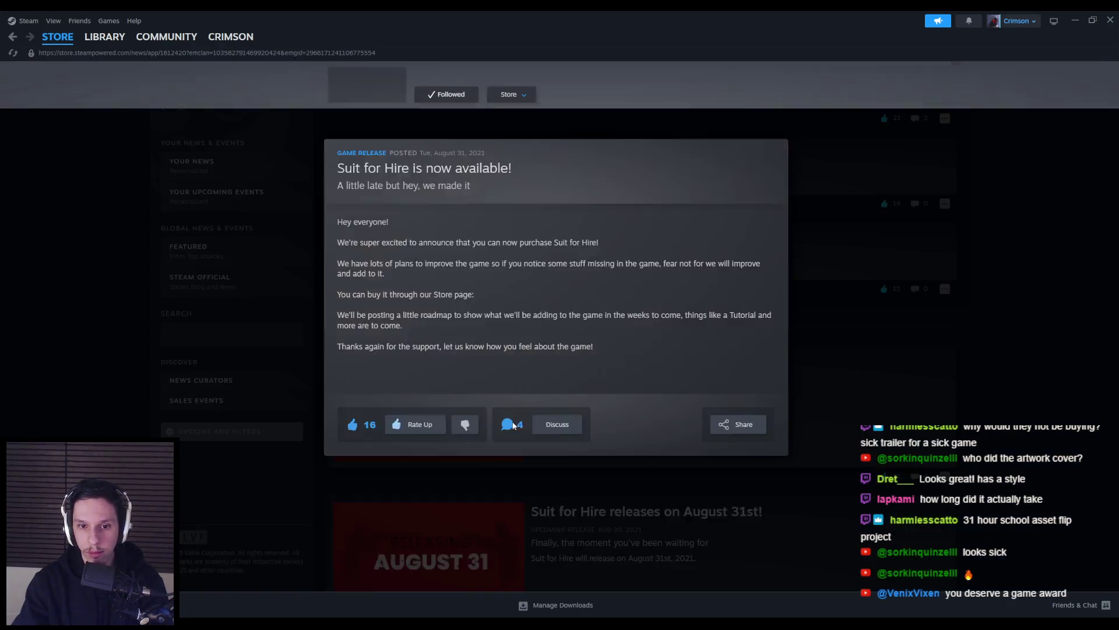
pyautogui.scroll(-3, 494, 268)
pyautogui.scroll(5, 482, 271)
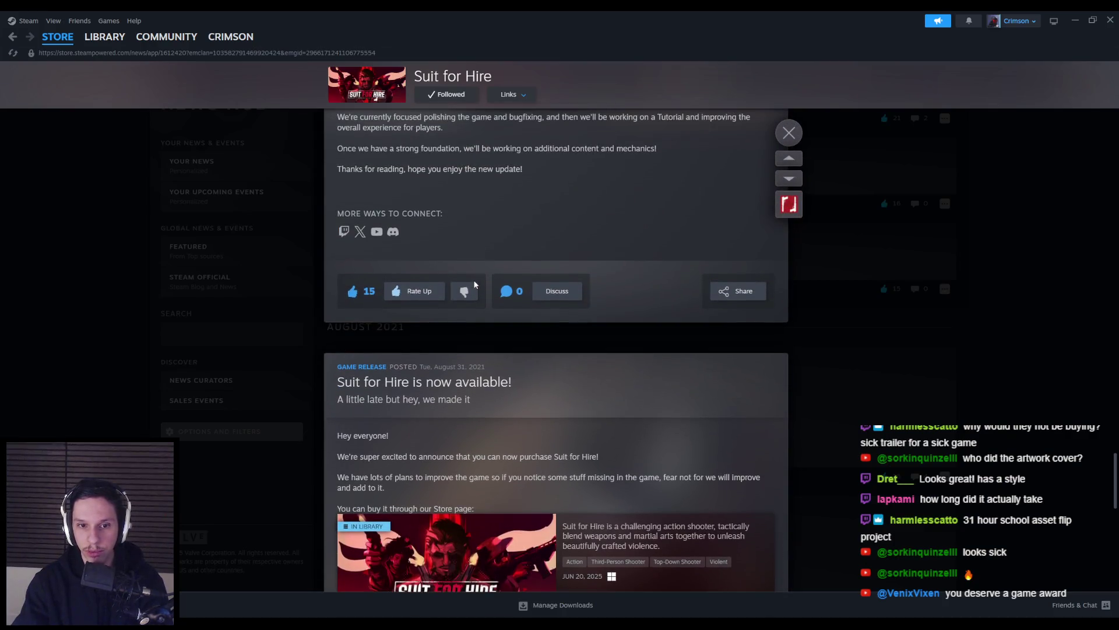
pyautogui.scroll(-5, 473, 287)
pyautogui.scroll(20, 475, 285)
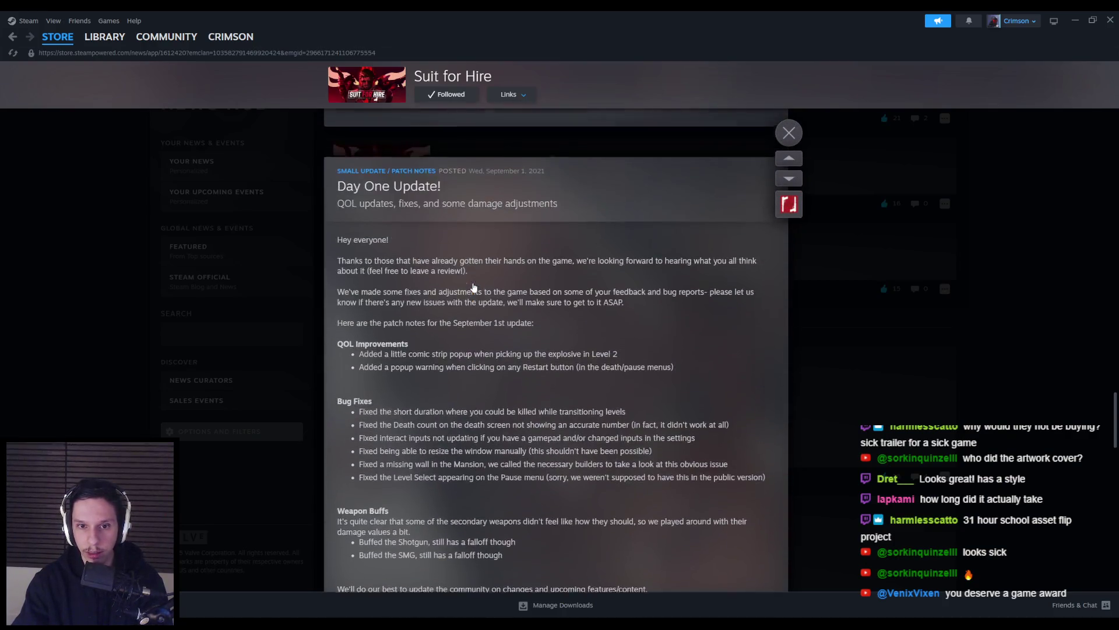
pyautogui.scroll(20, 476, 284)
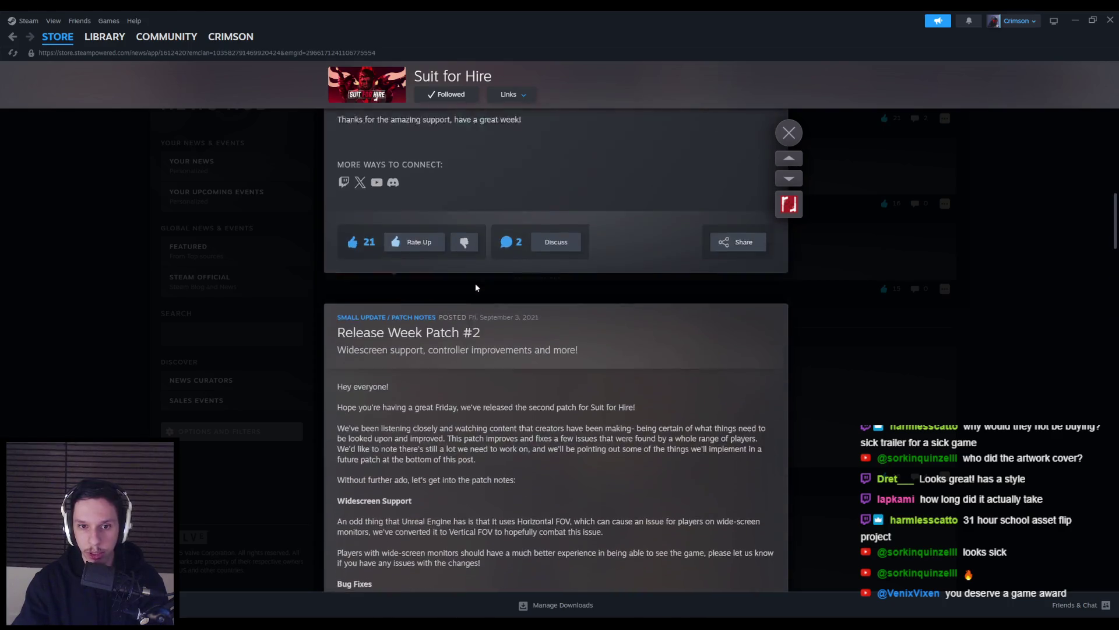
pyautogui.scroll(20, 476, 284)
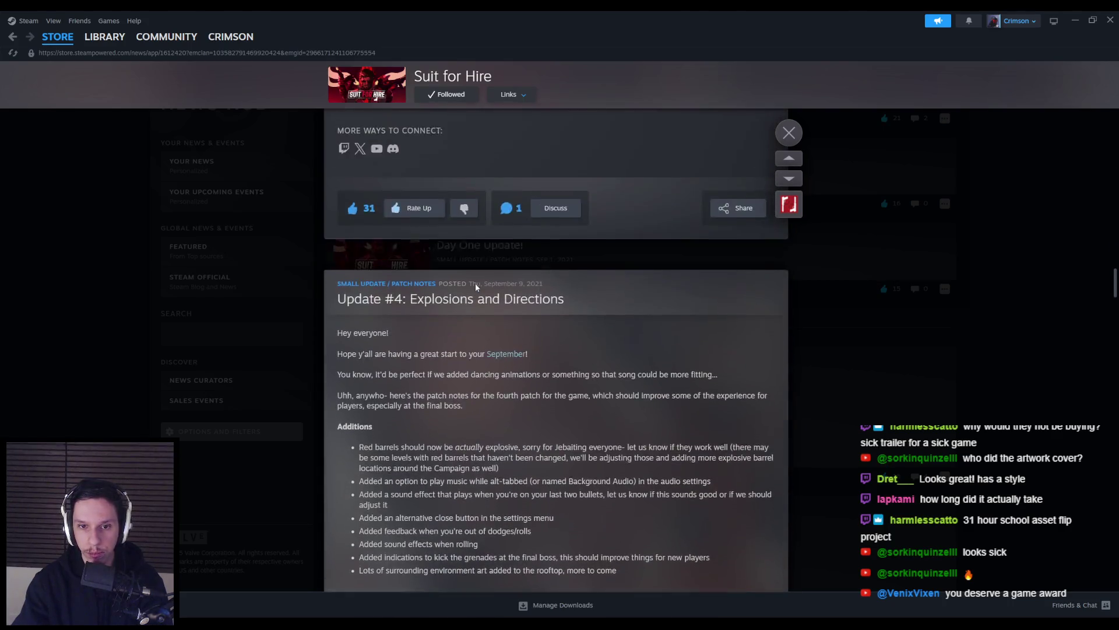
pyautogui.scroll(20, 476, 285)
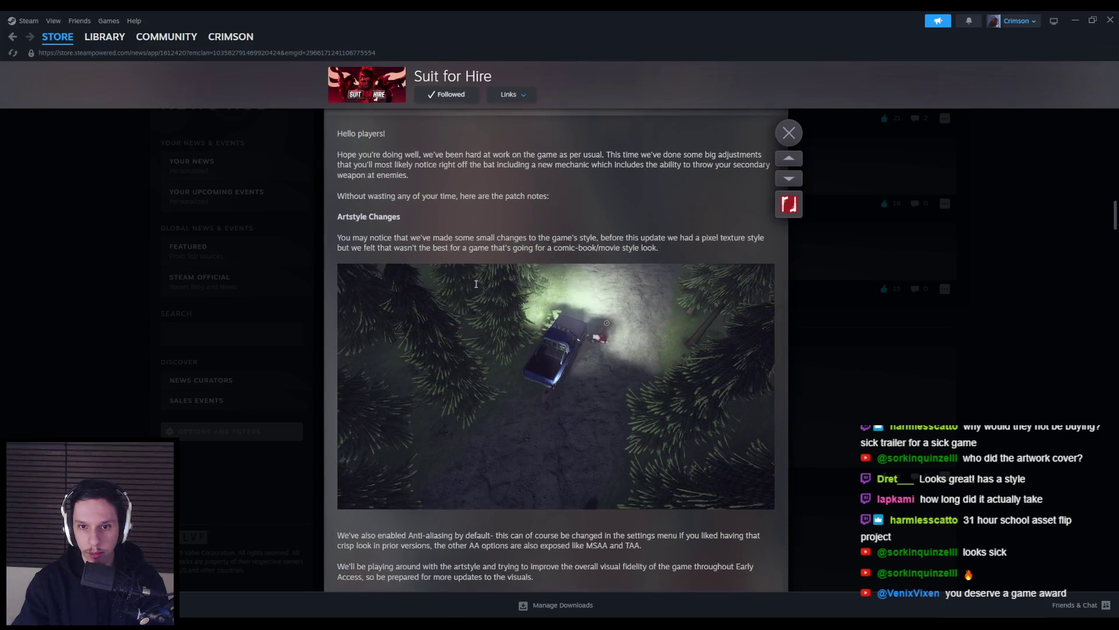
pyautogui.scroll(15, 477, 288)
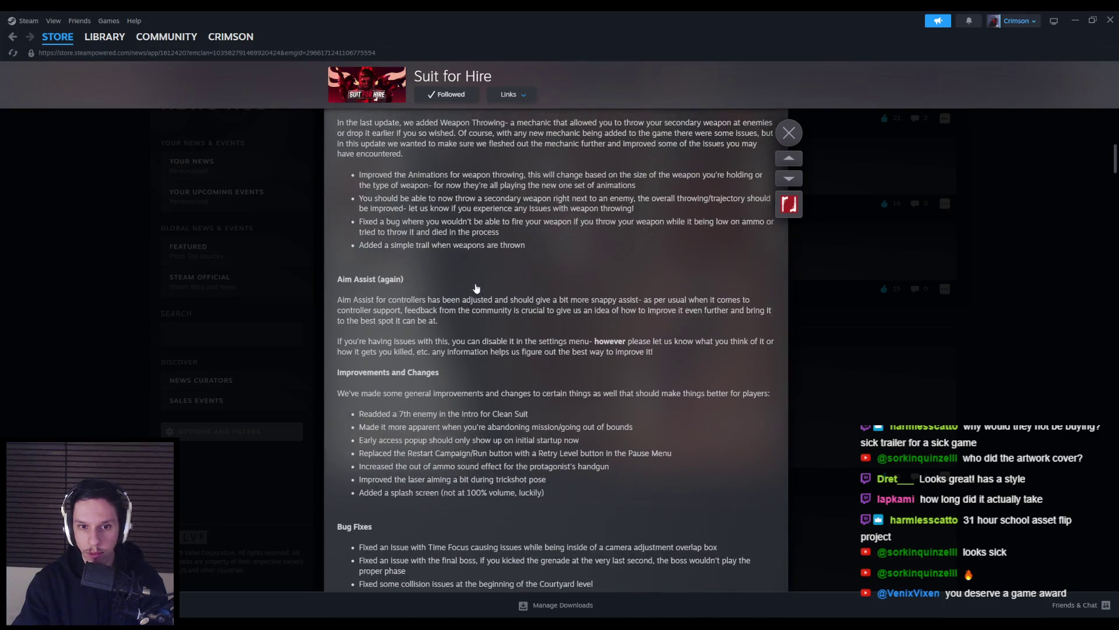
# Return to the news list and open the v1.0.14.1 Hotfixes Patch event page
pyautogui.click(152, 280)
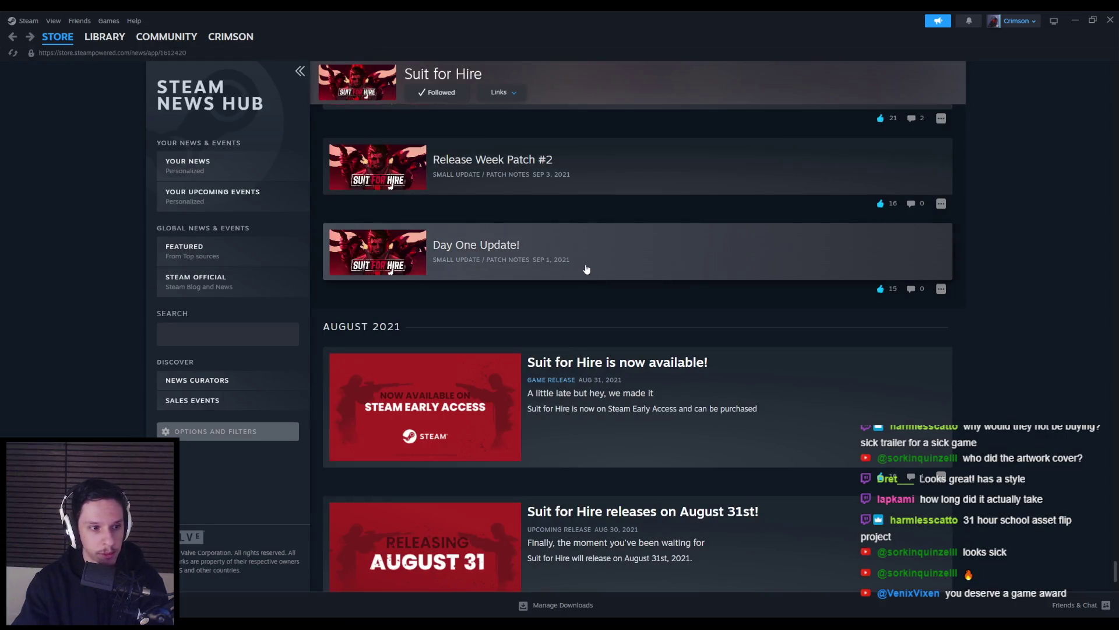
pyautogui.scroll(20, 587, 268)
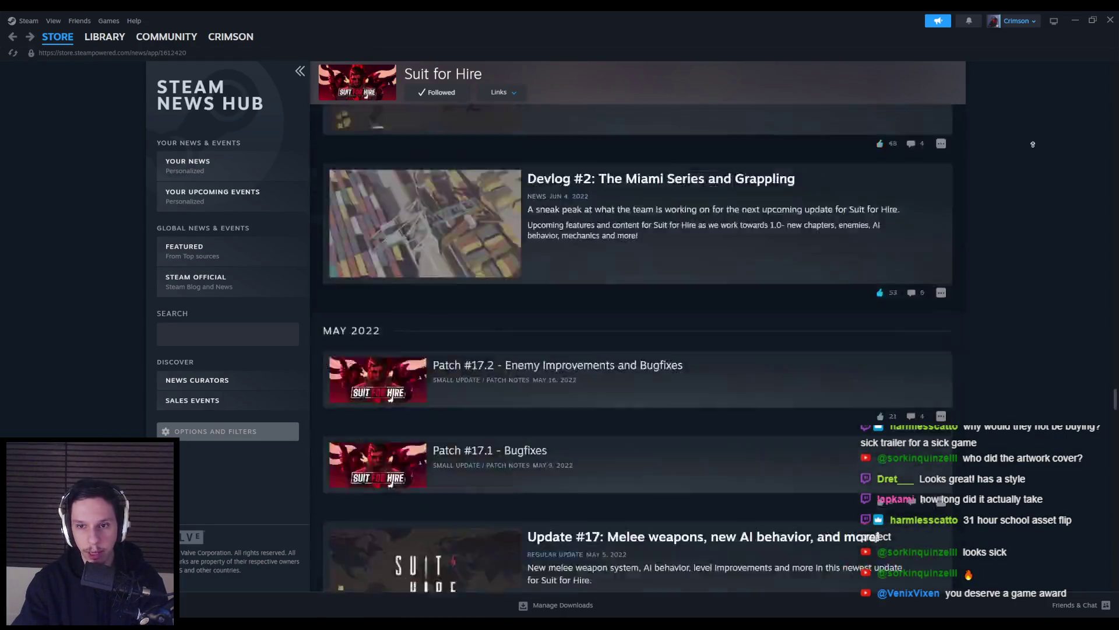
pyautogui.scroll(10, 1033, 144)
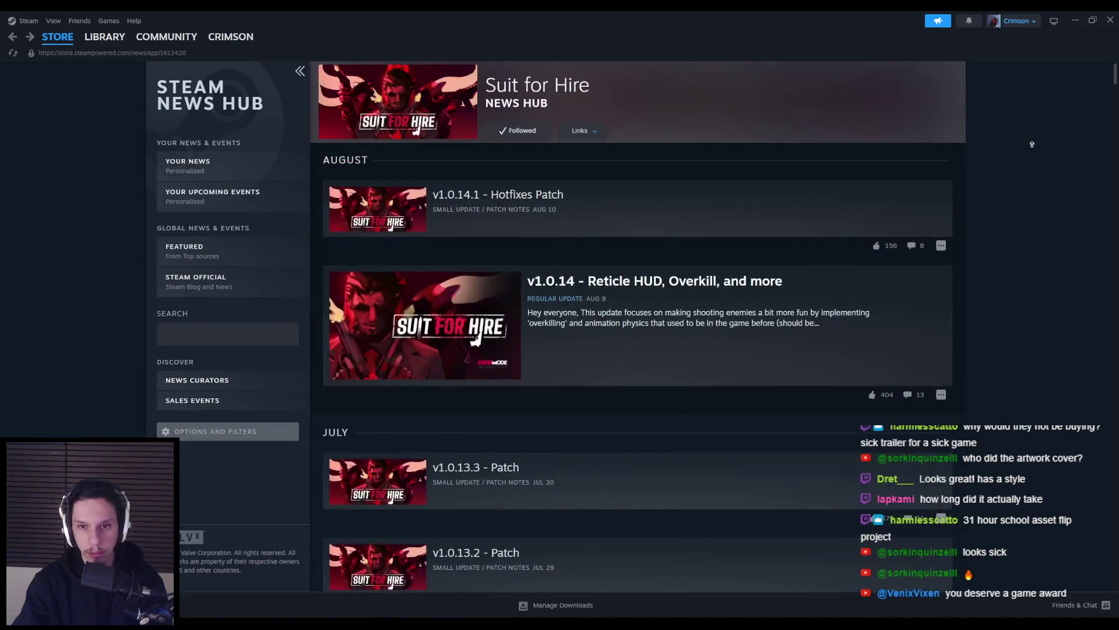
pyautogui.click(530, 195)
pyautogui.click(408, 171)
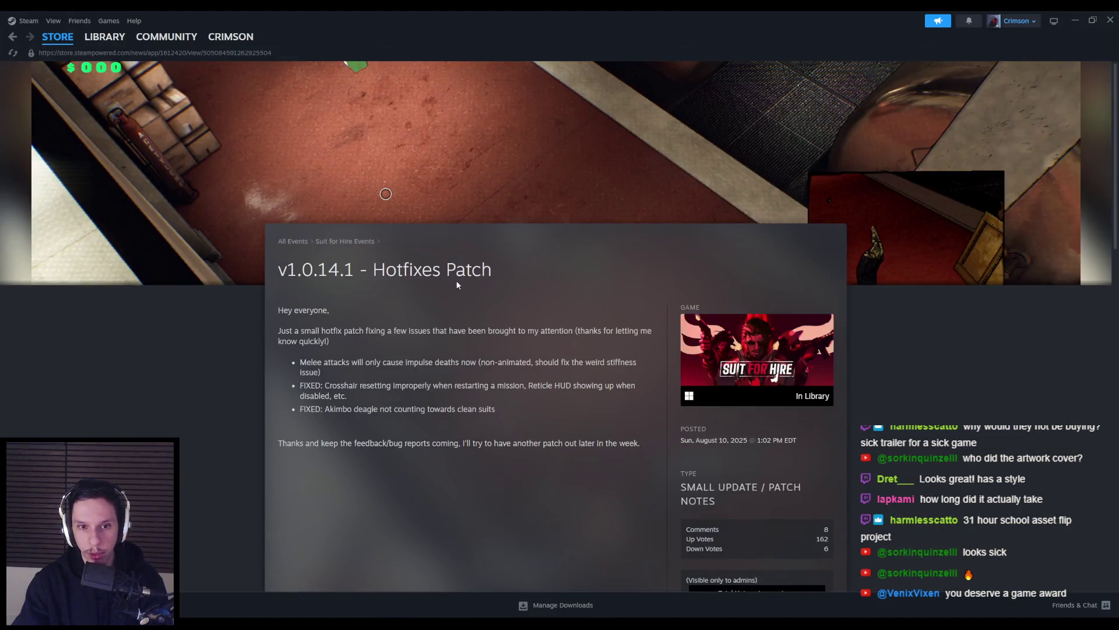
# Visit the Suit for Hire store page, then close the Steam window
pyautogui.moveTo(759, 360)
pyautogui.click(744, 328)
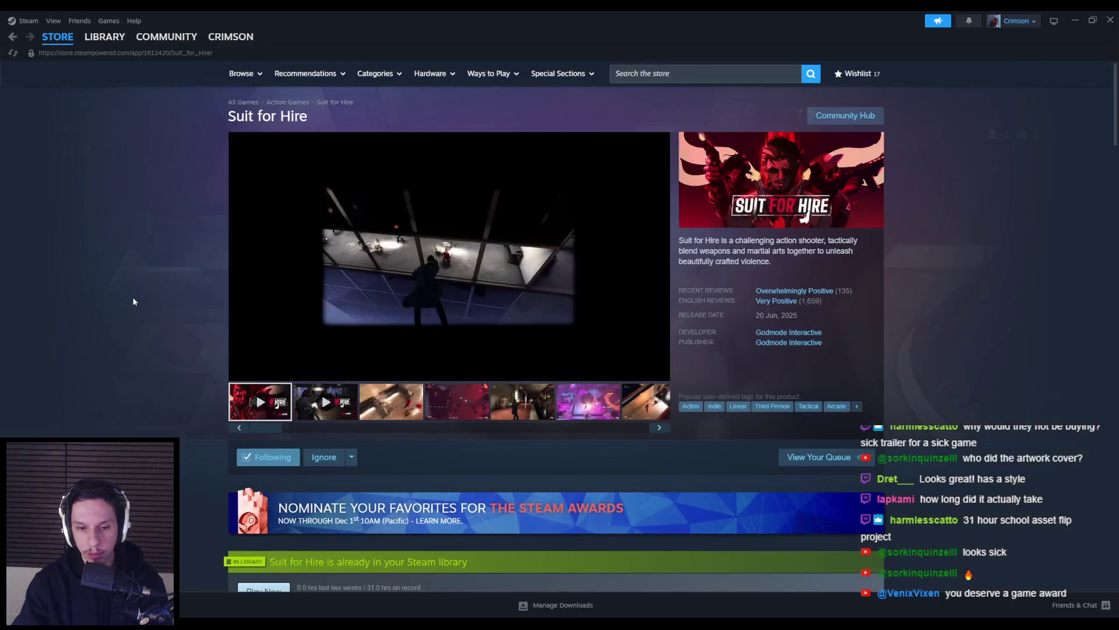
pyautogui.scroll(-1, 480, 468)
pyautogui.scroll(-1, 152, 420)
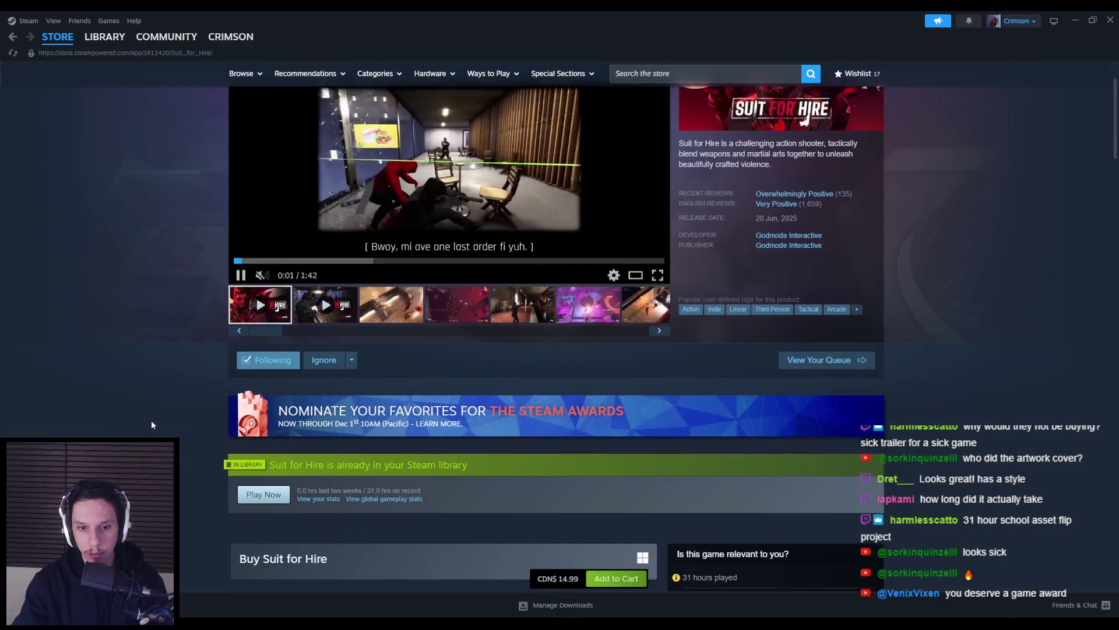
pyautogui.scroll(2, 175, 379)
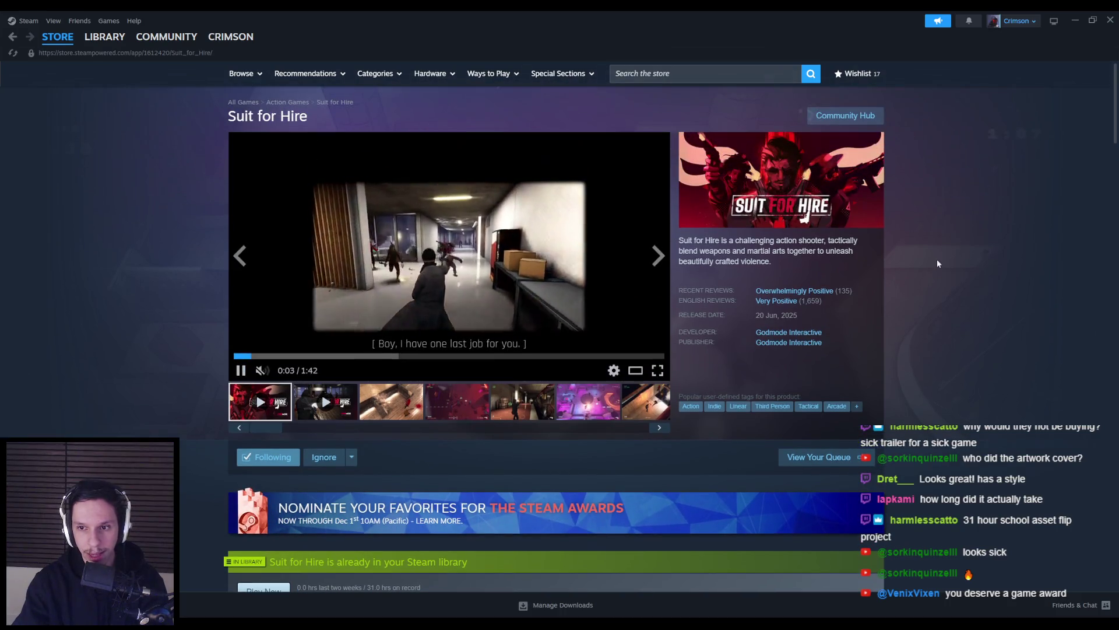
pyautogui.click(1111, 19)
pyautogui.scroll(-3, 446, 353)
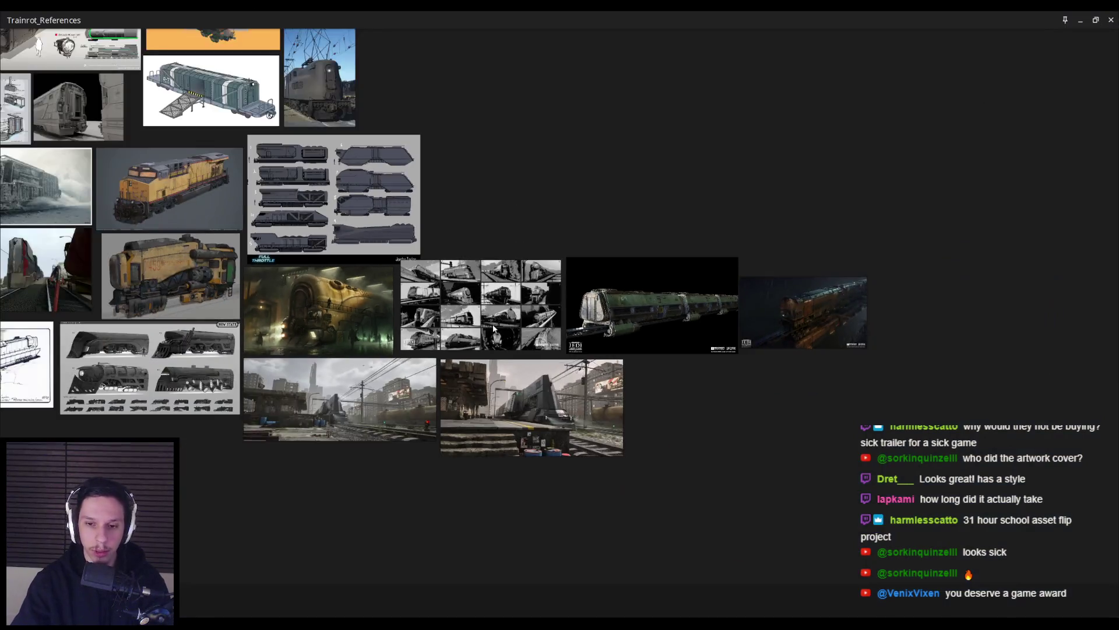
# In Unreal Editor, re-angle the view along the train and select the sky sphere actor
pyautogui.scroll(4, 445, 353)
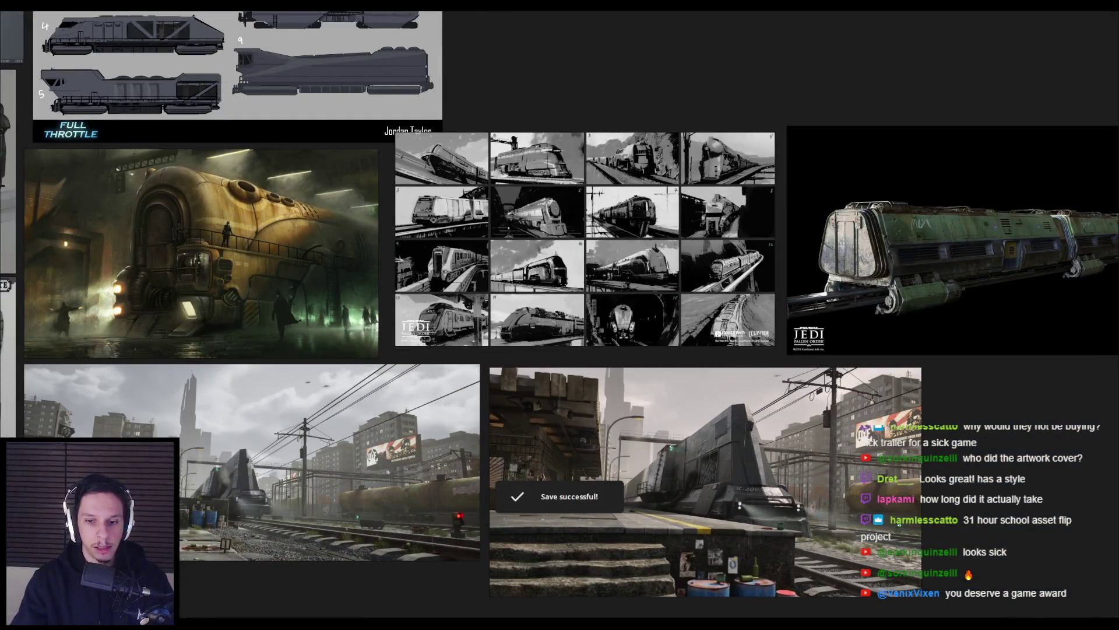
pyautogui.hotkey('alt', 'Tab')
pyautogui.moveTo(469, 244)
pyautogui.mouseDown(button='right')
pyautogui.moveTo(464, 145)
pyautogui.moveTo(472, 253)
pyautogui.moveTo(425, 258)
pyautogui.mouseUp(button='right')
pyautogui.click(464, 146)
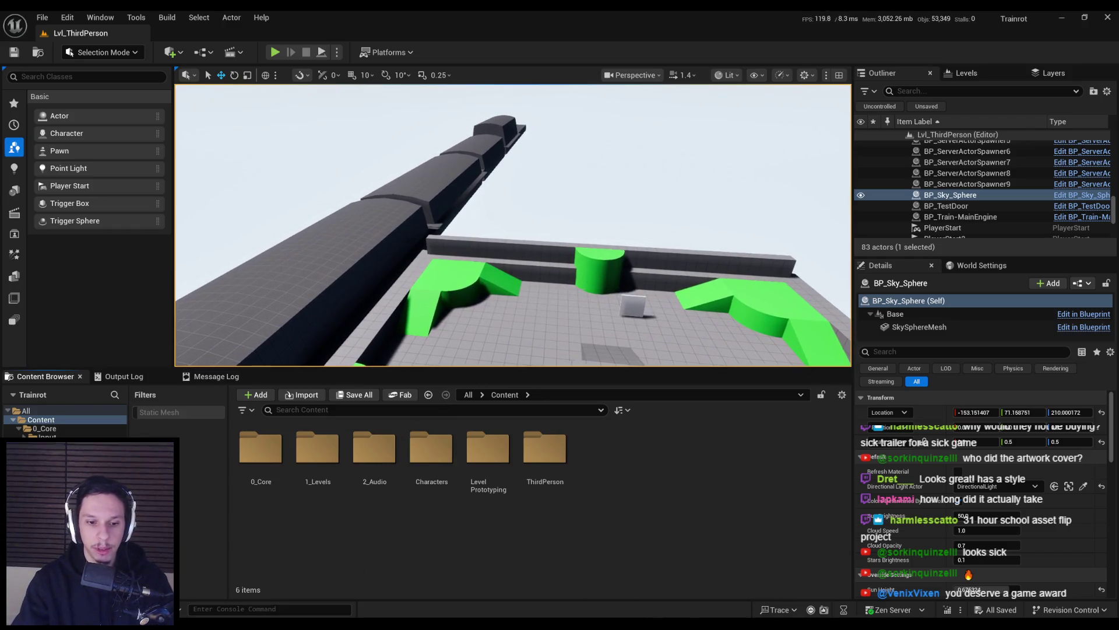
# Save Trainrot_TrainCabins.blend in Blender and orbit the view beneath the cabin
pyautogui.hotkey('alt', 'Tab')
pyautogui.hotkey('ctrl', 's')
pyautogui.moveTo(449, 295)
pyautogui.mouseDown(button='middle')
pyautogui.moveTo(306, 278)
pyautogui.moveTo(116, 335)
pyautogui.mouseUp(button='middle')
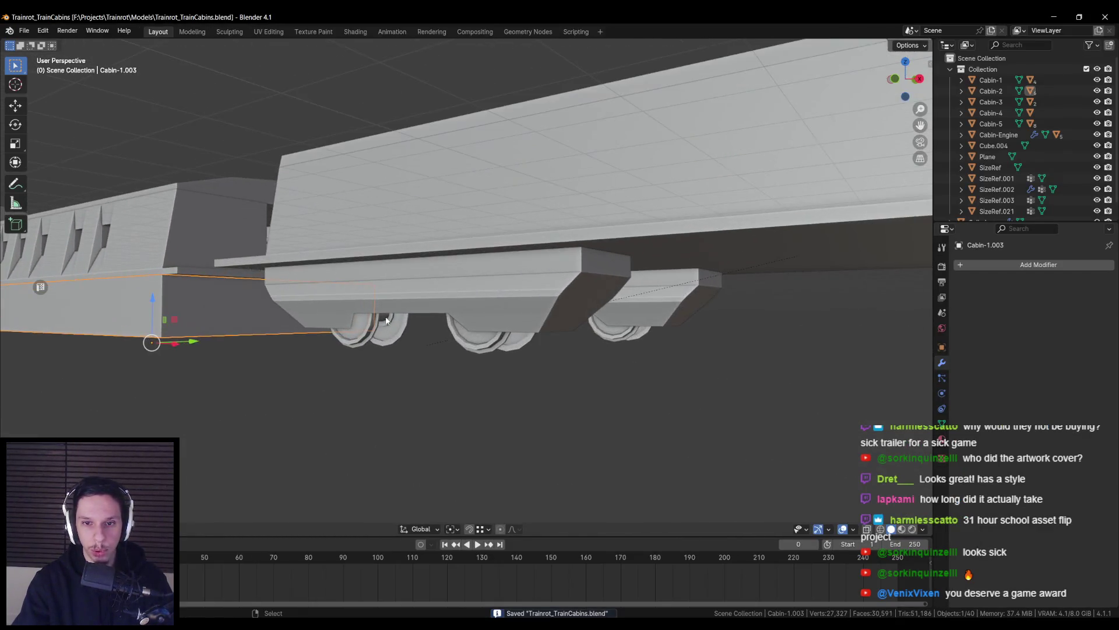
pyautogui.hotkey('alt', 'Tab')
pyautogui.hotkey('alt', 'Tab')
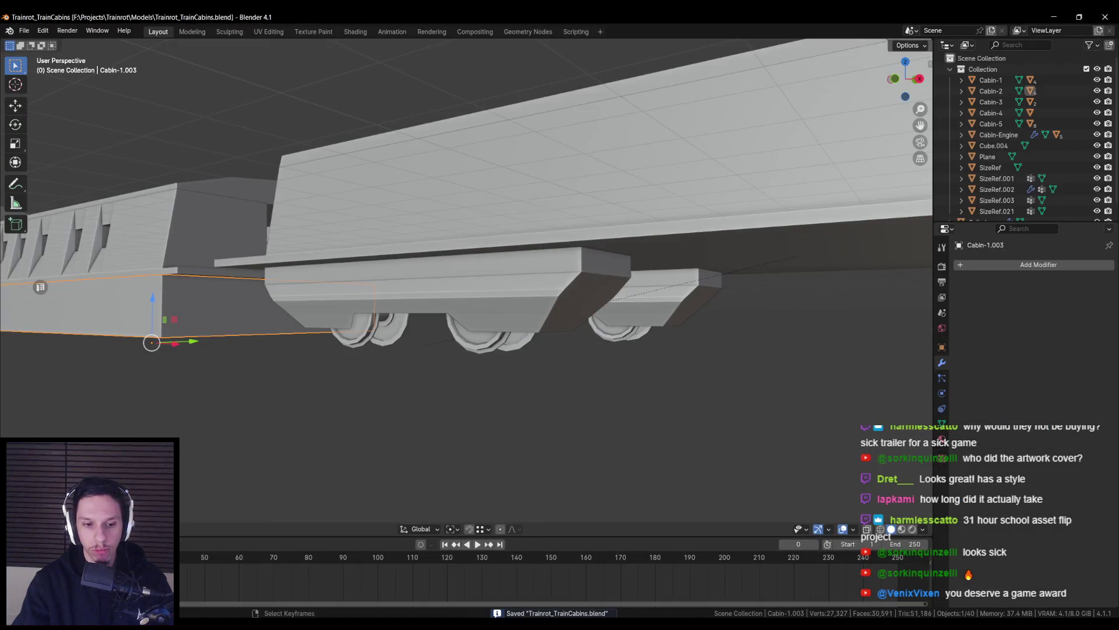
pyautogui.hotkey('alt', 'Tab')
# Zoom and pan the PureRef board to study the bogie and locomotive underside photos
pyautogui.scroll(-3, 300, 334)
pyautogui.scroll(5, 635, 352)
pyautogui.scroll(-4, 402, 290)
pyautogui.scroll(5, 439, 238)
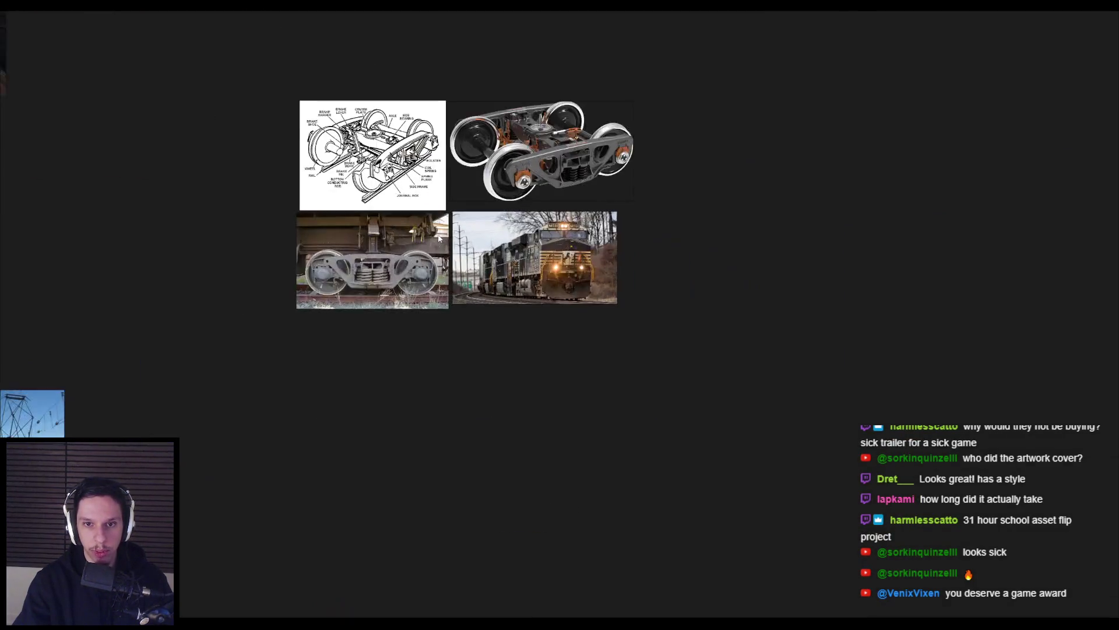
pyautogui.scroll(3, 438, 238)
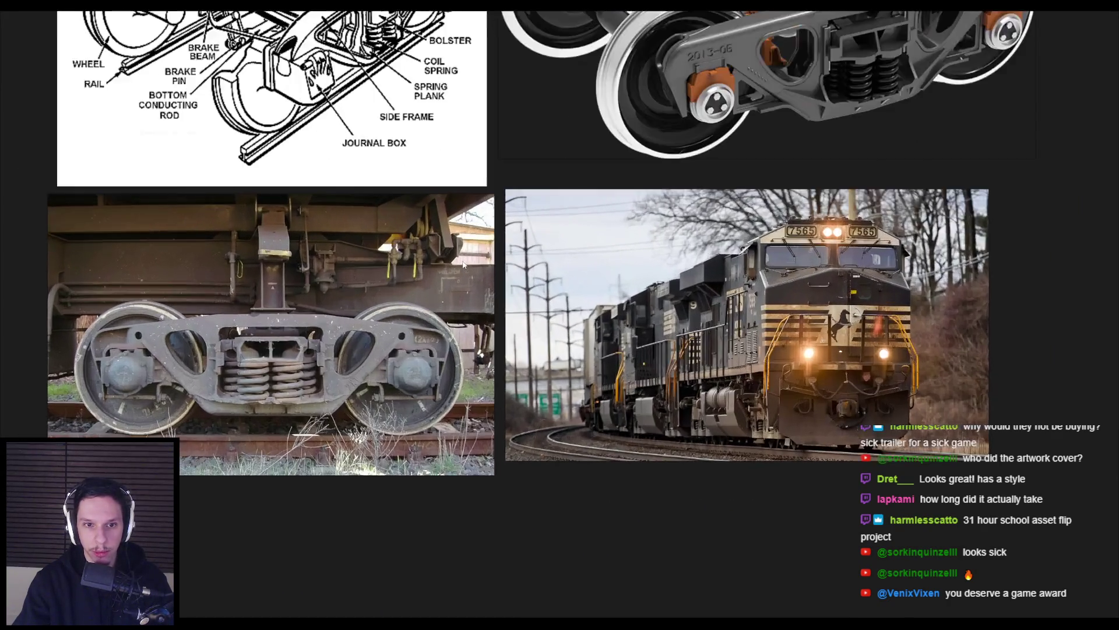
pyautogui.scroll(-3, 464, 264)
pyautogui.moveTo(488, 260); pyautogui.dragTo(493, 341, button='middle')
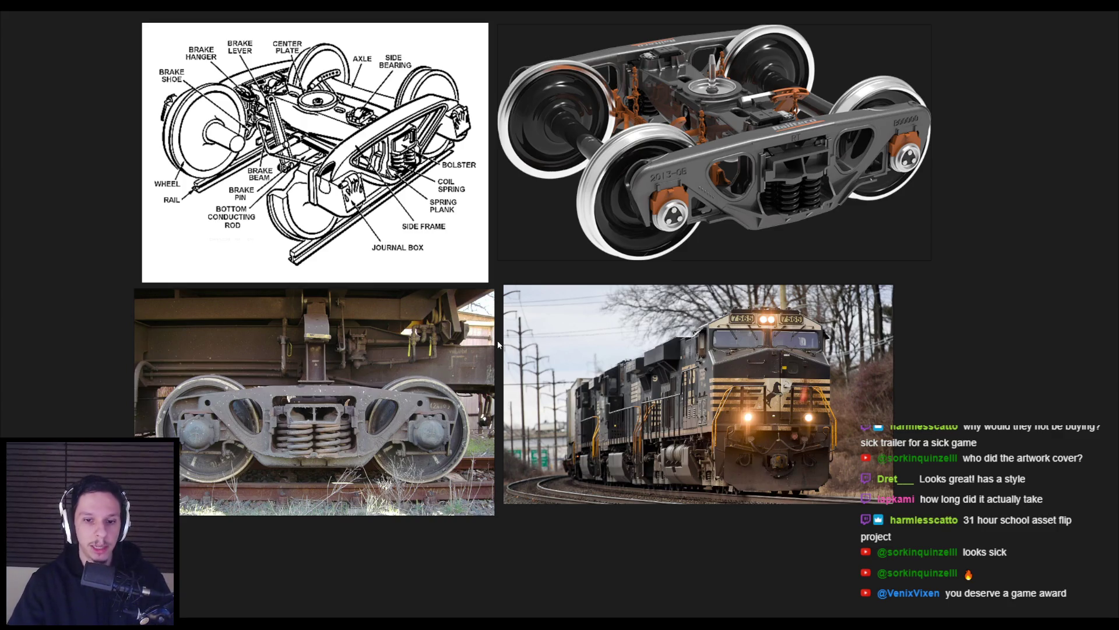
pyautogui.scroll(1, 498, 341)
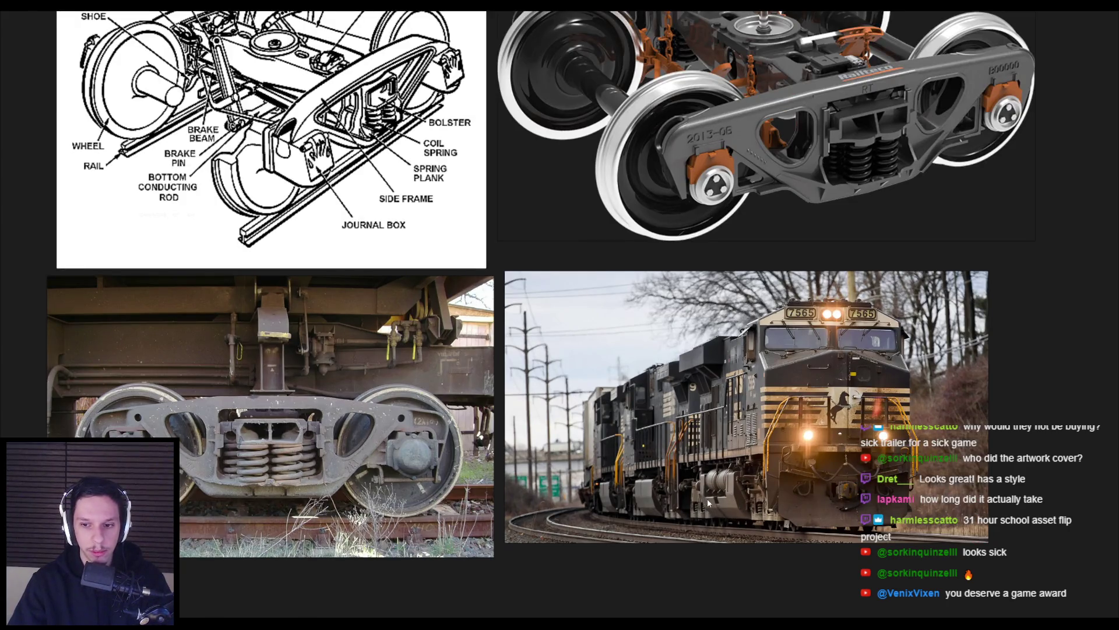
pyautogui.scroll(4, 707, 506)
pyautogui.scroll(-1, 707, 506)
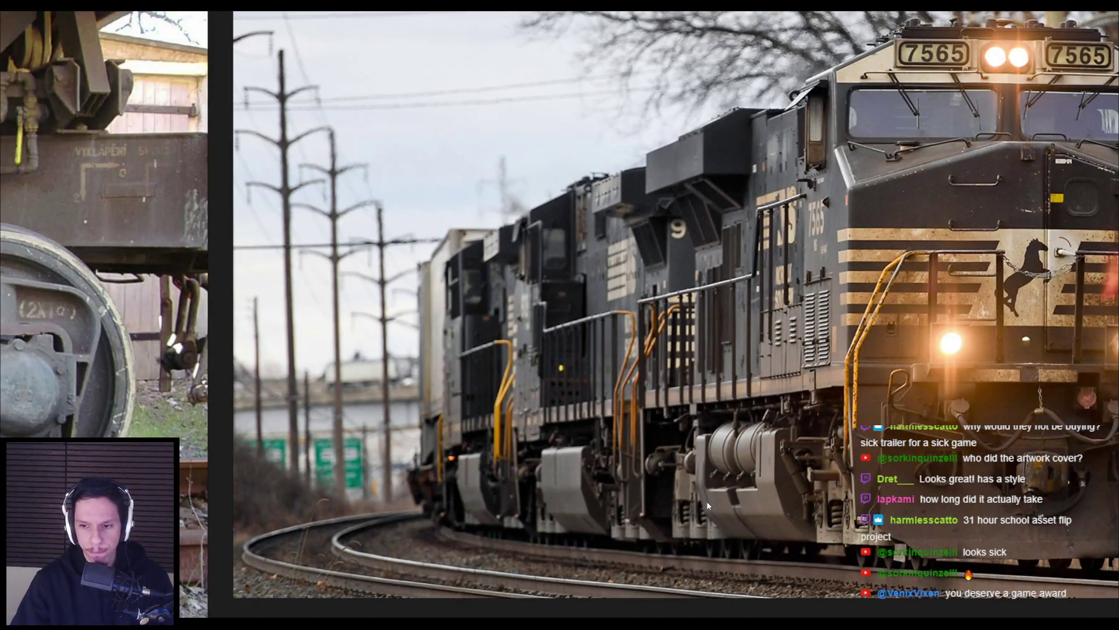
# Back in Blender, orbit to a frontal underside view of the cabins
pyautogui.hotkey('alt', 'Tab')
pyautogui.hotkey('alt', 'Tab')
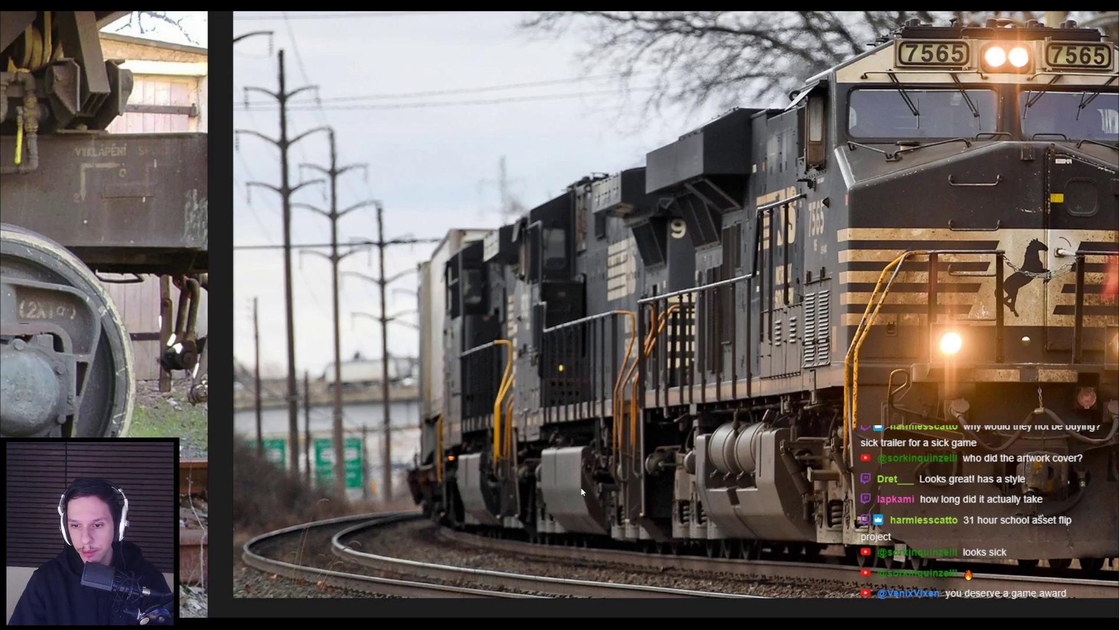
pyautogui.hotkey('alt', 'Tab')
pyautogui.moveTo(550, 375); pyautogui.dragTo(467, 249, button='middle')
pyautogui.scroll(2, 470, 307)
pyautogui.moveTo(470, 307); pyautogui.dragTo(473, 336, button='middle')
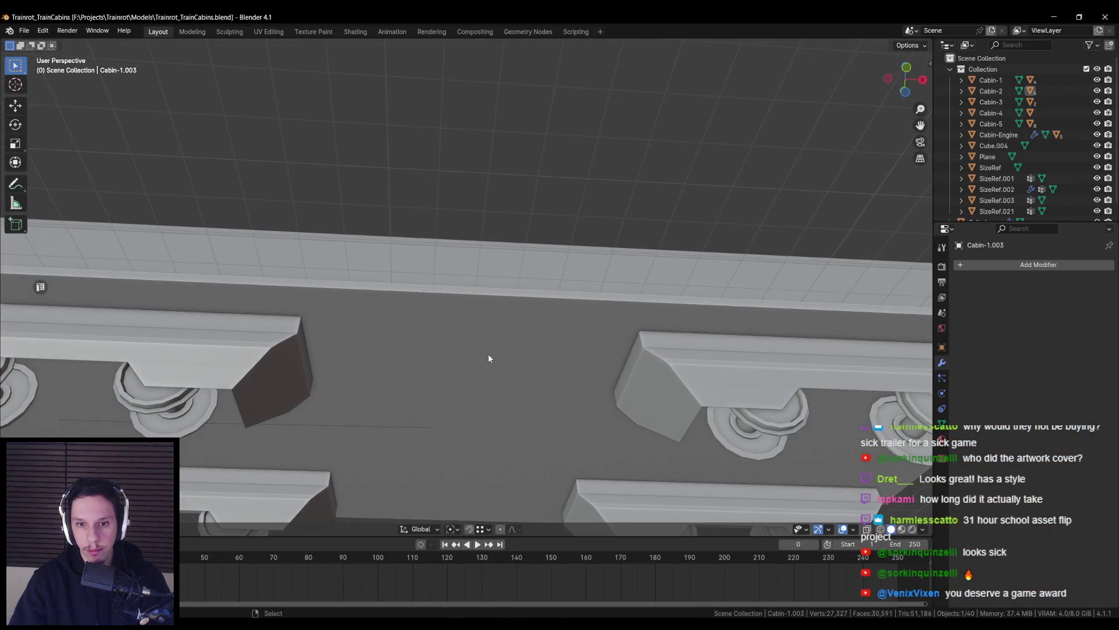
# Select the Cabin-1 body as the placement reference
pyautogui.click(472, 351)
pyautogui.click(274, 356)
pyautogui.click(483, 385)
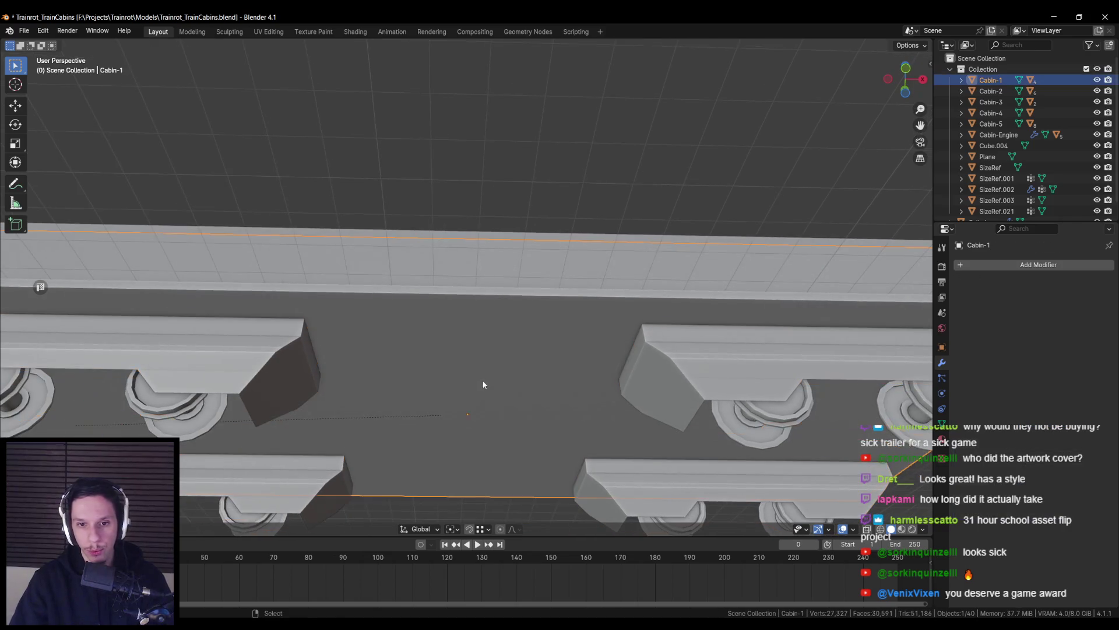
pyautogui.scroll(-5, 468, 400)
# Add a mesh cube via F3 search and show it in see-through front view
pyautogui.press('F3')
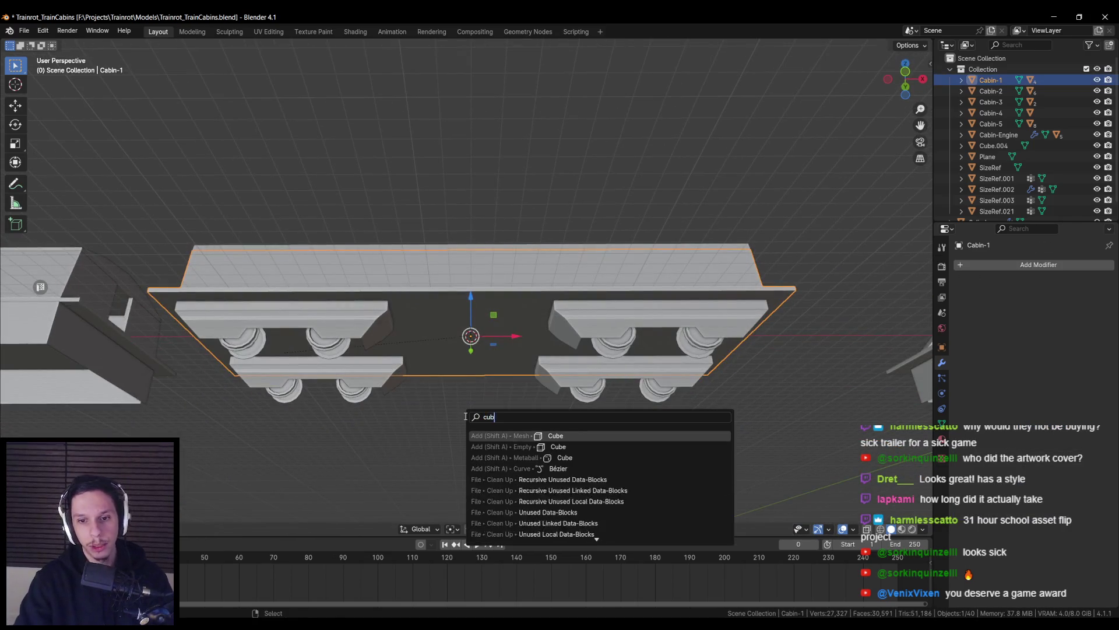
pyautogui.press('Return')
pyautogui.moveTo(464, 415)
pyautogui.mouseDown(button='middle')
pyautogui.moveTo(446, 372)
pyautogui.moveTo(416, 377)
pyautogui.mouseUp(button='middle')
pyautogui.press('KP_1')
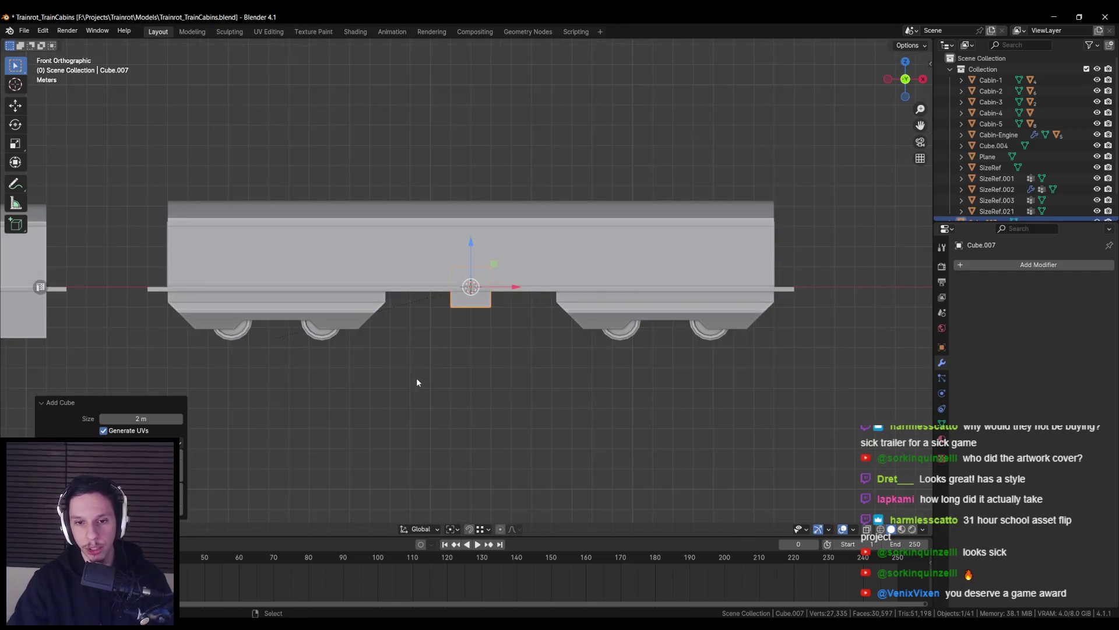
pyautogui.hotkey('shift', 'z')
pyautogui.hotkey('alt', 'Tab')
pyautogui.scroll(-3, 576, 273)
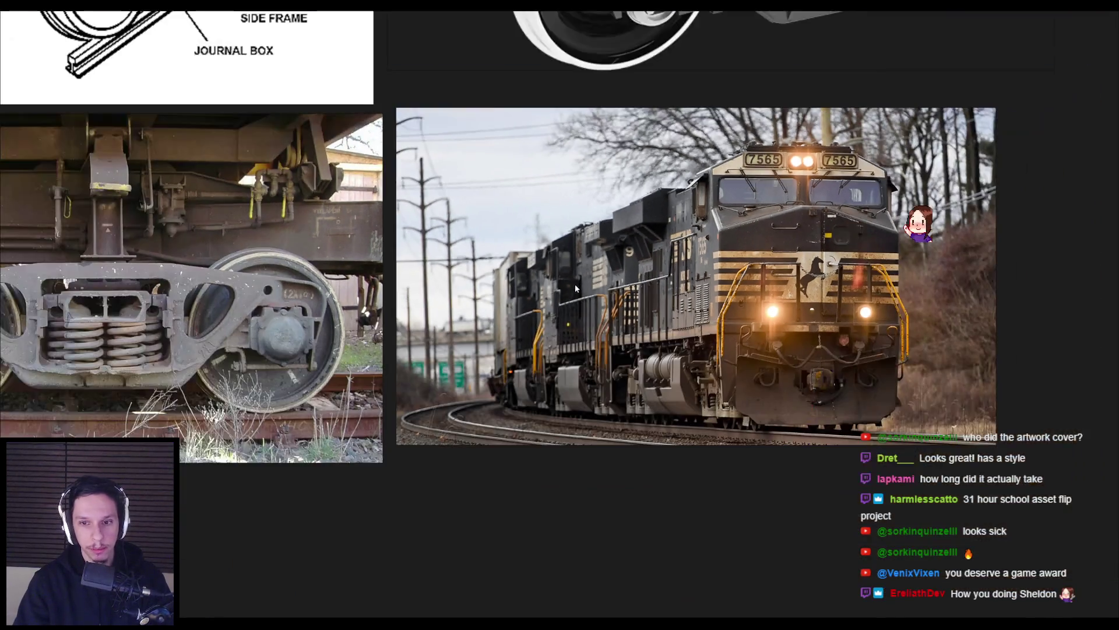
# Zoom and pan across the PureRef locomotive and train concept references
pyautogui.scroll(5, 653, 382)
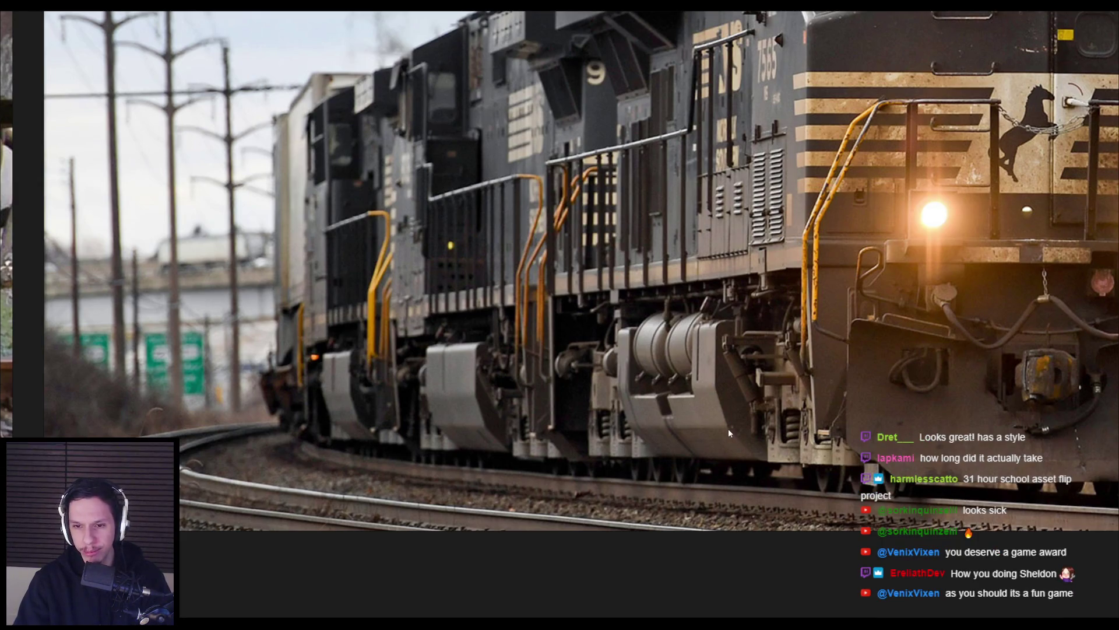
pyautogui.scroll(-4, 729, 428)
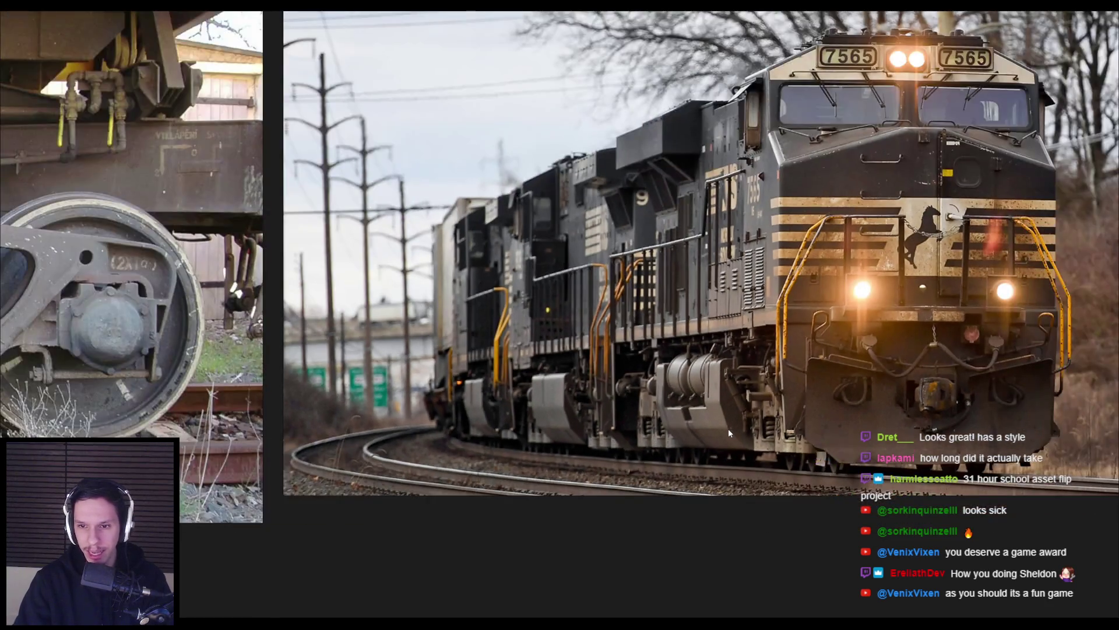
pyautogui.scroll(-2, 729, 428)
pyautogui.scroll(4, 728, 427)
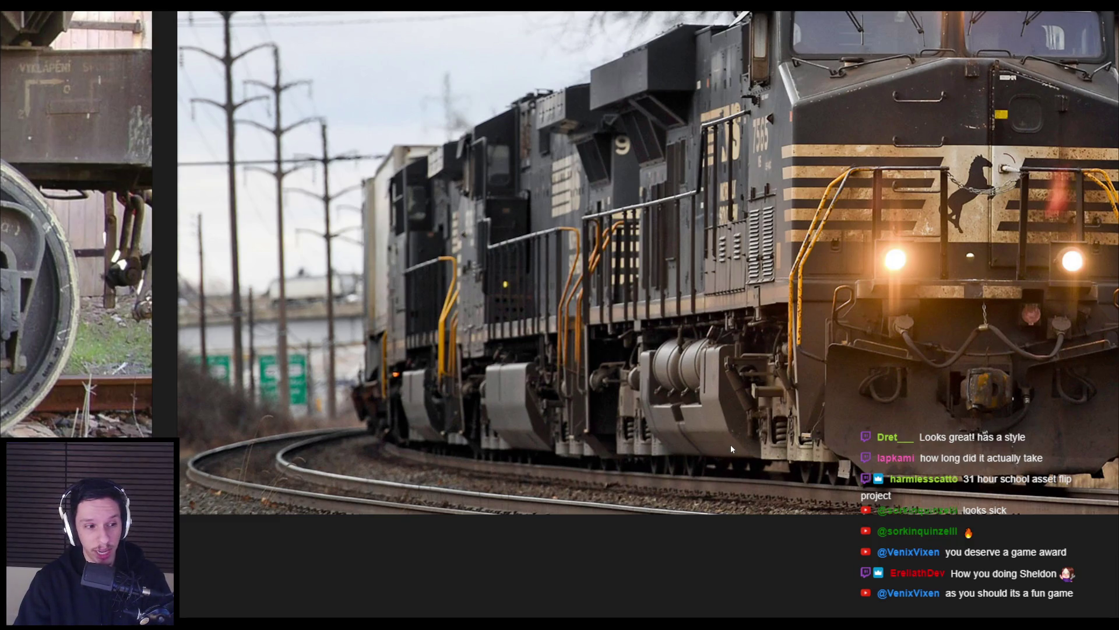
pyautogui.scroll(-5, 731, 447)
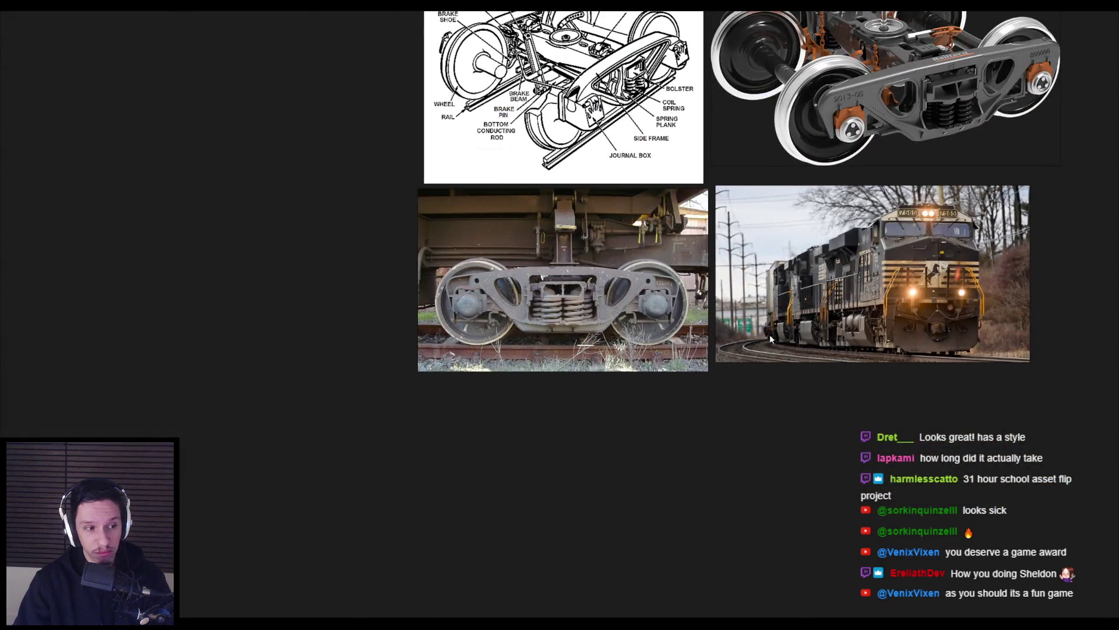
pyautogui.scroll(-2, 770, 334)
pyautogui.moveTo(318, 383)
pyautogui.mouseDown(button='middle')
pyautogui.moveTo(814, 267)
pyautogui.moveTo(821, 227)
pyautogui.mouseUp(button='middle')
pyautogui.scroll(3, 562, 309)
pyautogui.scroll(-2, 561, 309)
pyautogui.scroll(5, 536, 396)
pyautogui.scroll(-5, 536, 396)
pyautogui.scroll(3, 587, 383)
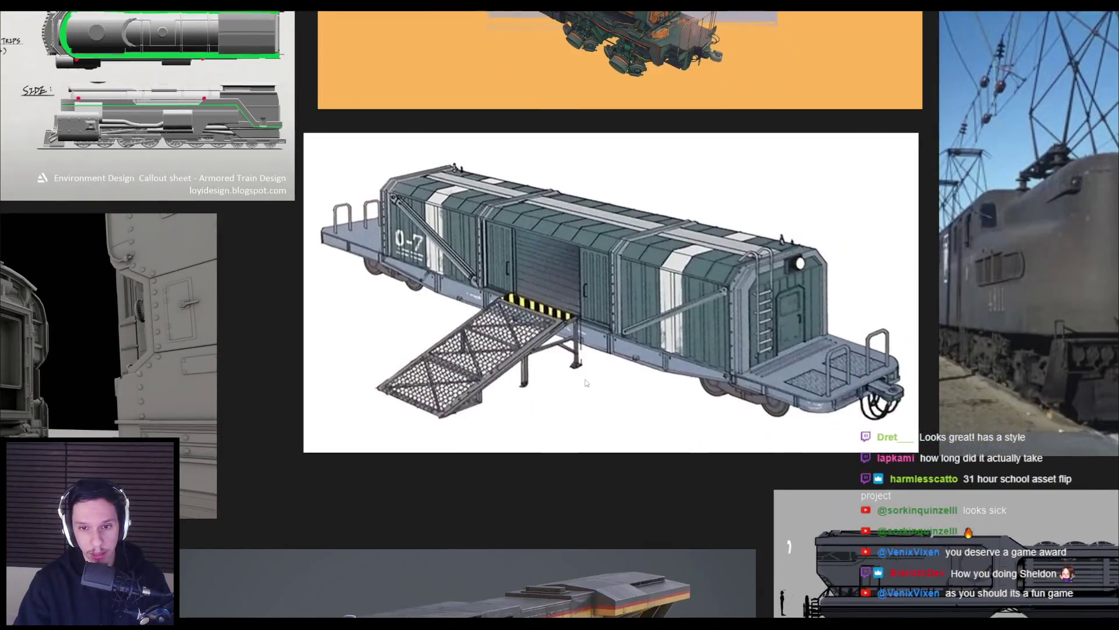
# In Blender, slide Cube.007 along the train's Y axis to sit beneath the cabin
pyautogui.hotkey('alt', 'Tab')
pyautogui.moveTo(583, 378)
pyautogui.mouseDown(button='middle')
pyautogui.moveTo(552, 382)
pyautogui.moveTo(553, 366)
pyautogui.moveTo(423, 362)
pyautogui.moveTo(579, 358)
pyautogui.moveTo(512, 366)
pyautogui.moveTo(572, 359)
pyautogui.moveTo(554, 349)
pyautogui.moveTo(405, 380)
pyautogui.moveTo(525, 322)
pyautogui.moveTo(377, 252)
pyautogui.mouseUp(button='middle')
pyautogui.moveTo(378, 252)
pyautogui.mouseDown()
pyautogui.moveTo(456, 260)
pyautogui.moveTo(444, 264)
pyautogui.mouseUp()
pyautogui.moveTo(444, 264)
pyautogui.mouseDown(button='middle')
pyautogui.moveTo(437, 309)
pyautogui.moveTo(478, 285)
pyautogui.moveTo(411, 275)
pyautogui.mouseUp(button='middle')
# Lower Cube.007 along the Z axis to sit under the cabin
pyautogui.press('g')
pyautogui.press('z')
pyautogui.click(777, 290)
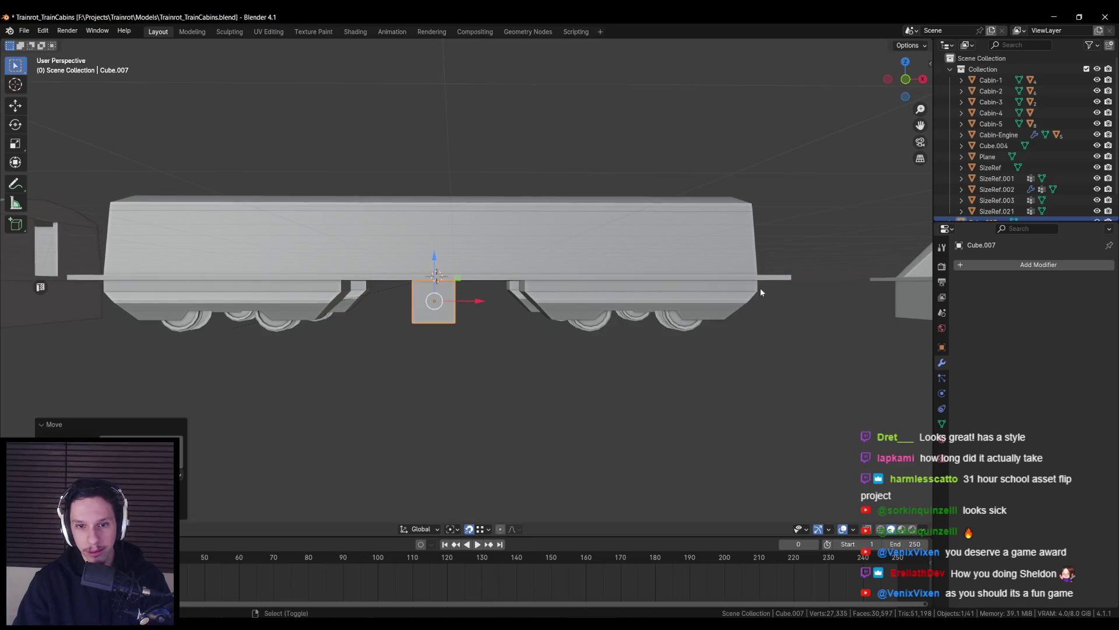
pyautogui.moveTo(777, 290); pyautogui.dragTo(513, 300, button='middle')
# Stretch Cube.007 along X and widen it along Y to fill the bogie gap
pyautogui.press('s')
pyautogui.press('x')
pyautogui.click(693, 317)
pyautogui.moveTo(692, 316)
pyautogui.mouseDown(button='middle')
pyautogui.moveTo(539, 303)
pyautogui.moveTo(628, 295)
pyautogui.mouseUp(button='middle')
pyautogui.press('s')
pyautogui.press('y')
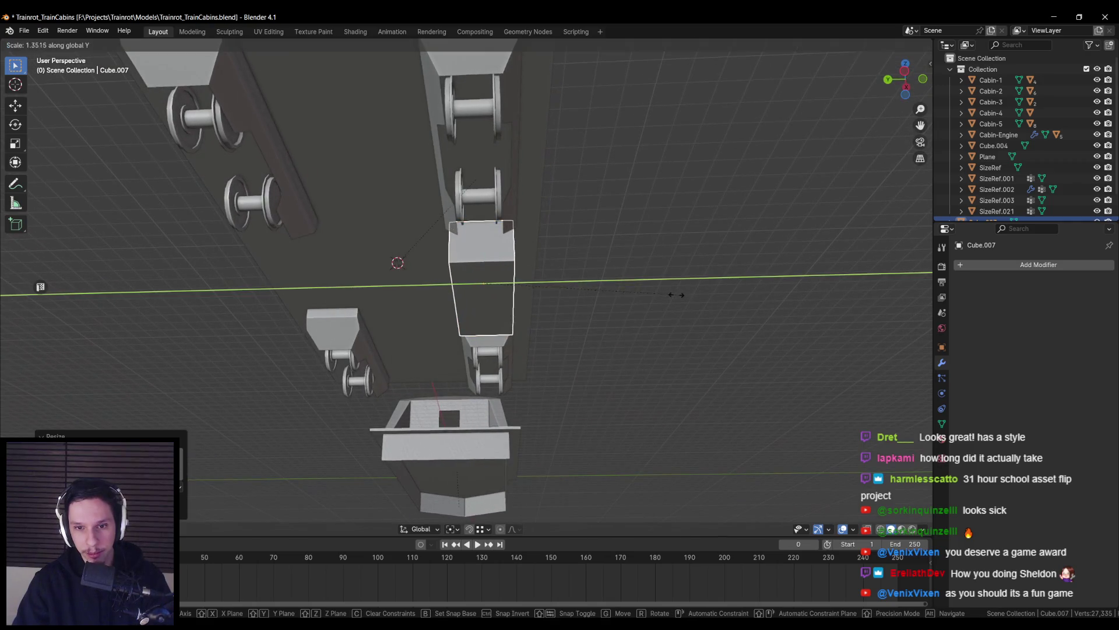
pyautogui.click(683, 296)
pyautogui.moveTo(604, 302)
pyautogui.mouseDown(button='middle')
pyautogui.moveTo(481, 302)
pyautogui.moveTo(481, 334)
pyautogui.mouseUp(button='middle')
pyautogui.moveTo(480, 297); pyautogui.dragTo(485, 299)
# Glance at the PureRef concept sheet, then return to Blender and cancel a further move
pyautogui.hotkey('alt', 'Tab')
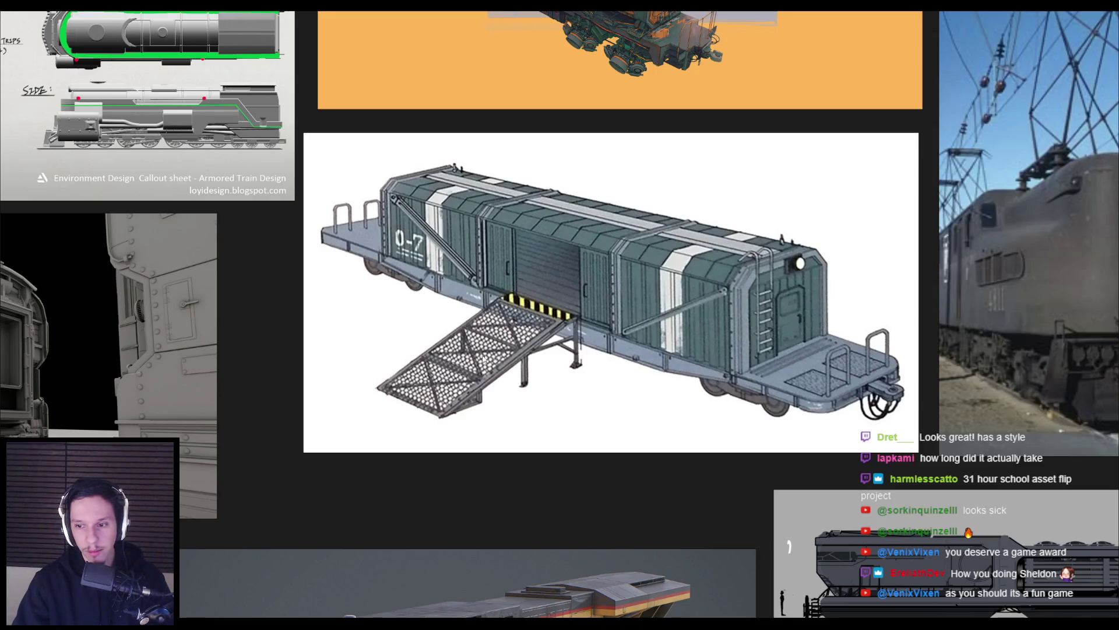
pyautogui.scroll(-5, 483, 358)
pyautogui.scroll(5, 450, 483)
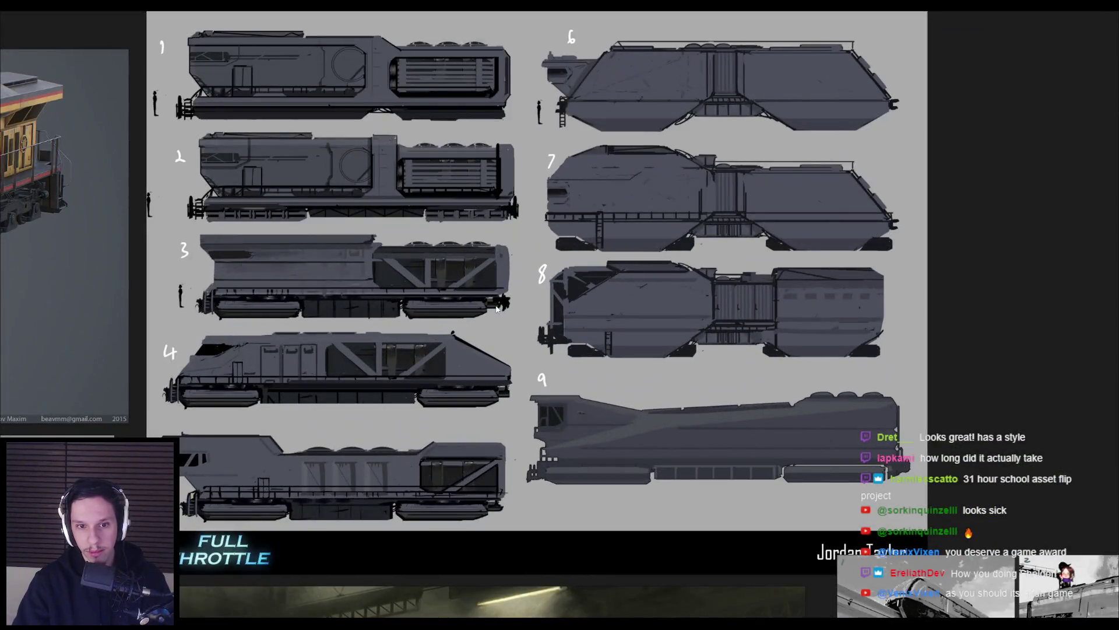
pyautogui.hotkey('alt', 'Tab')
pyautogui.press('g')
pyautogui.rightClick(560, 323)
pyautogui.moveTo(560, 322); pyautogui.dragTo(531, 335, button='middle')
# In Edit Mode, select the cube's bottom face and view it from the front
pyautogui.press('Tab')
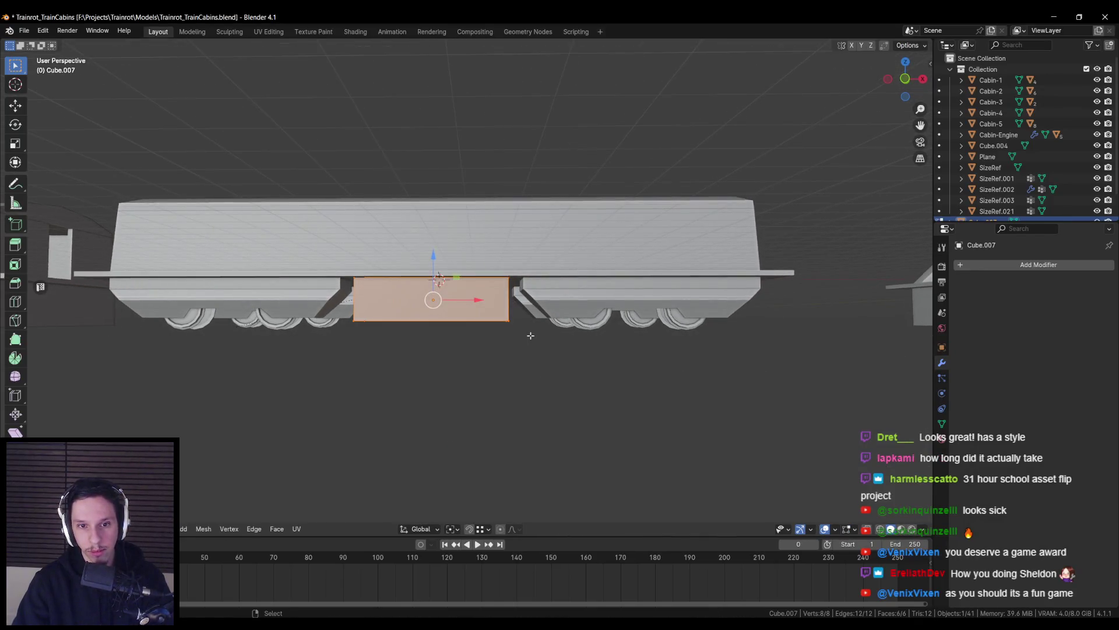
pyautogui.scroll(2, 531, 336)
pyautogui.click(431, 326)
pyautogui.moveTo(432, 326); pyautogui.dragTo(425, 274, button='middle')
pyautogui.press('KP_1')
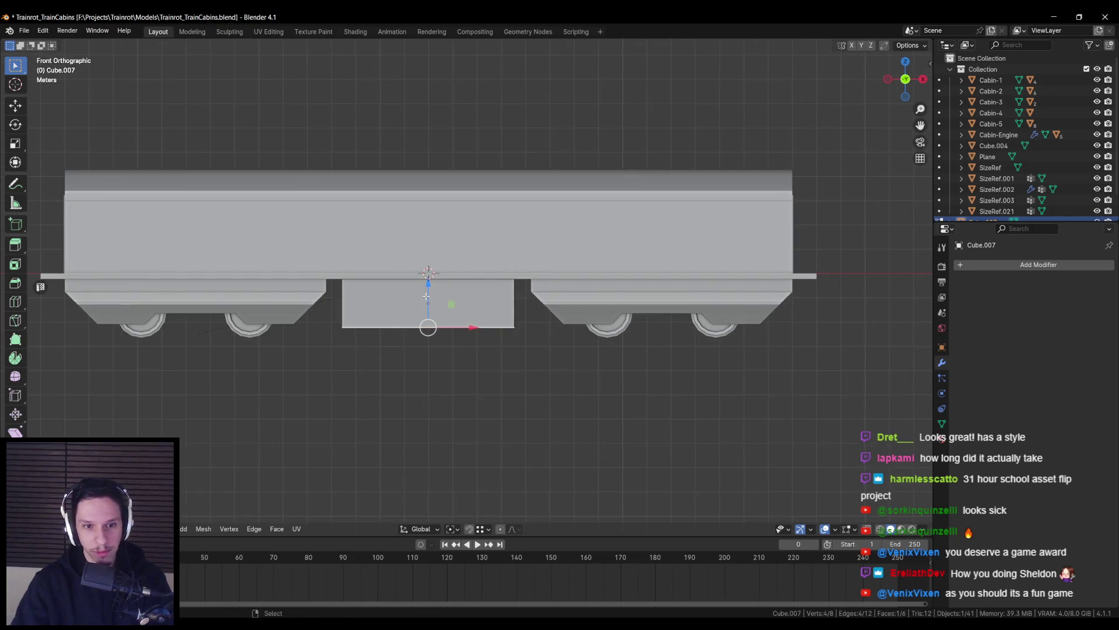
pyautogui.scroll(3, 410, 309)
pyautogui.hotkey('alt', 'Tab')
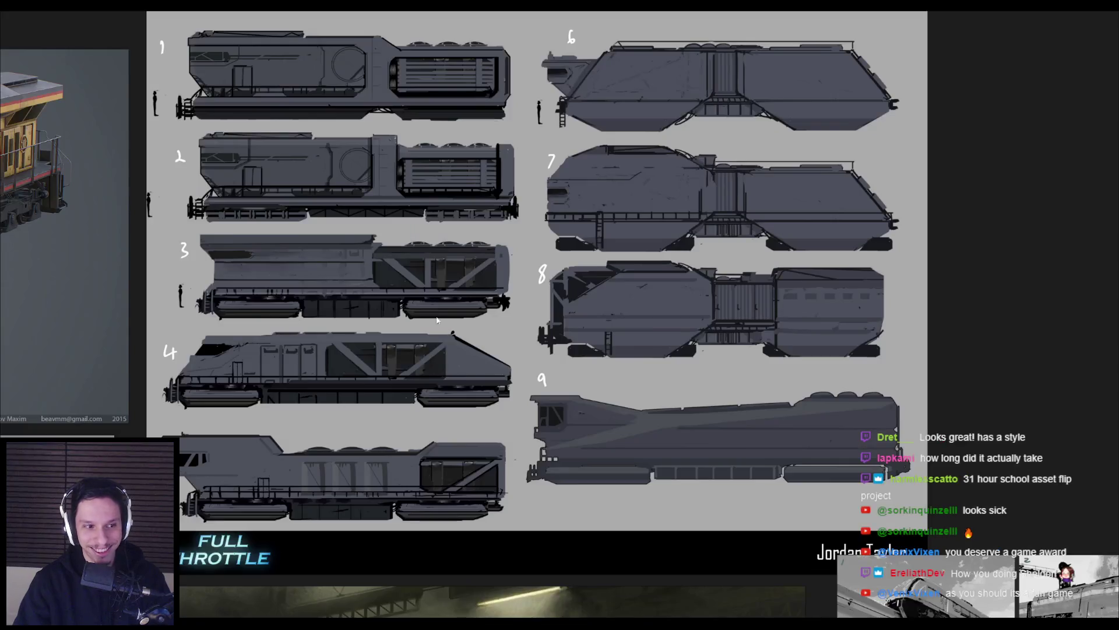
# Pan the PureRef board past the concept sheet, Jedi train, silhouette sheet, ink sketch and Half-Life screenshot
pyautogui.scroll(-3, 489, 365)
pyautogui.moveTo(490, 364)
pyautogui.mouseDown(button='middle')
pyautogui.moveTo(773, 431)
pyautogui.moveTo(614, 542)
pyautogui.mouseUp(button='middle')
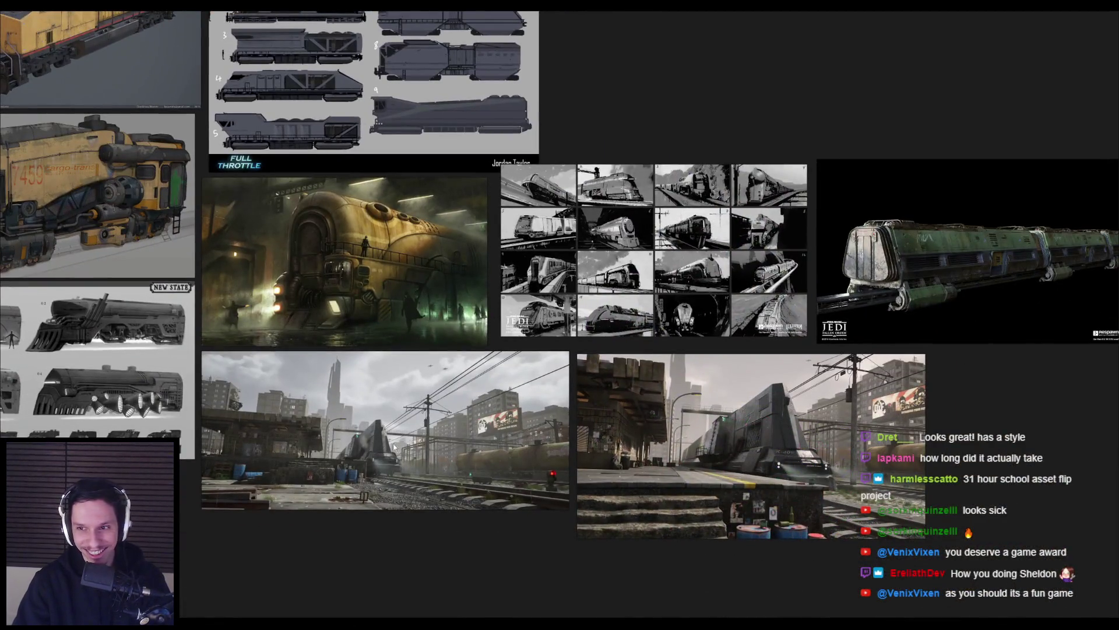
pyautogui.moveTo(385, 450); pyautogui.dragTo(203, 466, button='middle')
pyautogui.scroll(5, 744, 320)
pyautogui.scroll(-2, 695, 376)
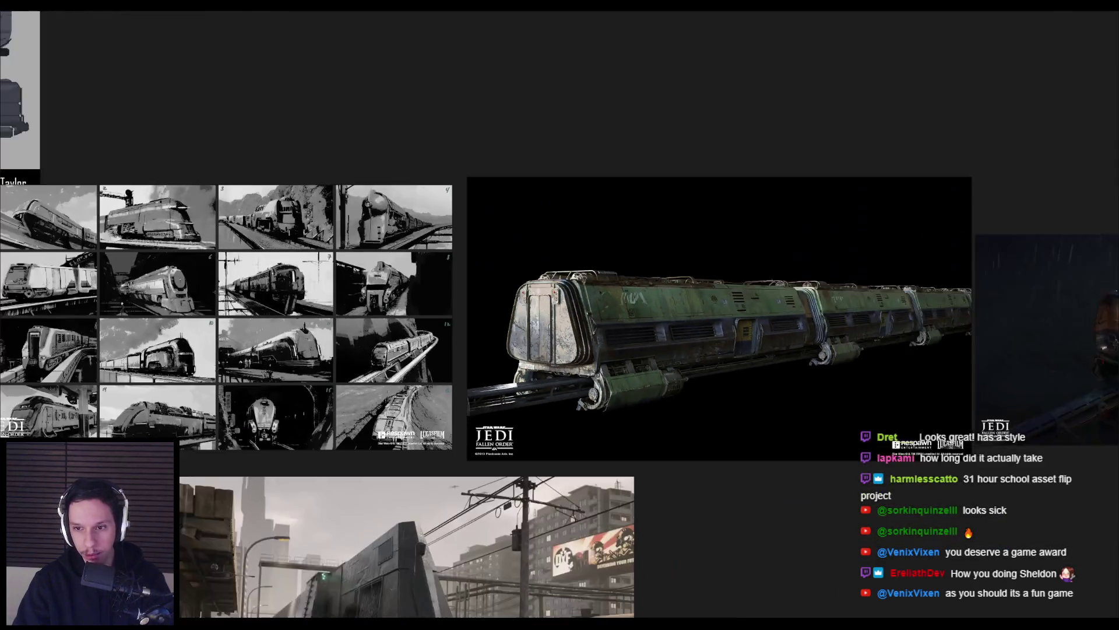
pyautogui.scroll(-5, 199, 460)
pyautogui.moveTo(233, 443); pyautogui.dragTo(408, 431, button='middle')
pyautogui.scroll(6, 445, 422)
pyautogui.scroll(-4, 445, 422)
pyautogui.moveTo(372, 364); pyautogui.dragTo(434, 451, button='middle')
pyautogui.scroll(5, 434, 451)
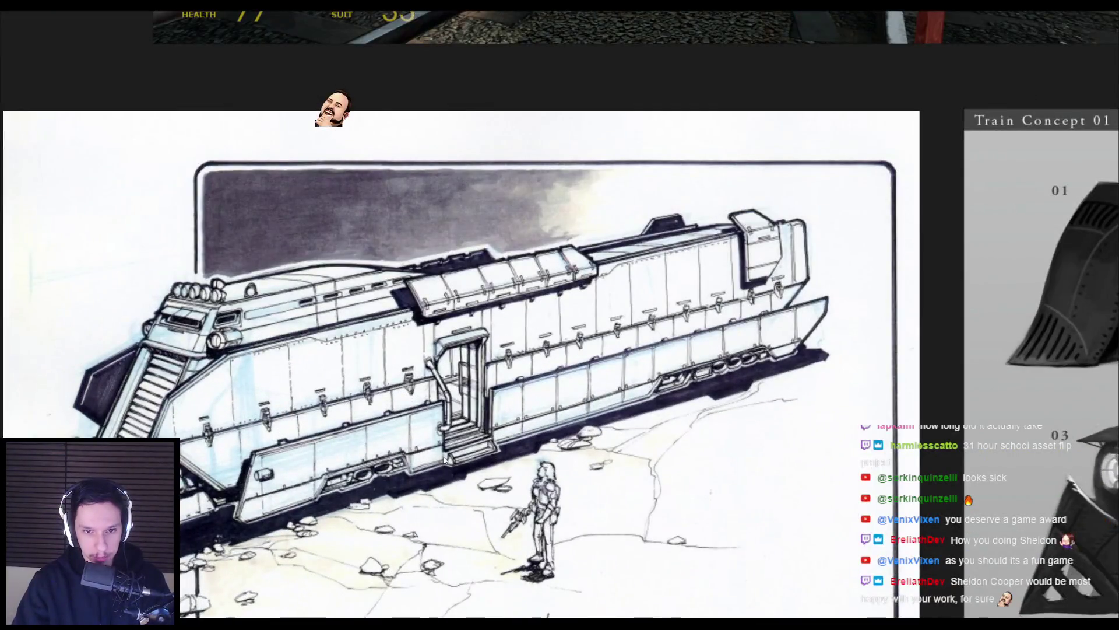
pyautogui.scroll(-4, 444, 461)
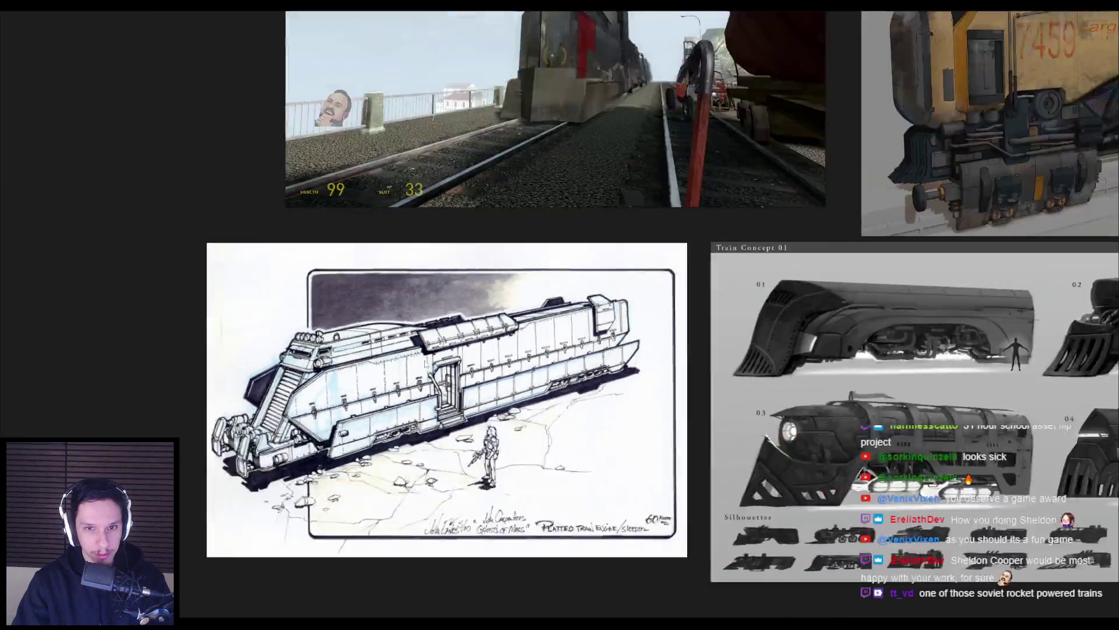
pyautogui.moveTo(437, 215); pyautogui.dragTo(434, 432, button='middle')
# Zoom in on the black diesel locomotive's underside, fuel tank and wheel bogies
pyautogui.scroll(3, 434, 433)
pyautogui.scroll(-4, 432, 431)
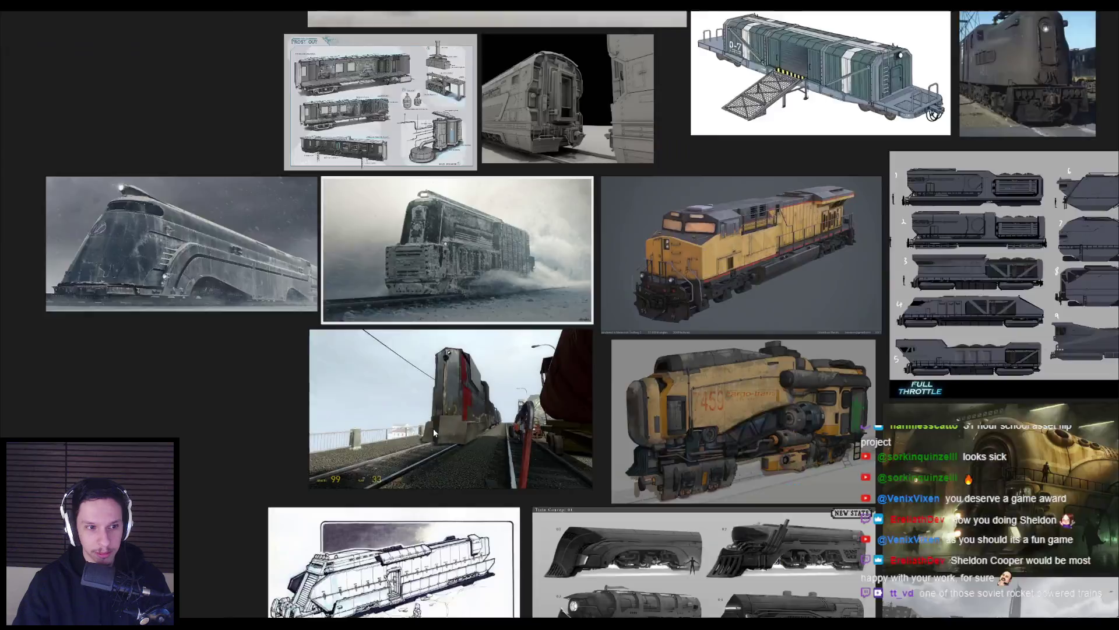
pyautogui.scroll(4, 284, 440)
pyautogui.scroll(3, 283, 440)
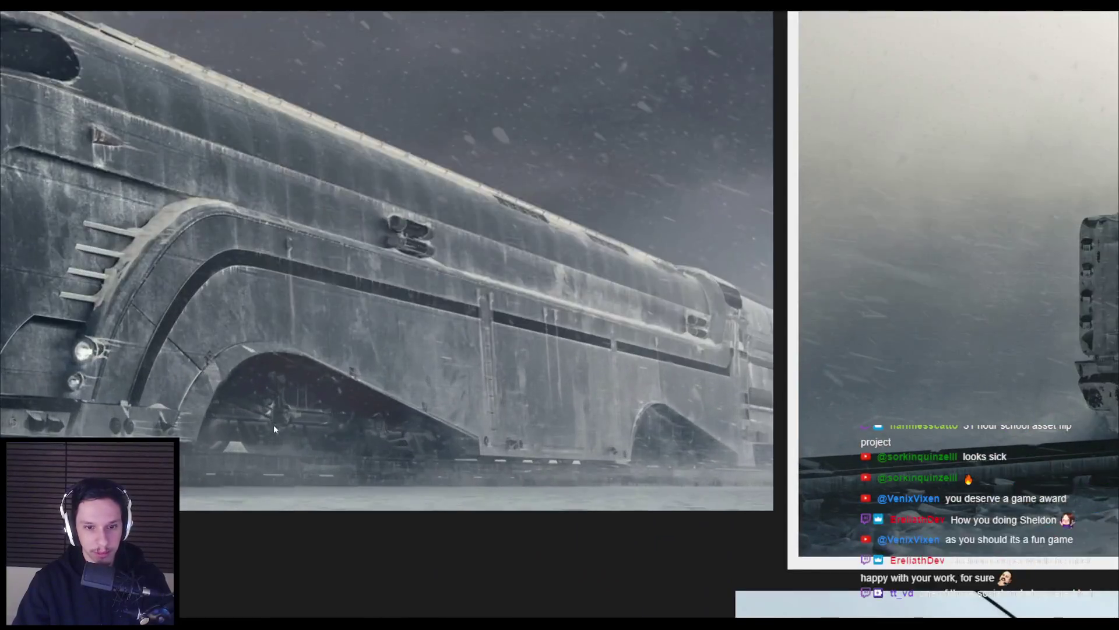
pyautogui.scroll(-2, 274, 424)
pyautogui.scroll(-1, 368, 448)
pyautogui.scroll(-2, 369, 454)
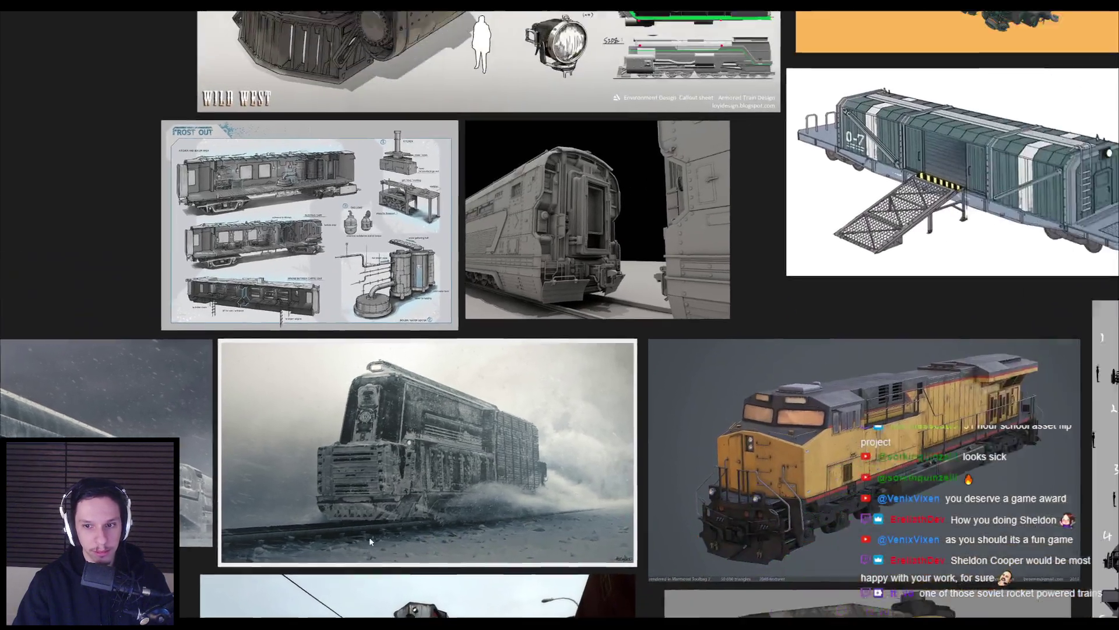
pyautogui.scroll(-5, 411, 410)
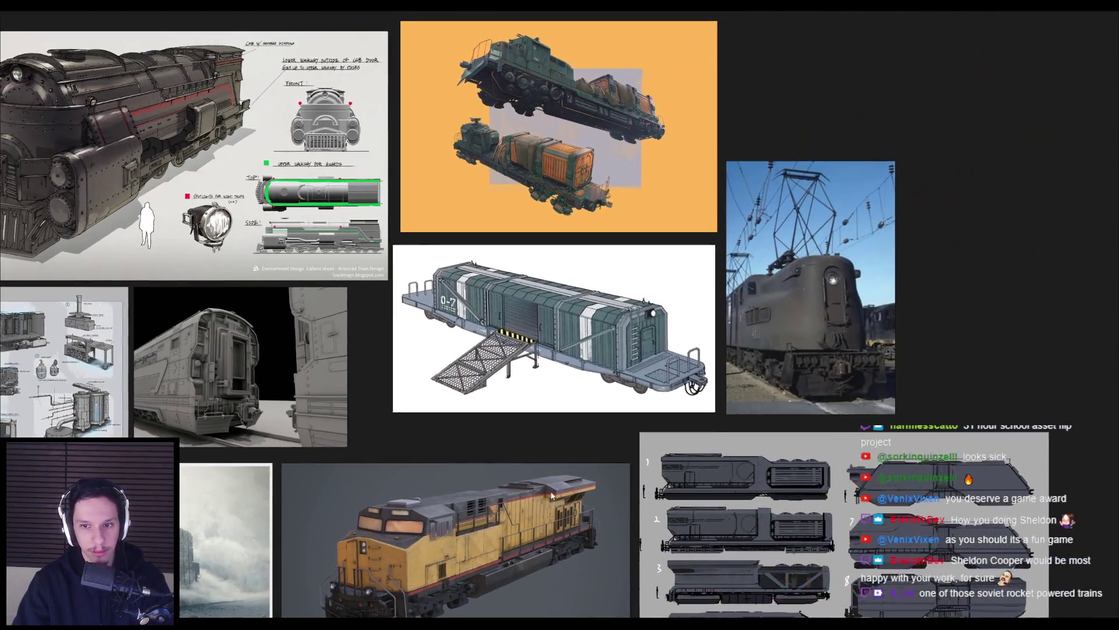
pyautogui.scroll(4, 509, 303)
pyautogui.scroll(6, 609, 440)
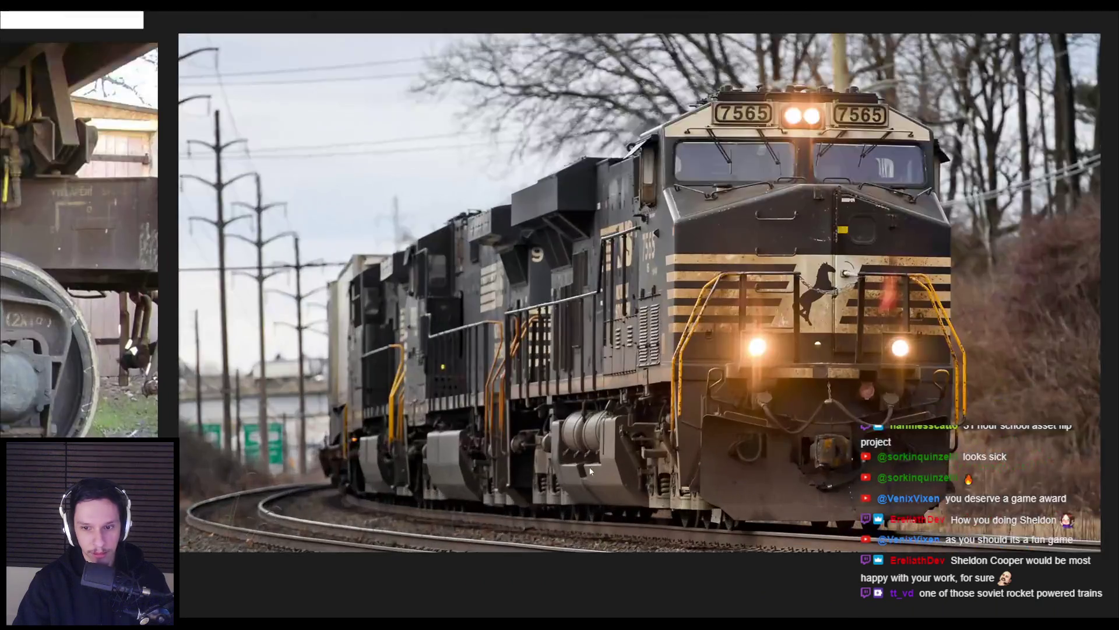
pyautogui.scroll(-2, 592, 345)
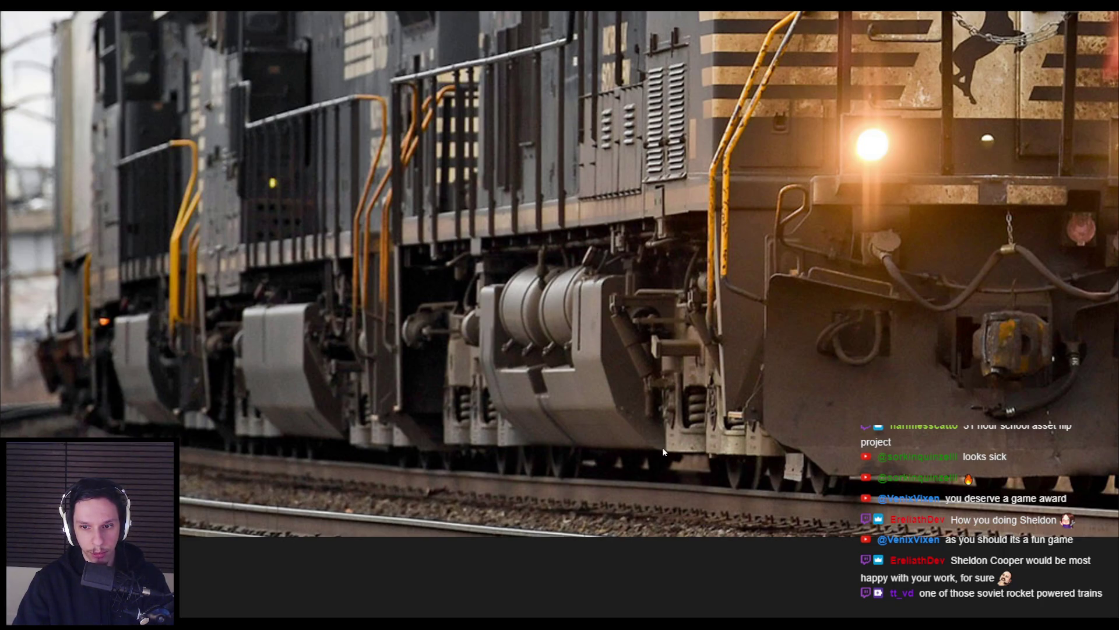
pyautogui.hotkey('alt', 'Tab')
# Add a centred horizontal loop cut across the undercarriage block
pyautogui.moveTo(480, 383); pyautogui.dragTo(505, 285, button='middle')
pyautogui.click(504, 285)
pyautogui.rightClick(504, 285)
pyautogui.hotkey('alt', 'Tab')
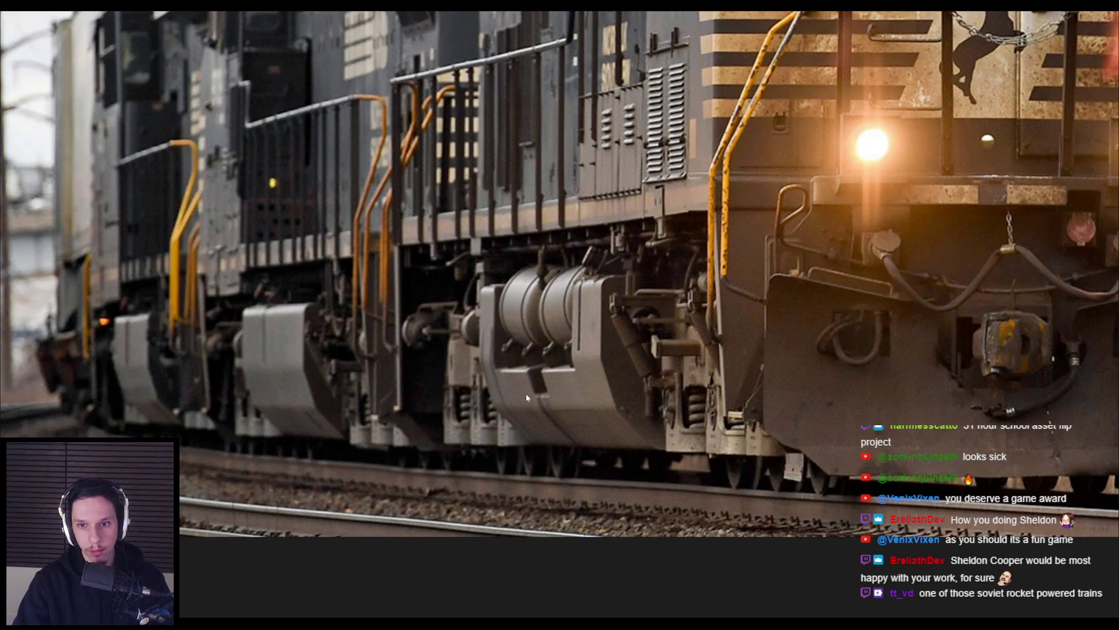
pyautogui.hotkey('alt', 'Tab')
# Select the block's extra geometry in see-through view and delete those vertices
pyautogui.moveTo(520, 387); pyautogui.dragTo(508, 377, button='middle')
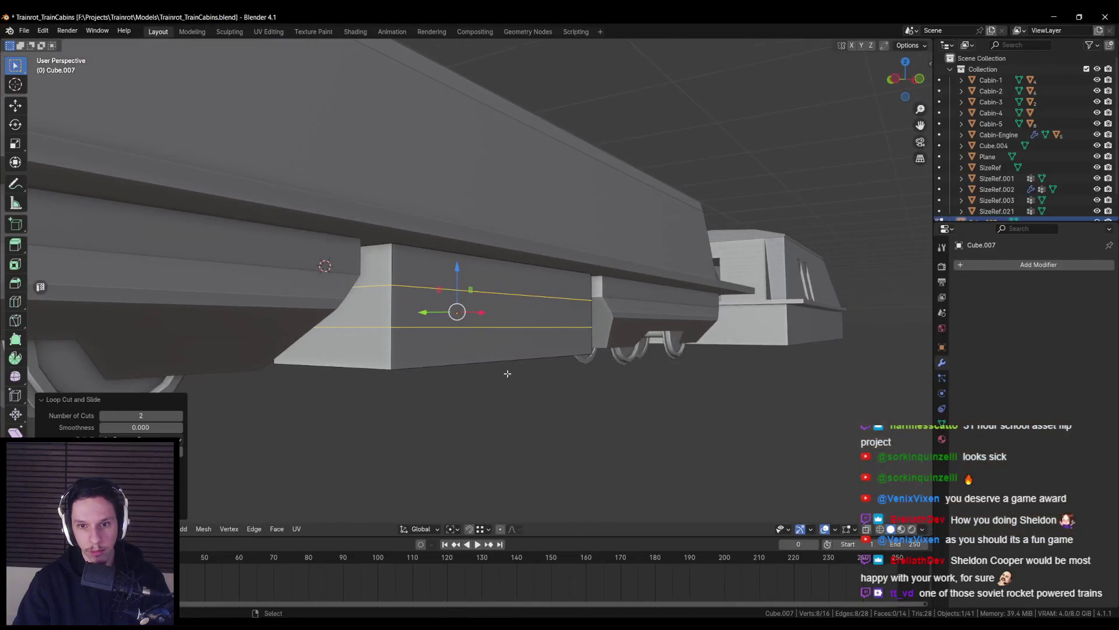
pyautogui.click(454, 333)
pyautogui.moveTo(454, 333); pyautogui.dragTo(478, 314, button='middle')
pyautogui.hotkey('shift', 'z')
pyautogui.click(511, 289)
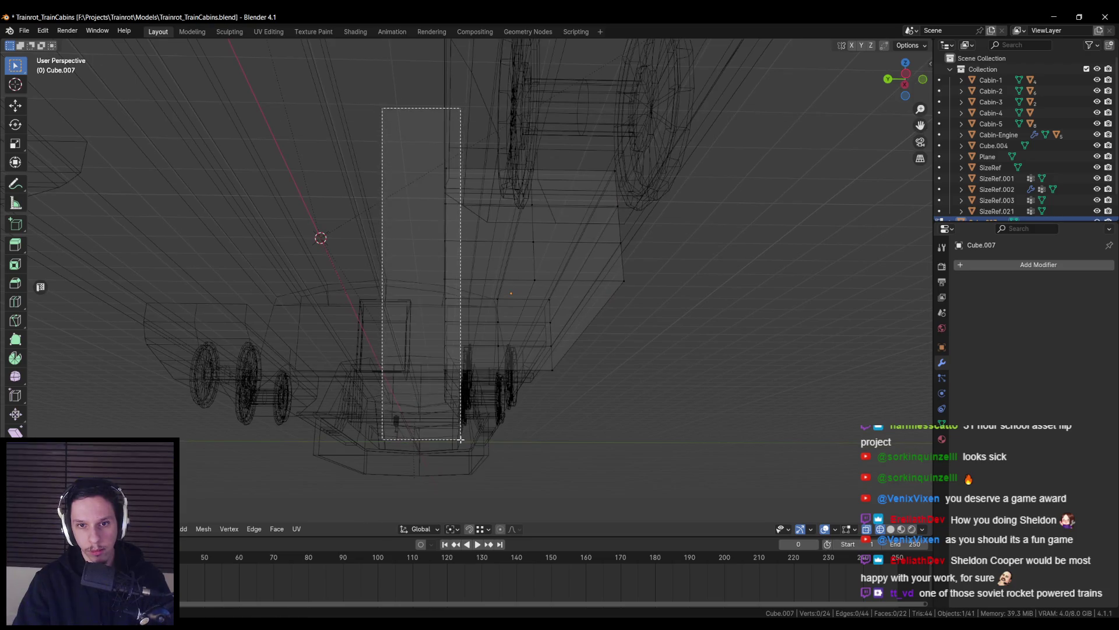
pyautogui.hotkey('shift', 'z')
pyautogui.press('x')
pyautogui.click(451, 413)
pyautogui.hotkey('shift', 'z')
pyautogui.moveTo(452, 413)
pyautogui.mouseDown(button='middle')
pyautogui.moveTo(502, 319)
pyautogui.moveTo(454, 277)
pyautogui.moveTo(487, 293)
pyautogui.moveTo(519, 283)
pyautogui.mouseUp(button='middle')
pyautogui.hotkey('shift', 'z')
pyautogui.press('a')
pyautogui.hotkey('alt', 'a')
# Slide the block's selected edge along the Y axis to reshape it
pyautogui.click(455, 302)
pyautogui.hotkey('alt', 'Tab')
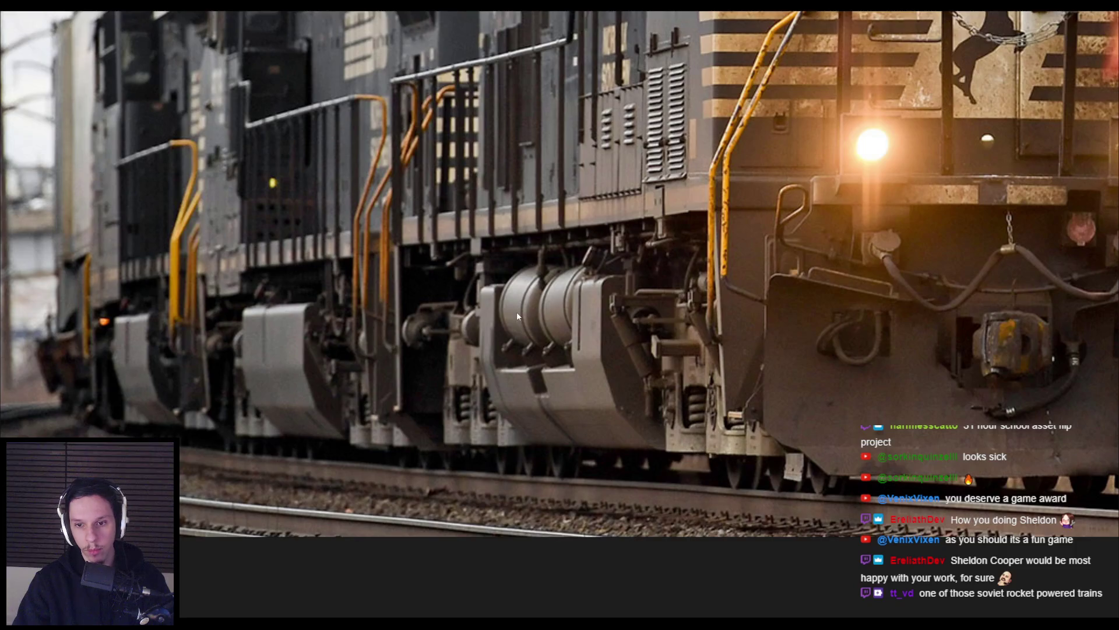
pyautogui.hotkey('alt', 'Tab')
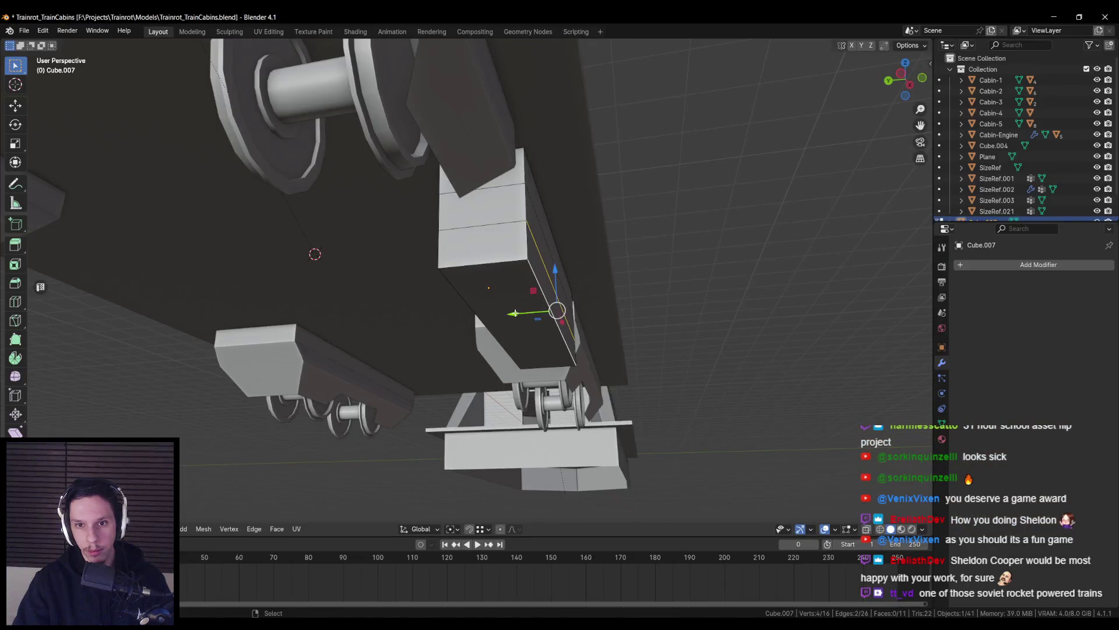
pyautogui.press('g')
pyautogui.press('y')
pyautogui.click(499, 314)
pyautogui.hotkey('alt', 'a')
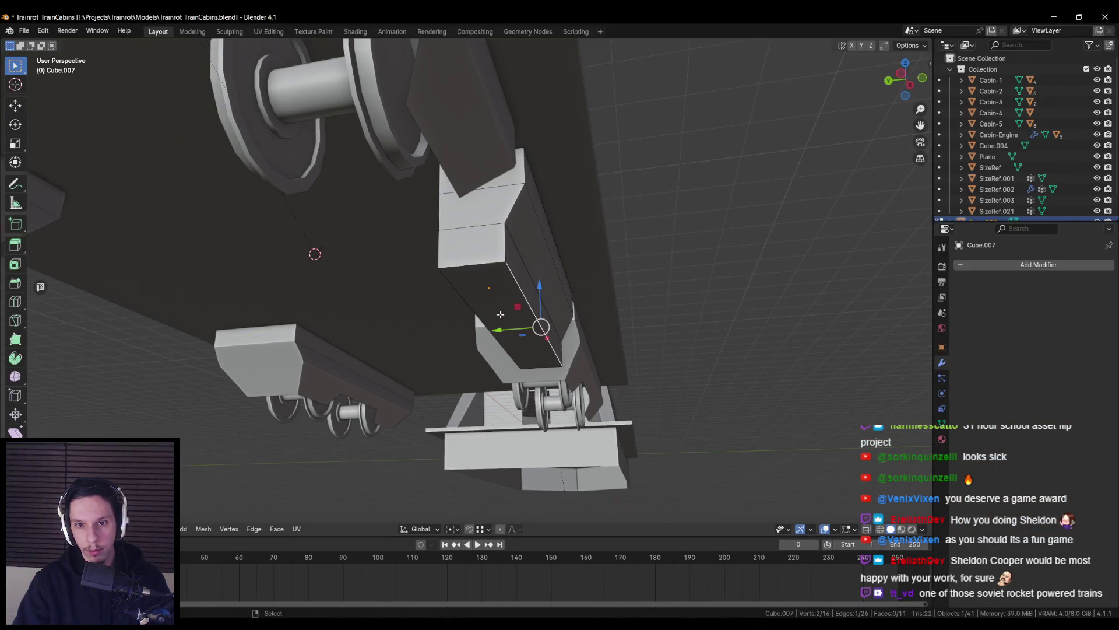
pyautogui.press('g')
pyautogui.press('y')
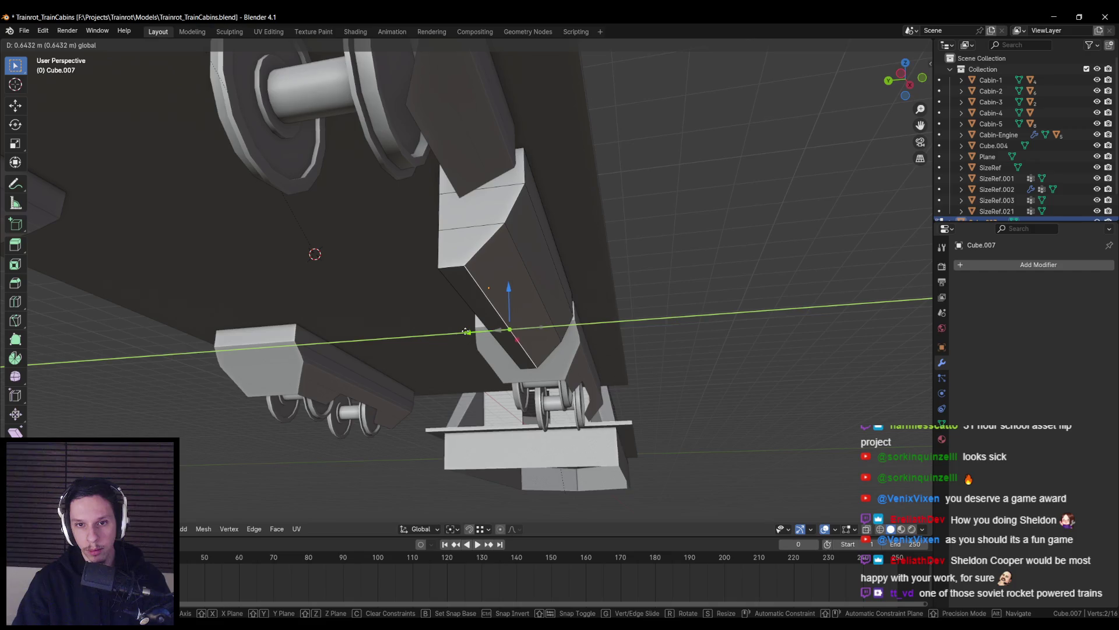
pyautogui.click(466, 332)
pyautogui.moveTo(466, 332); pyautogui.dragTo(411, 333, button='middle')
# Add a centred vertical loop cut and bevel it into a narrow band
pyautogui.hotkey('alt', 'Tab')
pyautogui.hotkey('alt', 'Tab')
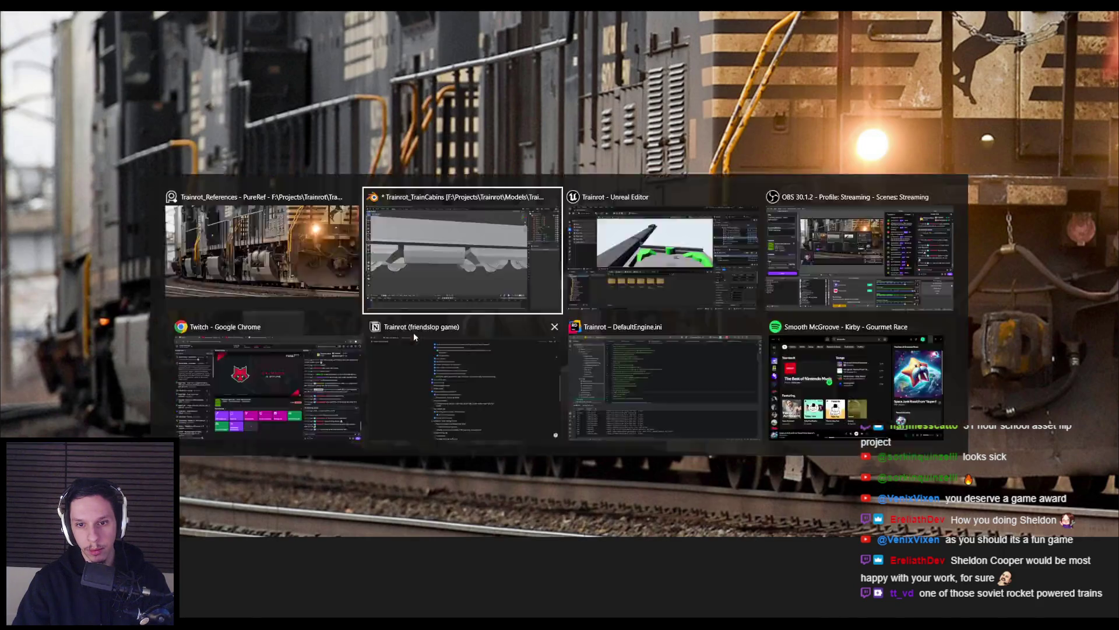
pyautogui.hotkey('ctrl', 'r')
pyautogui.click(478, 304)
pyautogui.rightClick(478, 303)
pyautogui.hotkey('ctrl', 'b')
pyautogui.click(535, 317)
pyautogui.hotkey('alt', 'Tab')
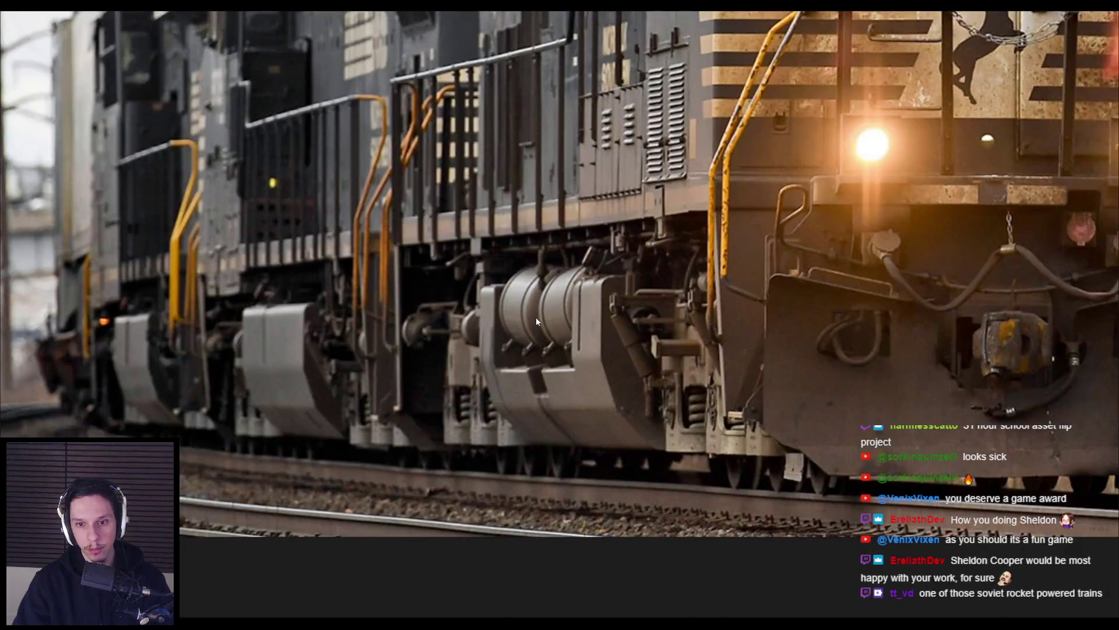
pyautogui.hotkey('alt', 'Tab')
pyautogui.press('Tab')
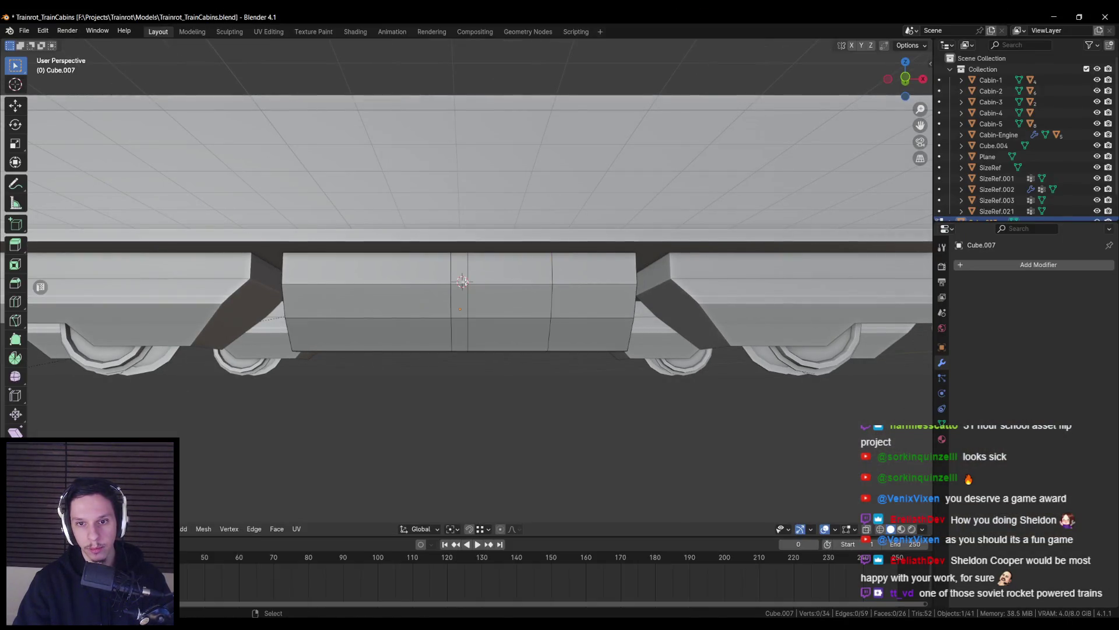
# Compare the block with the reference photo and undo the middle horizontal edge loop
pyautogui.hotkey('alt', 'Tab')
pyautogui.hotkey('alt', 'Tab')
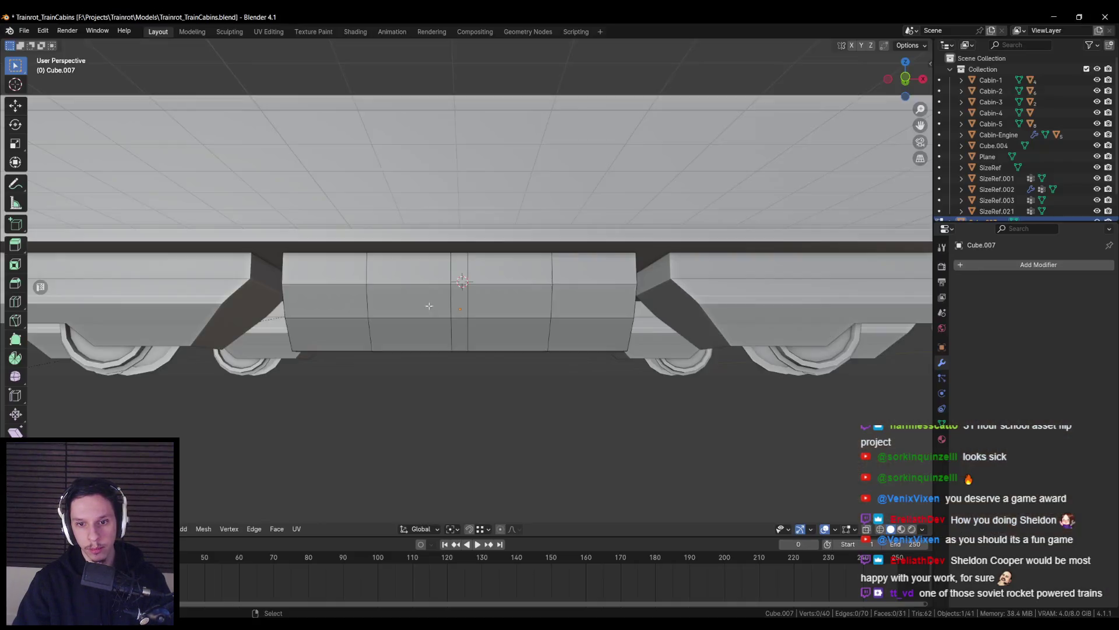
pyautogui.hotkey('alt', 'Tab')
pyautogui.hotkey('alt', 'Tab')
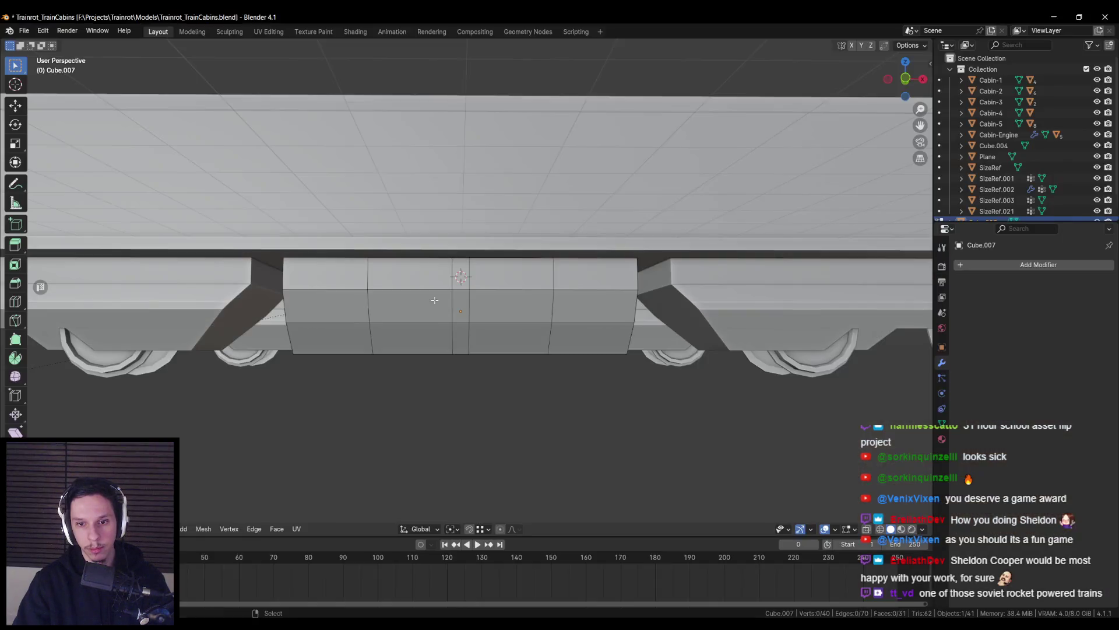
pyautogui.hotkey('alt', 'Tab')
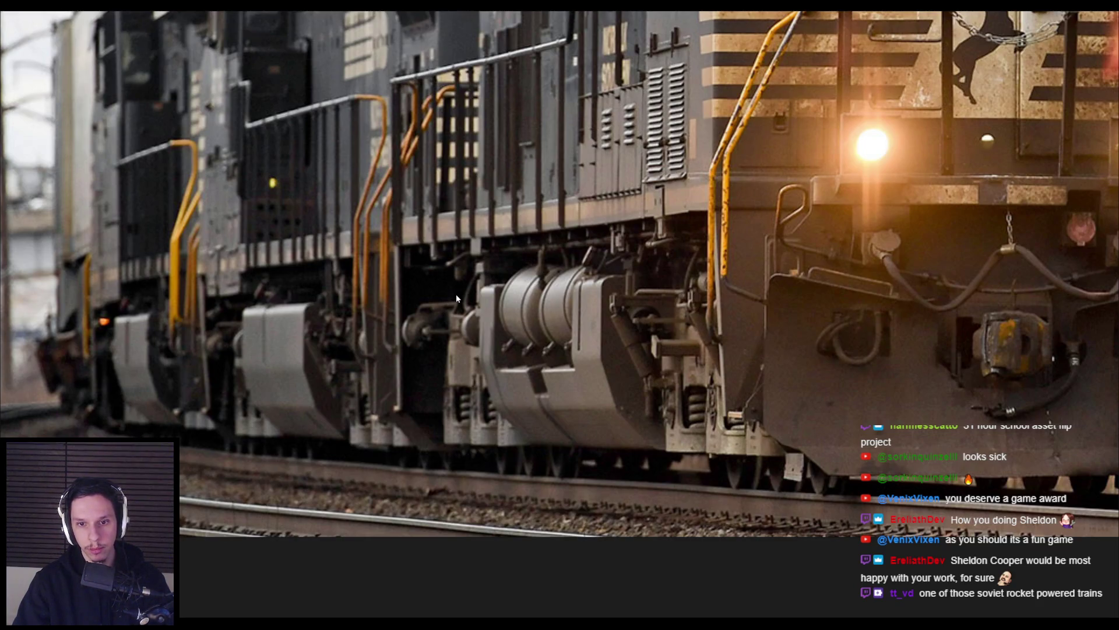
pyautogui.hotkey('alt', 'Tab')
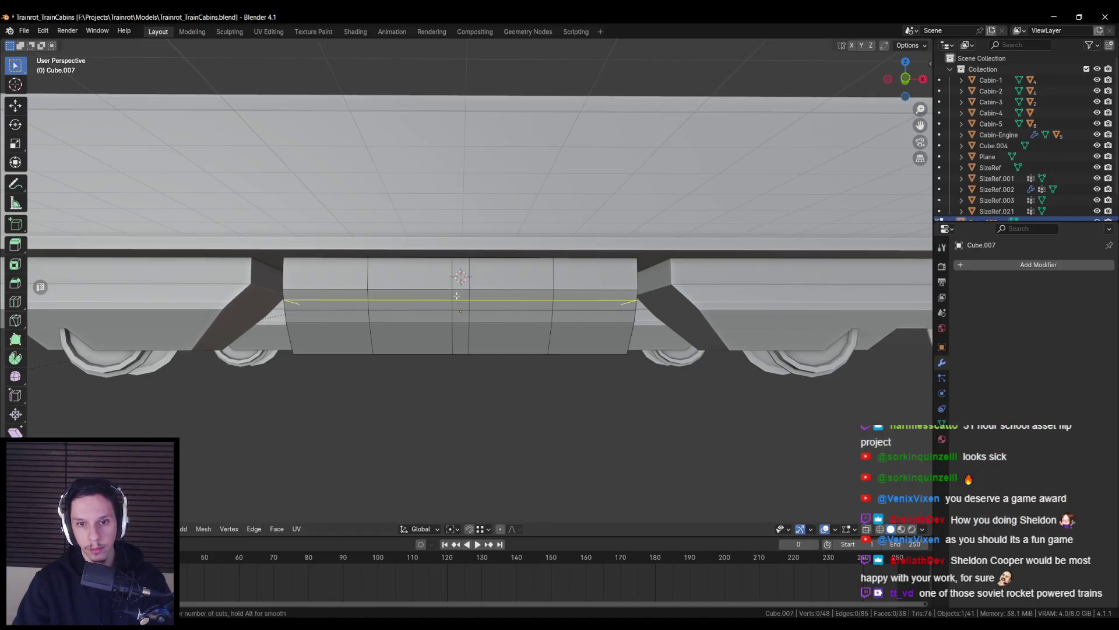
pyautogui.hotkey('alt', 'Tab')
pyautogui.hotkey('alt', 'Tab')
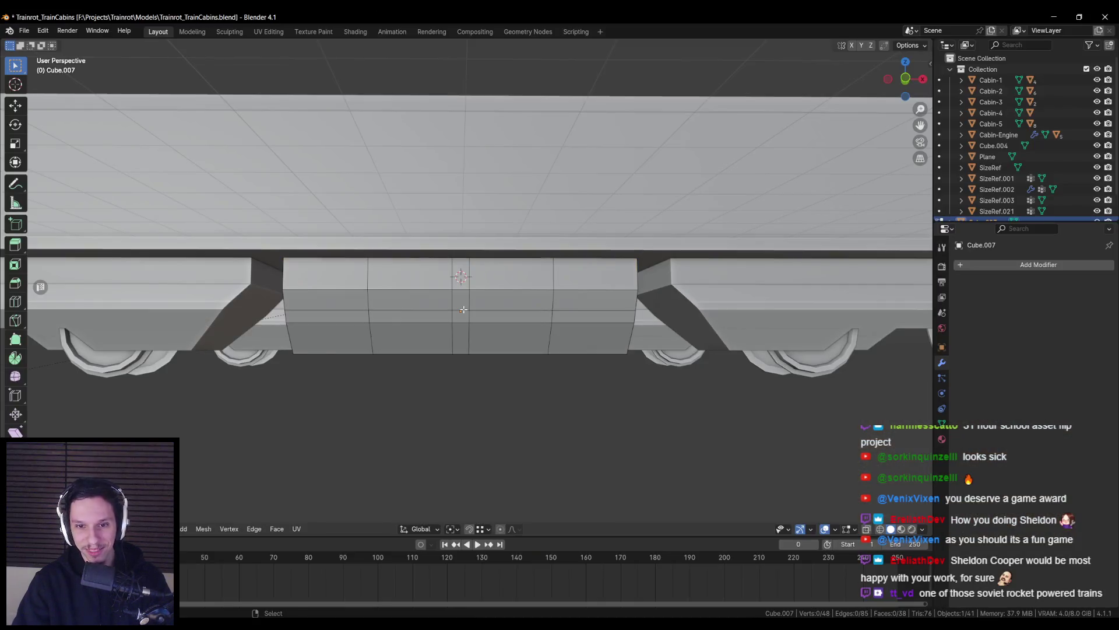
pyautogui.hotkey('ctrl', 'z')
# Cut two evenly spaced horizontal edge loops into the block
pyautogui.scroll(1, 452, 307)
pyautogui.click(452, 303)
pyautogui.rightClick(453, 299)
pyautogui.scroll(1, 453, 298)
# Select the block's upper middle faces in see-through view and delete them
pyautogui.moveTo(445, 283); pyautogui.dragTo(524, 280)
pyautogui.hotkey('alt', 'z')
pyautogui.moveTo(441, 285); pyautogui.dragTo(441, 308, button='middle')
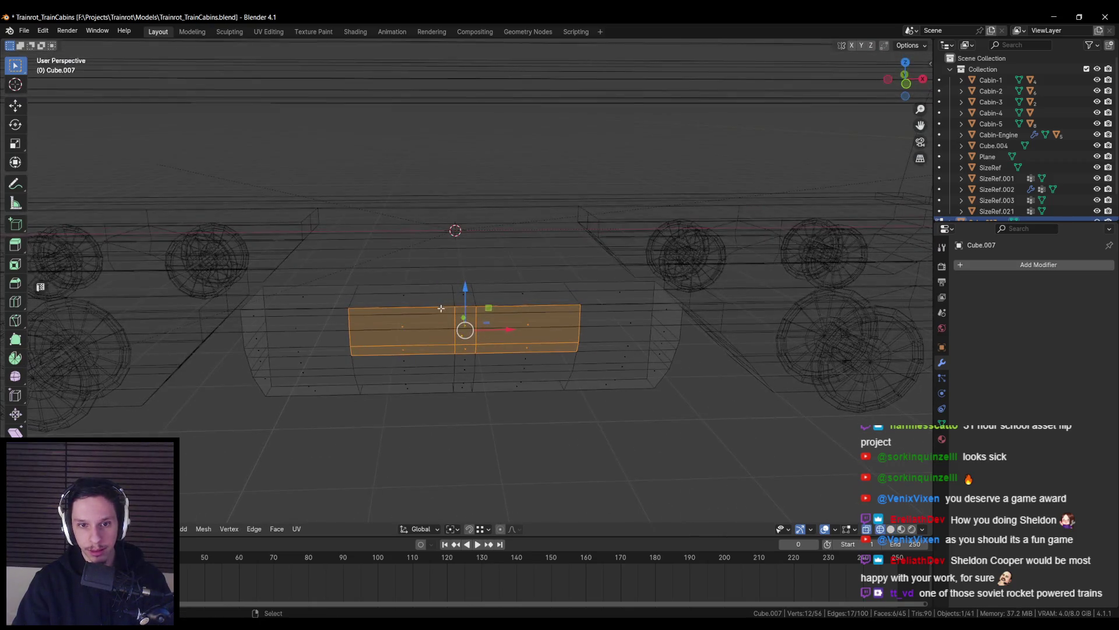
pyautogui.hotkey('alt', 'z')
pyautogui.press('x')
pyautogui.click(433, 313)
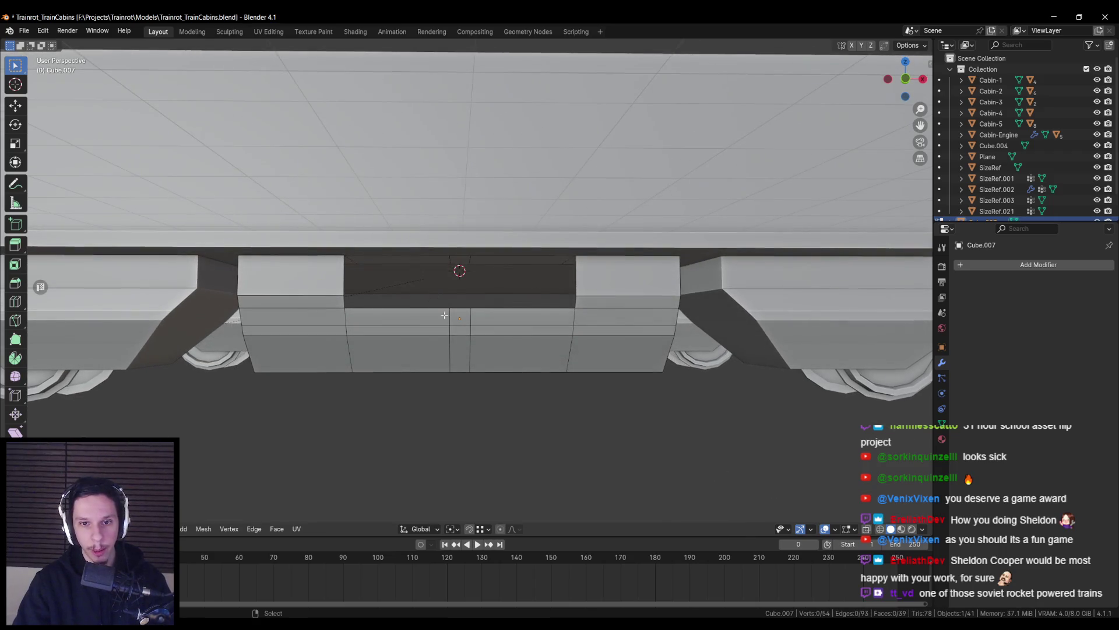
# Return to Object Mode, deselect the block and check the locomotive reference
pyautogui.press('Tab')
pyautogui.hotkey('alt', 'a')
pyautogui.scroll(-5, 444, 344)
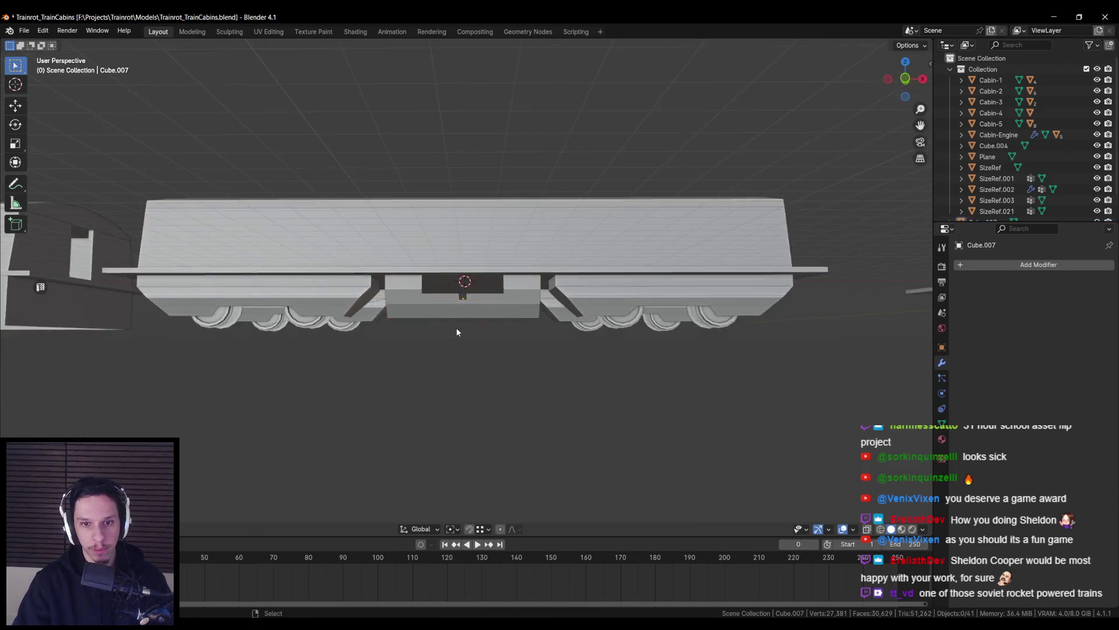
pyautogui.scroll(5, 452, 329)
pyautogui.scroll(-2, 452, 329)
pyautogui.hotkey('alt', 'Tab')
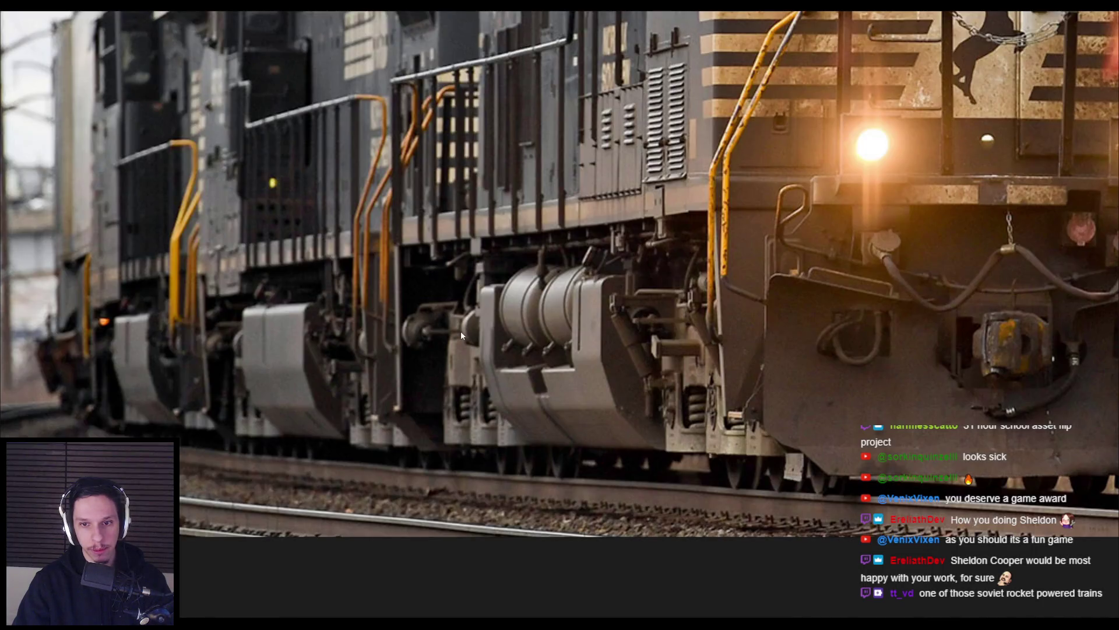
pyautogui.hotkey('alt', 'Tab')
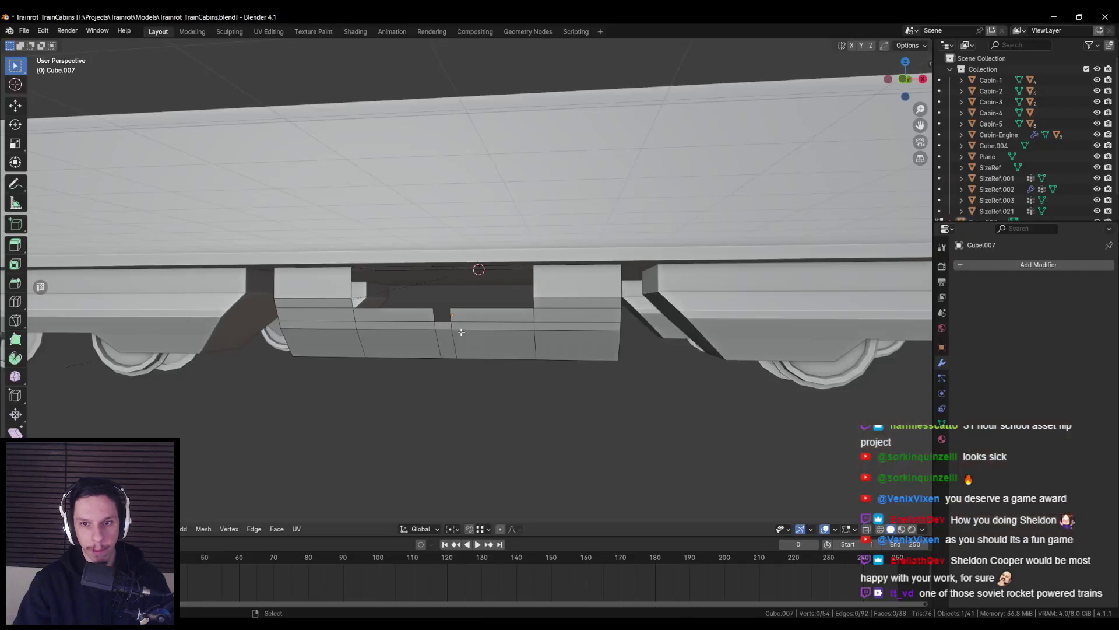
# Isolate Cube.007 in Local view and select its bottom edge
pyautogui.scroll(2, 535, 288)
pyautogui.moveTo(524, 280); pyautogui.dragTo(535, 289, button='middle')
pyautogui.hotkey('alt', 'z')
pyautogui.hotkey('shift', 'z')
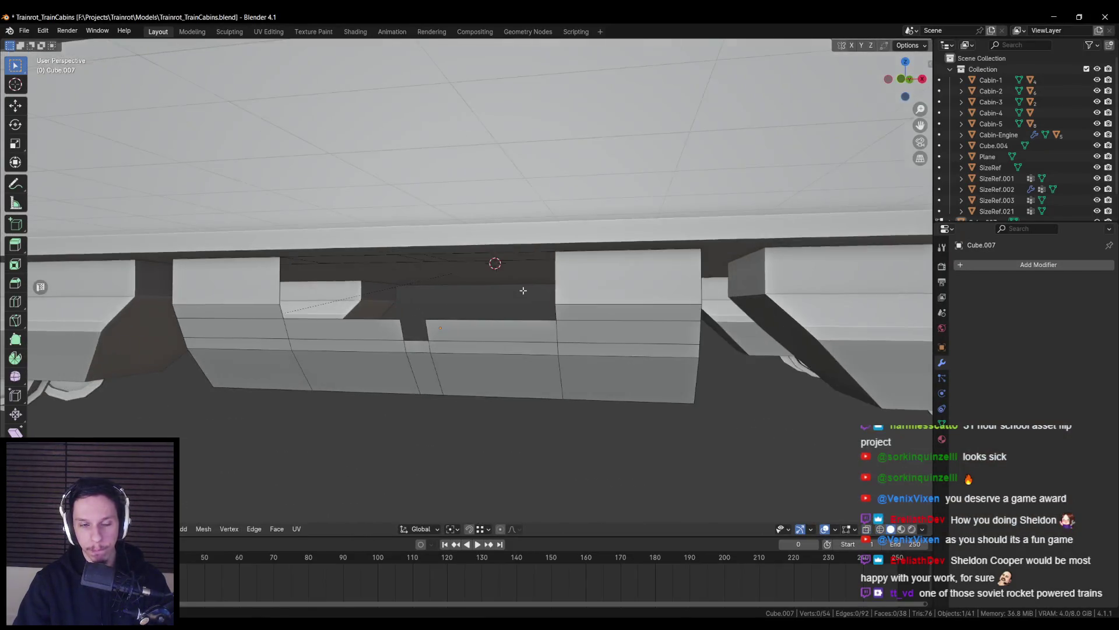
pyautogui.press('KP_Divide')
pyautogui.click(558, 328)
pyautogui.moveTo(558, 328); pyautogui.dragTo(579, 301, button='middle')
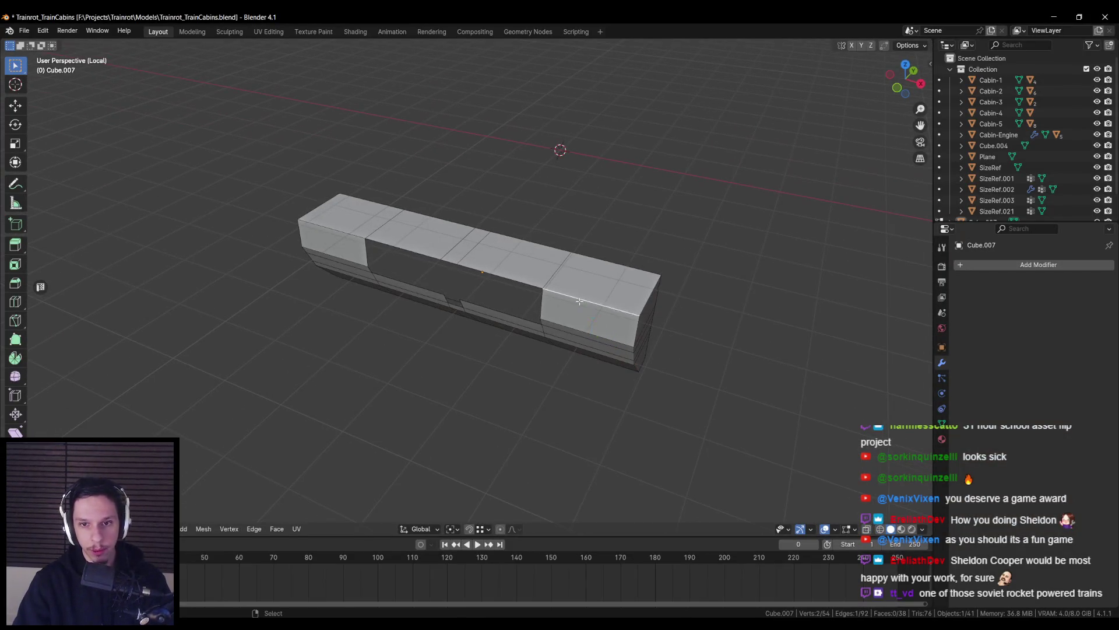
# From a front side view, delete the block's two middle top faces
pyautogui.press('KP_1')
pyautogui.hotkey('alt', 'Tab')
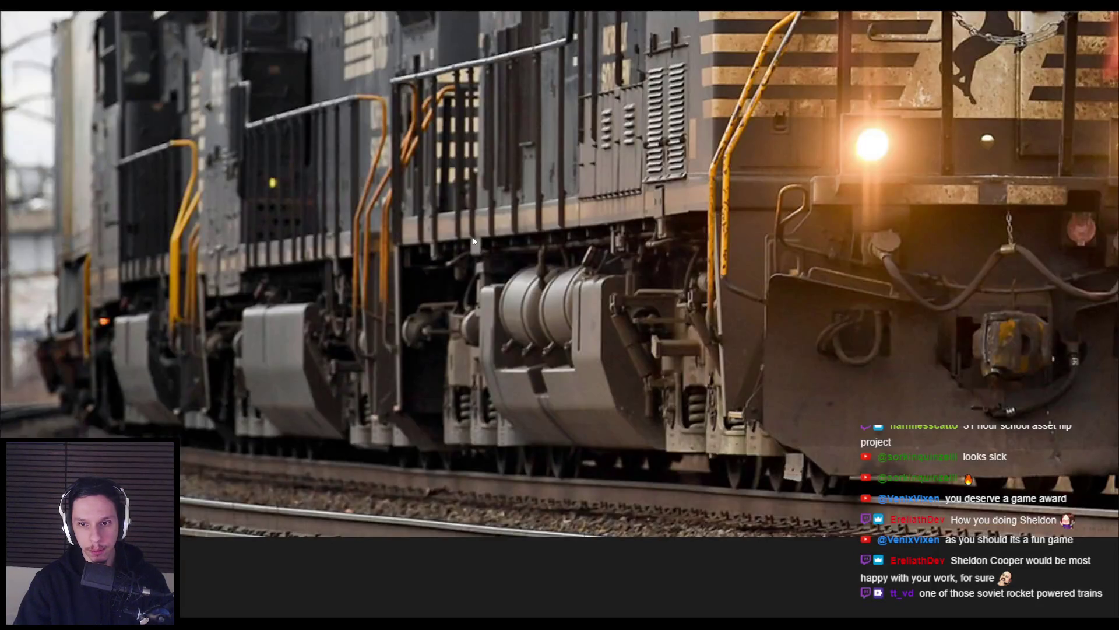
pyautogui.hotkey('alt', 'Tab')
pyautogui.click(542, 221)
pyautogui.keyDown('shift'); pyautogui.click(427, 229); pyautogui.keyUp('shift')
pyautogui.press('x')
pyautogui.click(417, 229)
pyautogui.moveTo(417, 230); pyautogui.dragTo(689, 279, button='middle')
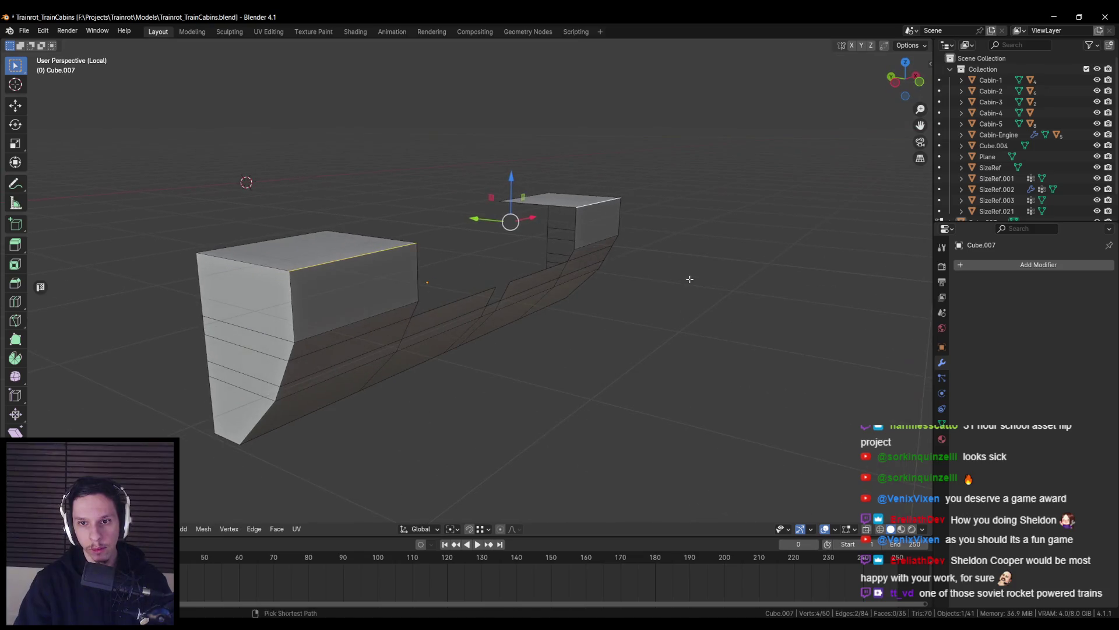
# Apply the block's Location so its origin sits at the world origin
pyautogui.press('Tab')
pyautogui.hotkey('ctrl', 'a')
pyautogui.click(702, 285)
pyautogui.rightClick(469, 349)
pyautogui.click(534, 390)
# Bevel the block's top edges with rounded segments
pyautogui.press('Tab')
pyautogui.hotkey('ctrl', 'b')
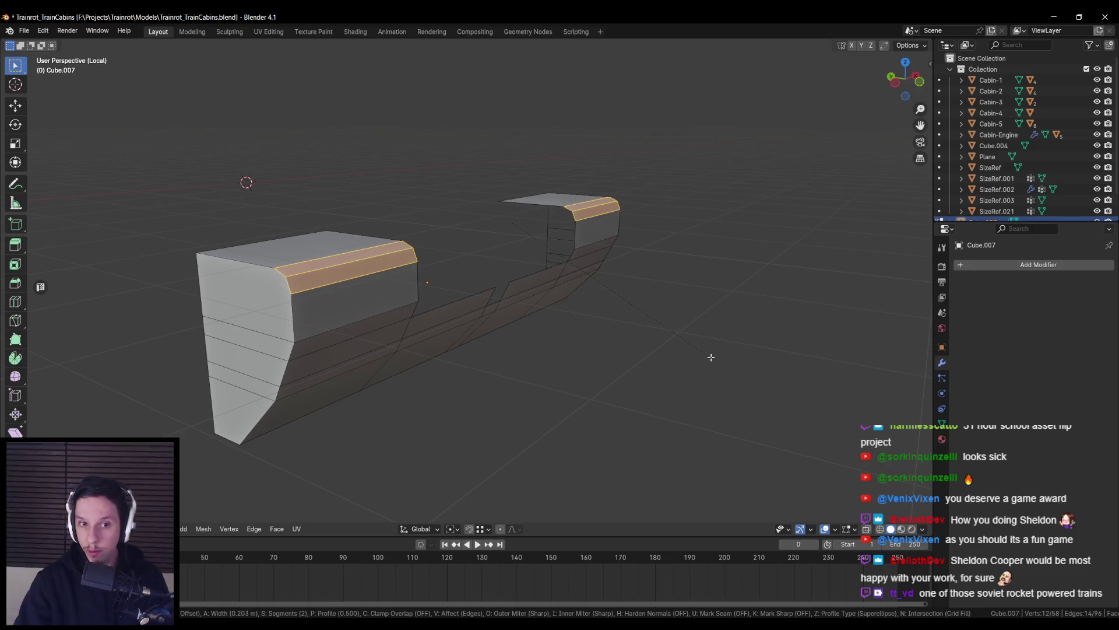
pyautogui.scroll(1, 709, 357)
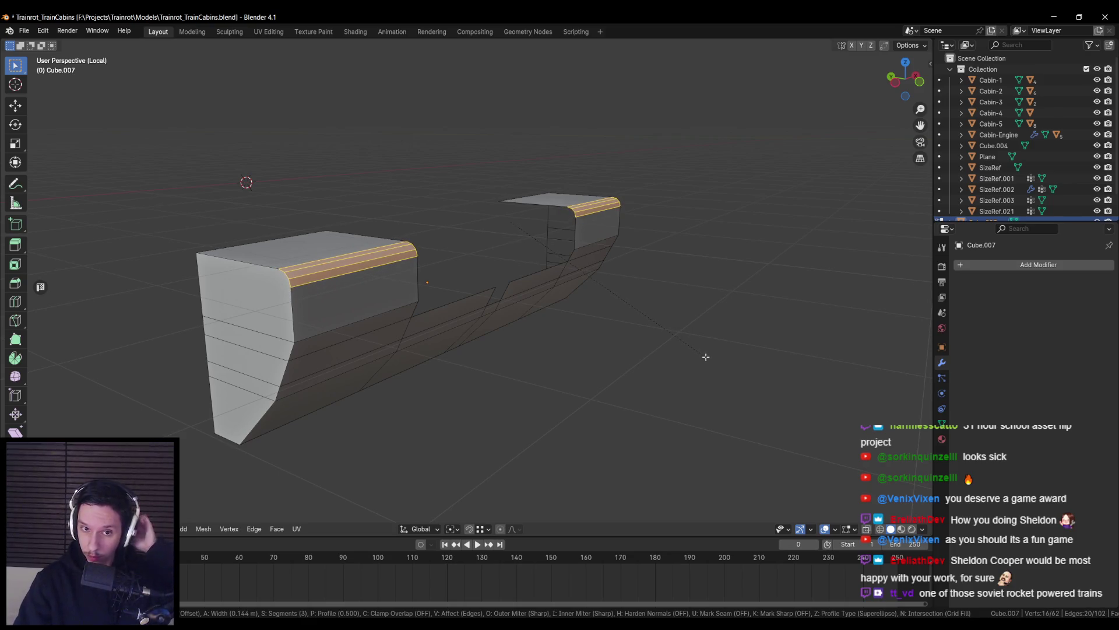
pyautogui.click(706, 357)
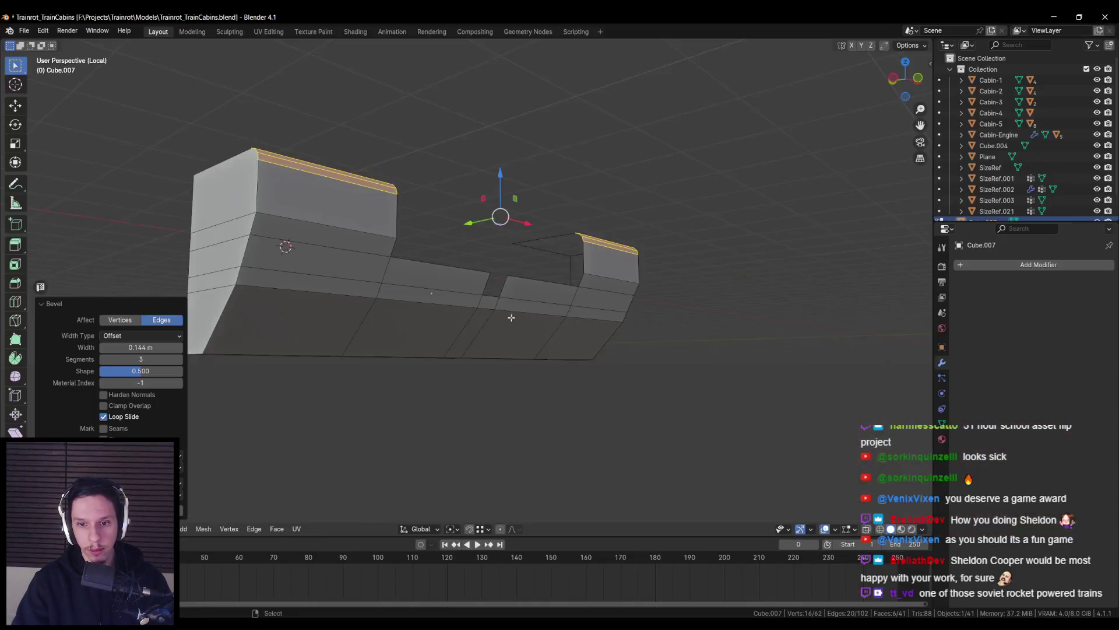
pyautogui.hotkey('alt', 'a')
# Bevel the block's long bottom edge loop
pyautogui.moveTo(326, 279); pyautogui.dragTo(331, 308, button='middle')
pyautogui.keyDown('alt'); pyautogui.keyDown('shift'); pyautogui.click(402, 341); pyautogui.keyUp('shift'); pyautogui.keyUp('alt')
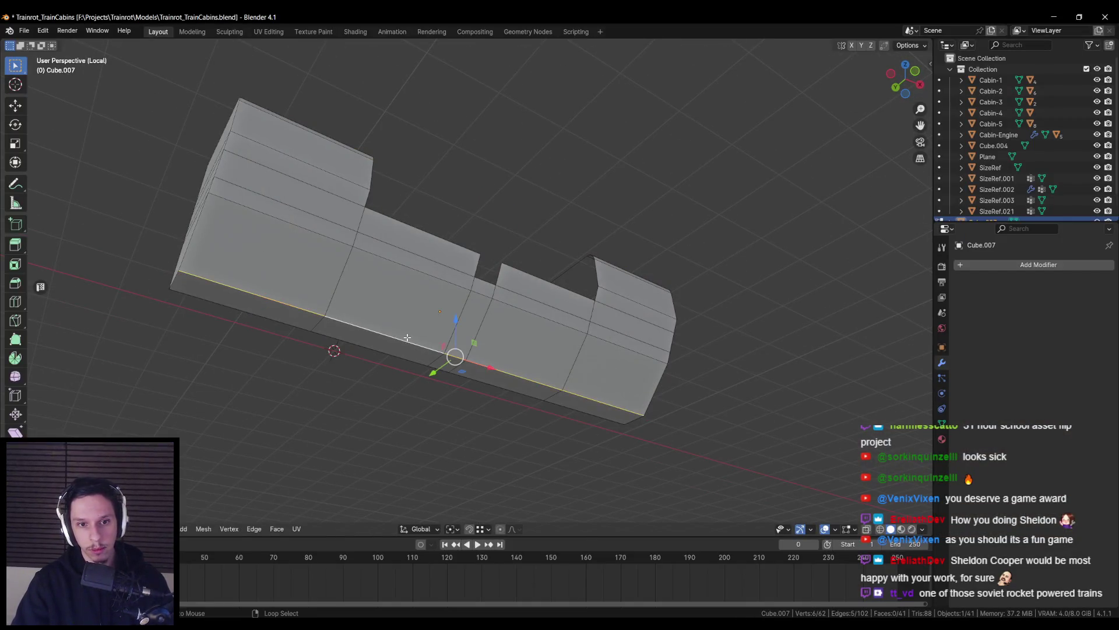
pyautogui.moveTo(402, 340); pyautogui.dragTo(693, 392, button='middle')
pyautogui.hotkey('ctrl', 'b')
pyautogui.scroll(-1, 730, 407)
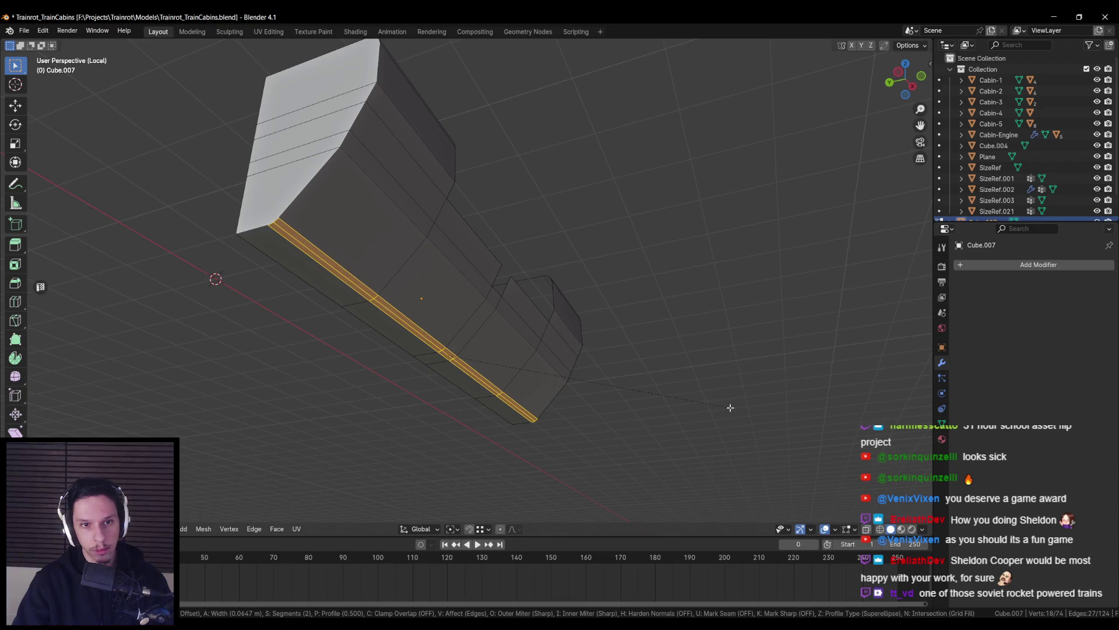
pyautogui.click(731, 408)
pyautogui.hotkey('alt', 'a')
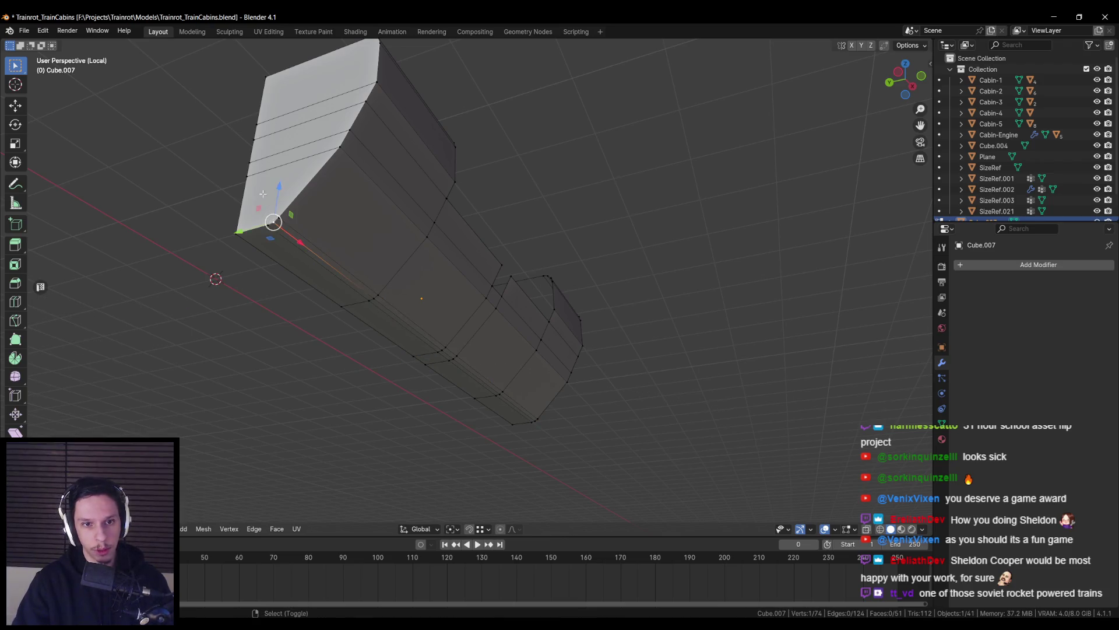
# Extrude the block's inner end and slide it outward along the Y axis
pyautogui.moveTo(381, 252); pyautogui.dragTo(392, 330, button='middle')
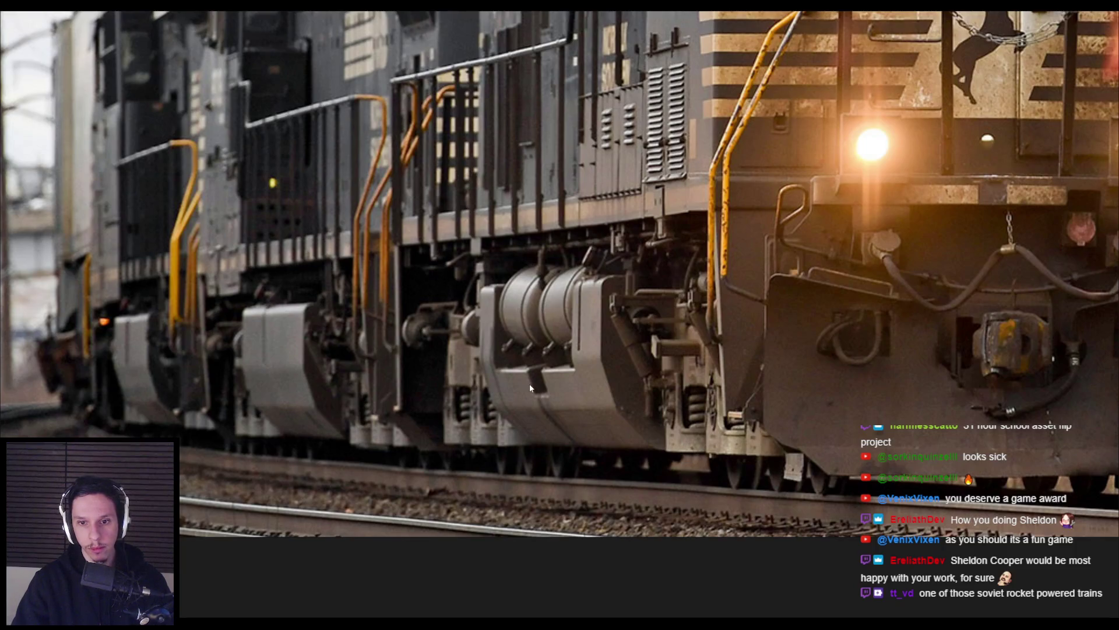
pyautogui.scroll(4, 433, 313)
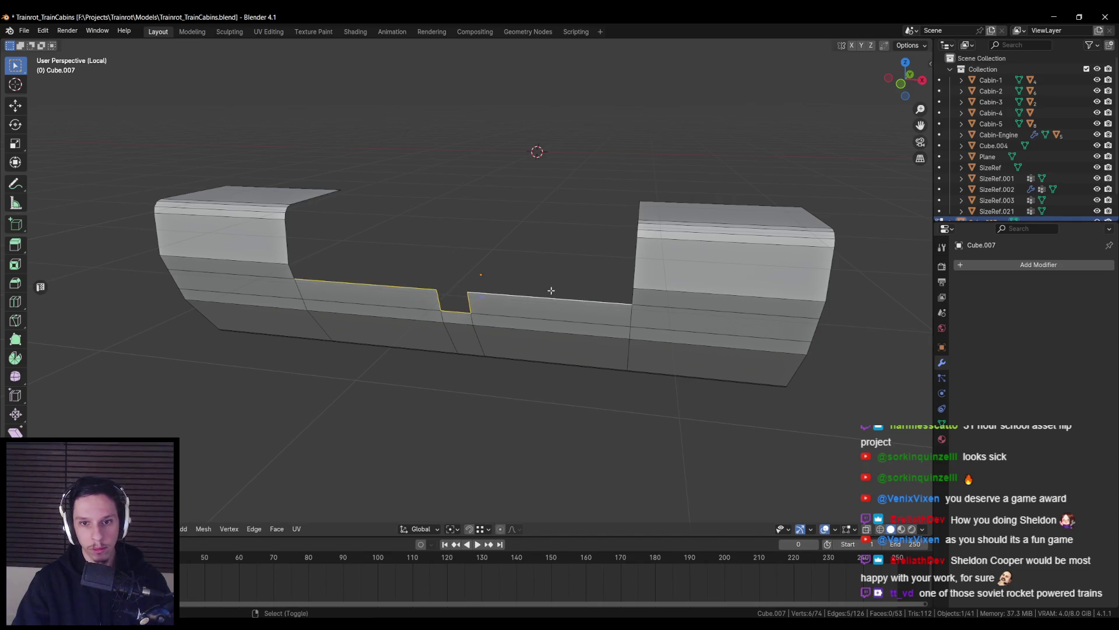
pyautogui.moveTo(551, 291); pyautogui.dragTo(443, 304, button='middle')
pyautogui.press('e')
pyautogui.press('g')
pyautogui.press('y')
pyautogui.rightClick(562, 245)
pyautogui.moveTo(562, 245); pyautogui.dragTo(562, 259, button='middle')
pyautogui.moveTo(465, 288); pyautogui.dragTo(521, 283)
pyautogui.click(1038, 264)
# Add a Mirror modifier to the block, mirroring on the Y axis only instead of X
pyautogui.write('mir')
pyautogui.press('Return')
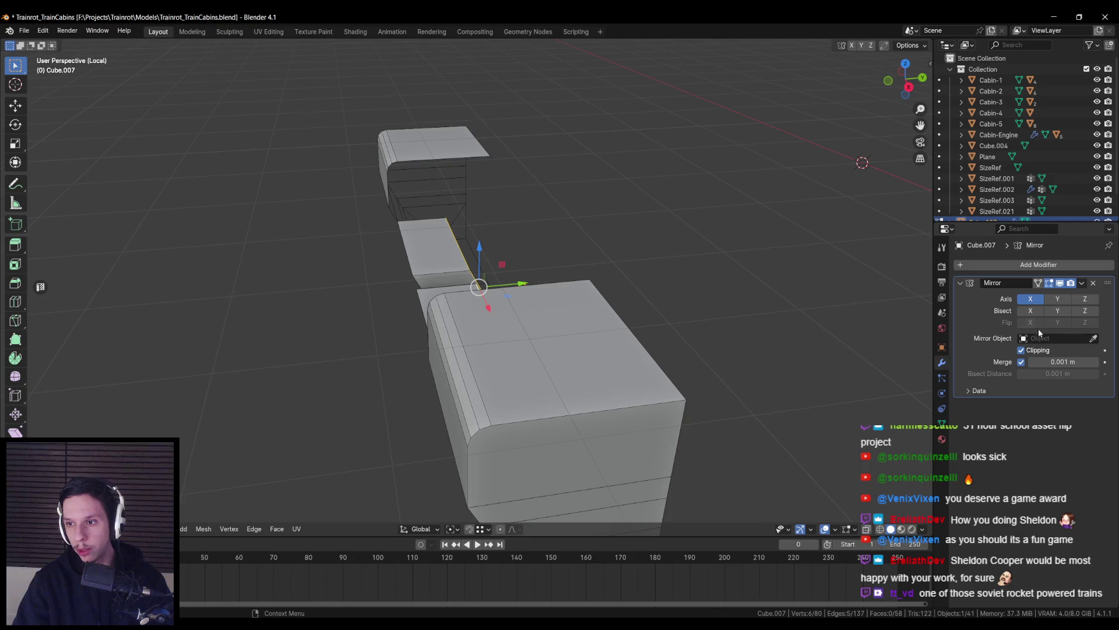
pyautogui.click(1053, 299)
pyautogui.click(1031, 299)
pyautogui.moveTo(525, 286)
pyautogui.mouseDown(button='middle')
pyautogui.moveTo(583, 280)
pyautogui.moveTo(532, 285)
pyautogui.mouseUp(button='middle')
# Move the block's geometry along Y to close the mirror gap and raise it along Z under the cabin
pyautogui.moveTo(532, 285); pyautogui.dragTo(595, 273)
pyautogui.moveTo(594, 274); pyautogui.dragTo(611, 245, button='middle')
pyautogui.moveTo(488, 236); pyautogui.dragTo(489, 232)
pyautogui.hotkey('alt', 'Tab')
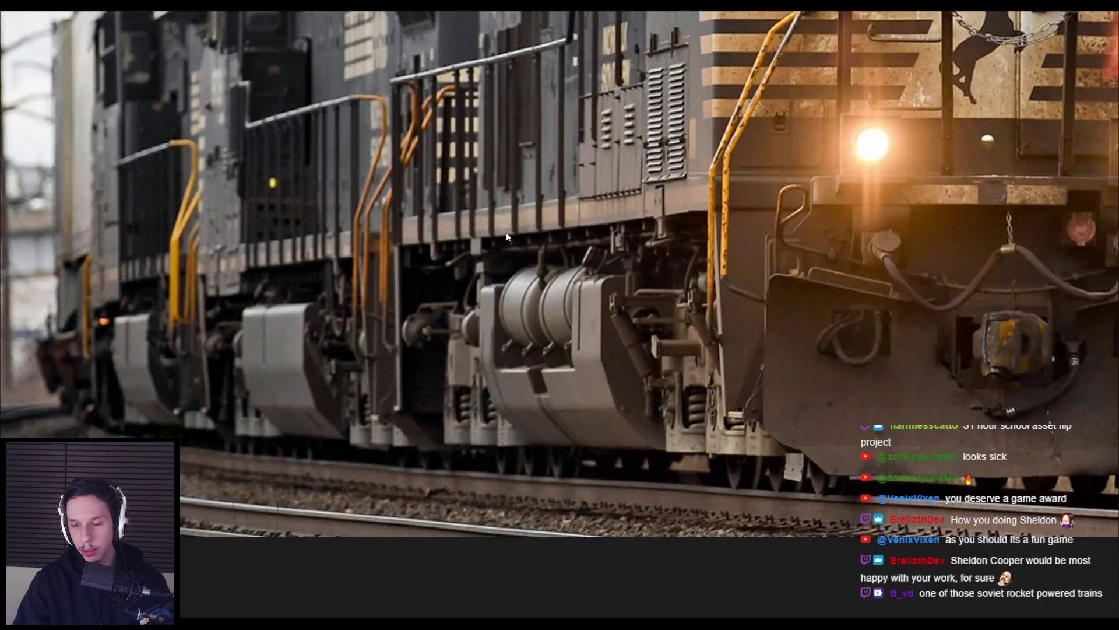
pyautogui.hotkey('alt', 'Tab')
pyautogui.moveTo(506, 237); pyautogui.dragTo(495, 233, button='middle')
pyautogui.moveTo(495, 233); pyautogui.dragTo(495, 237)
pyautogui.hotkey('alt', 'Tab')
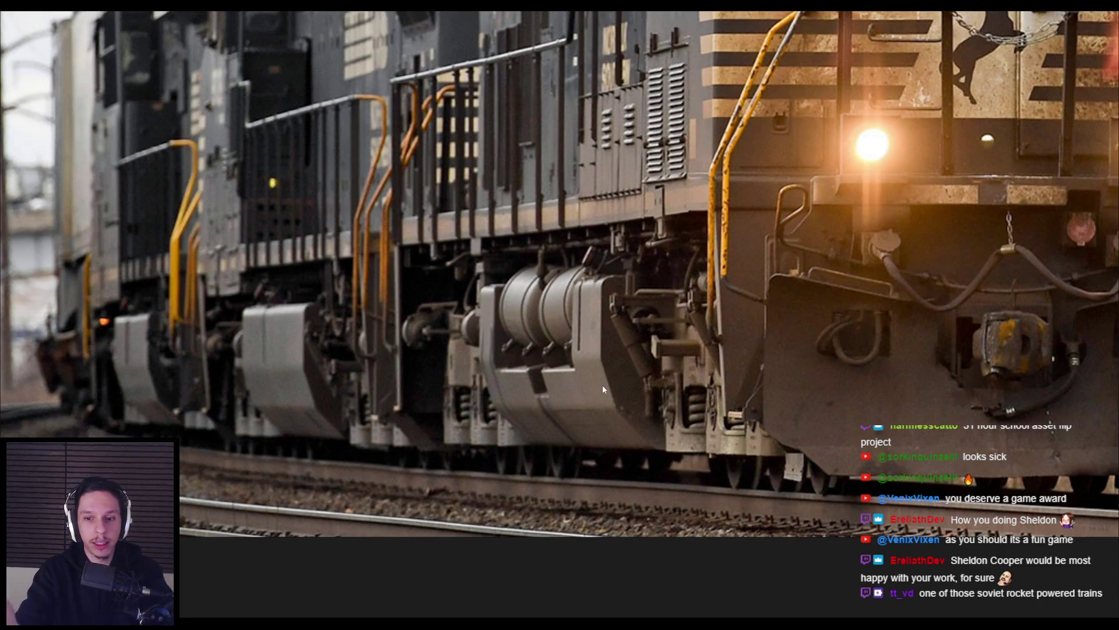
# Select five vertices of the end edge and extrude them along the Y axis
pyautogui.hotkey('alt', 'Tab')
pyautogui.moveTo(602, 389)
pyautogui.mouseDown(button='middle')
pyautogui.moveTo(692, 342)
pyautogui.moveTo(560, 313)
pyautogui.moveTo(482, 327)
pyautogui.moveTo(581, 347)
pyautogui.moveTo(492, 290)
pyautogui.moveTo(408, 270)
pyautogui.mouseUp(button='middle')
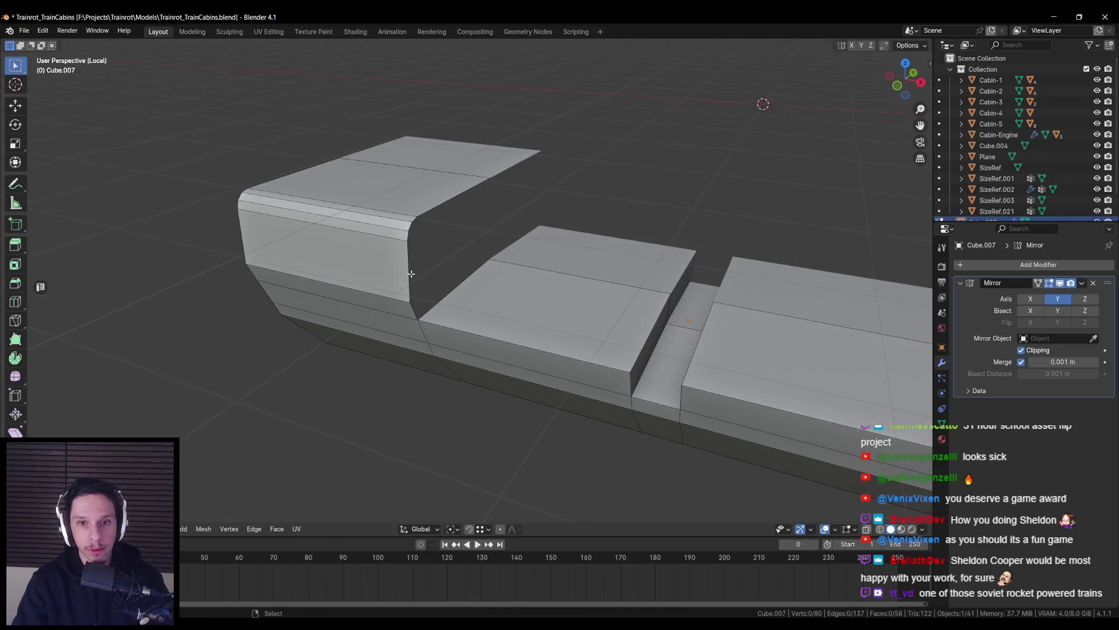
pyautogui.keyDown('shift'); pyautogui.click(407, 235); pyautogui.keyUp('shift')
pyautogui.moveTo(407, 235); pyautogui.dragTo(445, 245, button='middle')
pyautogui.press('e')
pyautogui.press('Escape')
pyautogui.press('g')
pyautogui.press('y')
pyautogui.click(693, 213)
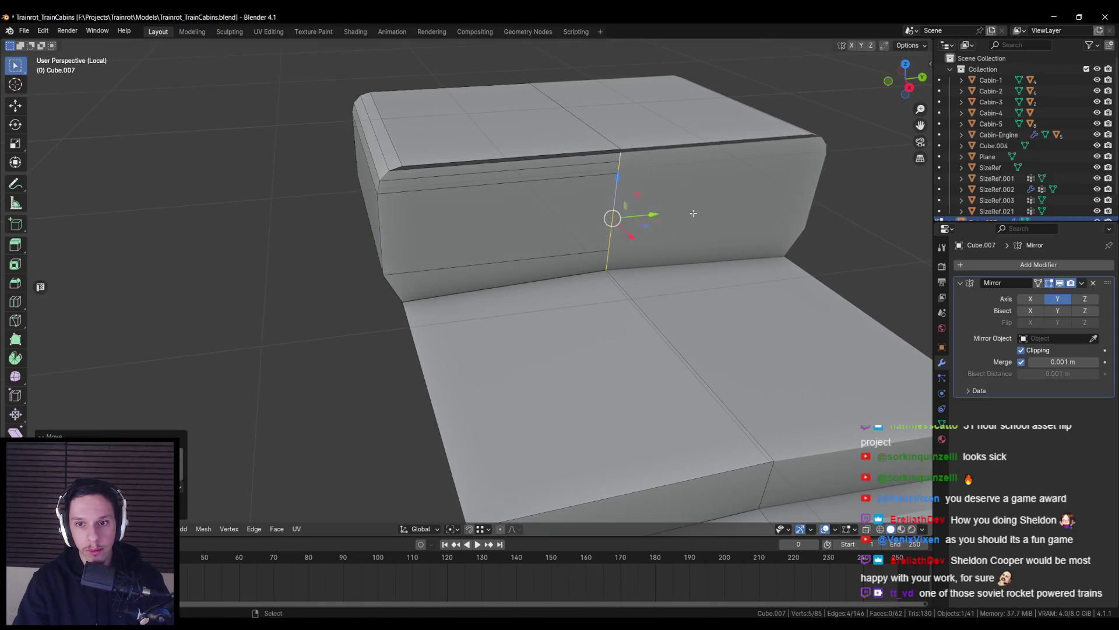
# Merge the overlapping vertices at the extruded end into one and return to object mode
pyautogui.hotkey('shift', 'z')
pyautogui.moveTo(586, 251); pyautogui.dragTo(624, 289)
pyautogui.press('m')
pyautogui.click(581, 298)
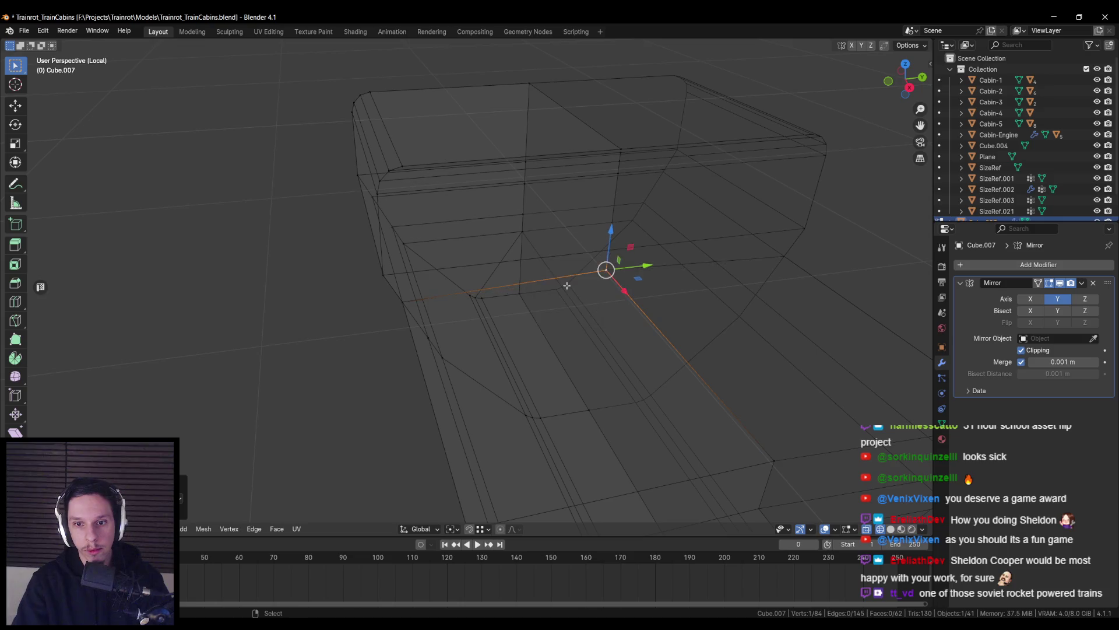
pyautogui.hotkey('shift', 'z')
pyautogui.hotkey('alt', 'a')
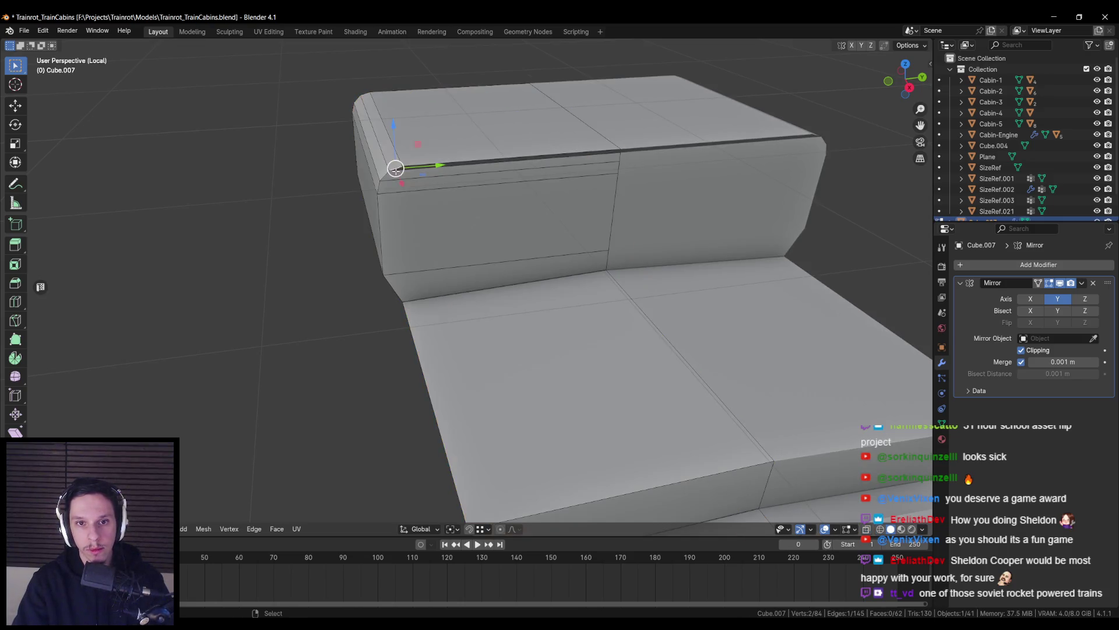
pyautogui.press('Tab')
# Add a vertical edge loop near the block's rounded front corner
pyautogui.moveTo(375, 313)
pyautogui.mouseDown(button='middle')
pyautogui.moveTo(442, 285)
pyautogui.moveTo(531, 312)
pyautogui.mouseUp(button='middle')
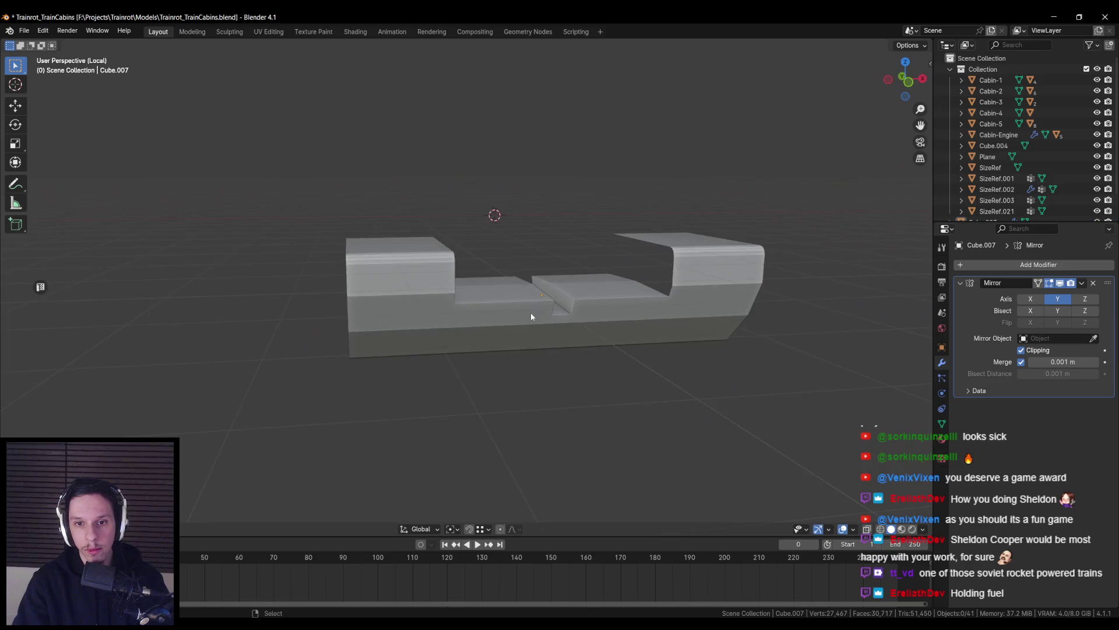
pyautogui.scroll(-4, 530, 313)
pyautogui.press('Tab')
pyautogui.moveTo(454, 322)
pyautogui.mouseDown(button='middle')
pyautogui.moveTo(452, 295)
pyautogui.moveTo(243, 208)
pyautogui.mouseUp(button='middle')
pyautogui.scroll(5, 455, 268)
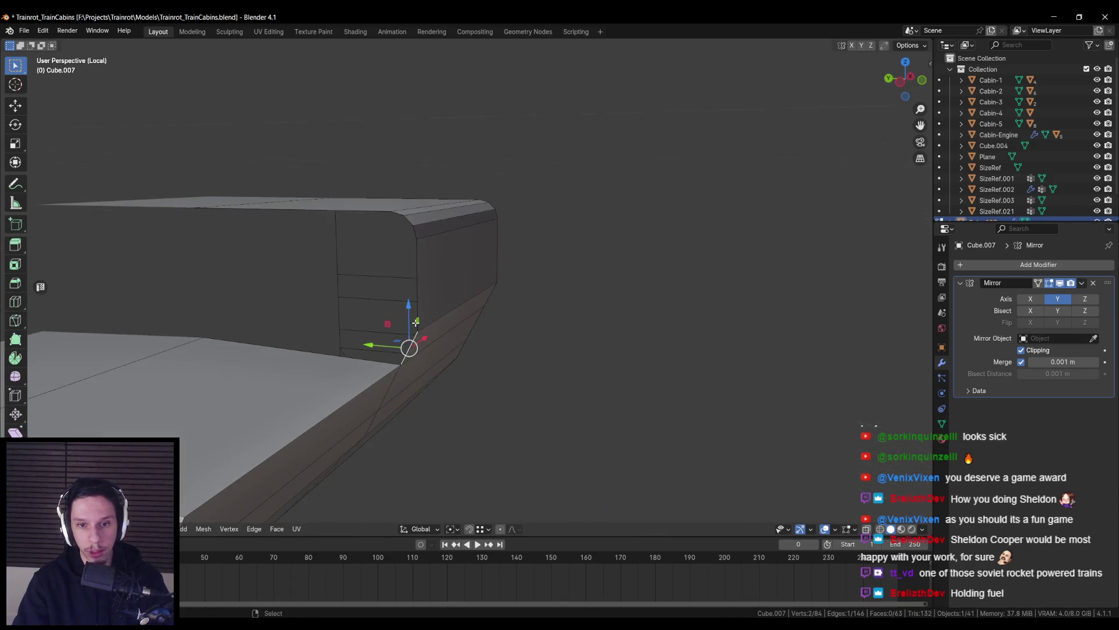
pyautogui.scroll(-2, 408, 222)
pyautogui.hotkey('ctrl', 'r')
pyautogui.click(392, 289)
pyautogui.click(198, 315)
# Dissolve the stray vertex at the corner and leave edit mode
pyautogui.hotkey('shift', 'z')
pyautogui.click(207, 370)
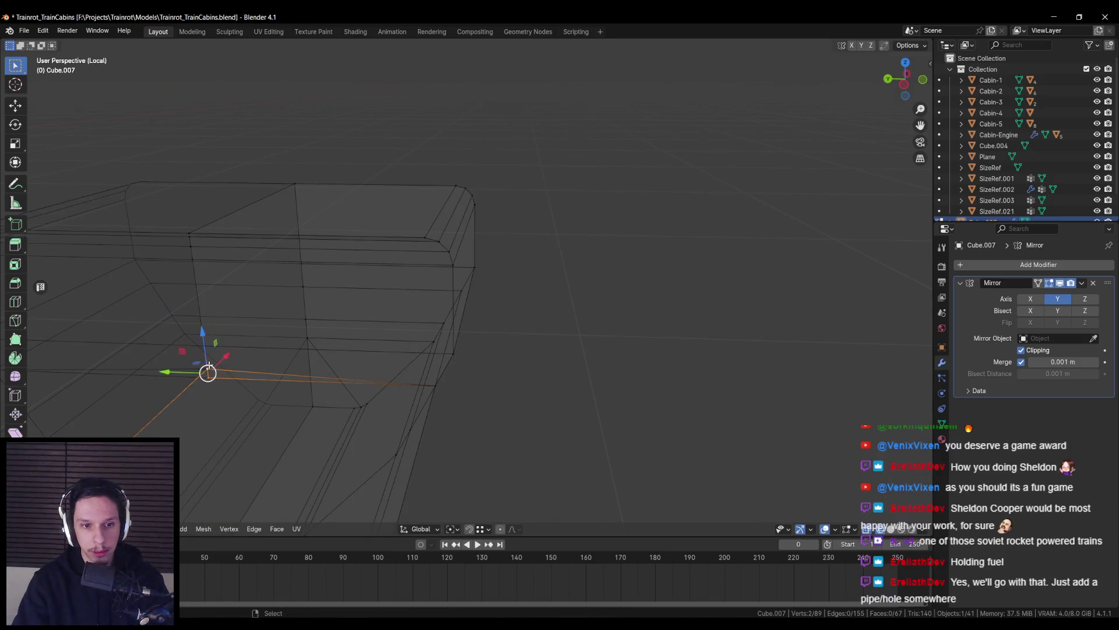
pyautogui.hotkey('ctrl', 'x')
pyautogui.hotkey('shift', 'z')
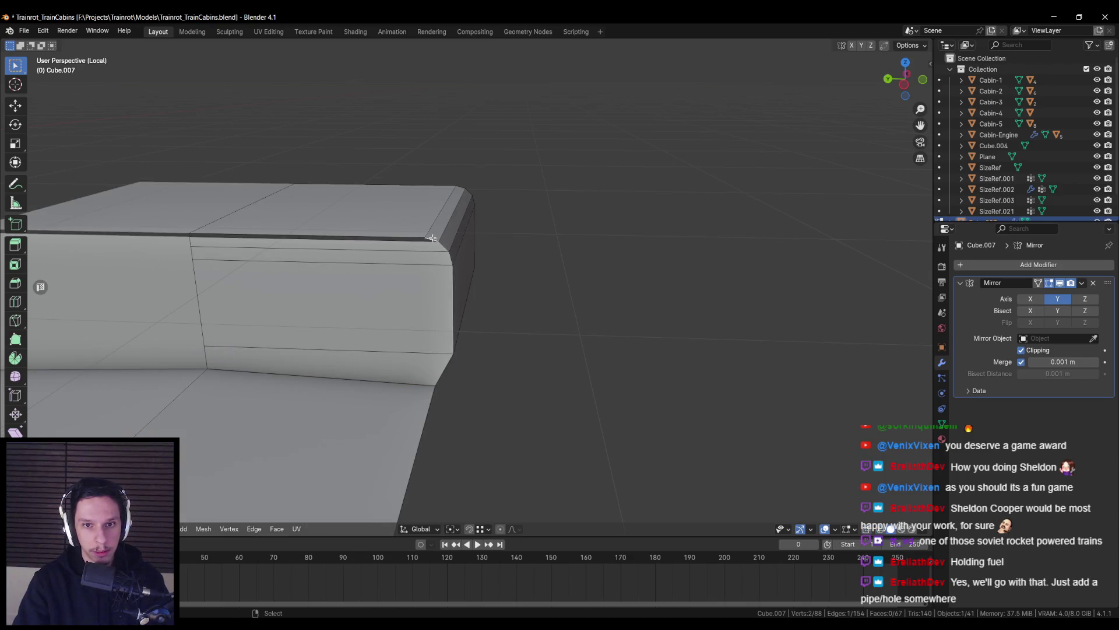
pyautogui.press('Tab')
# Exit Local view to show the whole train and select the undercarriage block
pyautogui.scroll(-5, 432, 238)
pyautogui.moveTo(130, 210)
pyautogui.mouseDown(button='middle')
pyautogui.moveTo(320, 326)
pyautogui.moveTo(474, 331)
pyautogui.moveTo(447, 325)
pyautogui.moveTo(539, 309)
pyautogui.mouseUp(button='middle')
pyautogui.press('KP_Divide')
pyautogui.scroll(-5, 467, 319)
pyautogui.click(478, 320)
# Box-select the faces at the block's end in top view and move them about 0.38 m along Y
pyautogui.moveTo(478, 320)
pyautogui.mouseDown(button='middle')
pyautogui.moveTo(533, 293)
pyautogui.moveTo(591, 333)
pyautogui.moveTo(593, 316)
pyautogui.mouseUp(button='middle')
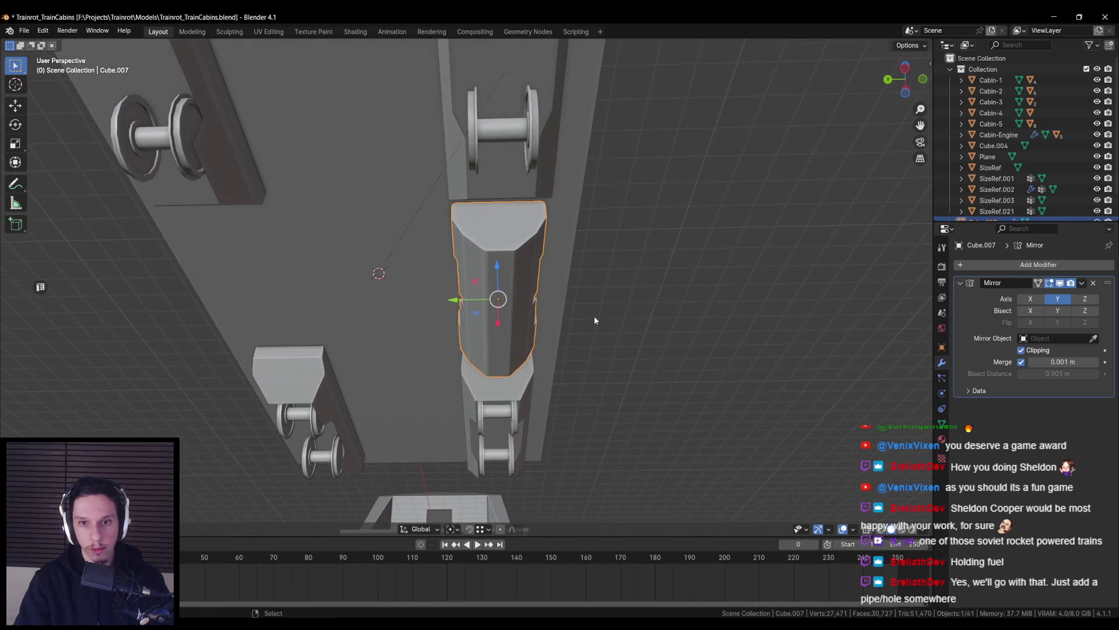
pyautogui.press('Tab')
pyautogui.hotkey('shift', 'z')
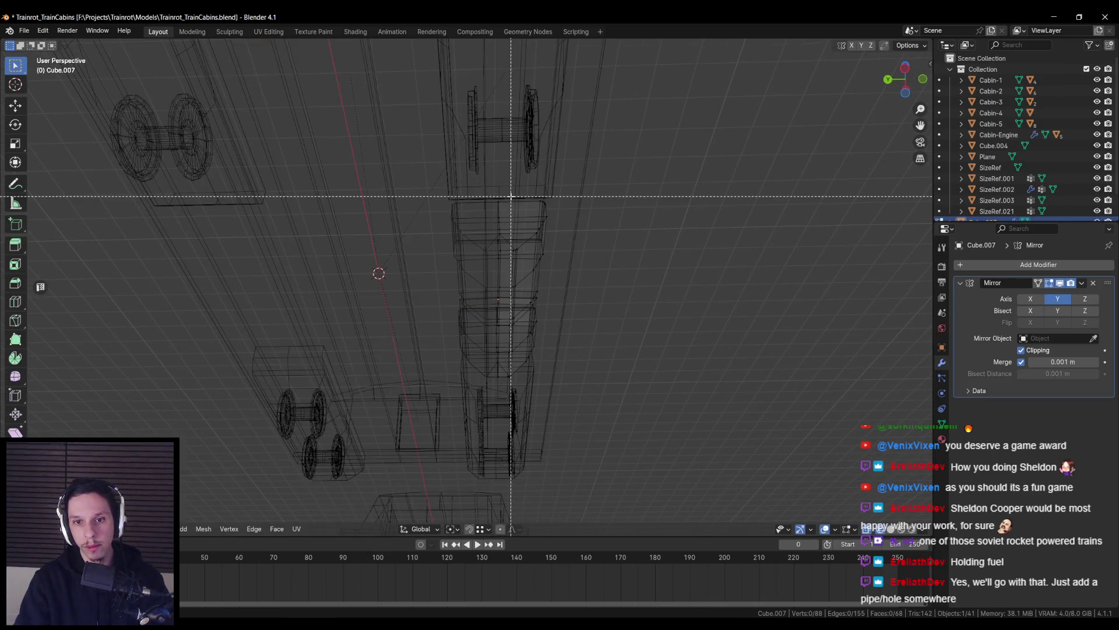
pyautogui.press('KP_7')
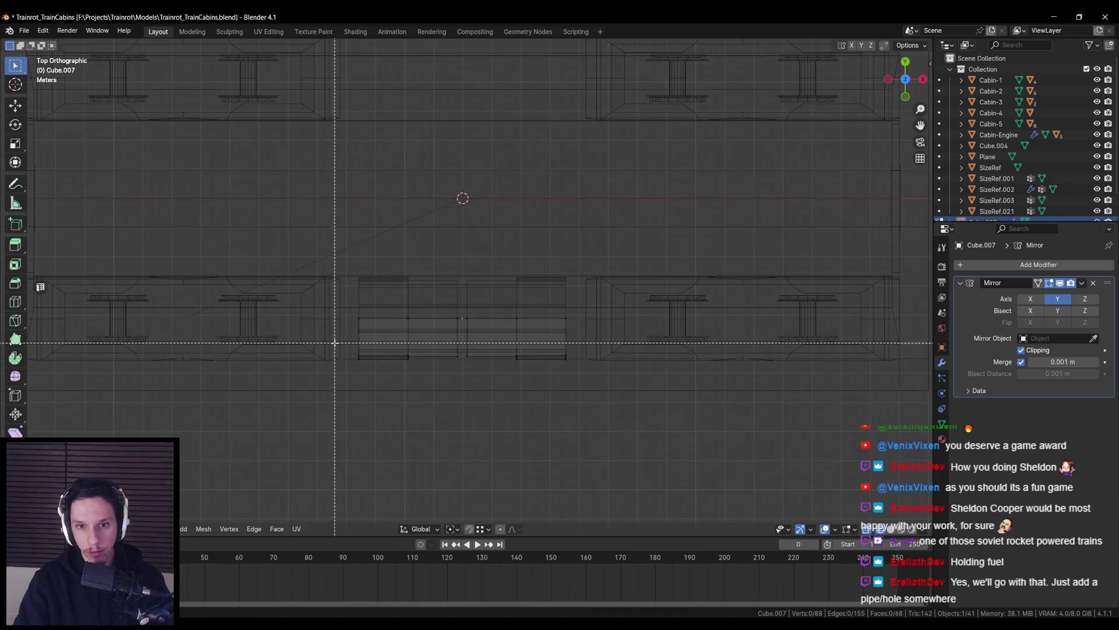
pyautogui.moveTo(375, 333); pyautogui.dragTo(373, 332)
pyautogui.hotkey('shift', 'z')
pyautogui.moveTo(408, 315)
pyautogui.mouseDown(button='middle')
pyautogui.moveTo(479, 283)
pyautogui.moveTo(467, 326)
pyautogui.moveTo(458, 314)
pyautogui.moveTo(452, 359)
pyautogui.moveTo(473, 299)
pyautogui.moveTo(416, 320)
pyautogui.moveTo(478, 332)
pyautogui.moveTo(515, 323)
pyautogui.moveTo(405, 312)
pyautogui.mouseUp(button='middle')
pyautogui.press('g')
pyautogui.press('y')
pyautogui.click(466, 294)
# Compare the cabin underside against the locomotive reference photo
pyautogui.press('Tab')
pyautogui.scroll(4, 416, 319)
pyautogui.scroll(3, 515, 323)
pyautogui.scroll(-5, 515, 322)
pyautogui.scroll(4, 405, 312)
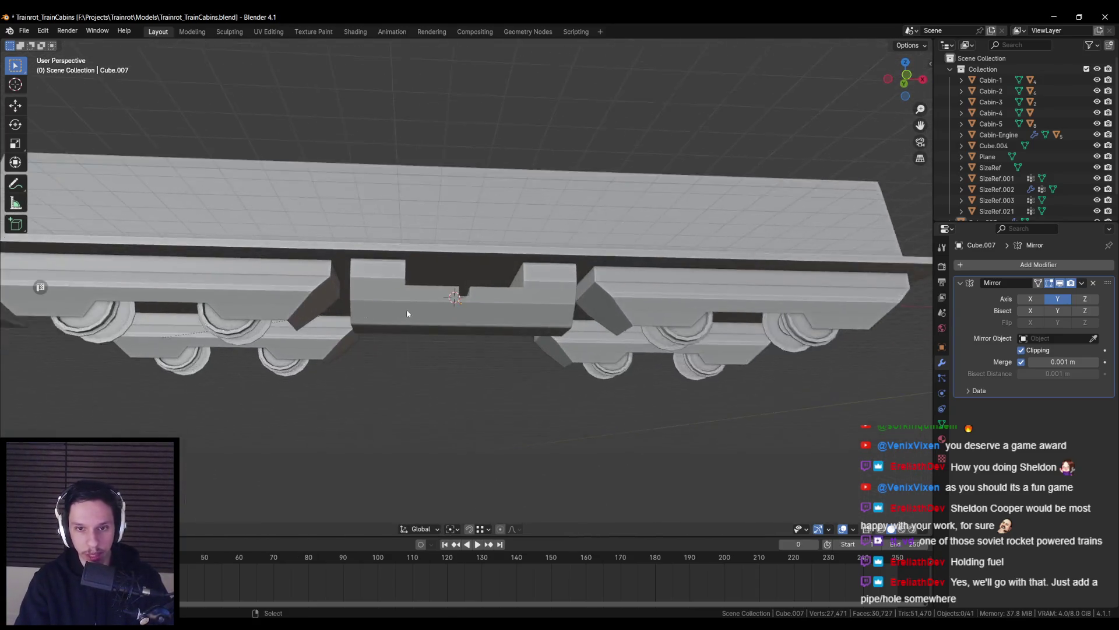
pyautogui.hotkey('alt', 'Tab')
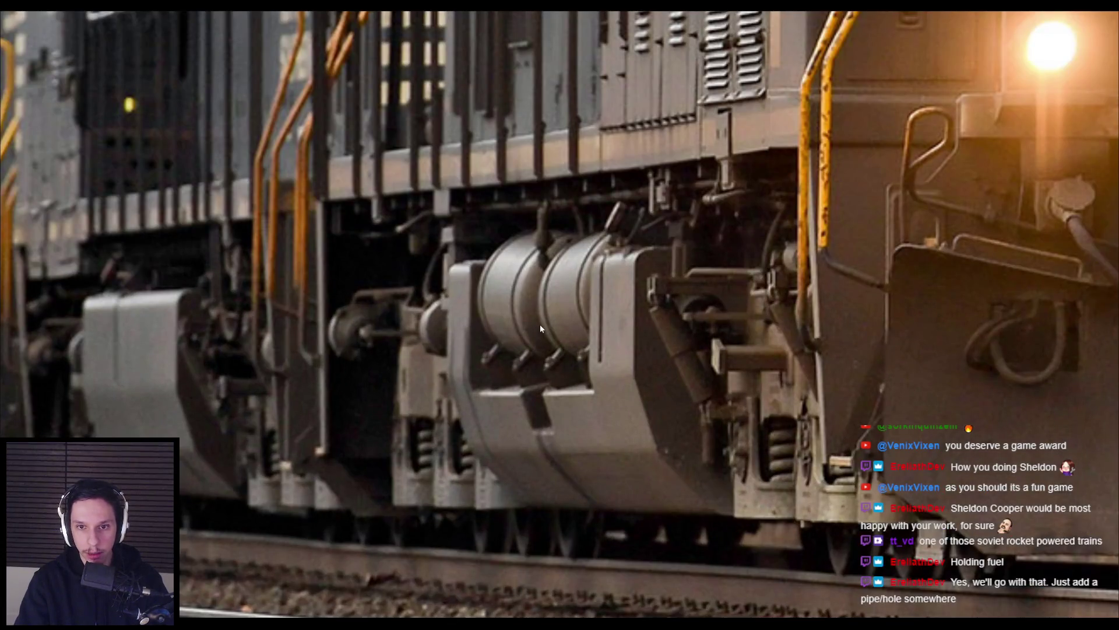
pyautogui.scroll(-3, 524, 377)
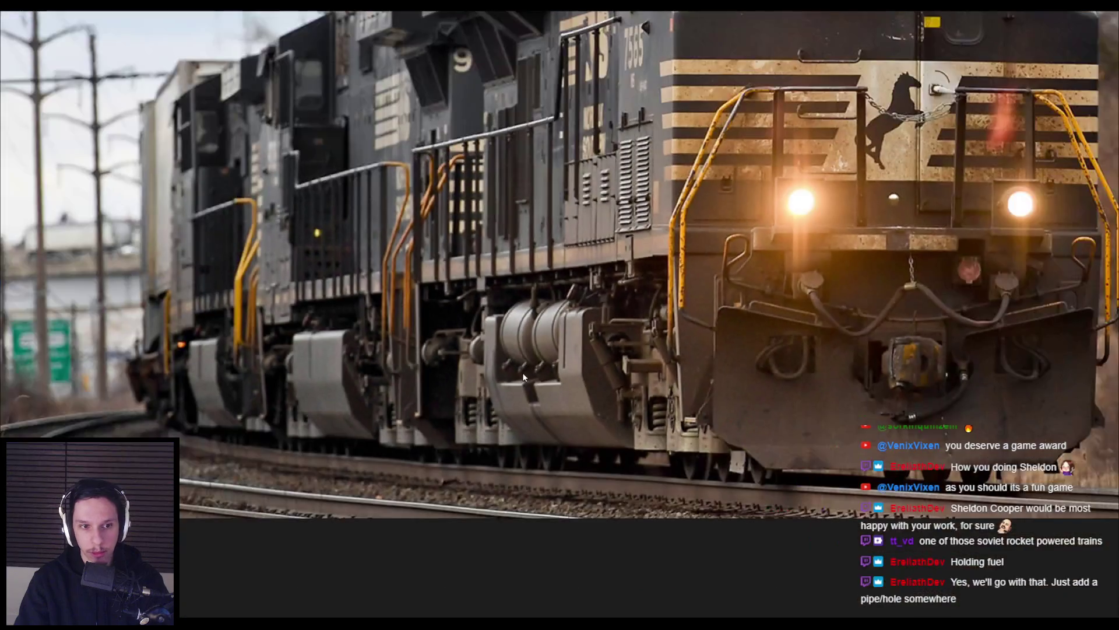
pyautogui.hotkey('alt', 'Tab')
pyautogui.scroll(-4, 506, 380)
pyautogui.hotkey('alt', 'Tab')
pyautogui.hotkey('alt', 'Tab')
pyautogui.scroll(2, 471, 327)
pyautogui.moveTo(471, 327); pyautogui.dragTo(462, 342, button='middle')
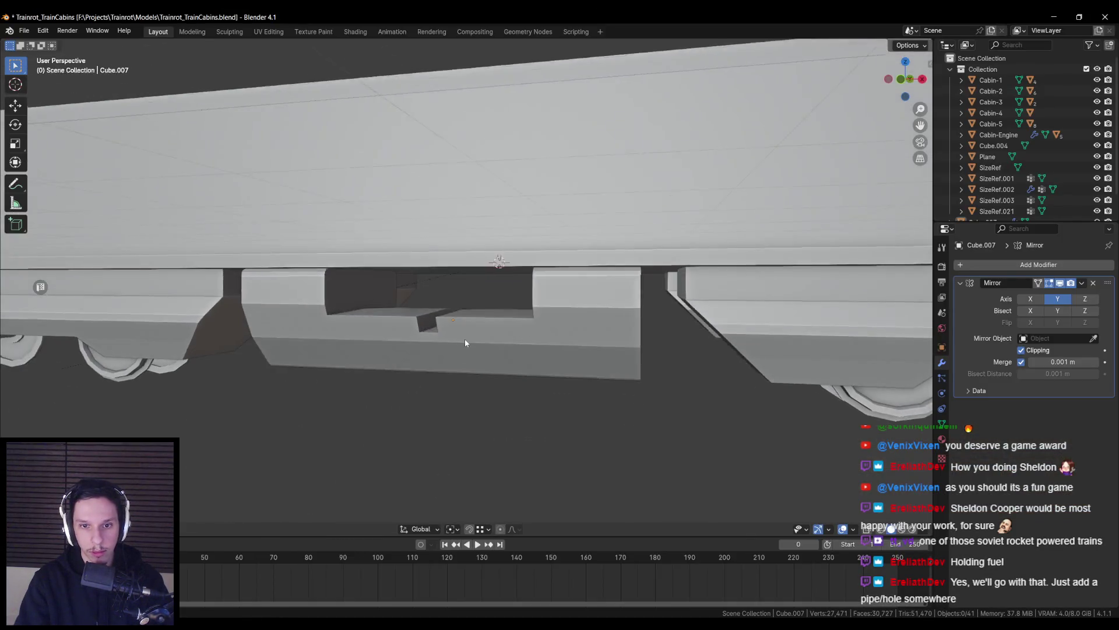
pyautogui.hotkey('alt', 'Tab')
pyautogui.scroll(3, 542, 387)
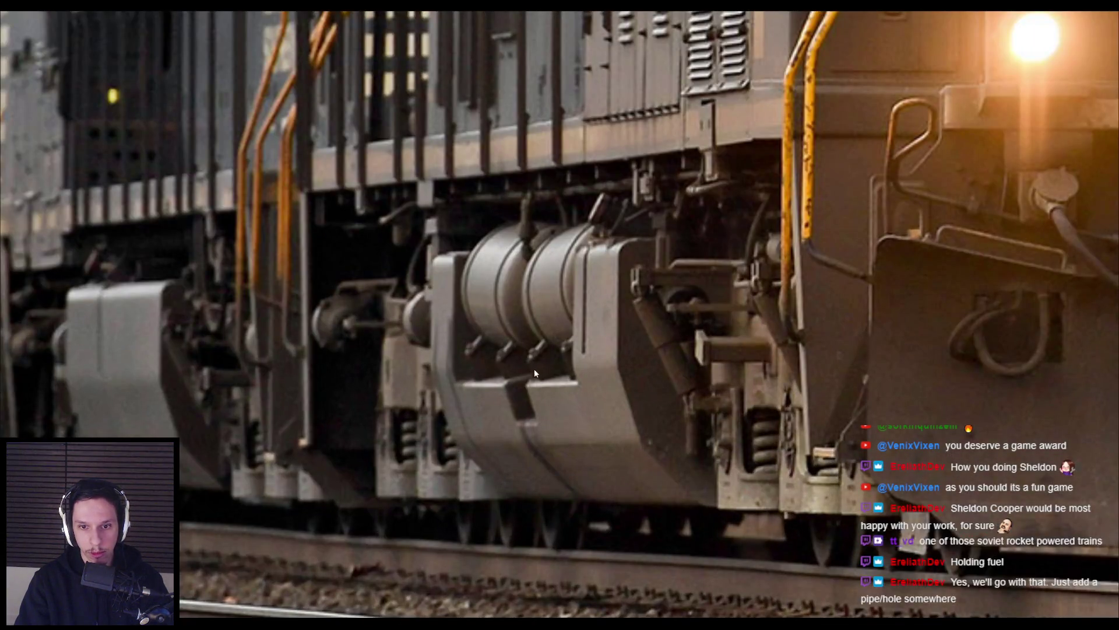
pyautogui.scroll(-2, 511, 356)
pyautogui.hotkey('alt', 'Tab')
pyautogui.moveTo(461, 342)
pyautogui.mouseDown(button='middle')
pyautogui.moveTo(469, 330)
pyautogui.moveTo(439, 331)
pyautogui.mouseUp(button='middle')
# Box-select the underside block's lower faces in top X-ray view and shift them about 0.035 m along Y
pyautogui.click(478, 299)
pyautogui.moveTo(478, 299)
pyautogui.mouseDown(button='middle')
pyautogui.moveTo(457, 282)
pyautogui.moveTo(495, 299)
pyautogui.moveTo(499, 276)
pyautogui.mouseUp(button='middle')
pyautogui.press('Tab')
pyautogui.hotkey('alt', 'z')
pyautogui.press('KP_7')
pyautogui.moveTo(359, 270); pyautogui.dragTo(696, 330)
pyautogui.hotkey('alt', 'z')
pyautogui.moveTo(697, 329)
pyautogui.mouseDown(button='middle')
pyautogui.moveTo(524, 256)
pyautogui.moveTo(601, 195)
pyautogui.moveTo(471, 299)
pyautogui.mouseUp(button='middle')
pyautogui.moveTo(472, 300); pyautogui.dragTo(439, 299)
pyautogui.moveTo(438, 300)
pyautogui.mouseDown(button='middle')
pyautogui.moveTo(524, 324)
pyautogui.moveTo(446, 324)
pyautogui.mouseUp(button='middle')
pyautogui.press('Tab')
pyautogui.scroll(-5, 447, 325)
pyautogui.hotkey('alt', 'Tab')
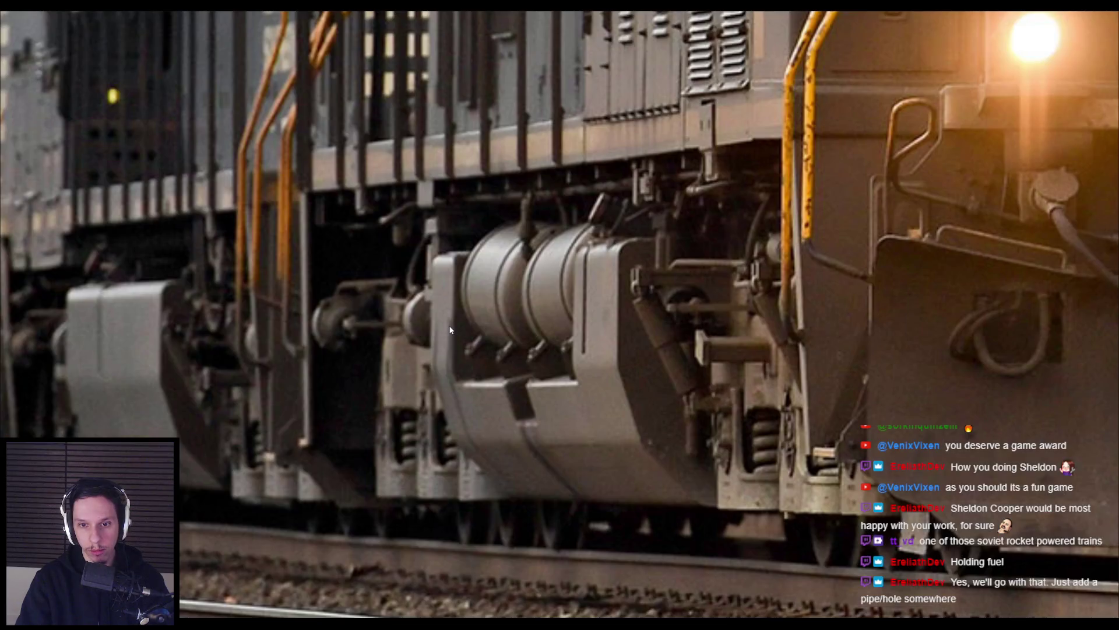
pyautogui.scroll(-2, 449, 330)
pyautogui.hotkey('alt', 'Tab')
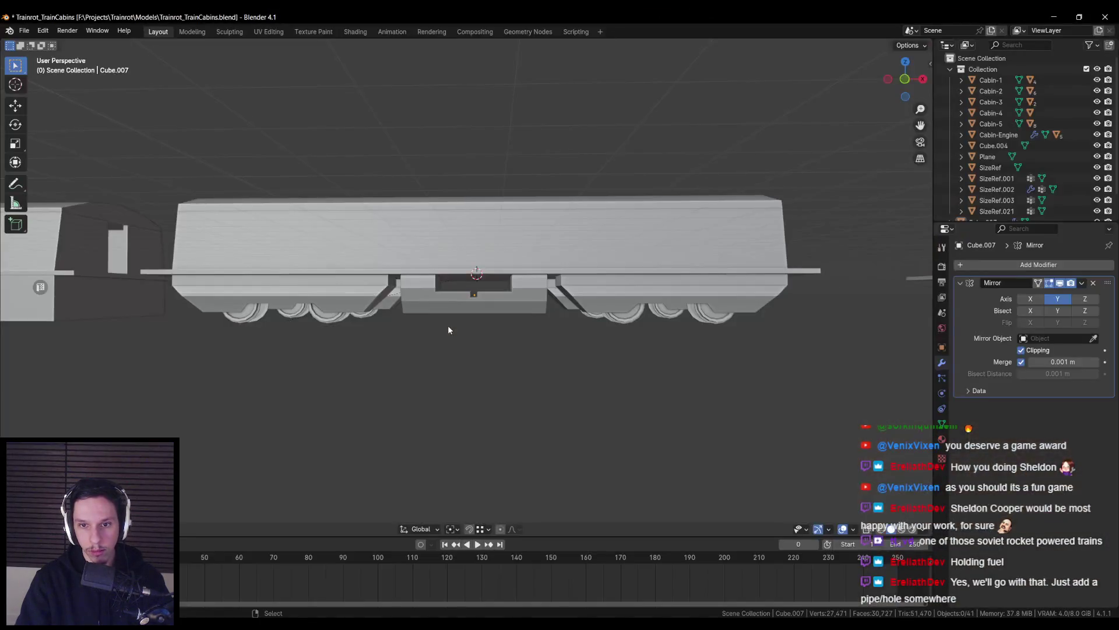
# Box-select Cube.007's lower faces in front wireframe view and lower them about 10 cm along Z
pyautogui.moveTo(448, 330)
pyautogui.mouseDown(button='middle')
pyautogui.moveTo(390, 324)
pyautogui.moveTo(402, 324)
pyautogui.mouseUp(button='middle')
pyautogui.click(402, 325)
pyautogui.press('KP_1')
pyautogui.press('Tab')
pyautogui.press('KP_Decimal')
pyautogui.hotkey('shift', 'z')
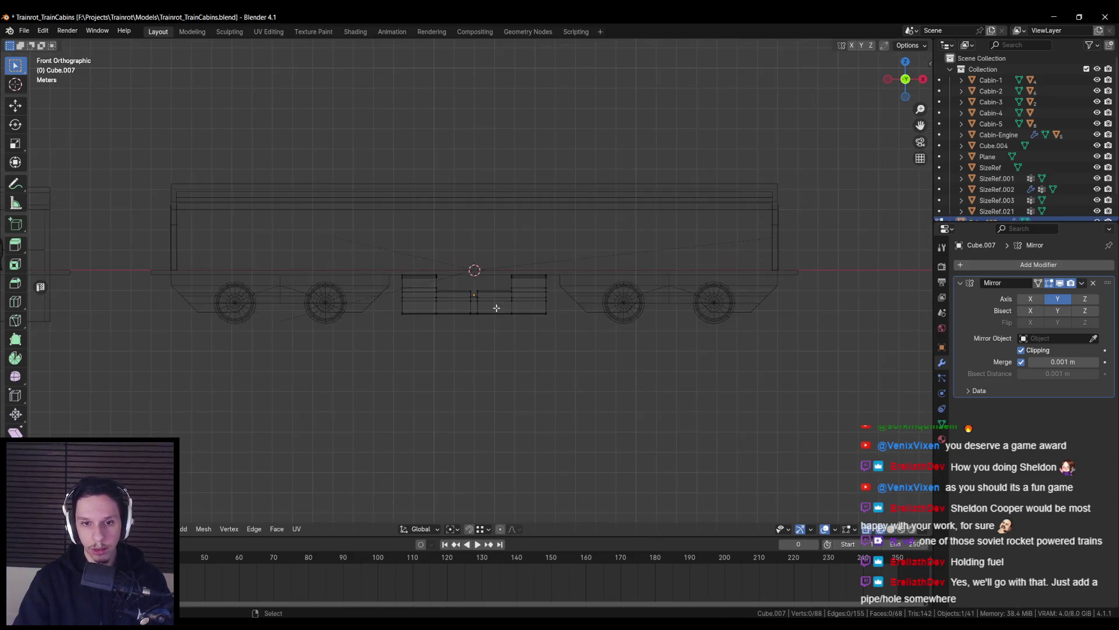
pyautogui.moveTo(359, 284); pyautogui.dragTo(697, 374)
pyautogui.hotkey('shift', 'z')
pyautogui.moveTo(479, 267); pyautogui.dragTo(477, 275)
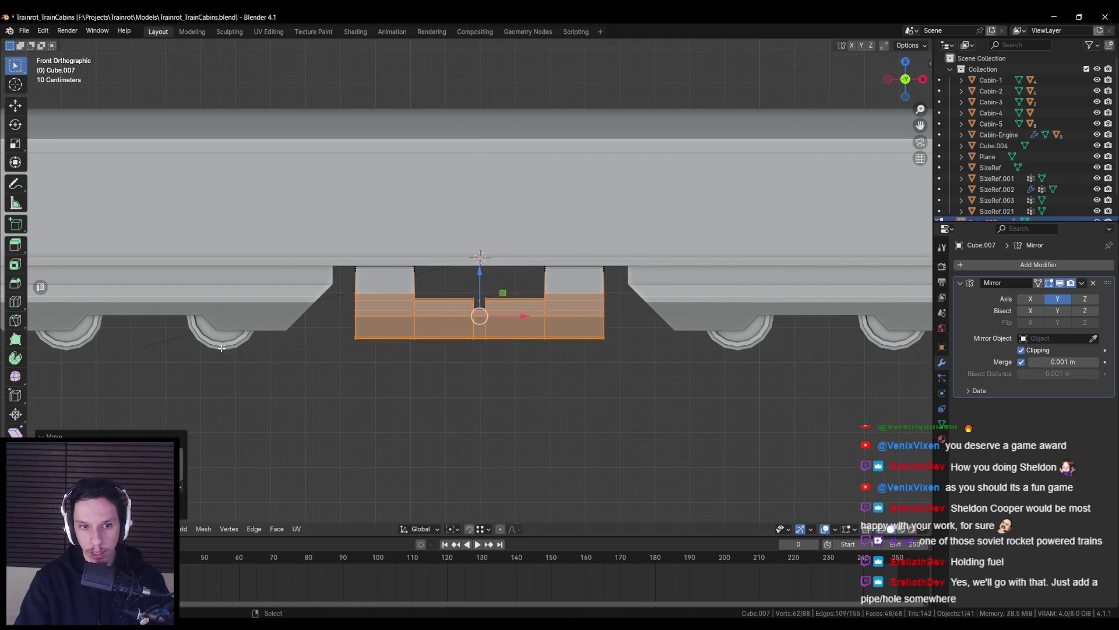
pyautogui.moveTo(224, 346); pyautogui.dragTo(654, 433)
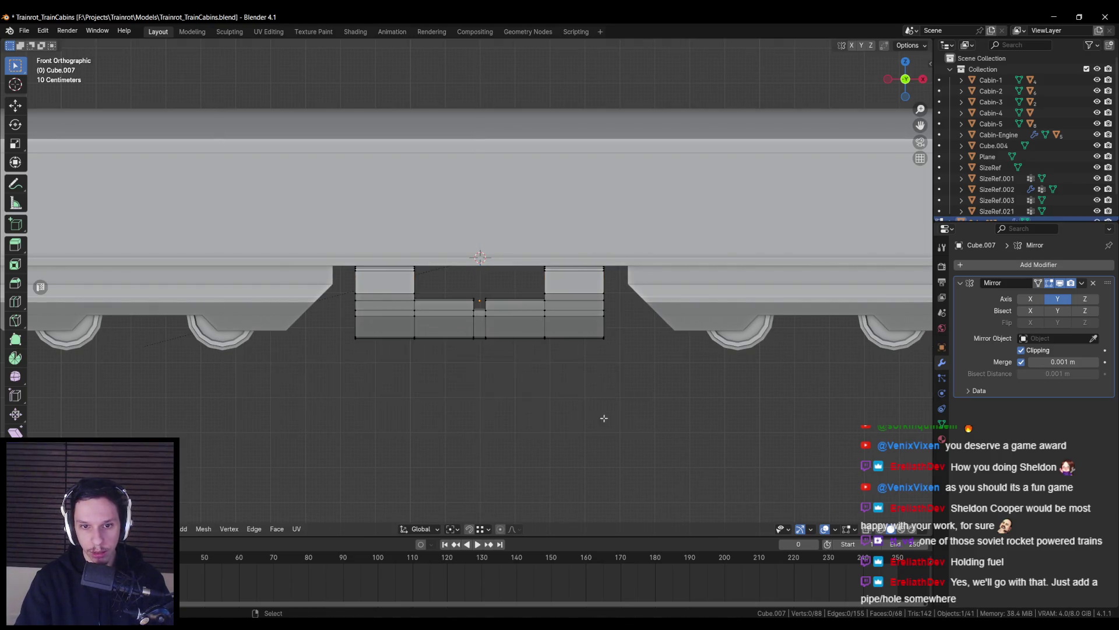
pyautogui.press('Tab')
# Select the lower skirt block under the cabin and start editing its mesh
pyautogui.moveTo(658, 332)
pyautogui.mouseDown(button='middle')
pyautogui.moveTo(583, 363)
pyautogui.moveTo(505, 358)
pyautogui.moveTo(492, 332)
pyautogui.moveTo(456, 333)
pyautogui.moveTo(548, 321)
pyautogui.mouseUp(button='middle')
pyautogui.scroll(5, 457, 333)
pyautogui.scroll(-3, 491, 322)
pyautogui.click(439, 310)
pyautogui.scroll(3, 494, 316)
pyautogui.press('Tab')
# Snap the 3D cursor to the block and add a 12-sided cylinder there
pyautogui.press('a')
pyautogui.hotkey('ctrl', 'z')
pyautogui.hotkey('shift', 's')
pyautogui.click(536, 362)
pyautogui.press('Tab')
pyautogui.press('F3')
pyautogui.write('cyli')
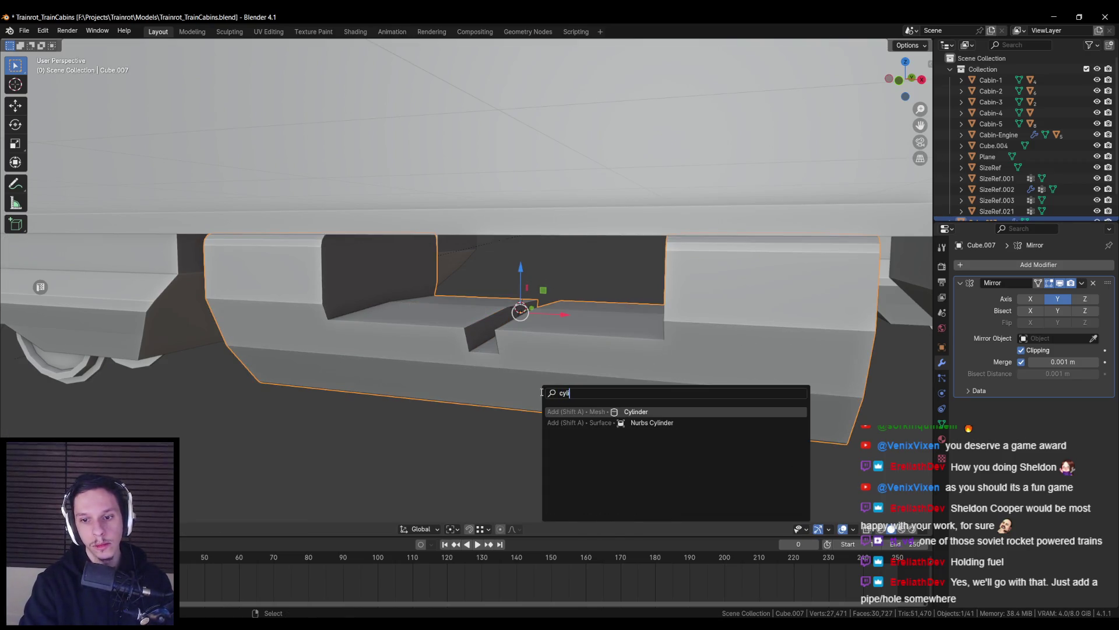
pyautogui.press('Return')
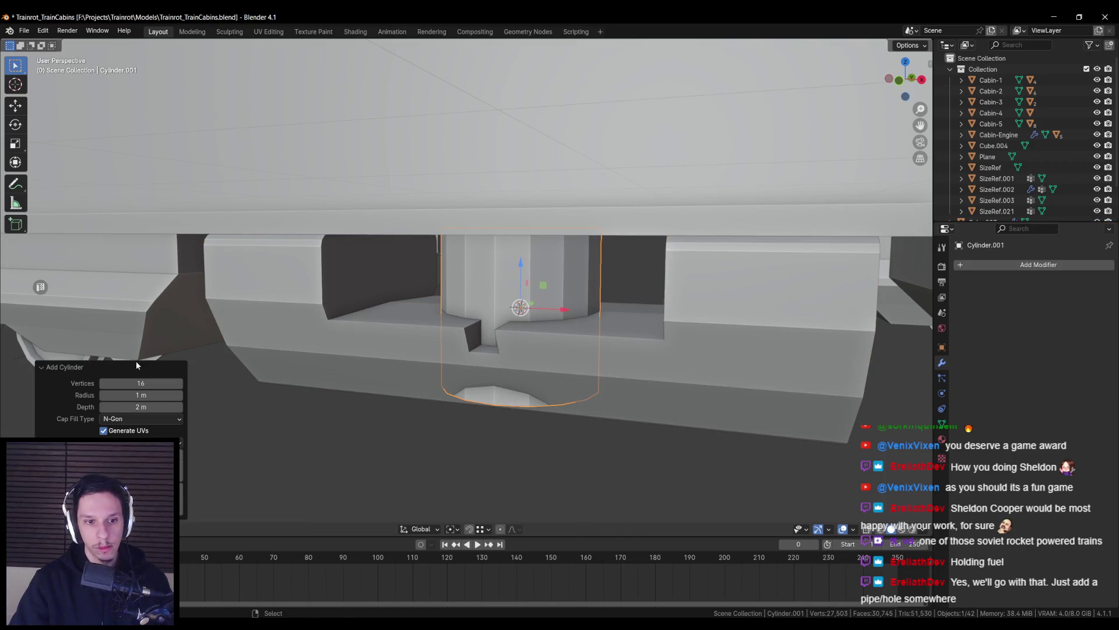
pyautogui.moveTo(145, 383); pyautogui.dragTo(136, 383)
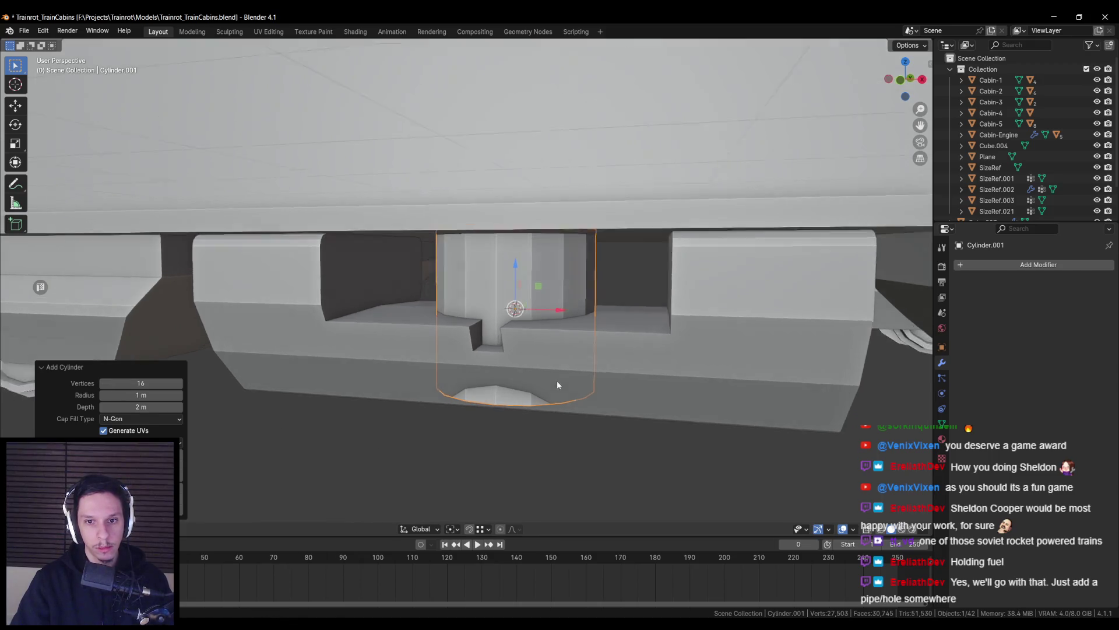
# Rotate the cylinder about Y to lay it on its side
pyautogui.moveTo(557, 380); pyautogui.dragTo(702, 372, button='middle')
pyautogui.press('s')
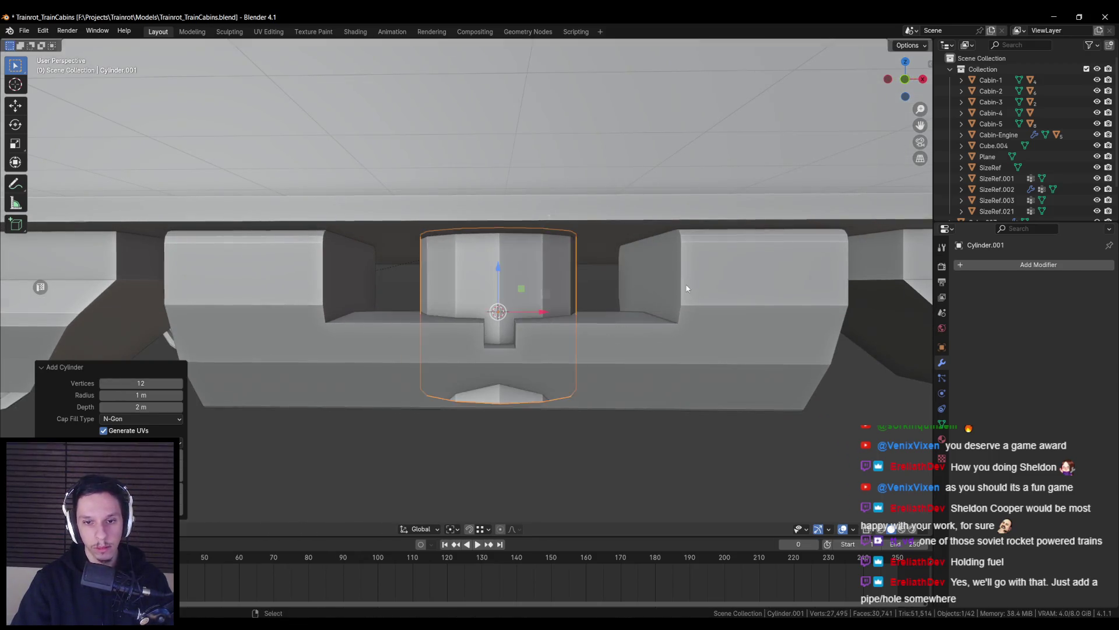
pyautogui.press('y')
pyautogui.click(570, 184)
# Shrink the cylinder, stretch it along X, and move it toward the recess
pyautogui.press('Tab')
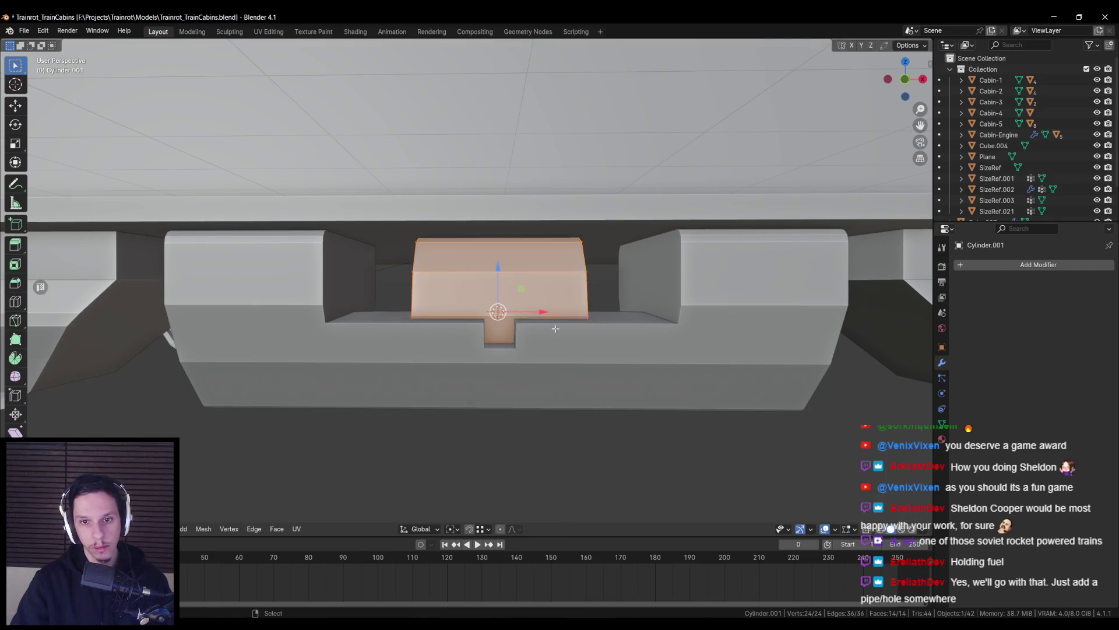
pyautogui.moveTo(555, 324); pyautogui.dragTo(549, 314, button='middle')
pyautogui.press('s')
pyautogui.click(639, 343)
pyautogui.moveTo(640, 344)
pyautogui.mouseDown(button='middle')
pyautogui.moveTo(612, 353)
pyautogui.moveTo(467, 312)
pyautogui.mouseUp(button='middle')
pyautogui.press('KP_1')
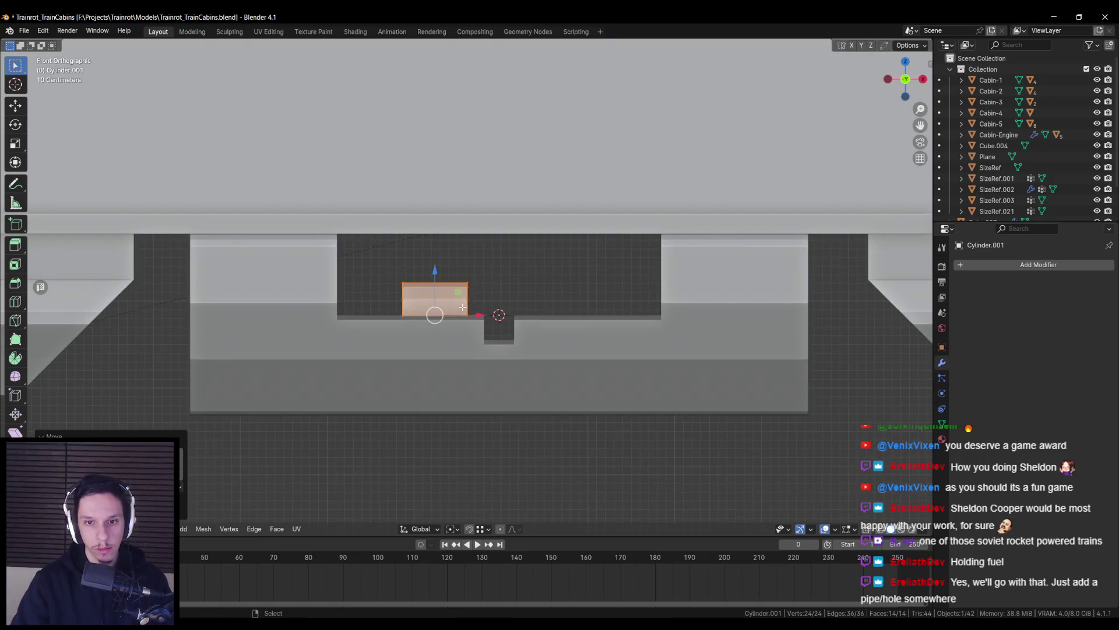
pyautogui.press('g')
pyautogui.press('x')
pyautogui.press('x')
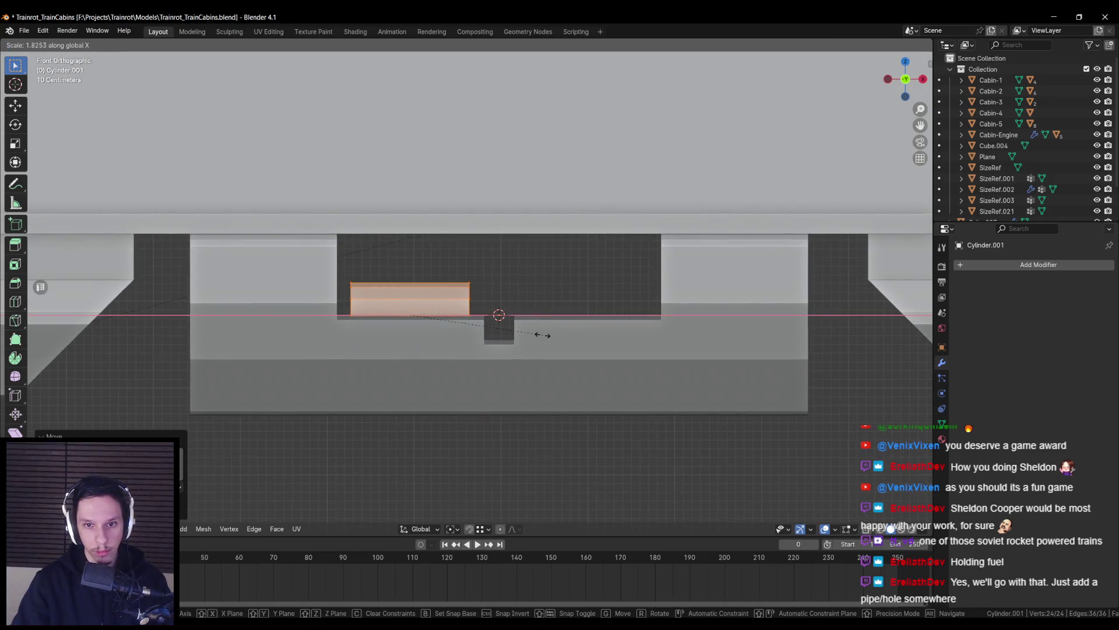
pyautogui.click(553, 335)
pyautogui.moveTo(553, 335); pyautogui.dragTo(564, 290, button='middle')
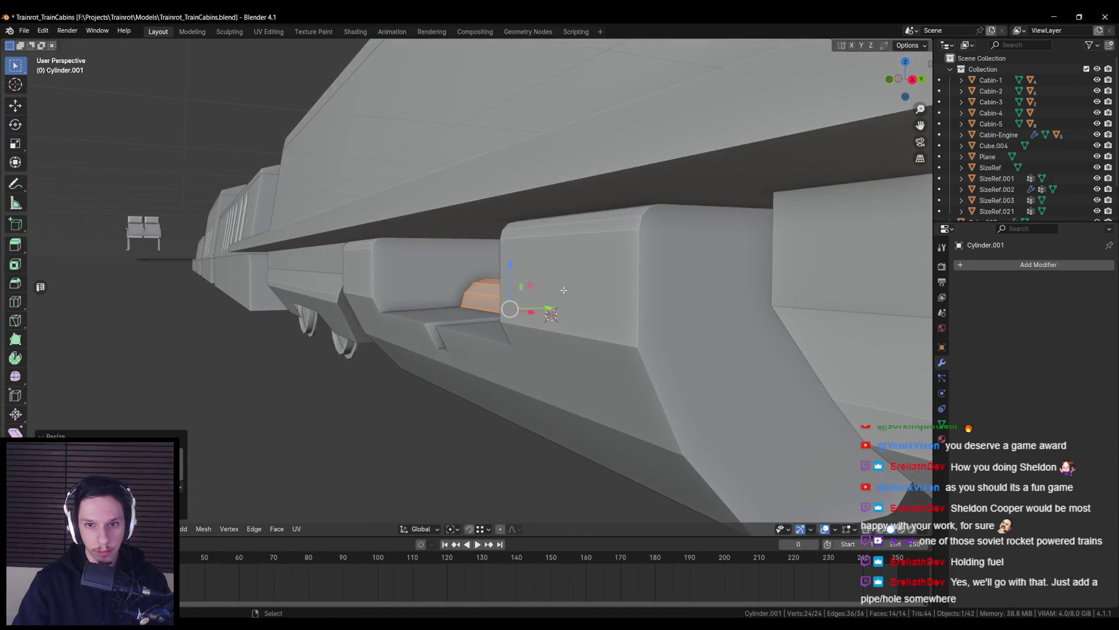
pyautogui.press('g')
pyautogui.hotkey('shift', 'x')
pyautogui.click(525, 263)
# Refine the tank's length along X and height along Z, then nudge it into the recess
pyautogui.press('s')
pyautogui.hotkey('shift', 'x')
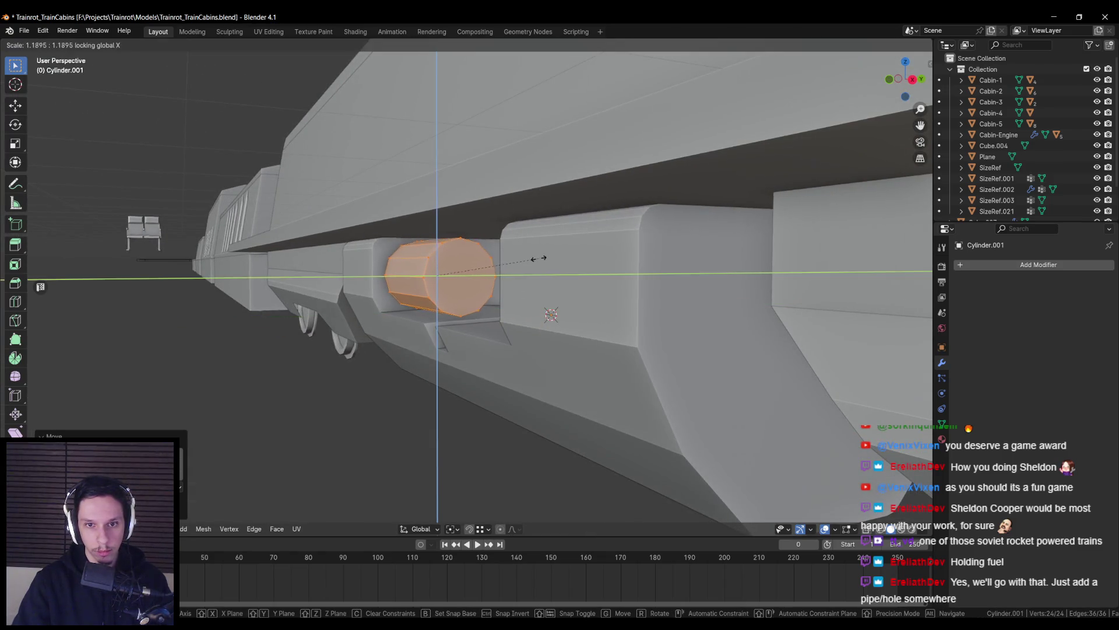
pyautogui.click(542, 256)
pyautogui.press('KP_1')
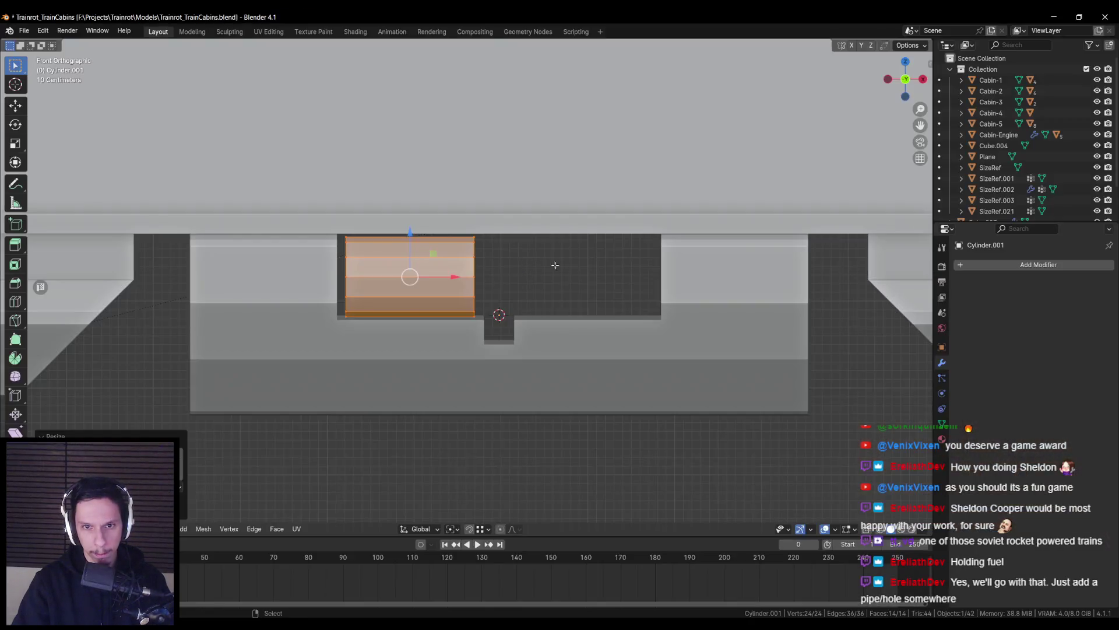
pyautogui.press('s')
pyautogui.press('z')
pyautogui.click(570, 271)
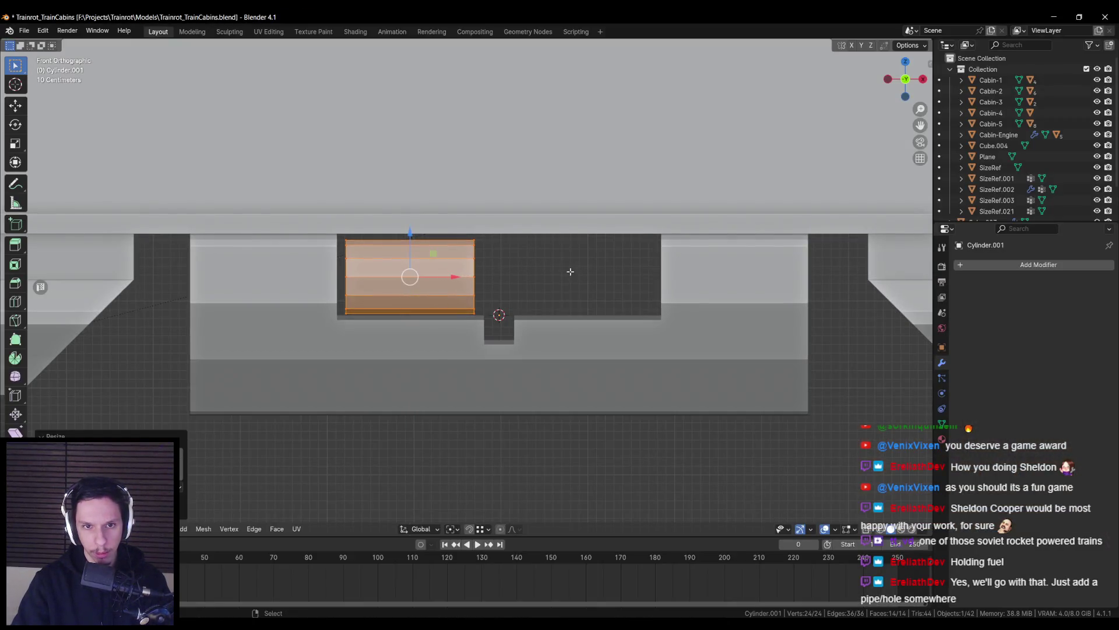
pyautogui.press('s')
pyautogui.press('x')
pyautogui.click(461, 268)
pyautogui.press('g')
pyautogui.hotkey('shift', 'y')
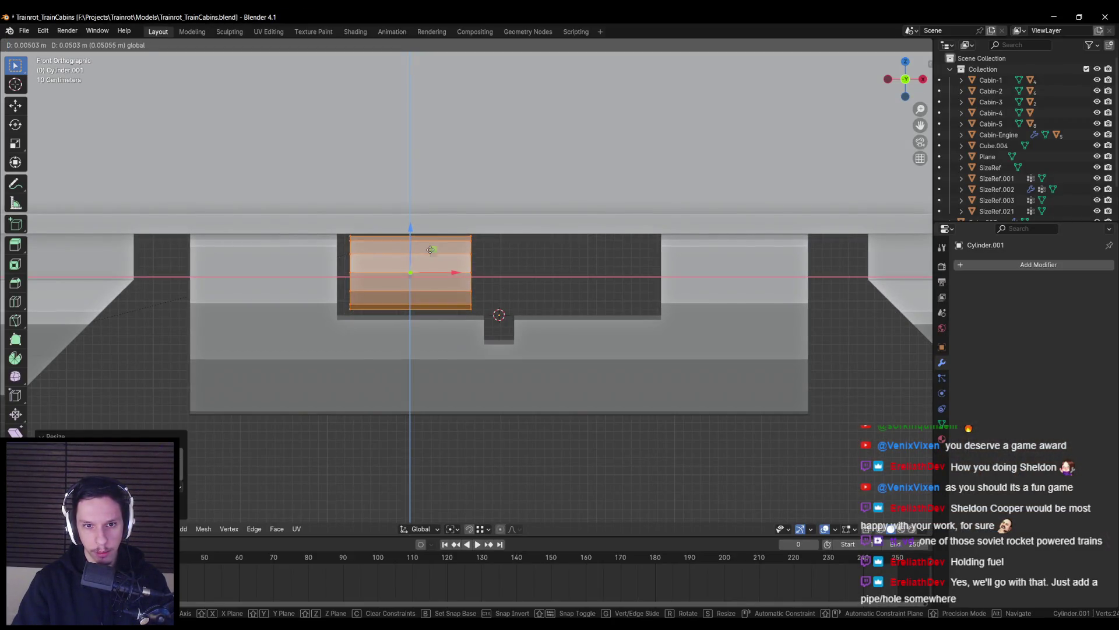
pyautogui.click(430, 253)
pyautogui.hotkey('shift', 'y')
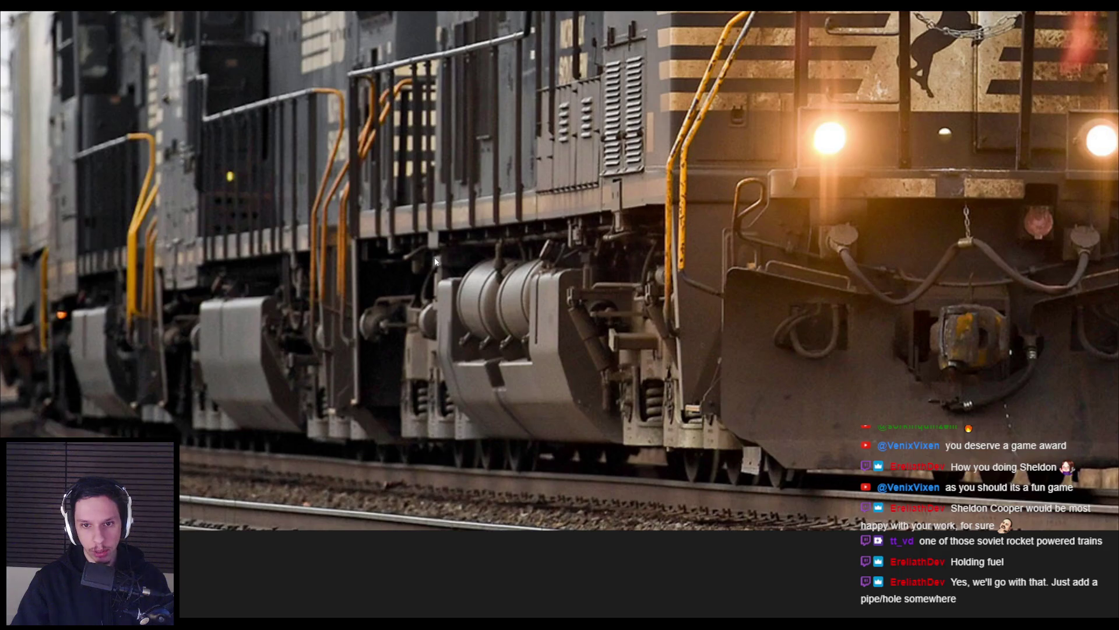
pyautogui.click(430, 251)
pyautogui.moveTo(430, 250); pyautogui.dragTo(499, 312, button='middle')
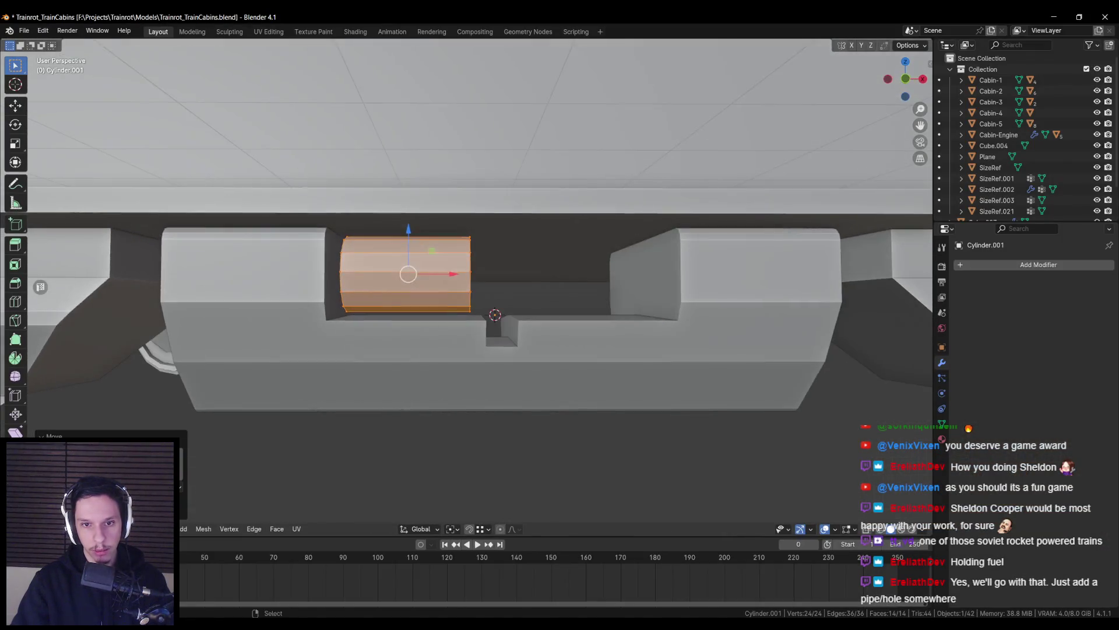
# Trial rotations of the cylinder on X and Y, cancelled after checking the train reference
pyautogui.press('r')
pyautogui.press('x')
pyautogui.rightClick(541, 306)
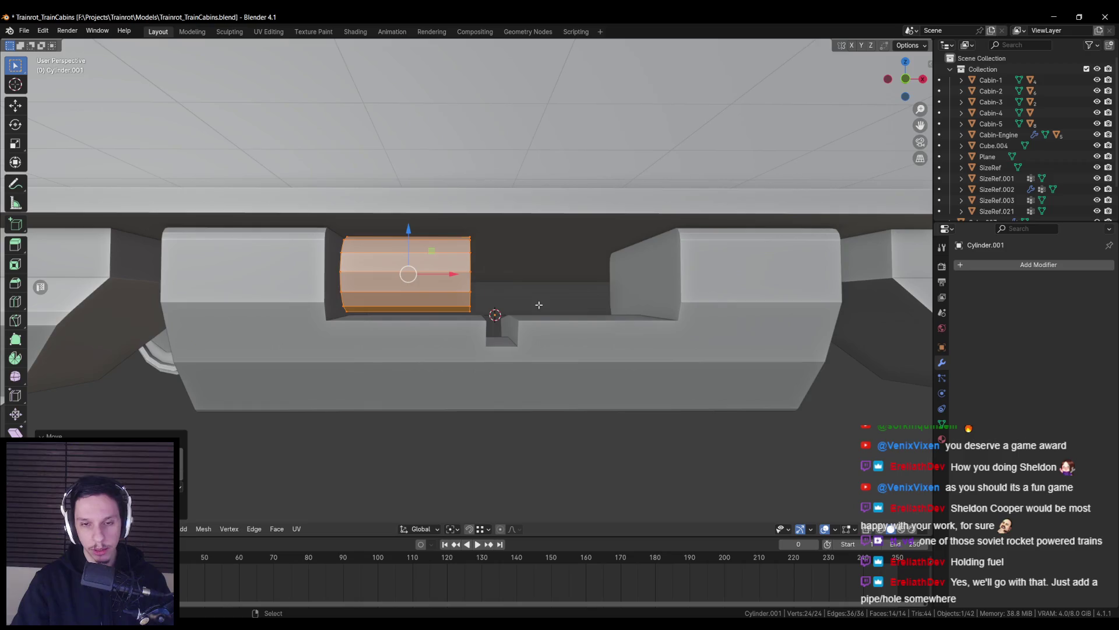
pyautogui.hotkey('alt', 'Tab')
pyautogui.hotkey('alt', 'Tab')
pyautogui.press('r')
pyautogui.press('y')
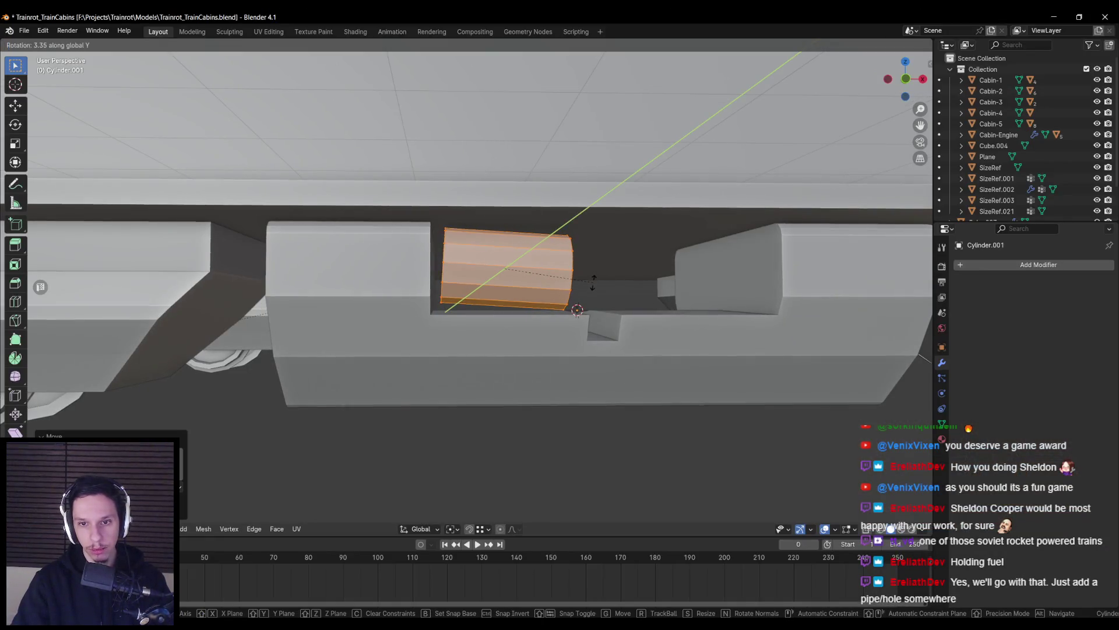
pyautogui.rightClick(593, 281)
pyautogui.hotkey('alt', 'a')
pyautogui.hotkey('alt', 'Tab')
pyautogui.hotkey('alt', 'Tab')
# Add two centred loop cuts around the tank and spread them apart along X
pyautogui.moveTo(503, 265); pyautogui.dragTo(482, 247, button='middle')
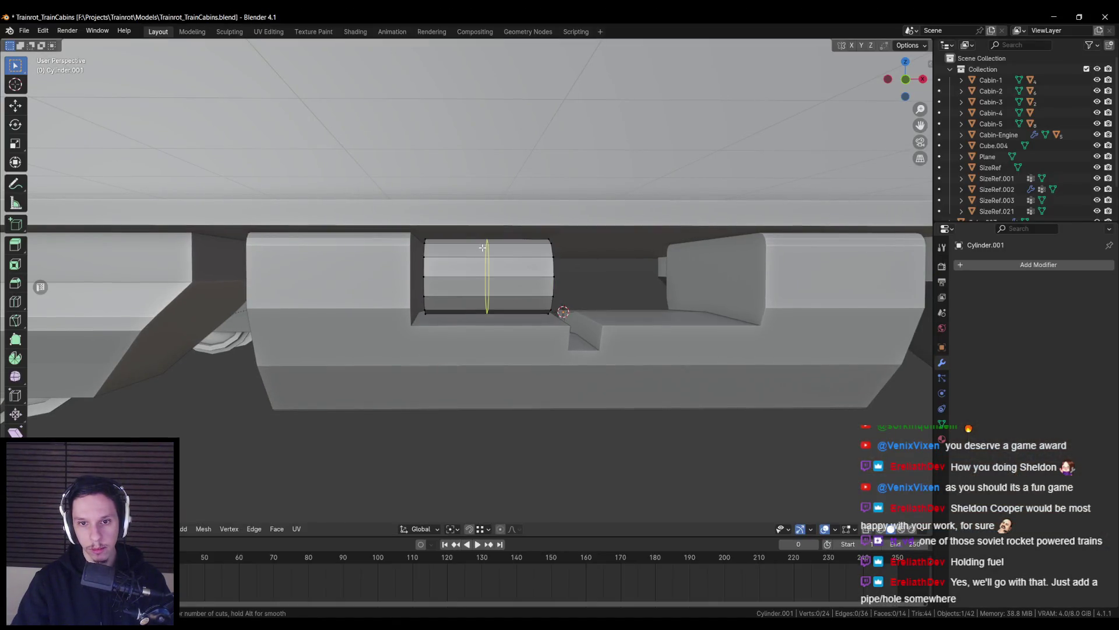
pyautogui.scroll(1, 482, 247)
pyautogui.click(482, 247)
pyautogui.rightClick(483, 247)
pyautogui.press('s')
pyautogui.press('x')
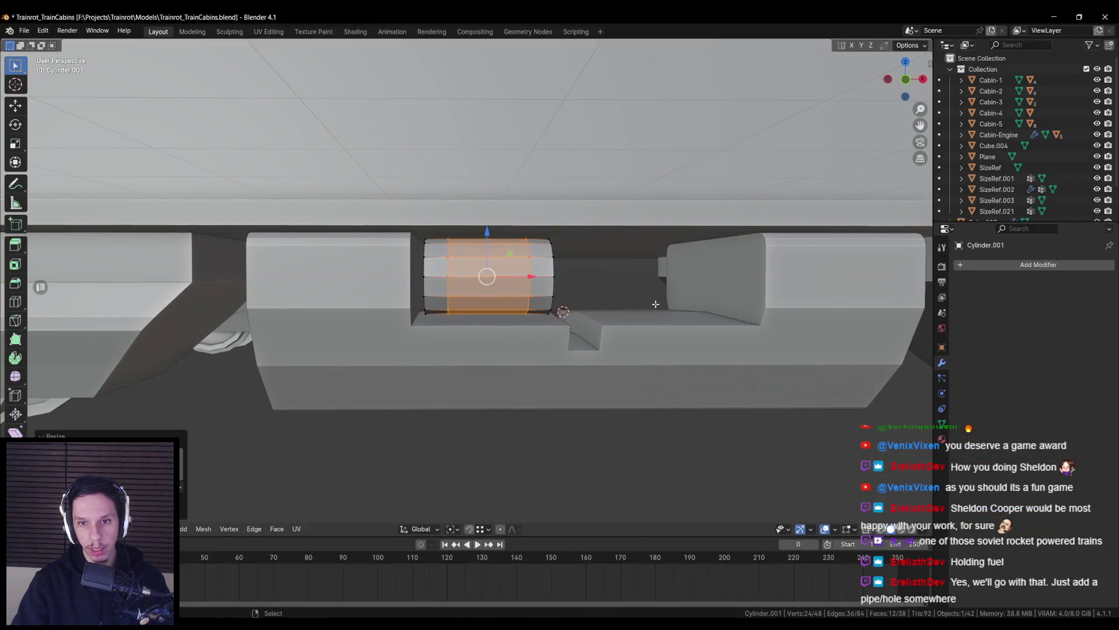
pyautogui.click(655, 303)
# Bevel the two loops into bands and extrude them outward as raised straps
pyautogui.scroll(2, 655, 304)
pyautogui.keyDown('alt'); pyautogui.keyDown('shift'); pyautogui.click(588, 258); pyautogui.keyUp('shift'); pyautogui.keyUp('alt')
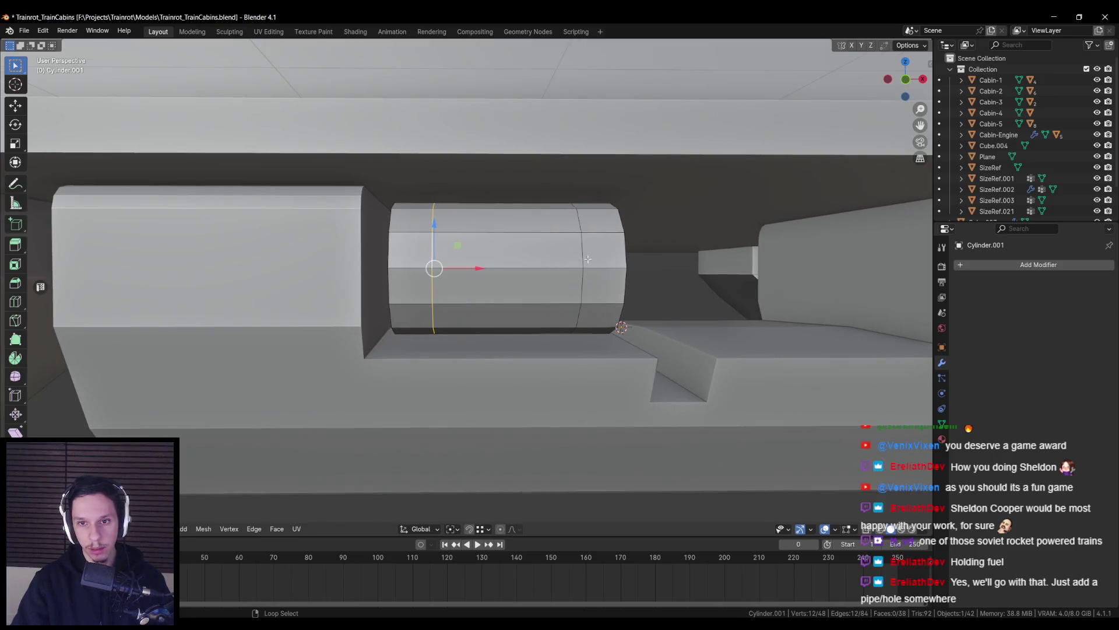
pyautogui.click(673, 287)
pyautogui.moveTo(673, 287); pyautogui.dragTo(620, 327, button='middle')
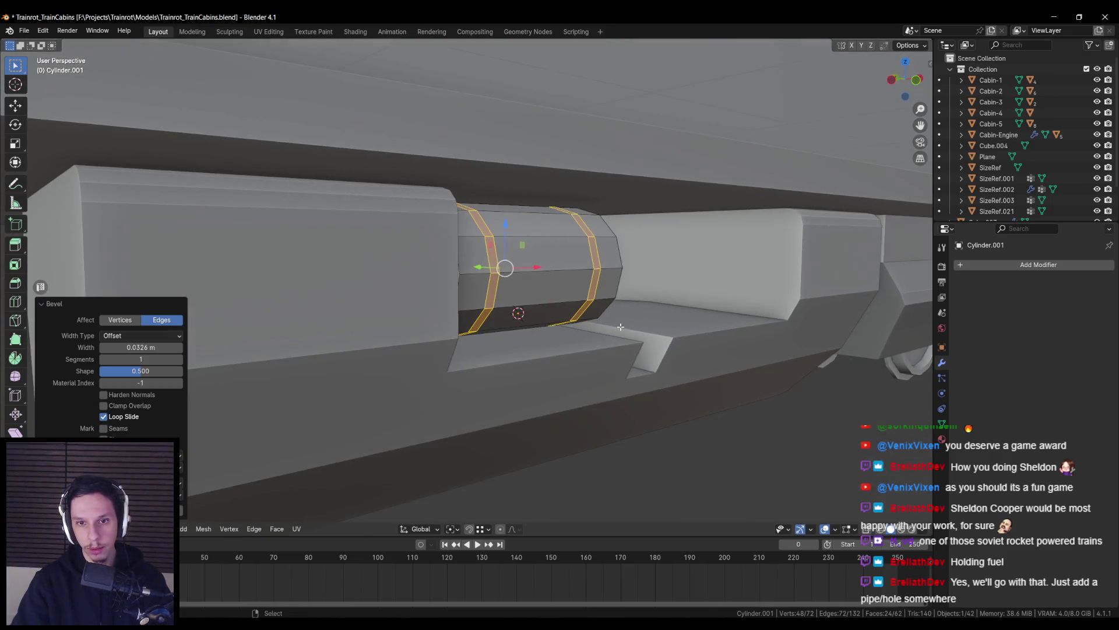
pyautogui.press('e')
pyautogui.rightClick(620, 327)
pyautogui.press('s')
pyautogui.press('x')
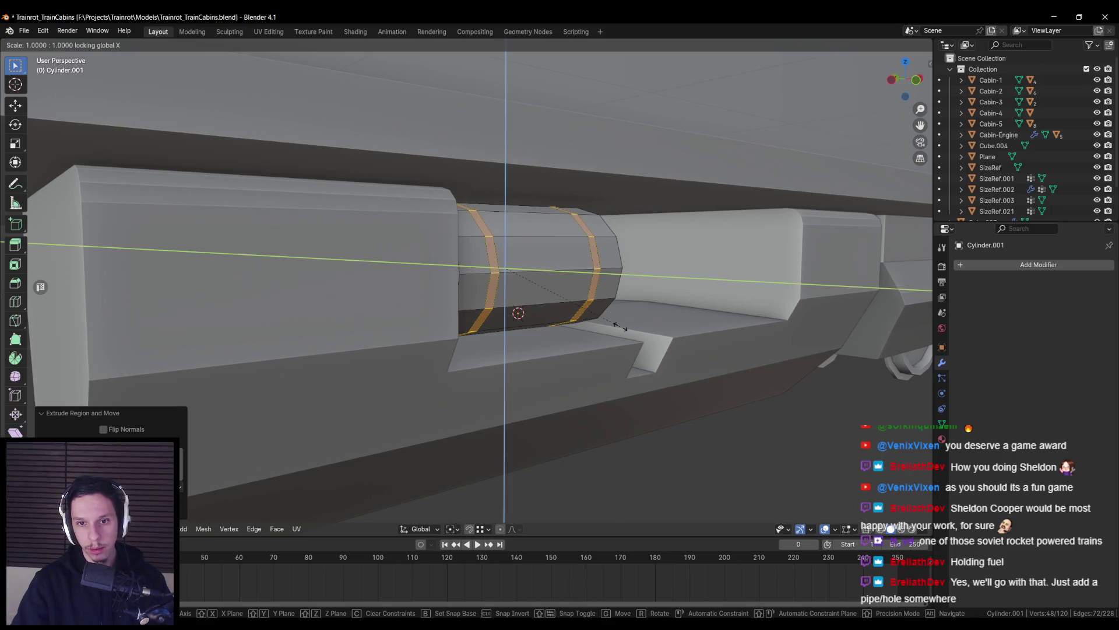
pyautogui.click(629, 328)
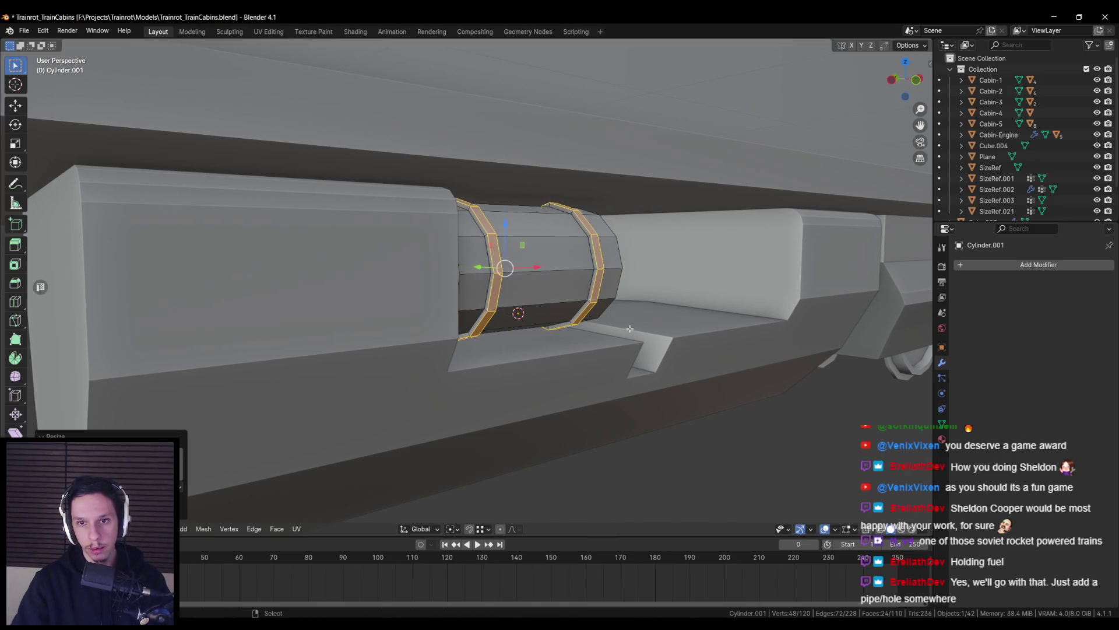
# Narrow each band along X around its own centre, then restore the pivot setting
pyautogui.moveTo(630, 329); pyautogui.dragTo(507, 444, button='middle')
pyautogui.click(452, 529)
pyautogui.click(465, 495)
pyautogui.moveTo(464, 495); pyautogui.dragTo(630, 320, button='middle')
pyautogui.press('s')
pyautogui.press('x')
pyautogui.click(601, 315)
pyautogui.click(450, 528)
pyautogui.click(467, 470)
# Mark the strap bands' edge loops as sharp
pyautogui.moveTo(451, 287)
pyautogui.mouseDown(button='middle')
pyautogui.moveTo(415, 254)
pyautogui.moveTo(447, 242)
pyautogui.mouseUp(button='middle')
pyautogui.hotkey('alt', 'a')
pyautogui.keyDown('alt'); pyautogui.keyDown('shift'); pyautogui.click(415, 248); pyautogui.keyUp('shift'); pyautogui.keyUp('alt')
pyautogui.keyDown('alt'); pyautogui.keyDown('shift'); pyautogui.click(448, 243); pyautogui.keyUp('shift'); pyautogui.keyUp('alt')
pyautogui.moveTo(657, 239); pyautogui.dragTo(590, 250, button='middle')
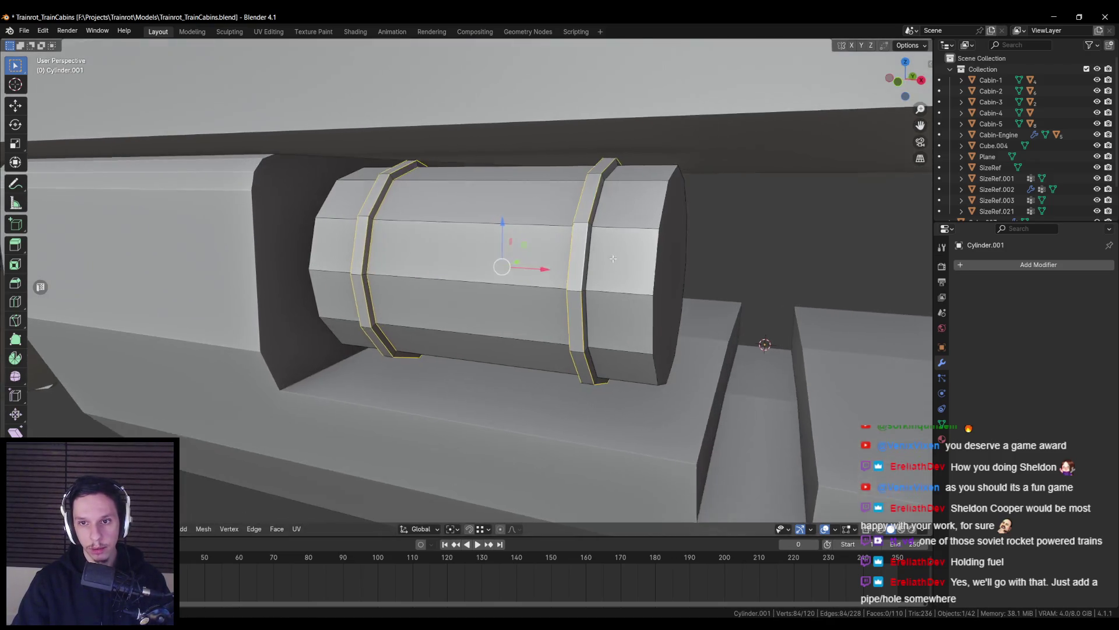
pyautogui.hotkey('ctrl', 'e')
pyautogui.click(590, 249)
# Bevel the rim of the tank's end face
pyautogui.hotkey('alt', 'a')
pyautogui.click(654, 265)
pyautogui.moveTo(654, 265); pyautogui.dragTo(434, 259, button='middle')
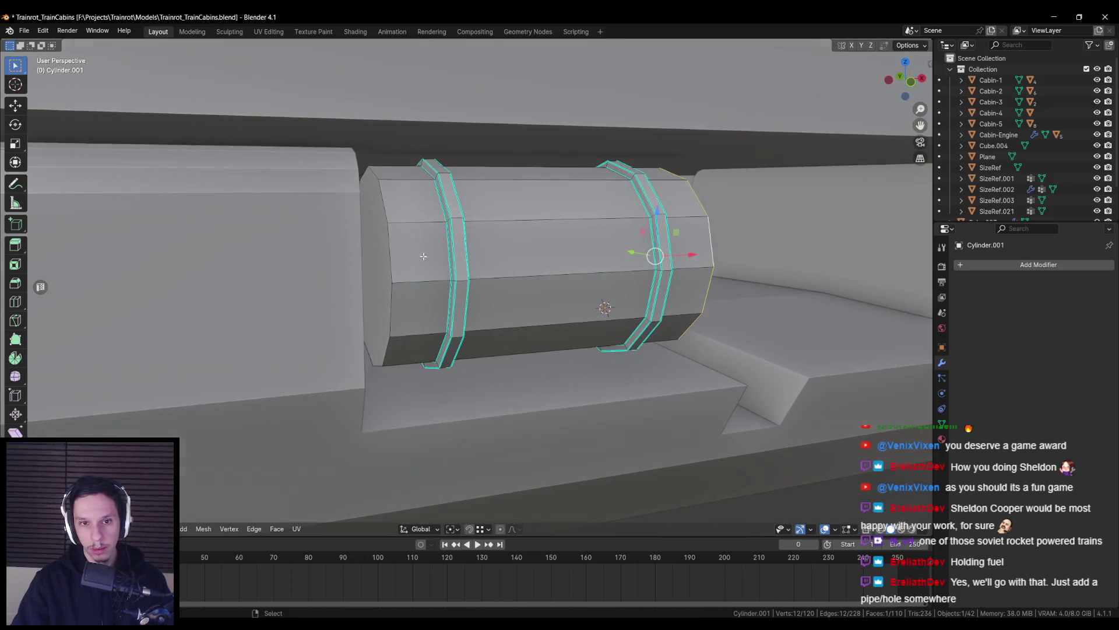
pyautogui.hotkey('ctrl', 'b')
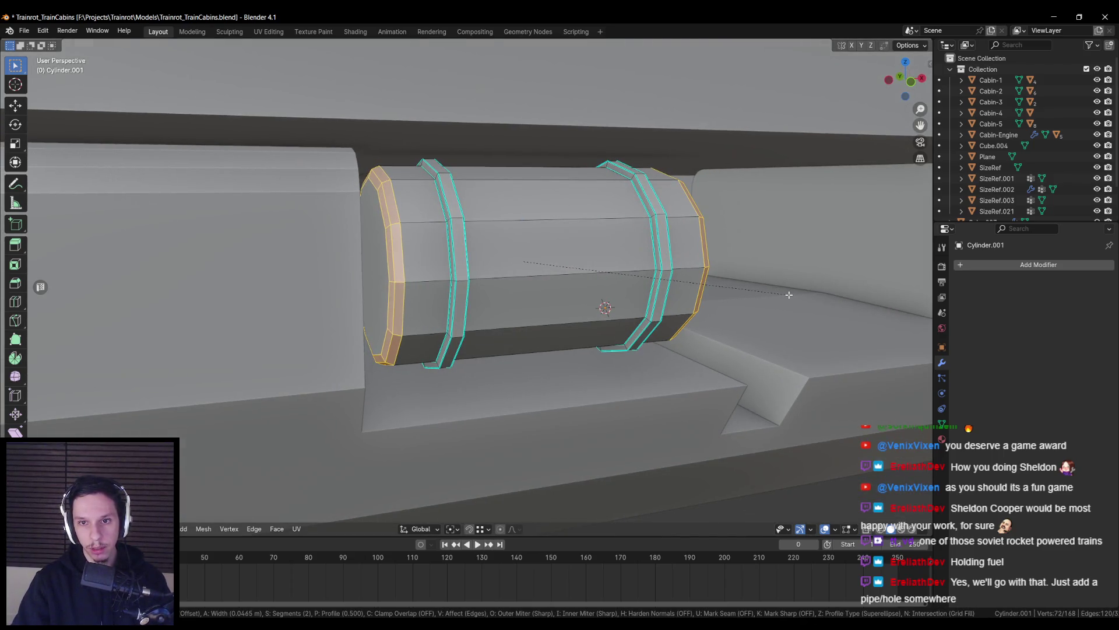
pyautogui.click(790, 296)
# Extrude the end face in place and poke it into a triangle-fan cap
pyautogui.hotkey('alt', 'a')
pyautogui.press('e')
pyautogui.rightClick(451, 294)
pyautogui.moveTo(453, 295)
pyautogui.mouseDown(button='middle')
pyautogui.moveTo(721, 327)
pyautogui.moveTo(561, 251)
pyautogui.mouseUp(button='middle')
pyautogui.hotkey('alt', 'p')
pyautogui.hotkey('alt', 'a')
pyautogui.press('Tab')
pyautogui.press('Tab')
pyautogui.press('Tab')
# Apply Shade Smooth to the banded fuel tank
pyautogui.rightClick(575, 255)
pyautogui.click(575, 256)
pyautogui.press('Tab')
pyautogui.scroll(-5, 524, 280)
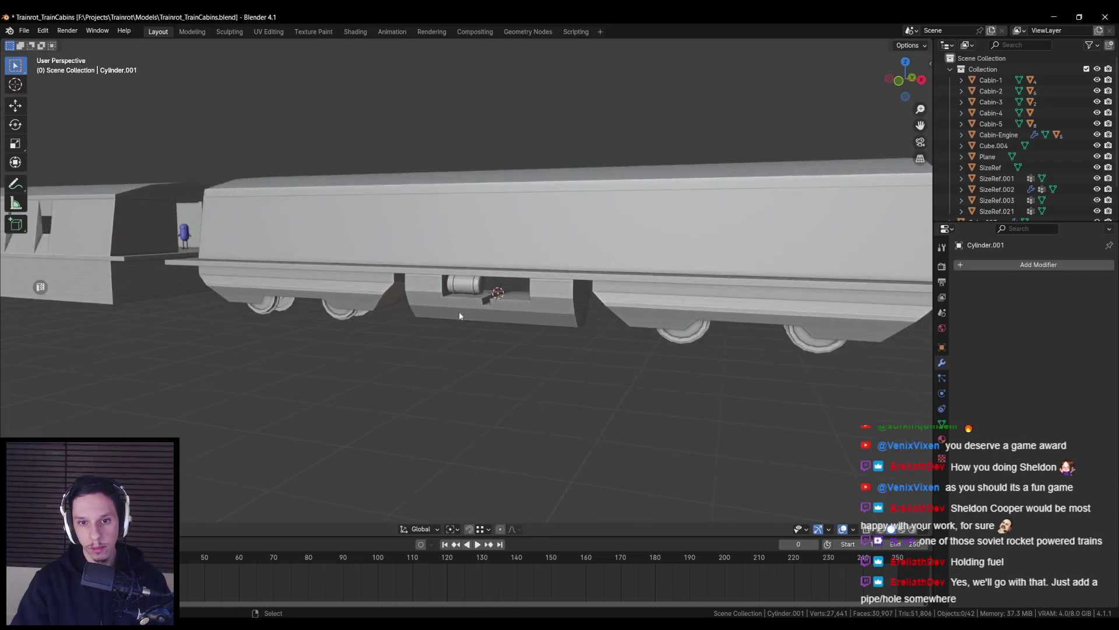
pyautogui.scroll(6, 497, 297)
# Rotate the whole tank about Y to straighten it in front view
pyautogui.press('a')
pyautogui.press('r')
pyautogui.press('x')
pyautogui.press('y')
pyautogui.press('Escape')
pyautogui.press('KP_1')
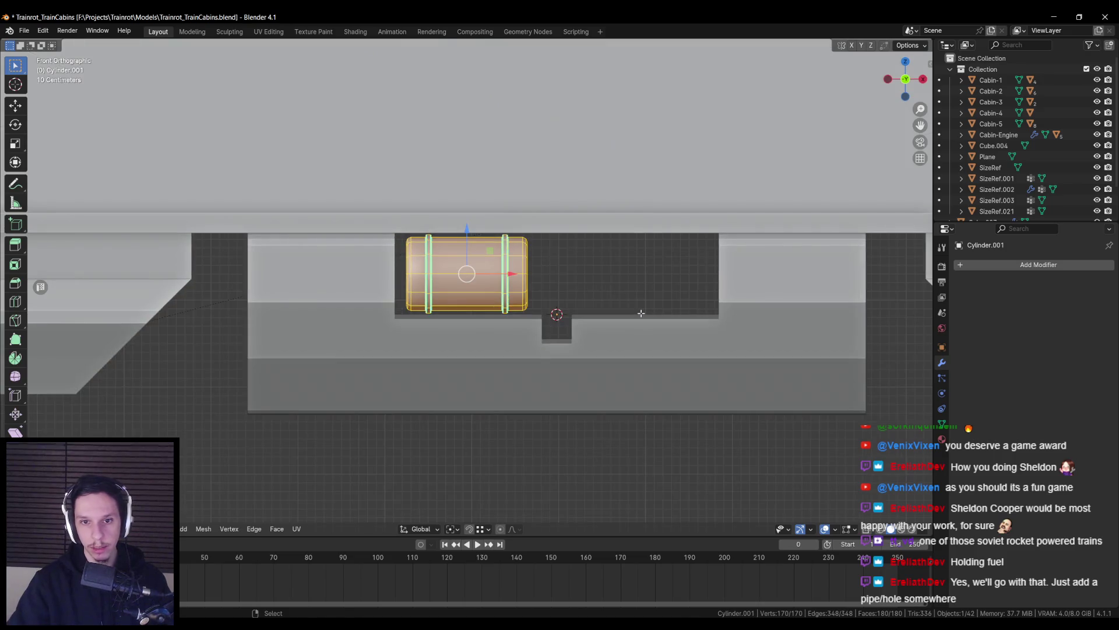
pyautogui.press('r')
pyautogui.press('y')
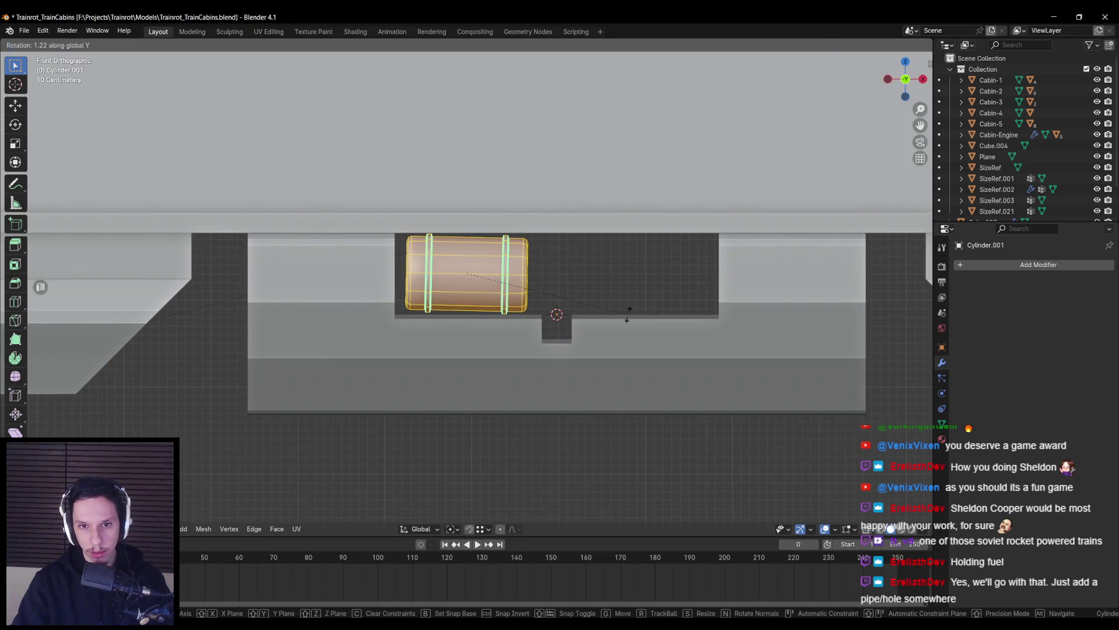
pyautogui.press('Escape')
pyautogui.press('Tab')
# Add a Mirror modifier on X and Y, then apply rotation and scale
pyautogui.click(998, 265)
pyautogui.write('mi')
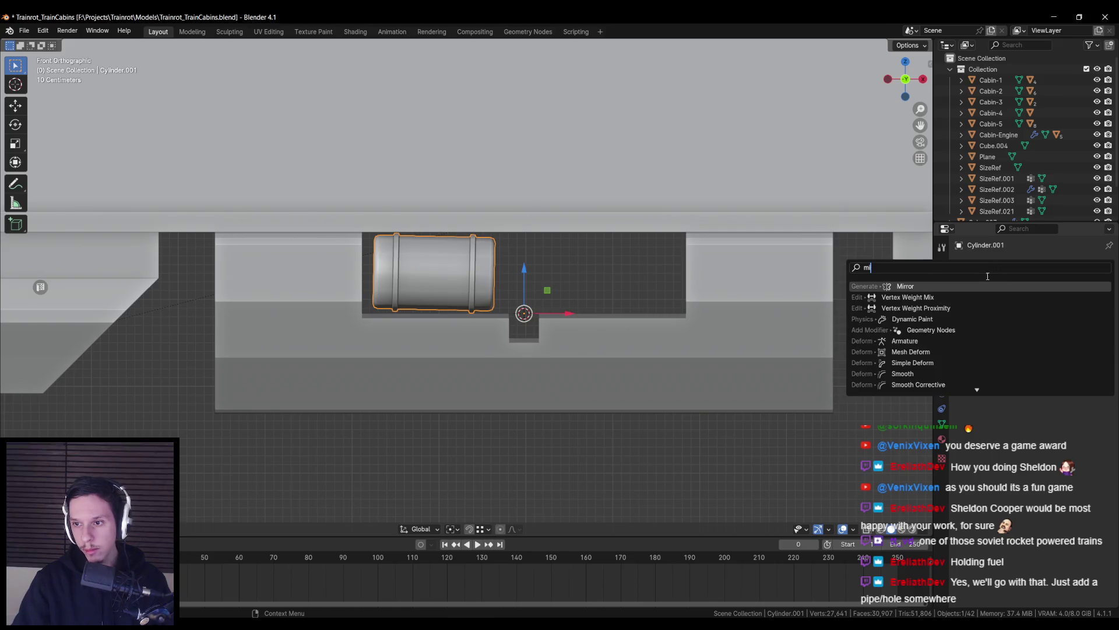
pyautogui.press('Return')
pyautogui.moveTo(774, 351); pyautogui.dragTo(641, 356, button='middle')
pyautogui.click(1048, 297)
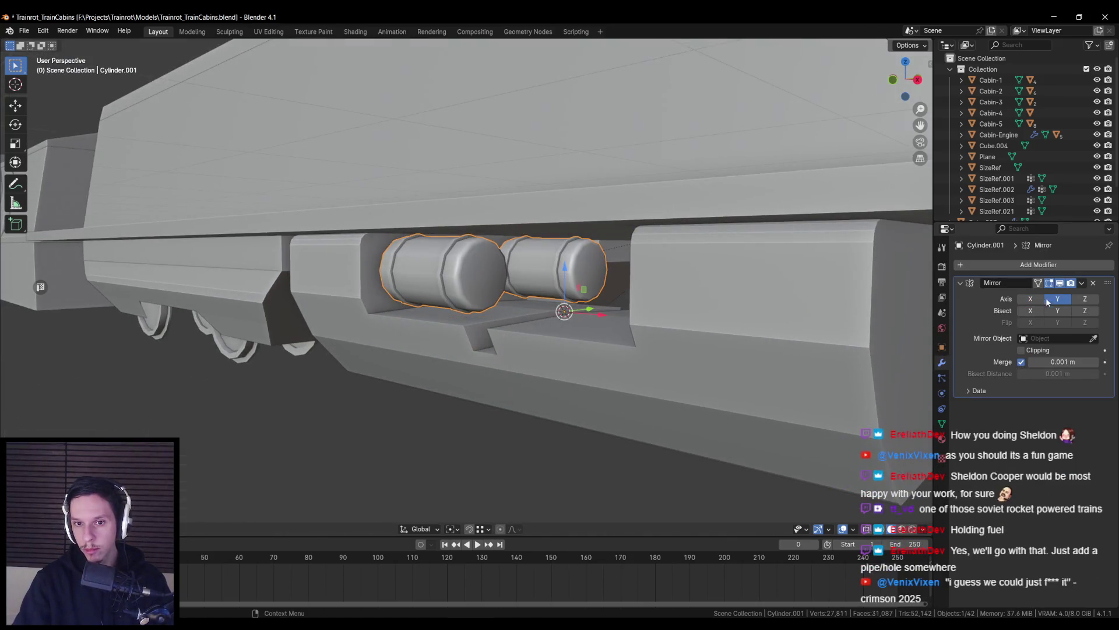
pyautogui.click(1030, 299)
pyautogui.rightClick(677, 320)
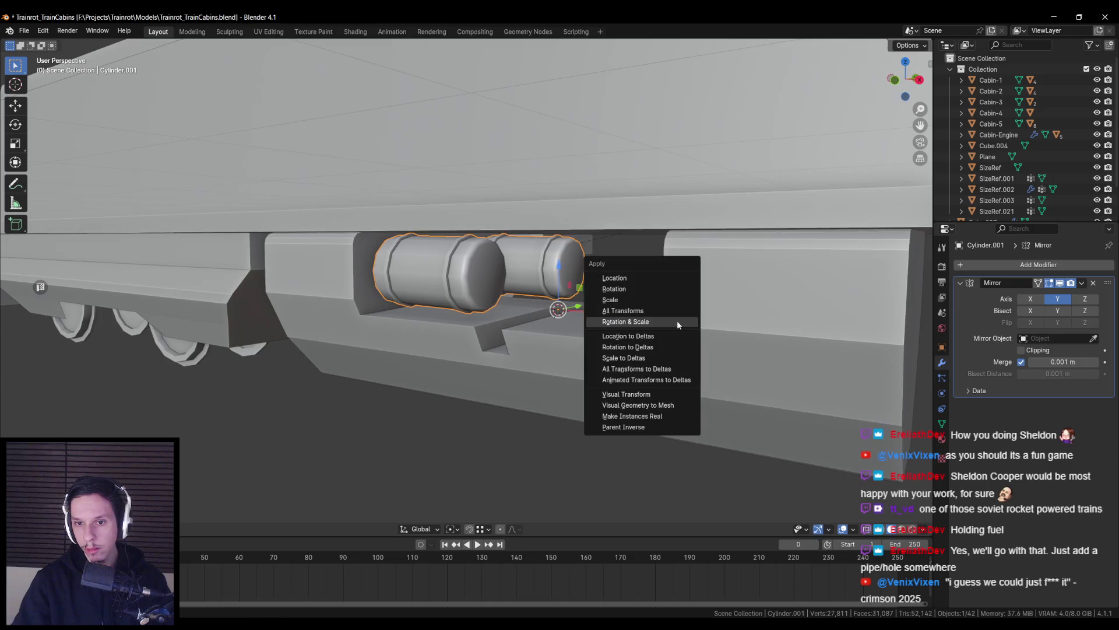
pyautogui.click(677, 320)
# Slide Cylinder.001's geometry along X so the mirrored tanks sit side by side
pyautogui.hotkey('alt', 'a')
pyautogui.moveTo(828, 303); pyautogui.dragTo(627, 297, button='middle')
pyautogui.scroll(-4, 555, 327)
pyautogui.scroll(6, 562, 328)
pyautogui.click(481, 294)
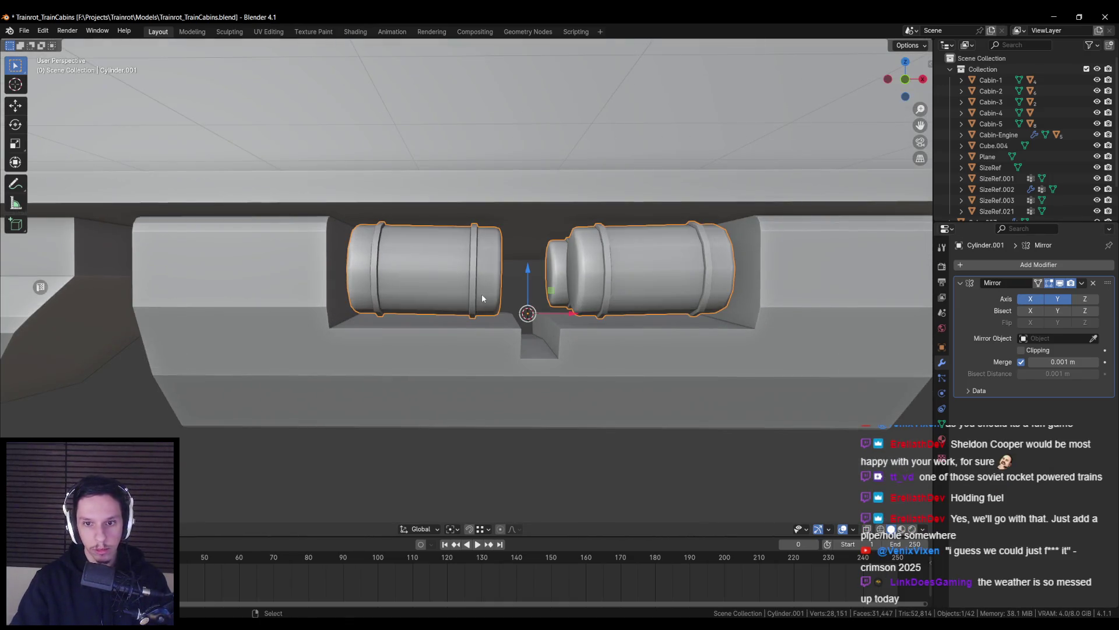
pyautogui.press('KP_1')
pyautogui.press('Tab')
pyautogui.hotkey('alt', 'Tab')
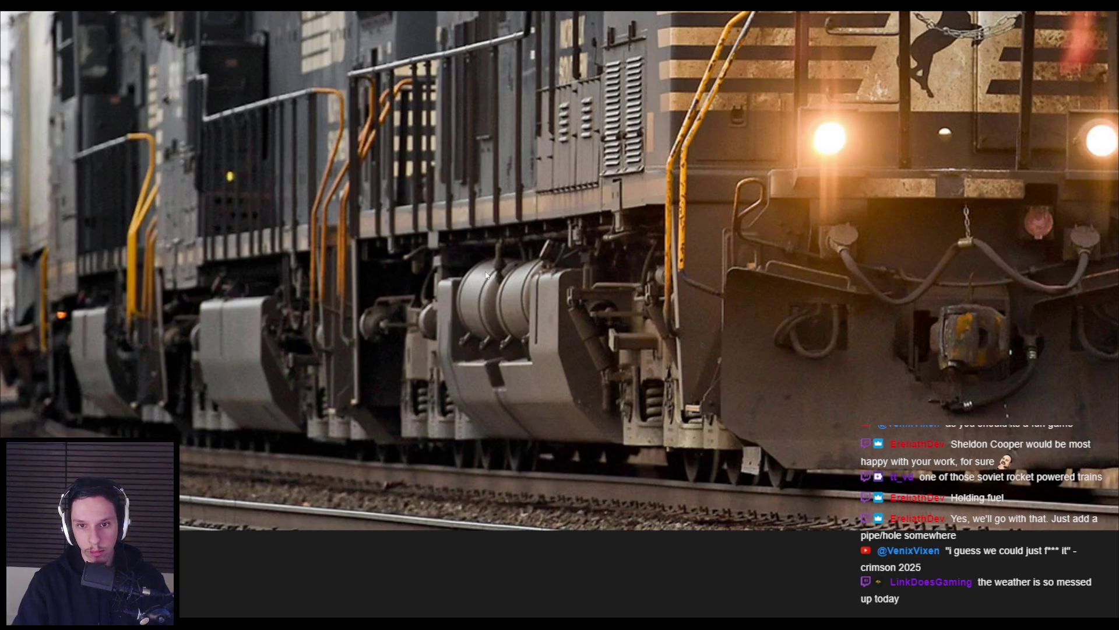
pyautogui.hotkey('alt', 'Tab')
pyautogui.moveTo(472, 270); pyautogui.dragTo(494, 266)
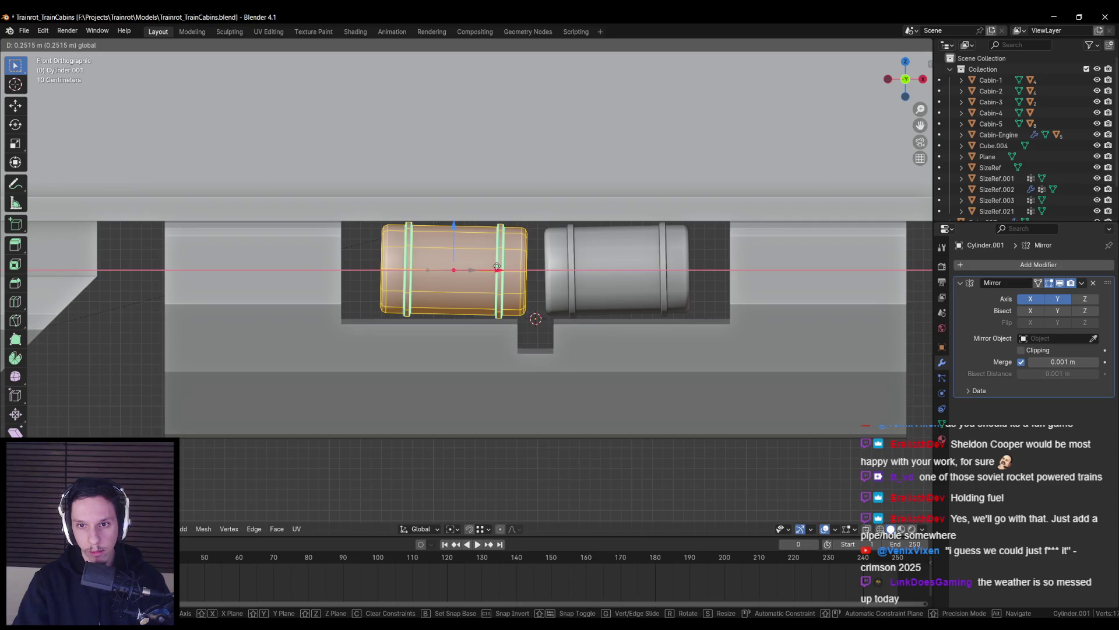
pyautogui.click(497, 266)
pyautogui.scroll(-2, 384, 334)
pyautogui.hotkey('alt', 'z')
# Move one vertex column of the Cube.007 block along the X axis
pyautogui.moveTo(352, 220); pyautogui.dragTo(402, 402)
pyautogui.hotkey('alt', 'z')
pyautogui.press('g')
pyautogui.press('x')
pyautogui.click(435, 318)
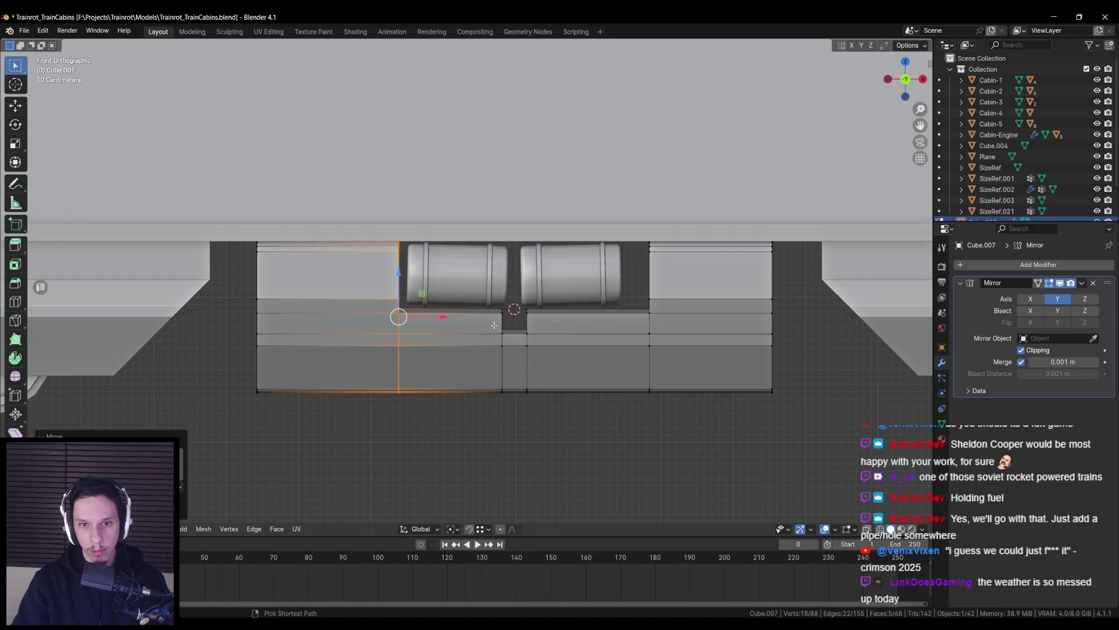
# Scale both vertex columns along X to narrow the block's opening around the tanks
pyautogui.hotkey('alt', 'z')
pyautogui.keyDown('shift'); pyautogui.moveTo(622, 227); pyautogui.dragTo(647, 403); pyautogui.keyUp('shift')
pyautogui.hotkey('alt', 'z')
pyautogui.press('s')
pyautogui.press('x')
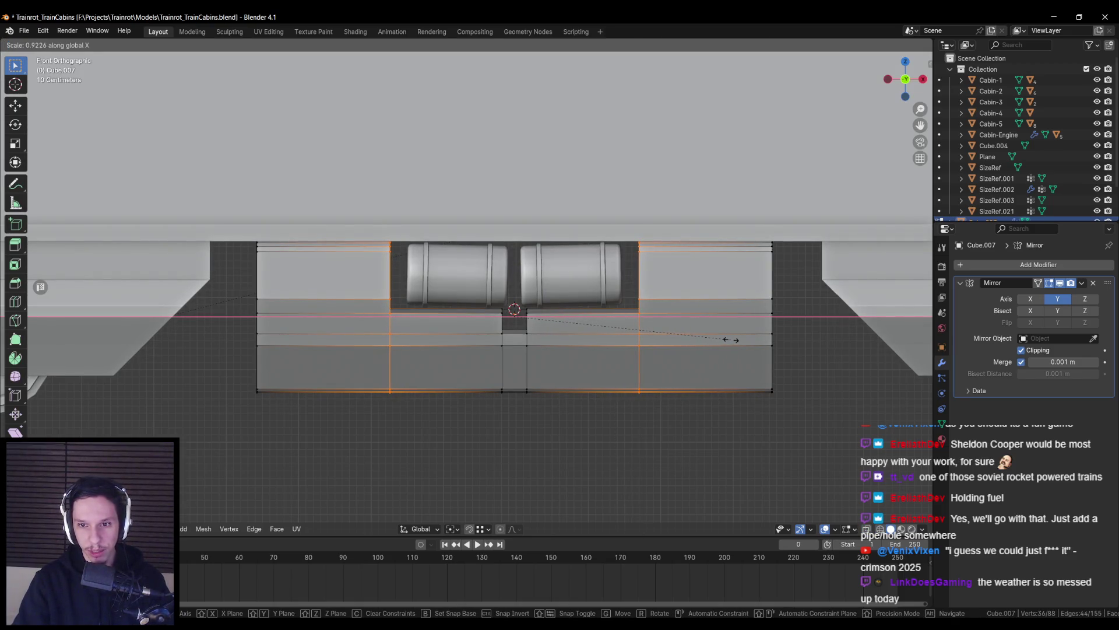
pyautogui.click(730, 341)
pyautogui.hotkey('alt', 'z')
pyautogui.scroll(-3, 499, 340)
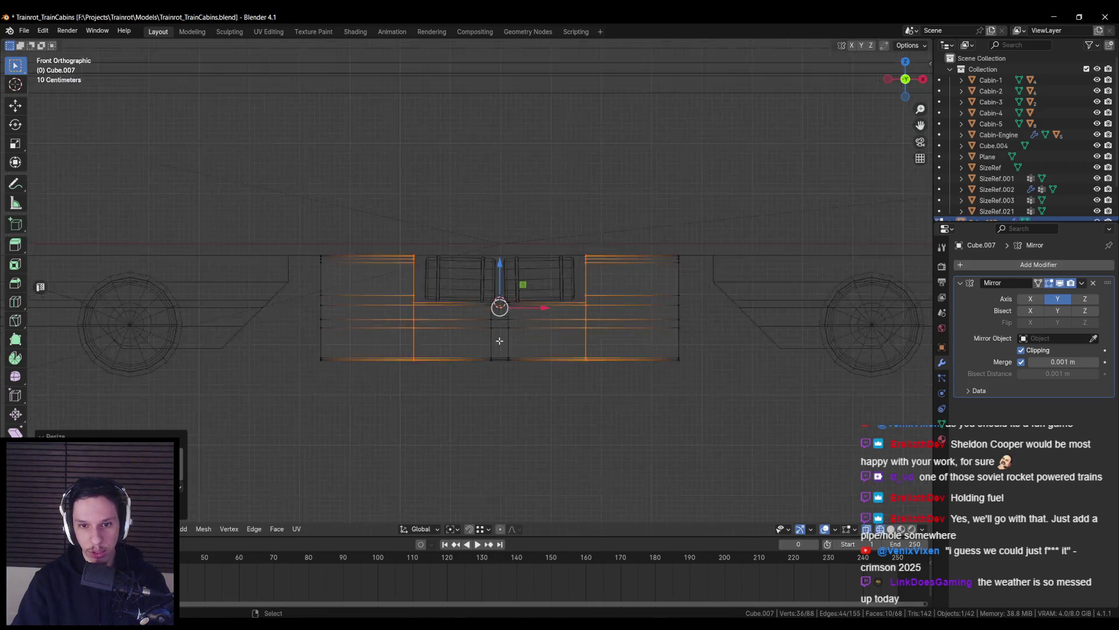
pyautogui.hotkey('alt', 'z')
pyautogui.hotkey('alt', 'a')
pyautogui.press('Tab')
# Slide one of the fuel tank's band loops along its length on the Y axis
pyautogui.moveTo(499, 339)
pyautogui.mouseDown(button='middle')
pyautogui.moveTo(452, 335)
pyautogui.moveTo(480, 342)
pyautogui.mouseUp(button='middle')
pyautogui.scroll(-3, 453, 335)
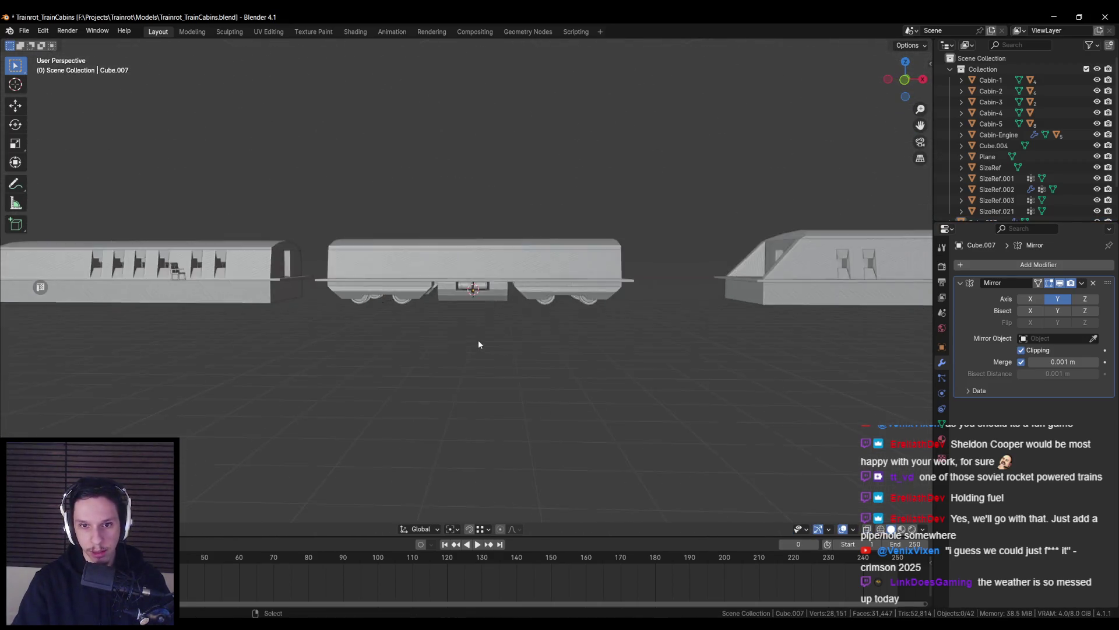
pyautogui.scroll(5, 552, 336)
pyautogui.moveTo(551, 335)
pyautogui.mouseDown(button='middle')
pyautogui.moveTo(594, 318)
pyautogui.moveTo(399, 335)
pyautogui.mouseUp(button='middle')
pyautogui.click(481, 283)
pyautogui.press('KP_Decimal')
pyautogui.moveTo(481, 283)
pyautogui.mouseDown(button='middle')
pyautogui.moveTo(469, 330)
pyautogui.moveTo(519, 305)
pyautogui.moveTo(495, 280)
pyautogui.moveTo(425, 262)
pyautogui.moveTo(413, 305)
pyautogui.moveTo(407, 265)
pyautogui.moveTo(500, 250)
pyautogui.moveTo(508, 237)
pyautogui.moveTo(493, 308)
pyautogui.mouseUp(button='middle')
pyautogui.press('Tab')
pyautogui.scroll(-5, 469, 329)
pyautogui.press('g')
pyautogui.press('y')
pyautogui.click(478, 271)
pyautogui.scroll(3, 412, 291)
# Move the band along Y and shrink it while keeping its X extent
pyautogui.press('g')
pyautogui.press('y')
pyautogui.click(494, 309)
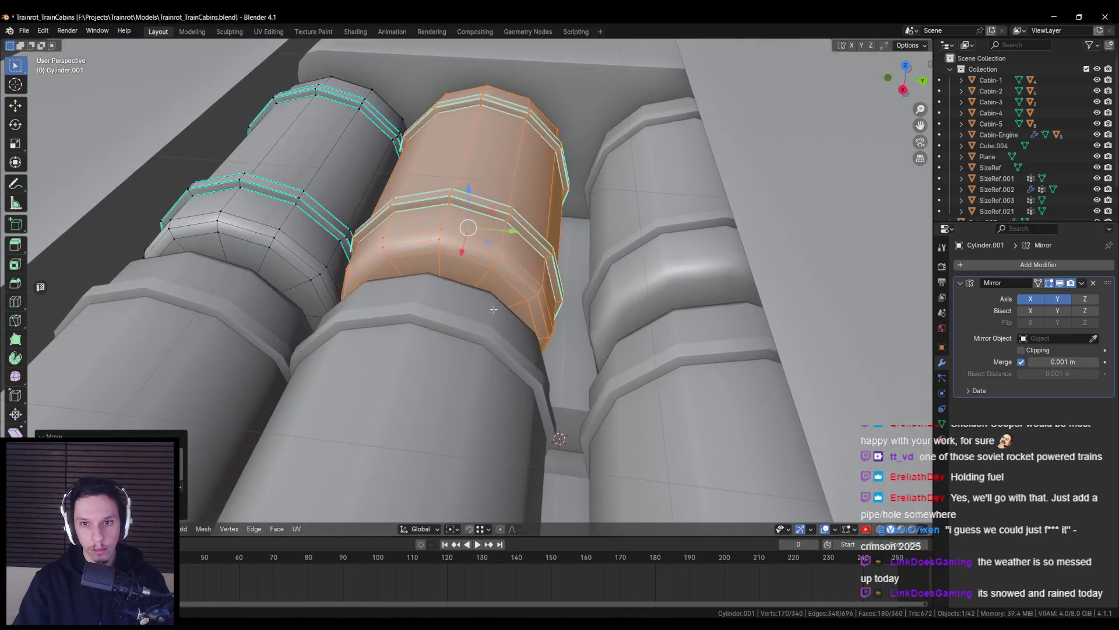
pyautogui.moveTo(508, 231)
pyautogui.mouseDown(button='middle')
pyautogui.moveTo(518, 239)
pyautogui.moveTo(525, 227)
pyautogui.moveTo(503, 216)
pyautogui.mouseUp(button='middle')
pyautogui.hotkey('shift', 'x')
pyautogui.click(570, 249)
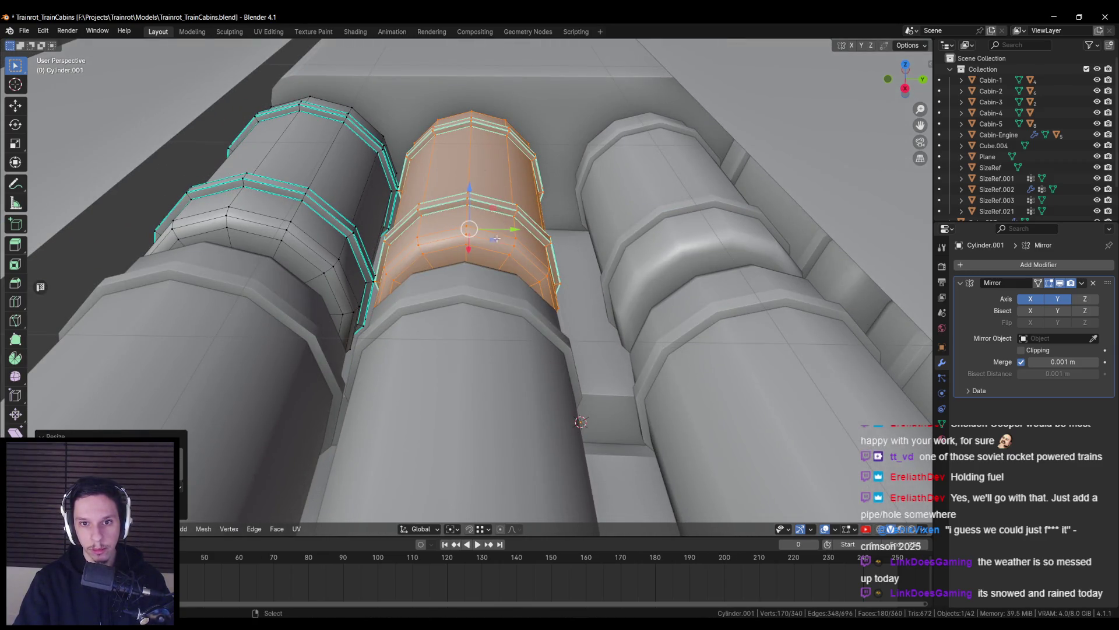
# Reposition the band's edge loops with X locked, then deselect everything
pyautogui.press('g')
pyautogui.hotkey('shift', 'x')
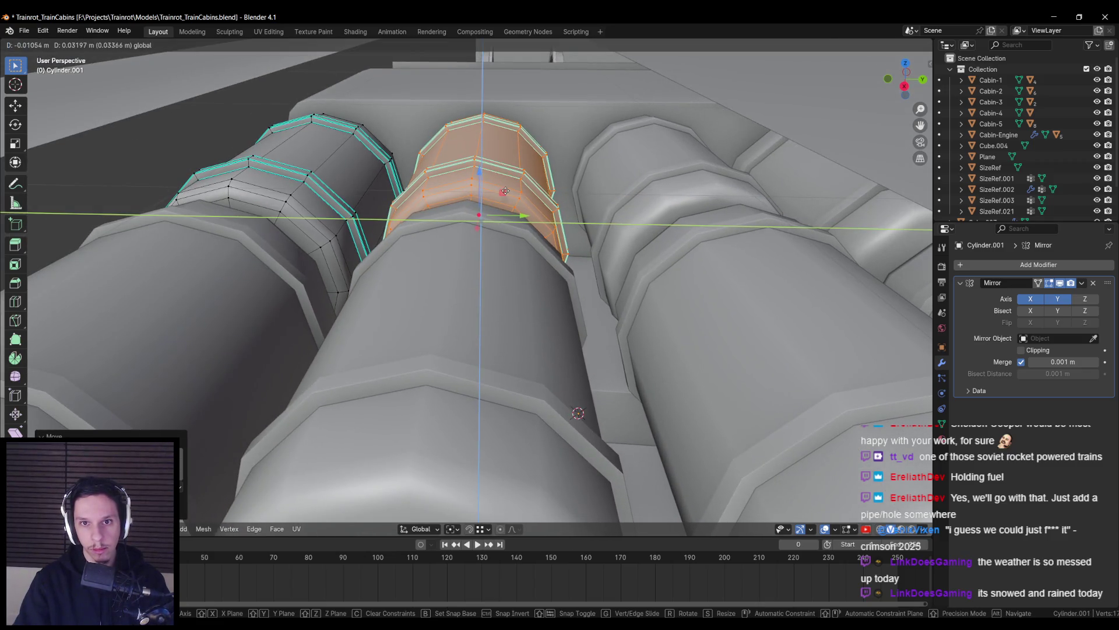
pyautogui.click(504, 198)
pyautogui.moveTo(504, 197)
pyautogui.mouseDown(button='middle')
pyautogui.moveTo(572, 176)
pyautogui.moveTo(512, 292)
pyautogui.moveTo(515, 180)
pyautogui.mouseUp(button='middle')
pyautogui.scroll(-5, 572, 175)
pyautogui.scroll(8, 512, 292)
pyautogui.hotkey('alt', 'a')
pyautogui.scroll(5, 515, 180)
pyautogui.scroll(-5, 448, 195)
# Select the connected band piece, move it evenly into place, and exit edit mode
pyautogui.moveTo(447, 195)
pyautogui.mouseDown(button='middle')
pyautogui.moveTo(524, 238)
pyautogui.moveTo(467, 225)
pyautogui.moveTo(500, 199)
pyautogui.moveTo(494, 215)
pyautogui.mouseUp(button='middle')
pyautogui.press('l')
pyautogui.press('g')
pyautogui.click(500, 198)
pyautogui.click(491, 214)
pyautogui.moveTo(491, 214); pyautogui.dragTo(513, 242, button='middle')
pyautogui.scroll(-3, 513, 241)
pyautogui.scroll(-8, 520, 247)
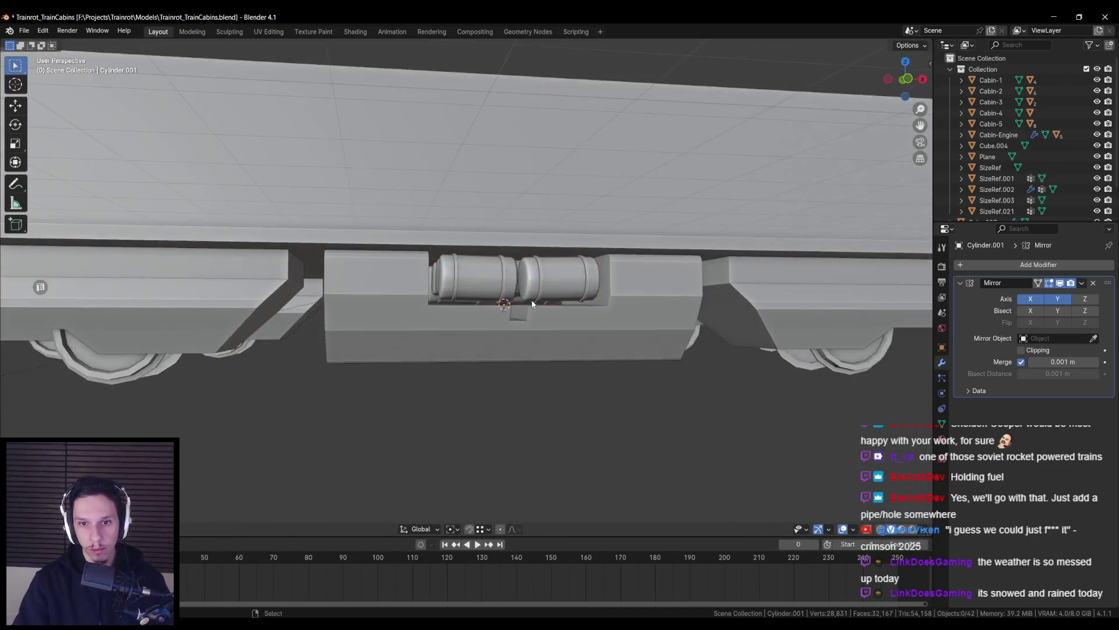
pyautogui.press('Tab')
pyautogui.moveTo(508, 317)
pyautogui.mouseDown(button='middle')
pyautogui.moveTo(496, 308)
pyautogui.moveTo(502, 348)
pyautogui.moveTo(530, 347)
pyautogui.mouseUp(button='middle')
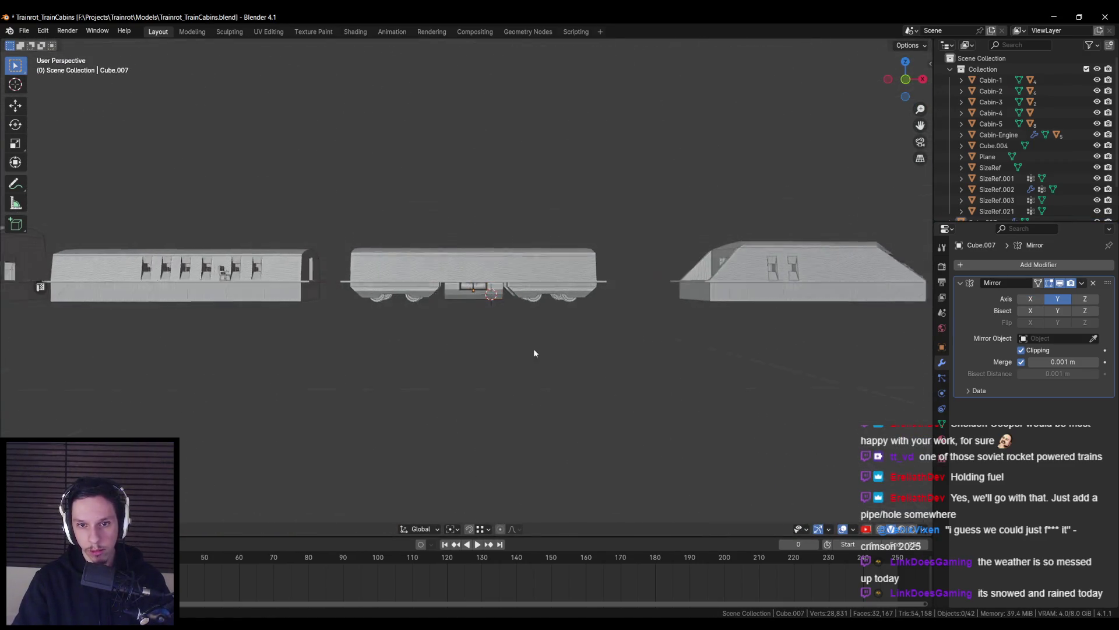
# Inspect the fuel tank and undercarriage block from the front and from above
pyautogui.scroll(-3, 579, 348)
pyautogui.scroll(8, 579, 349)
pyautogui.click(468, 274)
pyautogui.moveTo(468, 274); pyautogui.dragTo(469, 256, button='middle')
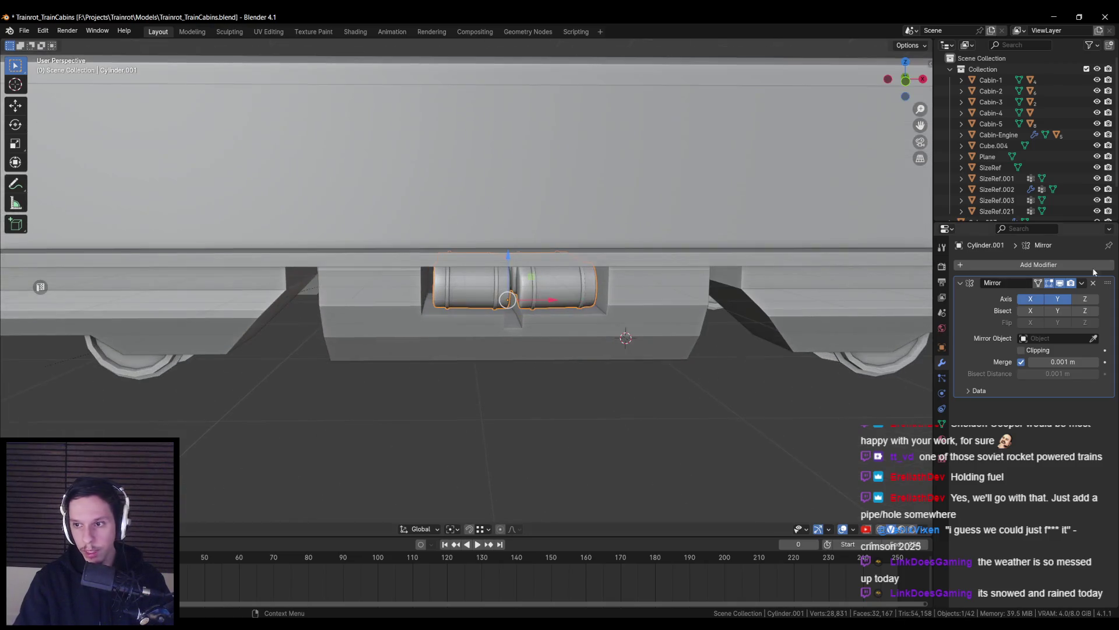
pyautogui.moveTo(525, 374)
pyautogui.mouseDown(button='middle')
pyautogui.moveTo(464, 297)
pyautogui.moveTo(533, 216)
pyautogui.moveTo(489, 341)
pyautogui.mouseUp(button='middle')
pyautogui.scroll(-3, 501, 349)
pyautogui.click(464, 296)
pyautogui.scroll(-4, 488, 342)
pyautogui.click(489, 342)
pyautogui.scroll(8, 485, 306)
# Select the whole Cylinder.001 tank mesh in edit mode, then return to object mode
pyautogui.press('Tab')
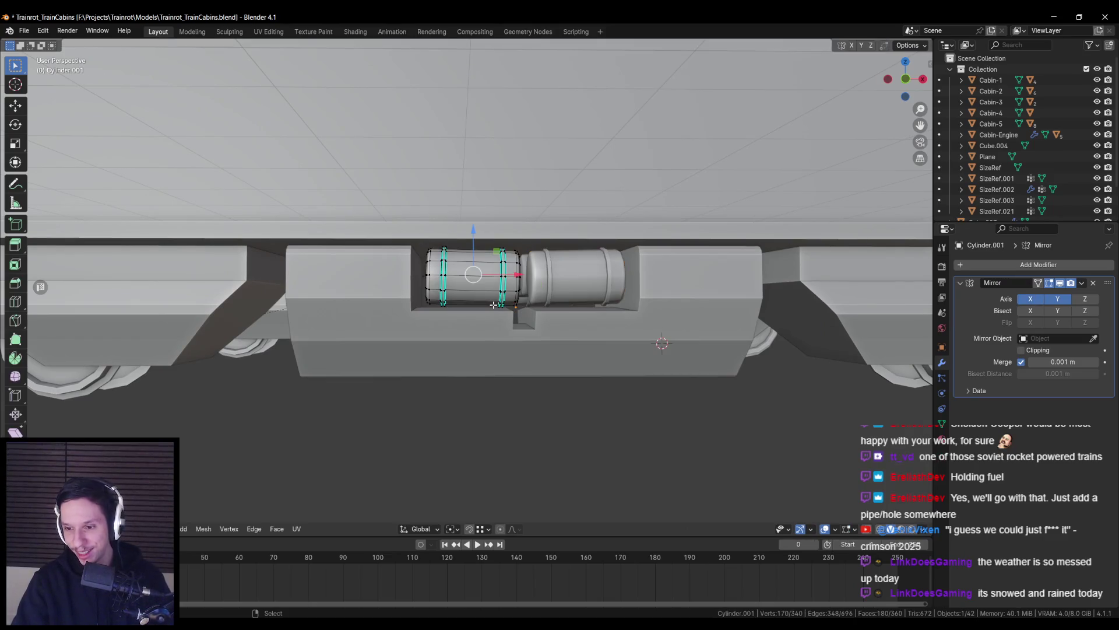
pyautogui.press('a')
pyautogui.press('Tab')
pyautogui.scroll(-5, 490, 307)
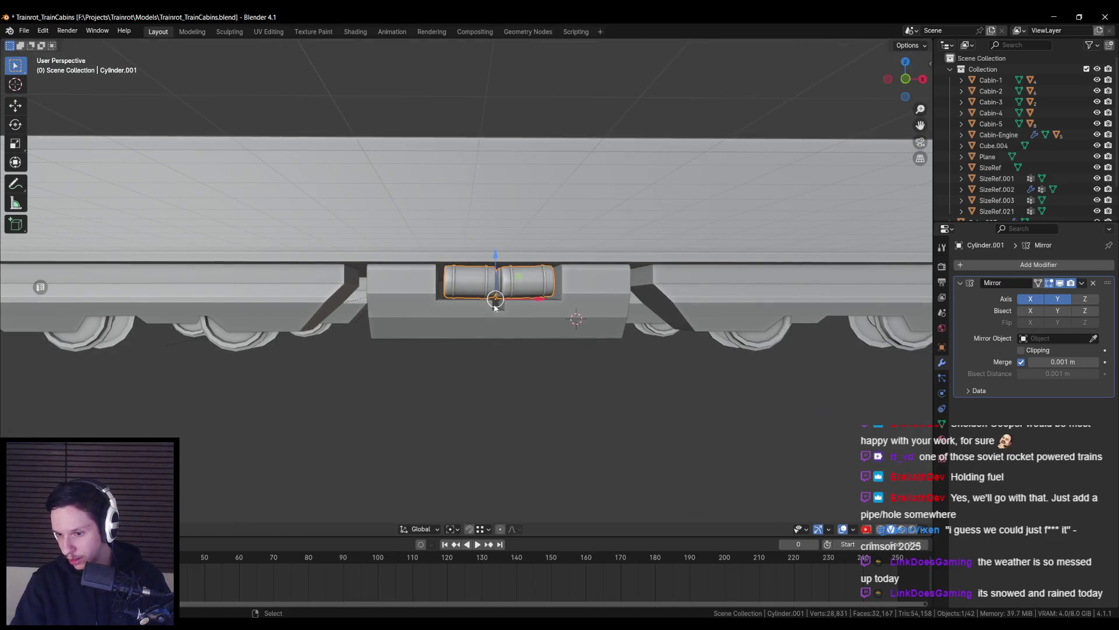
# Add a second Mirror modifier to the tanks with Cabin-1 as mirror object
pyautogui.click(1082, 284)
pyautogui.click(1038, 265)
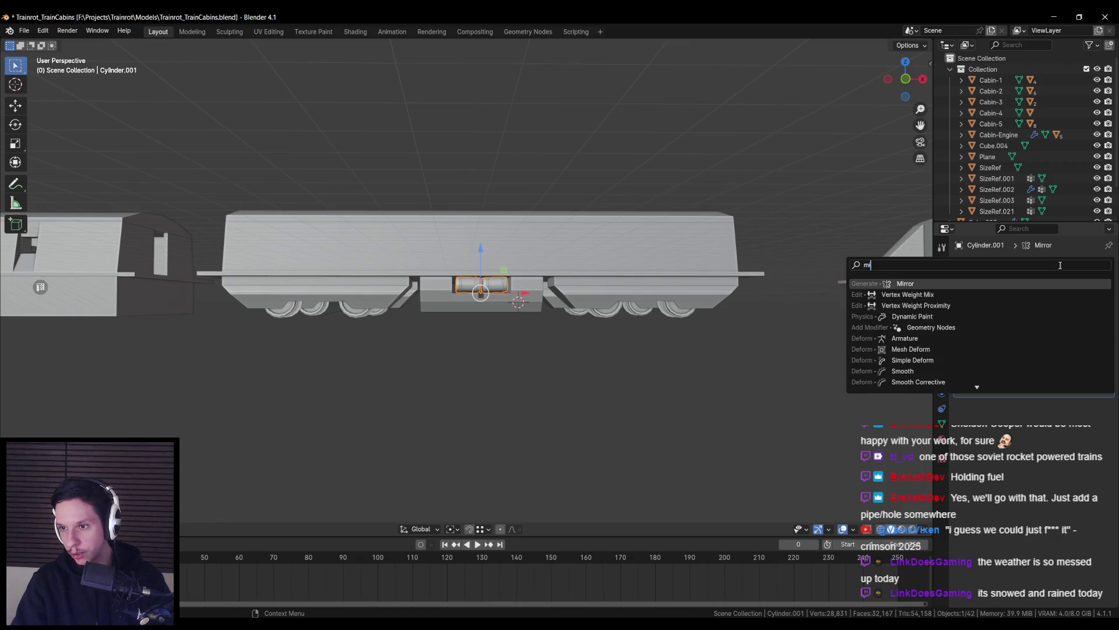
pyautogui.click(909, 316)
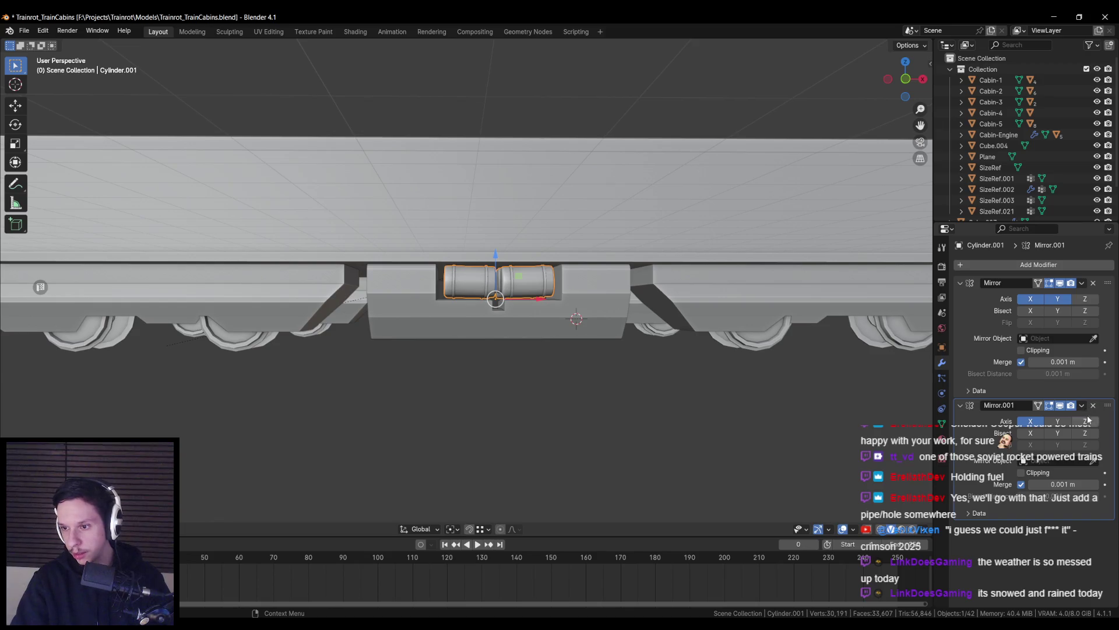
pyautogui.click(638, 257)
pyautogui.moveTo(599, 333); pyautogui.dragTo(993, 389, button='middle')
pyautogui.scroll(2, 792, 414)
# Add a second Mirror modifier to the Cube.007 block and save the file
pyautogui.click(612, 327)
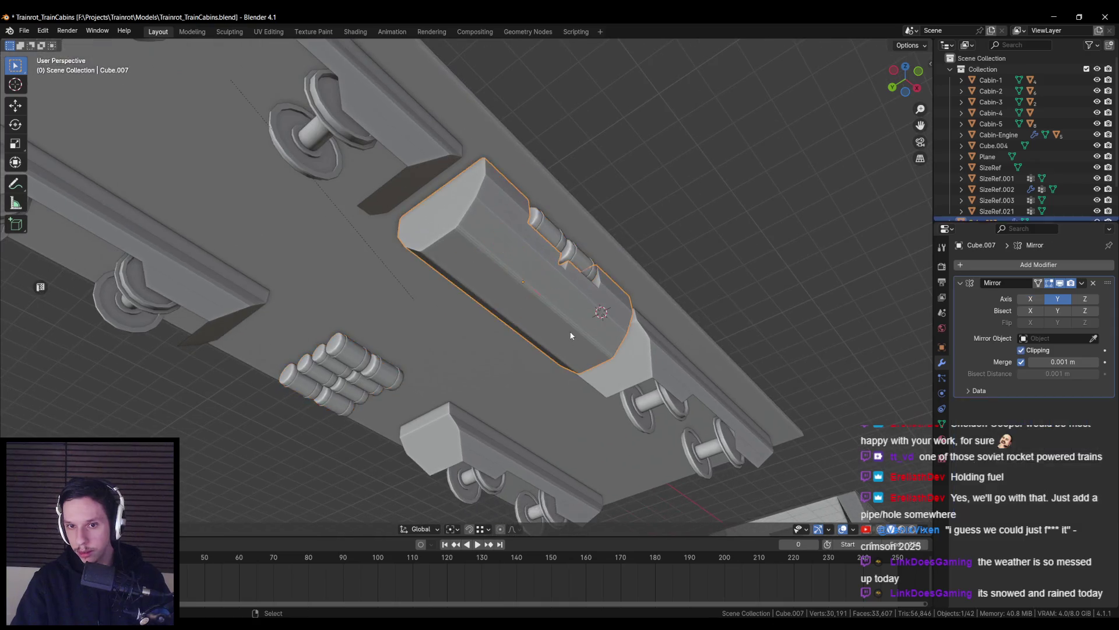
pyautogui.click(1037, 265)
pyautogui.click(909, 320)
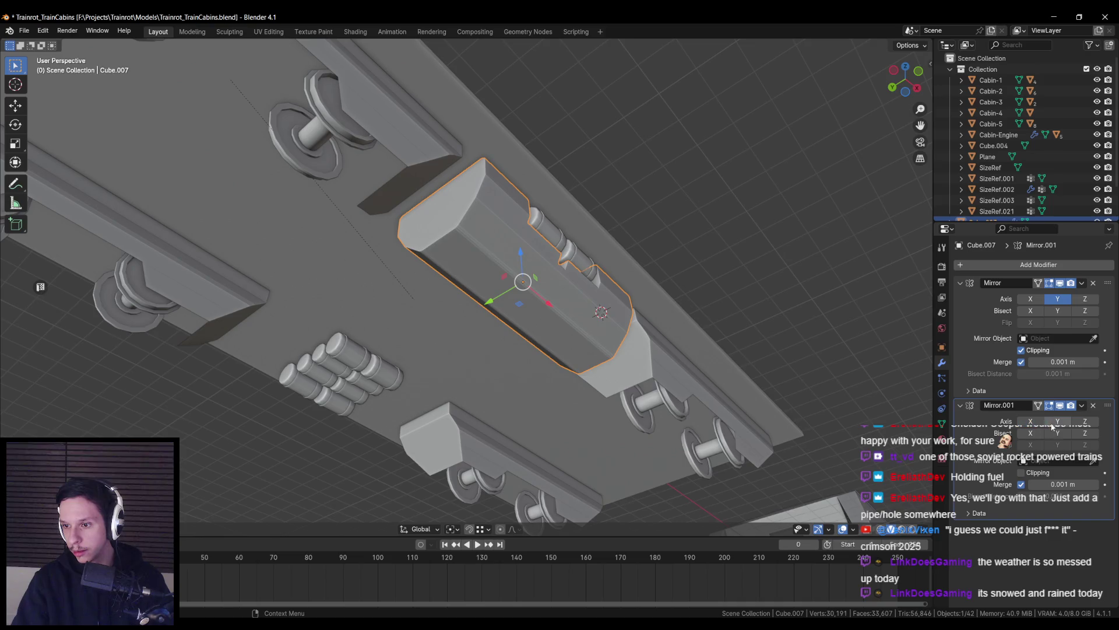
pyautogui.moveTo(397, 375)
pyautogui.mouseDown(button='middle')
pyautogui.moveTo(431, 335)
pyautogui.moveTo(485, 355)
pyautogui.moveTo(465, 317)
pyautogui.mouseUp(button='middle')
pyautogui.hotkey('ctrl', 's')
# Isolate the block in local view, enter edit mode, and compare with the reference photo
pyautogui.scroll(5, 464, 317)
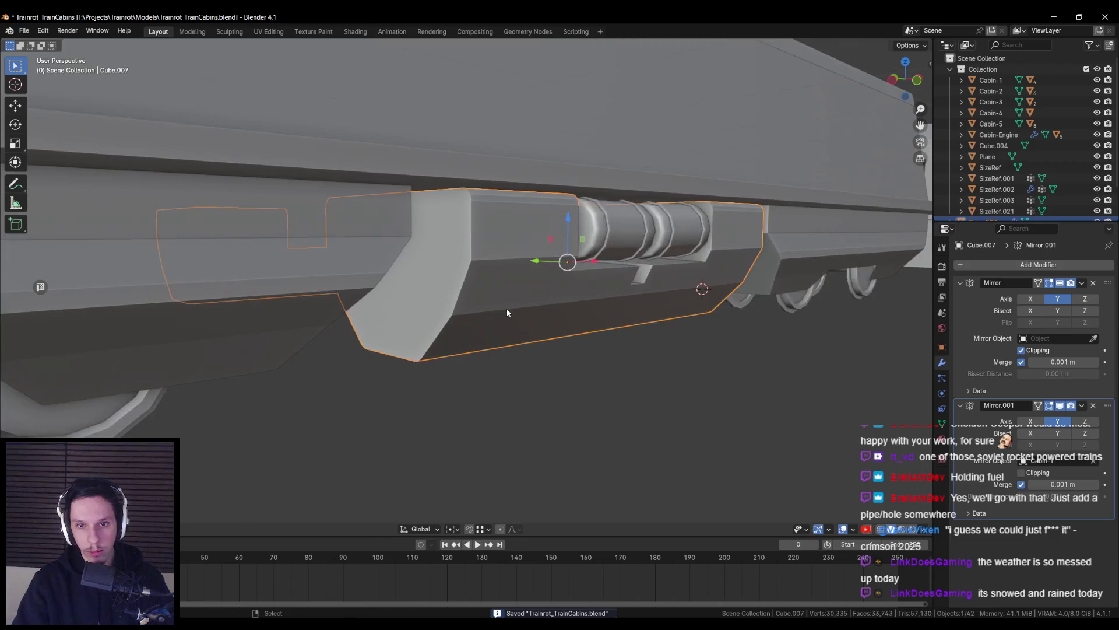
pyautogui.press('KP_Divide')
pyautogui.press('Tab')
pyautogui.hotkey('alt', 'Tab')
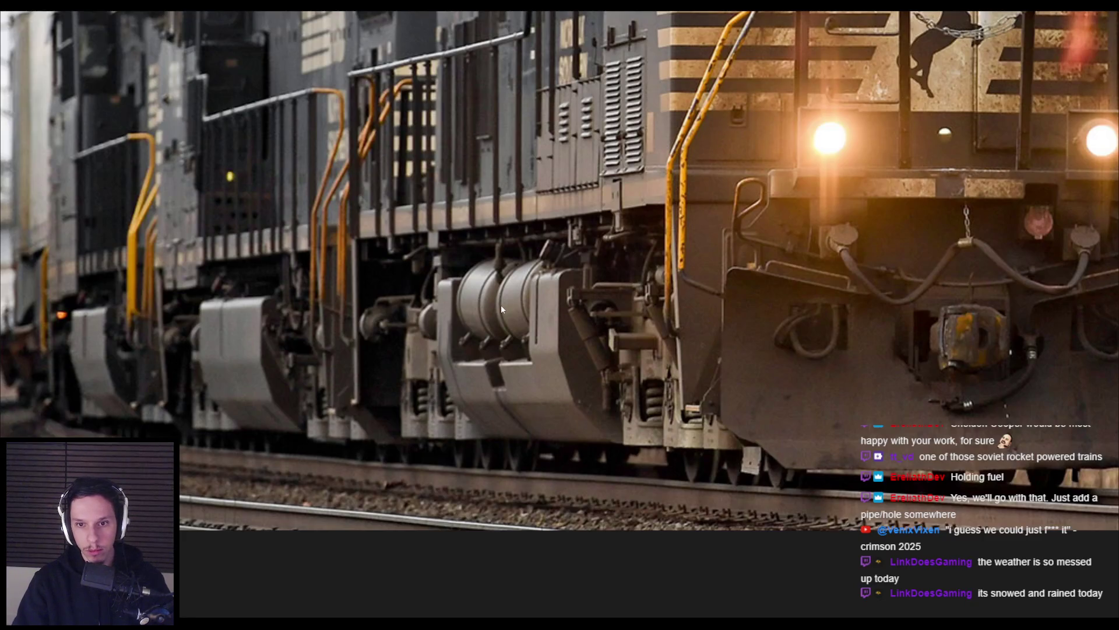
pyautogui.hotkey('alt', 'Tab')
pyautogui.moveTo(484, 300)
pyautogui.mouseDown(button='middle')
pyautogui.moveTo(334, 362)
pyautogui.moveTo(385, 267)
pyautogui.mouseUp(button='middle')
pyautogui.hotkey('alt', 'a')
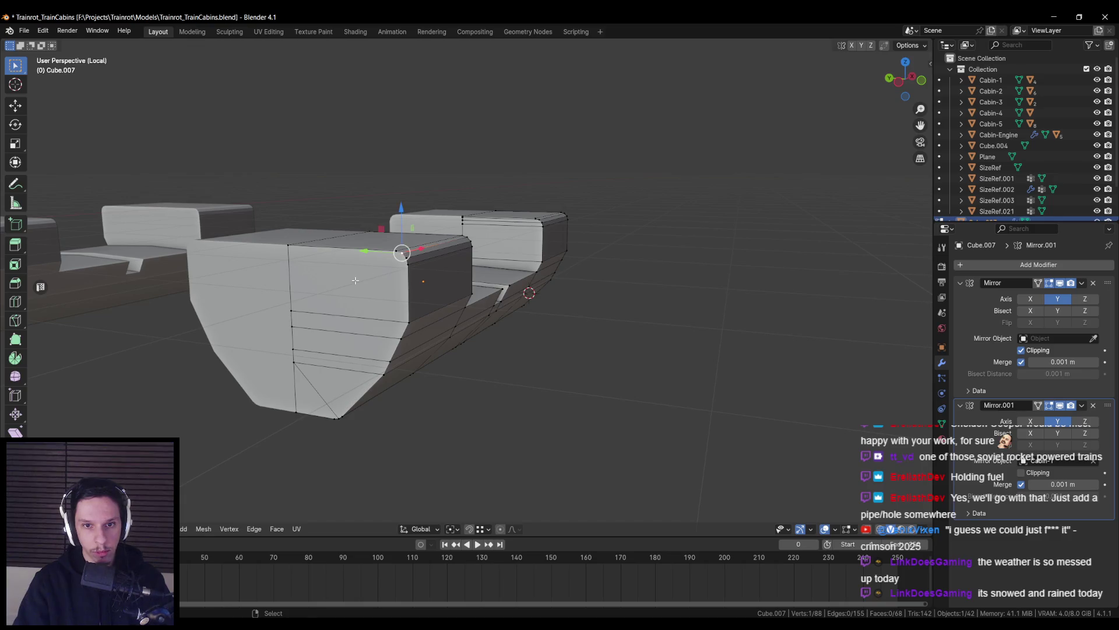
# Mark the block's selected outline edges as sharp
pyautogui.moveTo(539, 317); pyautogui.dragTo(558, 270, button='middle')
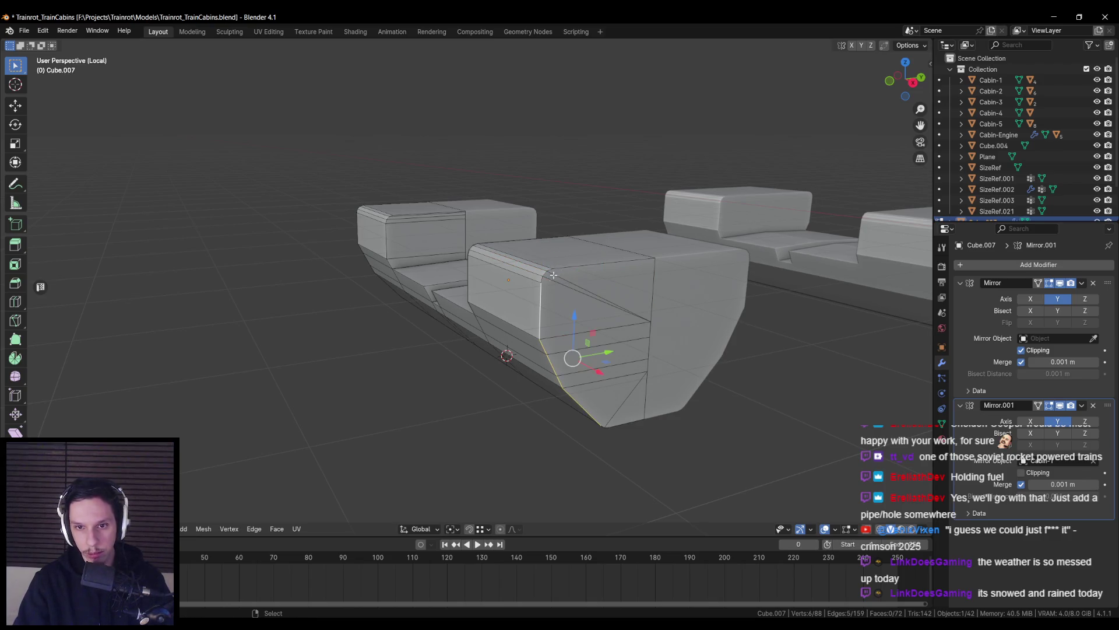
pyautogui.moveTo(572, 265); pyautogui.dragTo(603, 295, button='middle')
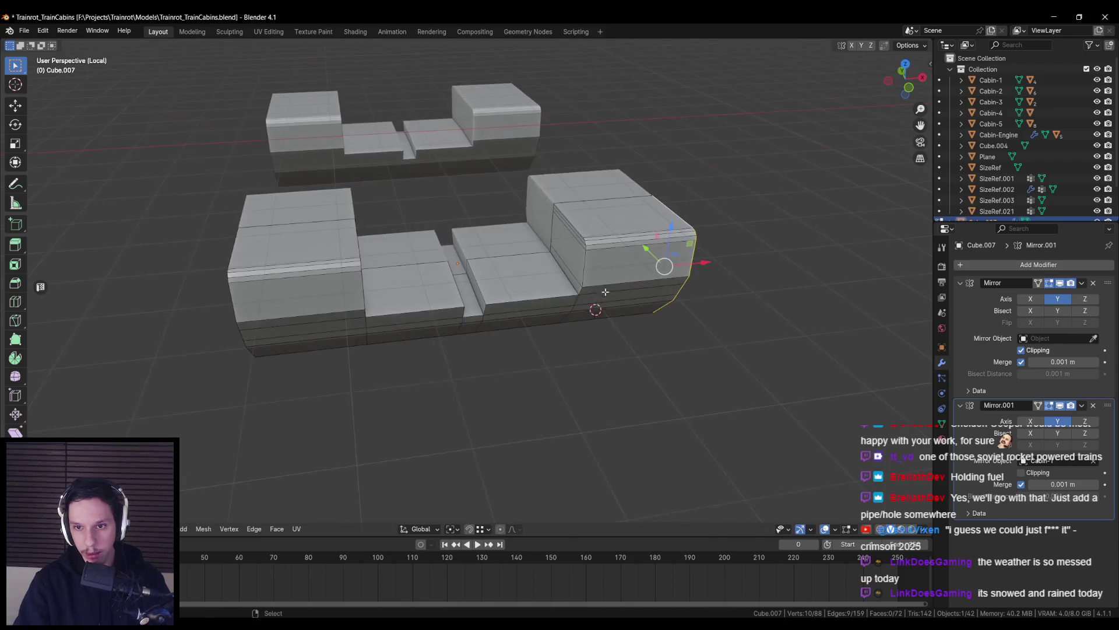
pyautogui.scroll(3, 607, 284)
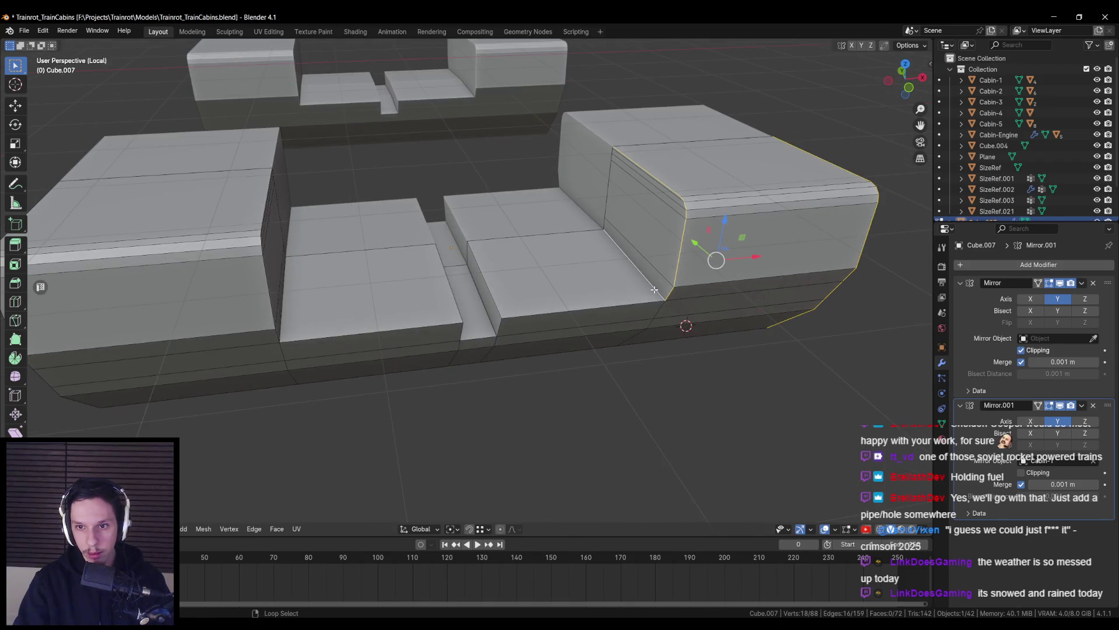
pyautogui.moveTo(487, 330)
pyautogui.mouseDown(button='middle')
pyautogui.moveTo(496, 312)
pyautogui.moveTo(437, 317)
pyautogui.mouseUp(button='middle')
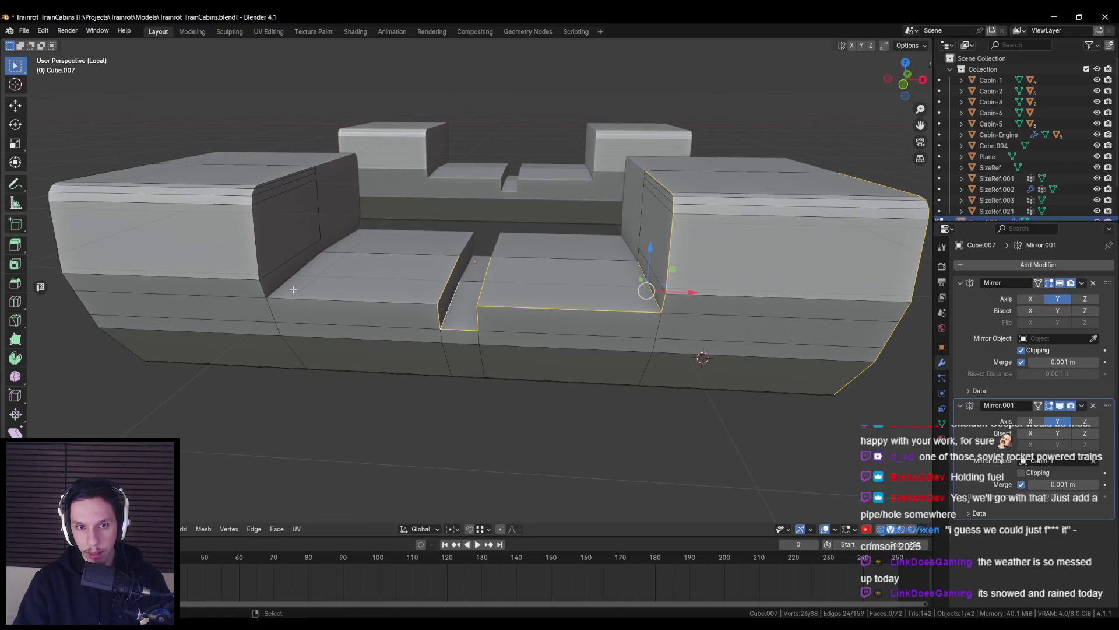
pyautogui.hotkey('ctrl', 'e')
pyautogui.click(376, 263)
# Scale the central notch along X to about 0.78 to make it narrower
pyautogui.click(453, 264)
pyautogui.moveTo(454, 263); pyautogui.dragTo(543, 288, button='middle')
pyautogui.press('s')
pyautogui.press('x')
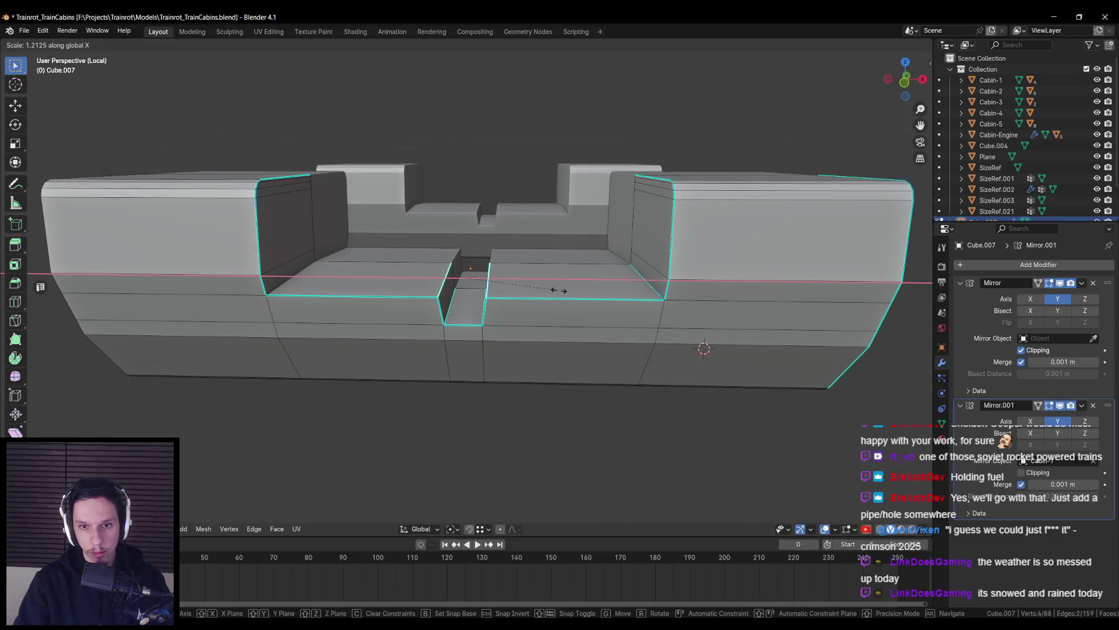
pyautogui.rightClick(562, 297)
pyautogui.press('s')
pyautogui.press('x')
pyautogui.rightClick(589, 306)
pyautogui.press('s')
pyautogui.press('x')
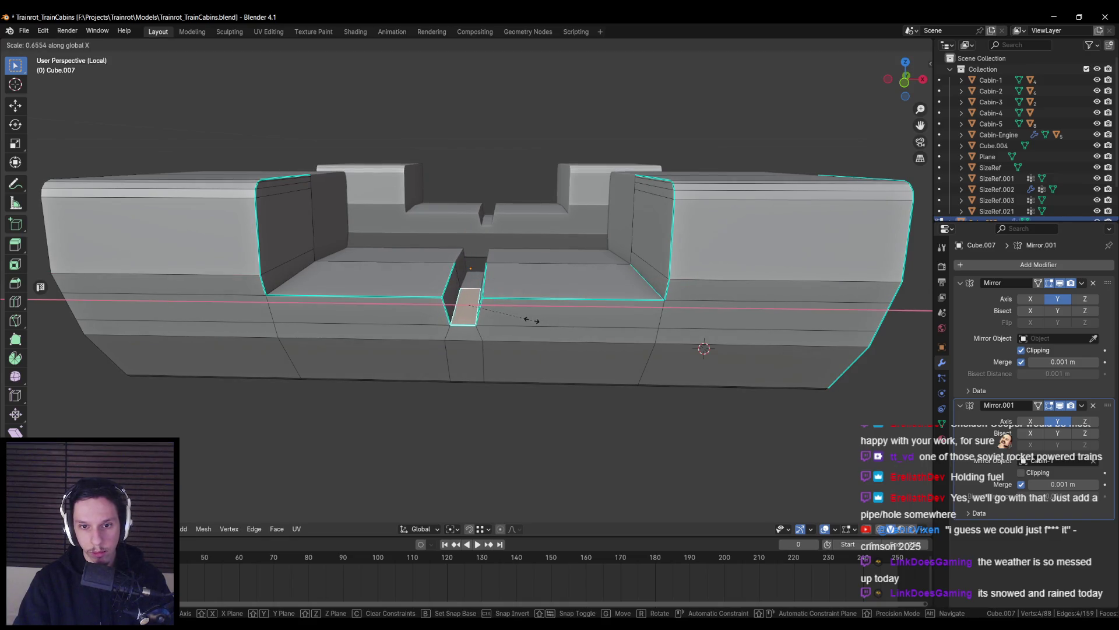
pyautogui.click(532, 320)
pyautogui.scroll(-5, 501, 326)
# Select the block's front corner edges and mark them sharp
pyautogui.moveTo(478, 330); pyautogui.dragTo(431, 335, button='middle')
pyautogui.keyDown('alt'); pyautogui.click(310, 272); pyautogui.keyUp('alt')
pyautogui.keyDown('alt'); pyautogui.keyDown('shift'); pyautogui.click(284, 309); pyautogui.keyUp('shift'); pyautogui.keyUp('alt')
pyautogui.scroll(5, 446, 297)
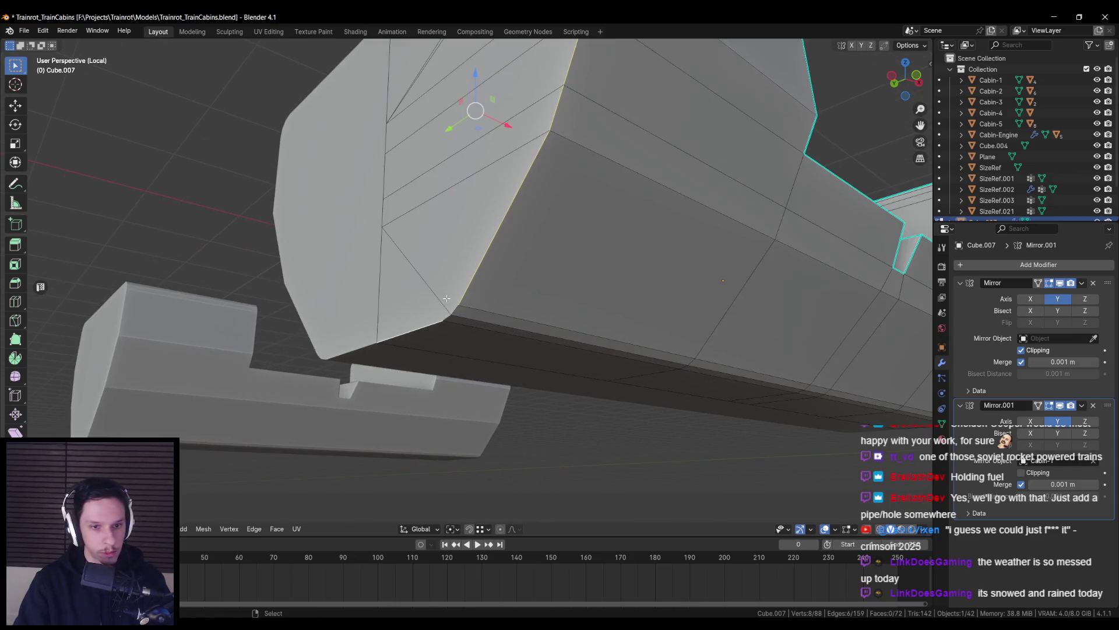
pyautogui.keyDown('shift'); pyautogui.click(455, 309); pyautogui.keyUp('shift')
pyautogui.scroll(-5, 456, 310)
pyautogui.moveTo(467, 304)
pyautogui.mouseDown(button='middle')
pyautogui.moveTo(502, 273)
pyautogui.moveTo(553, 298)
pyautogui.moveTo(625, 257)
pyautogui.mouseUp(button='middle')
pyautogui.rightClick(469, 247)
pyautogui.click(518, 277)
pyautogui.hotkey('alt', 'Tab')
pyautogui.hotkey('alt', 'Tab')
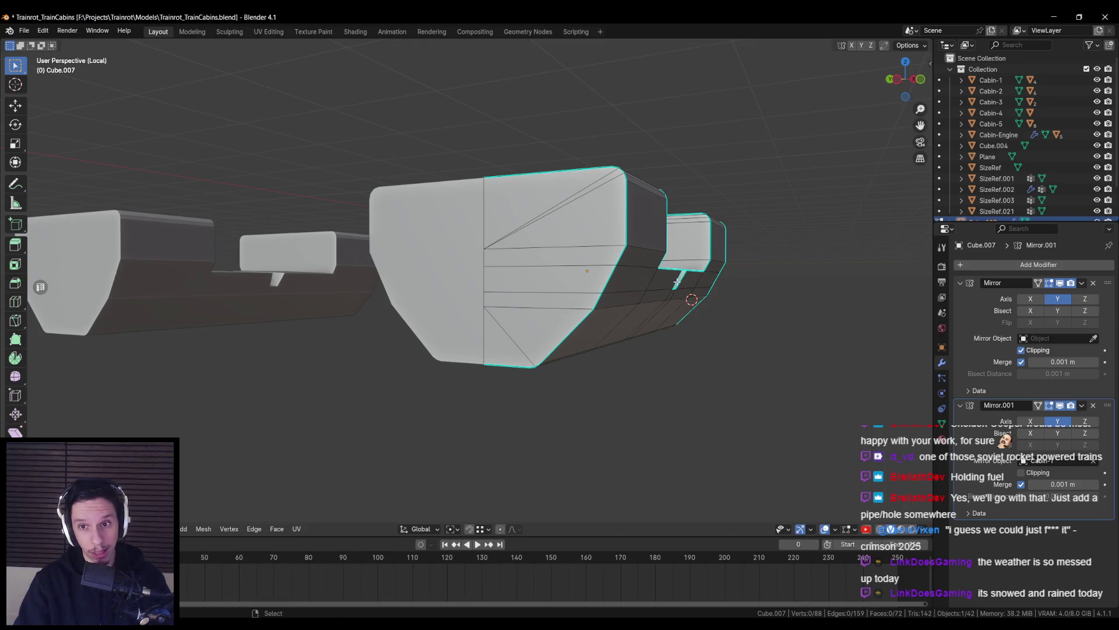
# Mark selected edges of the undercarriage block as sharp, then orbit in to inspect it
pyautogui.press('a')
pyautogui.rightClick(635, 288)
pyautogui.click(632, 288)
pyautogui.moveTo(630, 288); pyautogui.dragTo(464, 276, button='middle')
pyautogui.hotkey('alt', 'a')
pyautogui.rightClick(710, 272)
pyautogui.click(709, 272)
pyautogui.moveTo(709, 271)
pyautogui.mouseDown(button='middle')
pyautogui.moveTo(517, 268)
pyautogui.moveTo(674, 325)
pyautogui.moveTo(562, 225)
pyautogui.moveTo(487, 216)
pyautogui.mouseUp(button='middle')
# Mark a single edge running along the block as sharp
pyautogui.hotkey('alt', 'a')
pyautogui.click(562, 225)
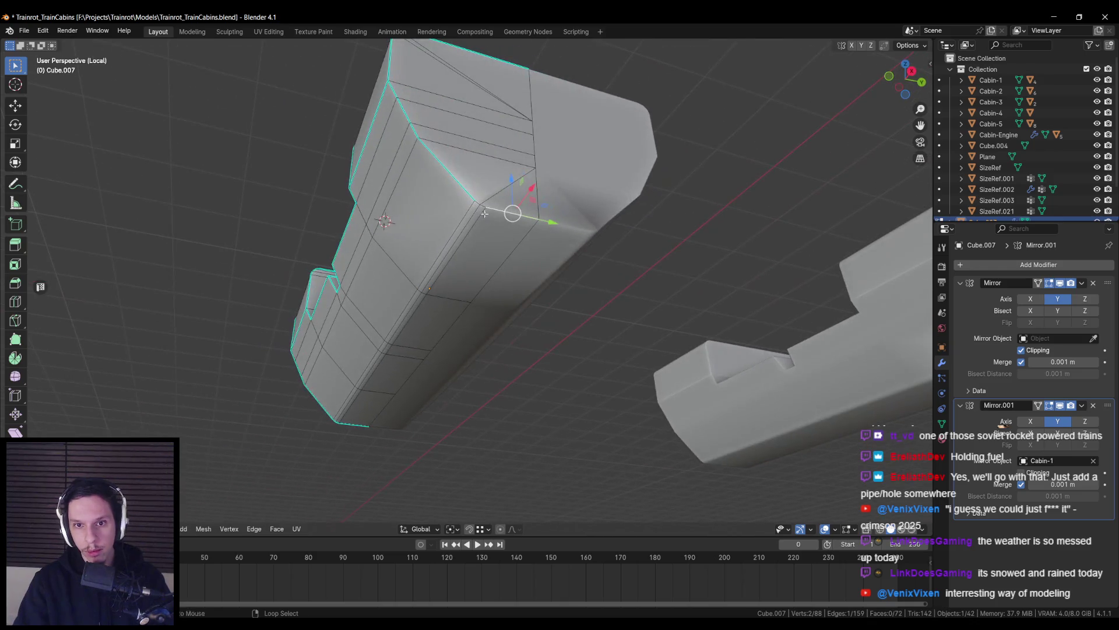
pyautogui.rightClick(492, 258)
pyautogui.click(492, 258)
pyautogui.press('Tab')
# From a side view, mark another edge on the block as sharp and preview the shading
pyautogui.moveTo(492, 259)
pyautogui.mouseDown(button='middle')
pyautogui.moveTo(582, 306)
pyautogui.moveTo(611, 345)
pyautogui.moveTo(473, 345)
pyautogui.moveTo(306, 262)
pyautogui.moveTo(467, 295)
pyautogui.mouseUp(button='middle')
pyautogui.scroll(3, 595, 309)
pyautogui.hotkey('alt', 'a')
pyautogui.press('Tab')
pyautogui.click(306, 261)
pyautogui.rightClick(537, 305)
pyautogui.click(537, 305)
pyautogui.moveTo(537, 305)
pyautogui.mouseDown(button='middle')
pyautogui.moveTo(387, 270)
pyautogui.moveTo(505, 335)
pyautogui.moveTo(507, 348)
pyautogui.moveTo(520, 316)
pyautogui.moveTo(552, 295)
pyautogui.moveTo(612, 317)
pyautogui.mouseUp(button='middle')
pyautogui.hotkey('alt', 'a')
pyautogui.press('Tab')
# Compare the mirrored block's shading in object and edit mode from a new angle
pyautogui.scroll(-5, 520, 316)
pyautogui.scroll(4, 552, 295)
pyautogui.press('Tab')
pyautogui.press('Tab')
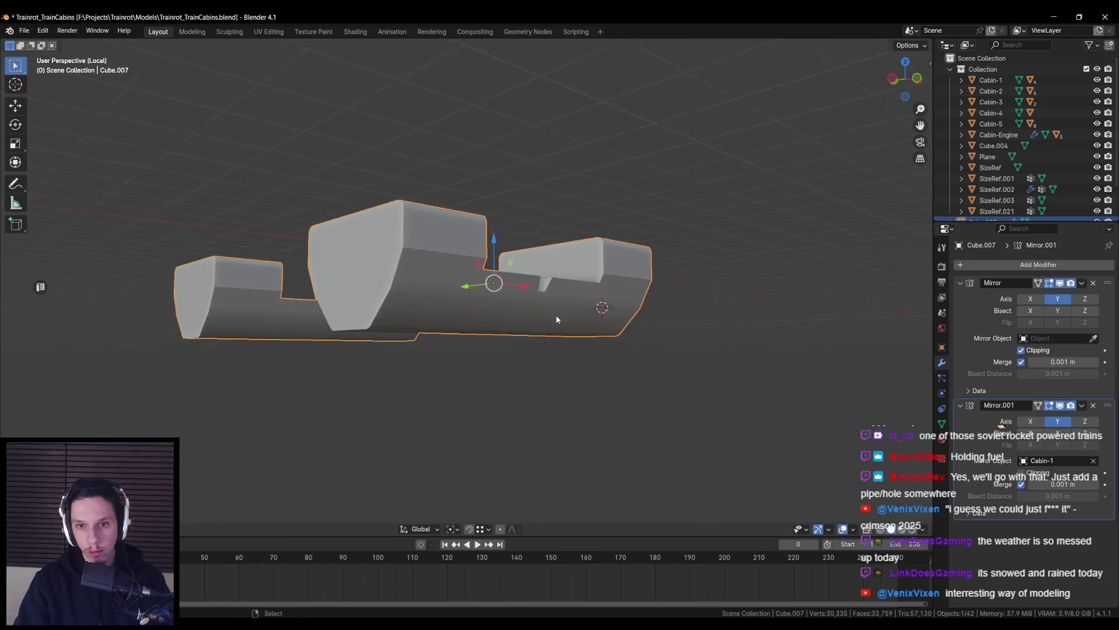
pyautogui.scroll(3, 542, 320)
pyautogui.press('Tab')
pyautogui.moveTo(441, 288)
pyautogui.mouseDown(button='middle')
pyautogui.moveTo(513, 292)
pyautogui.moveTo(490, 286)
pyautogui.moveTo(436, 337)
pyautogui.moveTo(482, 309)
pyautogui.moveTo(523, 311)
pyautogui.mouseUp(button='middle')
pyautogui.press('Tab')
pyautogui.press('Tab')
pyautogui.scroll(4, 420, 335)
pyautogui.press('Tab')
pyautogui.scroll(-4, 408, 335)
pyautogui.press('Tab')
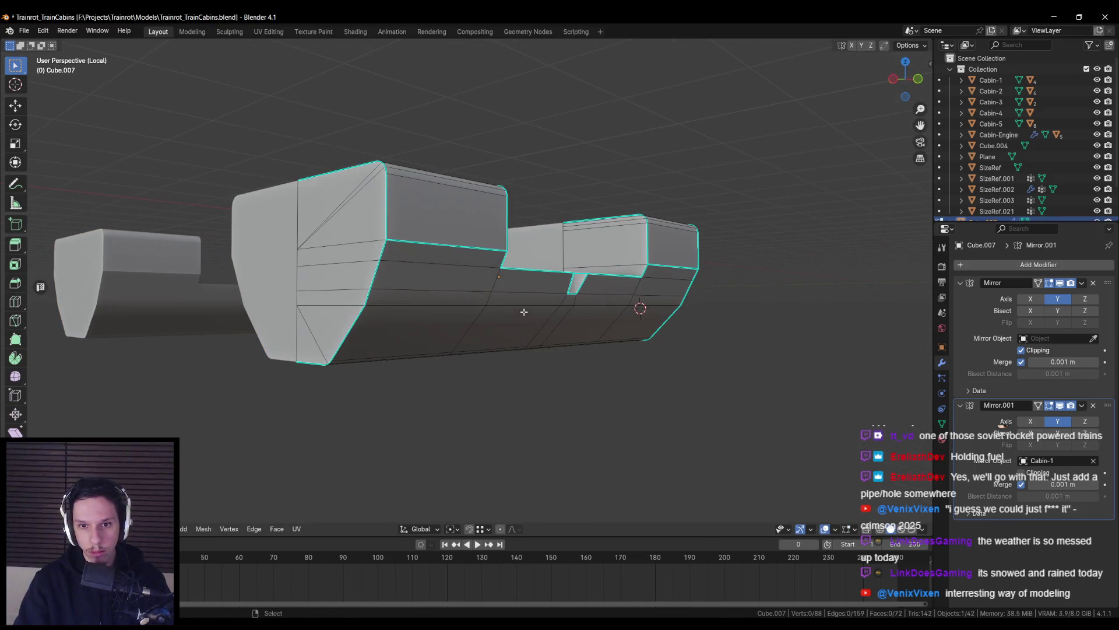
# Pick the face strip along the block's side and settle on its horizontal edge line
pyautogui.keyDown('ctrl'); pyautogui.click(657, 299); pyautogui.keyUp('ctrl')
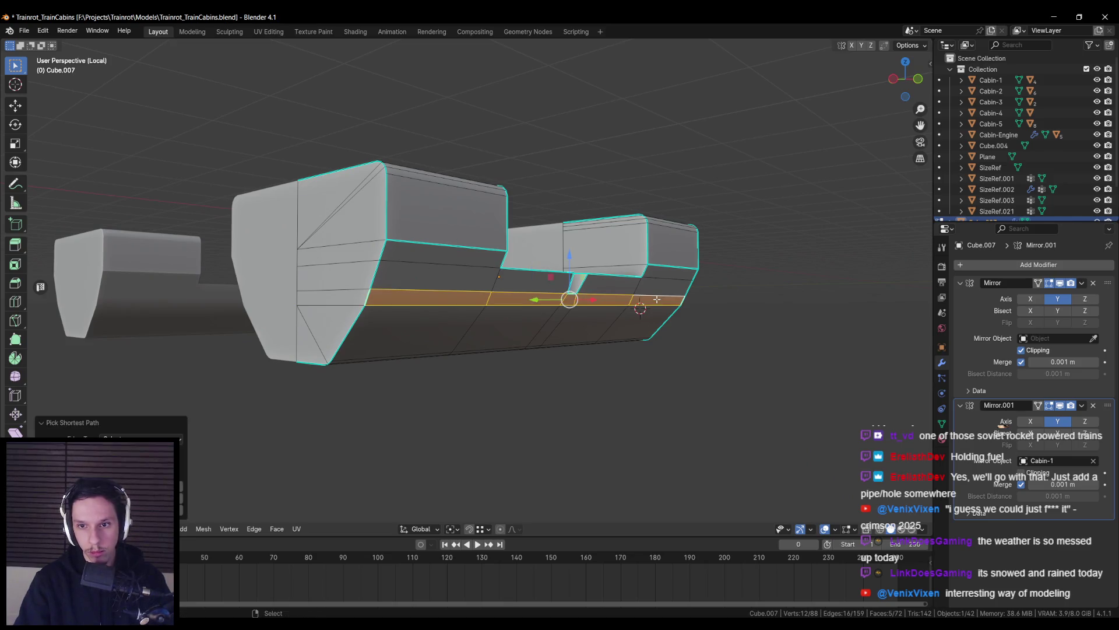
pyautogui.hotkey('ctrl', 'z')
pyautogui.hotkey('ctrl', 'shift', 'z')
pyautogui.hotkey('ctrl', 'z')
pyautogui.hotkey('ctrl', 'z')
pyautogui.press('Tab')
# Check the sharp side line from the front, finishing in object mode
pyautogui.scroll(-5, 638, 311)
pyautogui.moveTo(638, 311)
pyautogui.mouseDown(button='middle')
pyautogui.moveTo(464, 334)
pyautogui.moveTo(459, 315)
pyautogui.moveTo(571, 327)
pyautogui.moveTo(579, 343)
pyautogui.moveTo(464, 333)
pyautogui.mouseUp(button='middle')
pyautogui.scroll(-3, 447, 333)
pyautogui.scroll(8, 425, 332)
pyautogui.press('Tab')
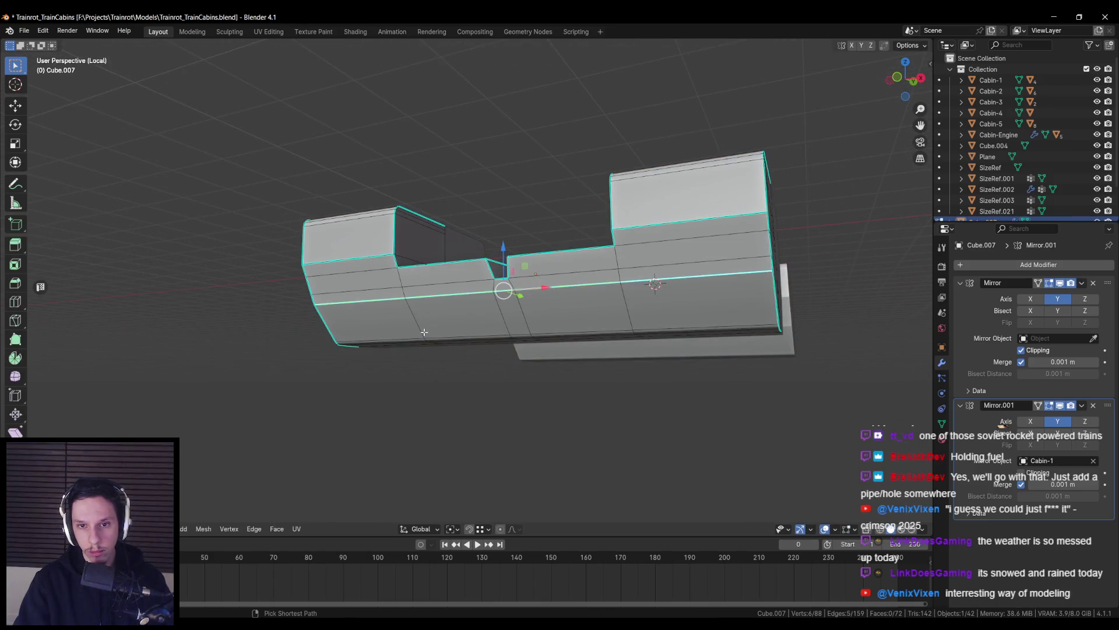
pyautogui.press('Tab')
pyautogui.scroll(-4, 424, 332)
pyautogui.scroll(6, 443, 327)
pyautogui.moveTo(443, 327); pyautogui.dragTo(467, 272, button='middle')
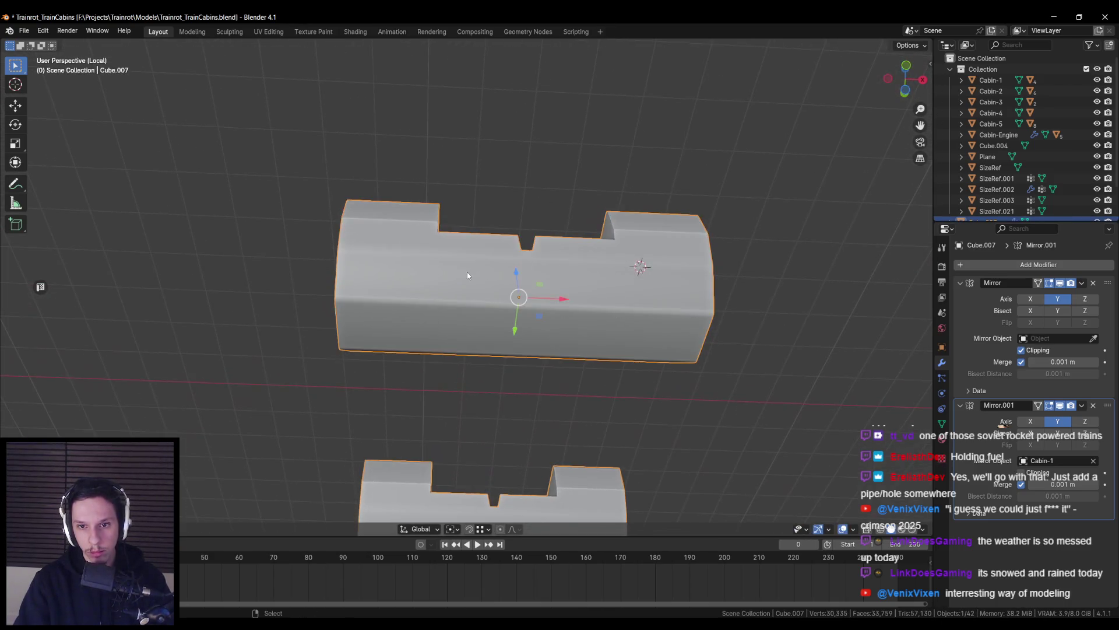
# Add a Weighted Normal modifier to the block and check the new shading
pyautogui.click(995, 264)
pyautogui.moveTo(910, 332)
pyautogui.click(932, 314)
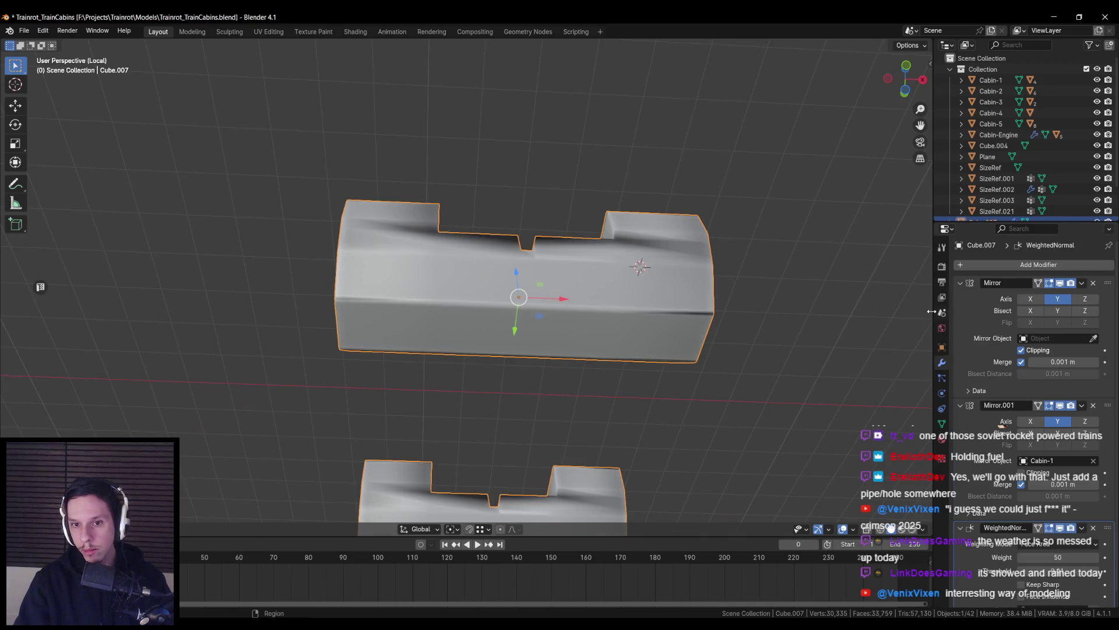
pyautogui.scroll(-1, 1076, 512)
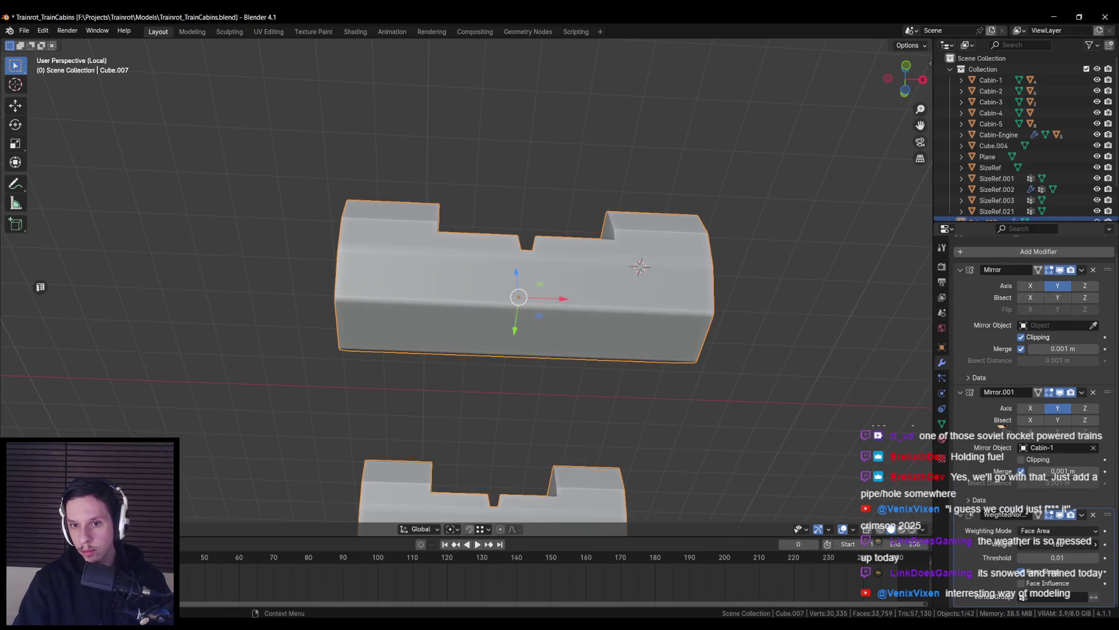
pyautogui.moveTo(560, 362); pyautogui.dragTo(537, 393, button='middle')
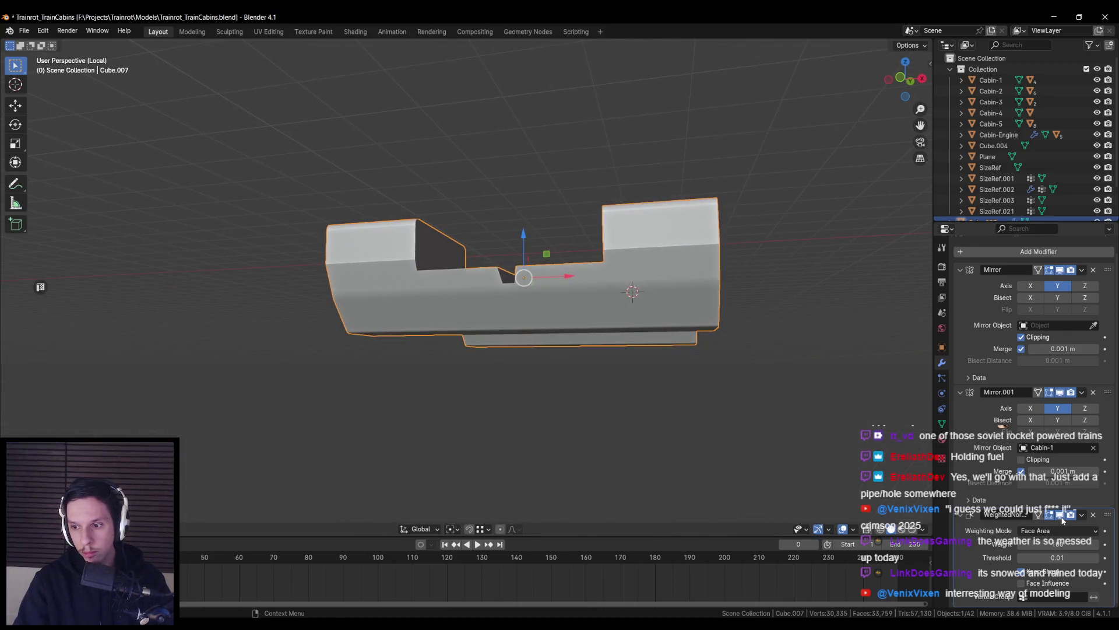
# Exit local view to show the whole train with mirrored blocks, and save the blend file
pyautogui.moveTo(728, 373)
pyautogui.mouseDown(button='middle')
pyautogui.moveTo(606, 392)
pyautogui.moveTo(642, 368)
pyautogui.moveTo(609, 354)
pyautogui.moveTo(641, 359)
pyautogui.moveTo(540, 347)
pyautogui.mouseUp(button='middle')
pyautogui.scroll(-2, 606, 379)
pyautogui.click(608, 367)
pyautogui.press('KP_Divide')
pyautogui.scroll(-3, 540, 347)
pyautogui.hotkey('ctrl', 's')
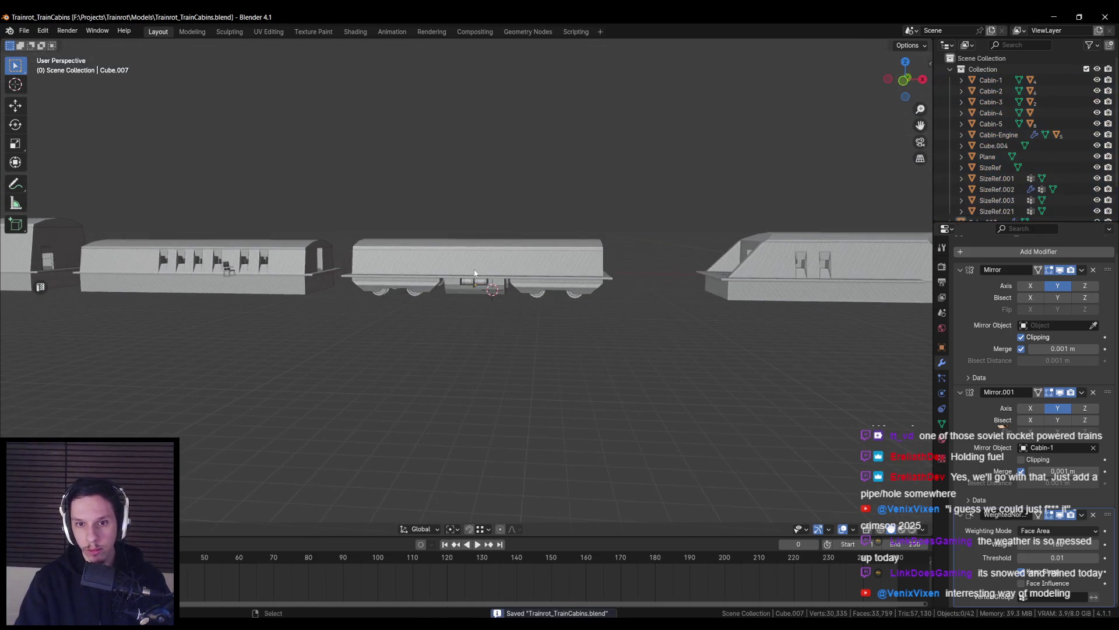
pyautogui.hotkey('alt', 'Tab')
# Inspect the reimported train with its new undercarriage in Unreal Engine
pyautogui.moveTo(586, 304); pyautogui.dragTo(603, 305, button='right')
pyautogui.scroll(-3, 585, 305)
pyautogui.scroll(3, 585, 304)
pyautogui.scroll(-3, 586, 304)
pyautogui.scroll(1, 607, 311)
pyautogui.scroll(3, 607, 311)
# Back in Blender, zoom in and out beneath the cabin to review the undercarriage
pyautogui.hotkey('alt', 'Tab')
pyautogui.scroll(5, 421, 329)
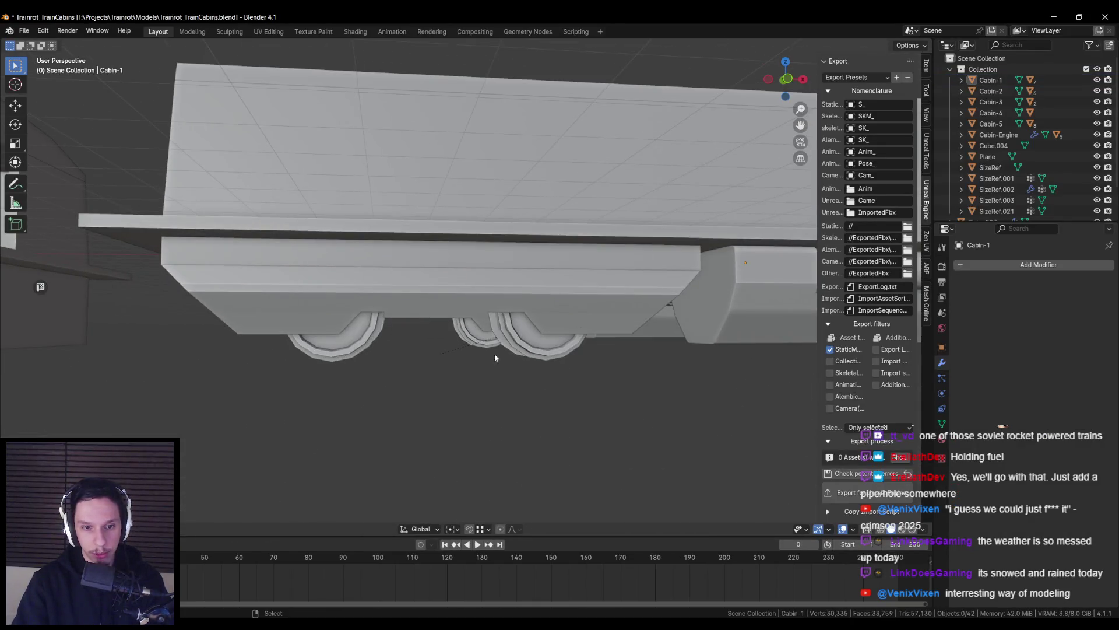
pyautogui.scroll(-5, 507, 350)
pyautogui.scroll(4, 360, 311)
pyautogui.scroll(-5, 466, 280)
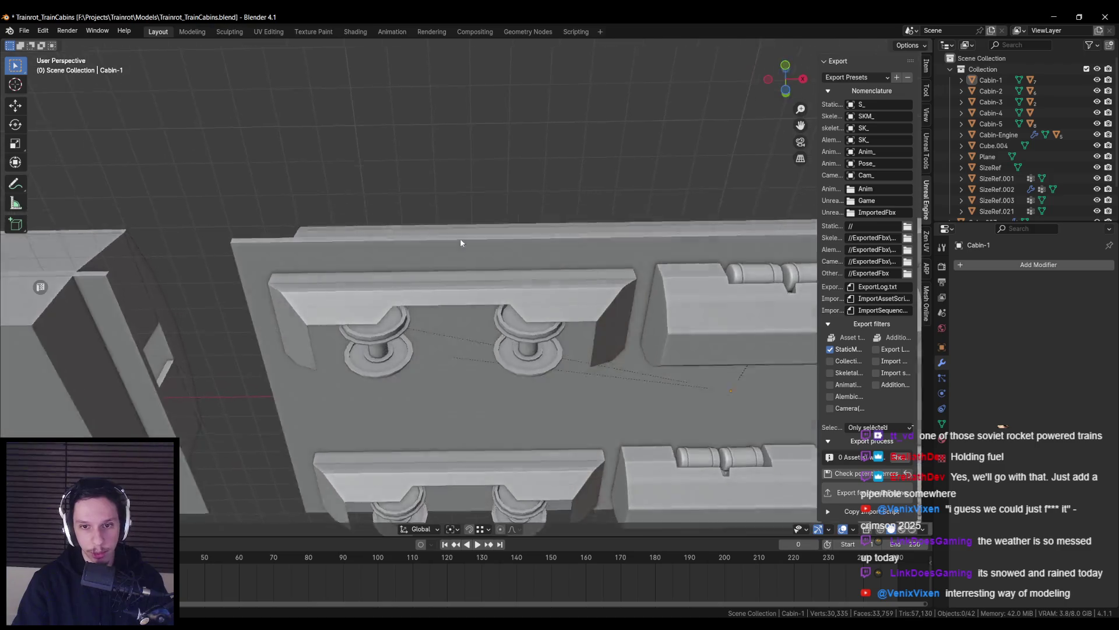
pyautogui.scroll(5, 460, 240)
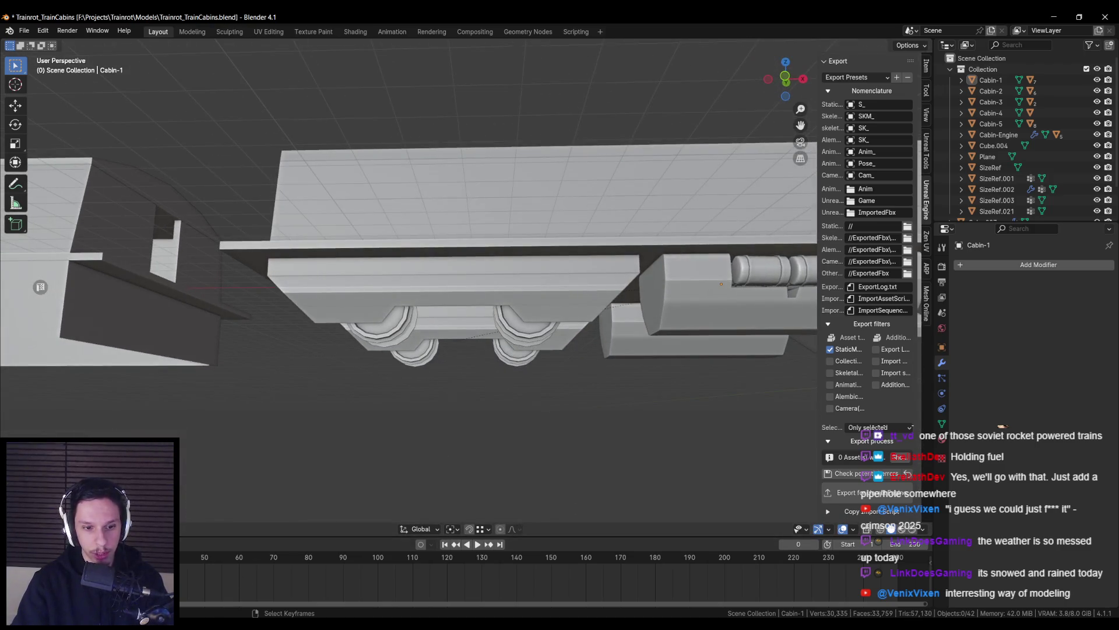
# Bring up the PureRef board of bogie and train reference photos
pyautogui.hotkey('alt', 'Tab')
pyautogui.scroll(-5, 523, 319)
pyautogui.scroll(5, 312, 278)
pyautogui.scroll(-3, 502, 302)
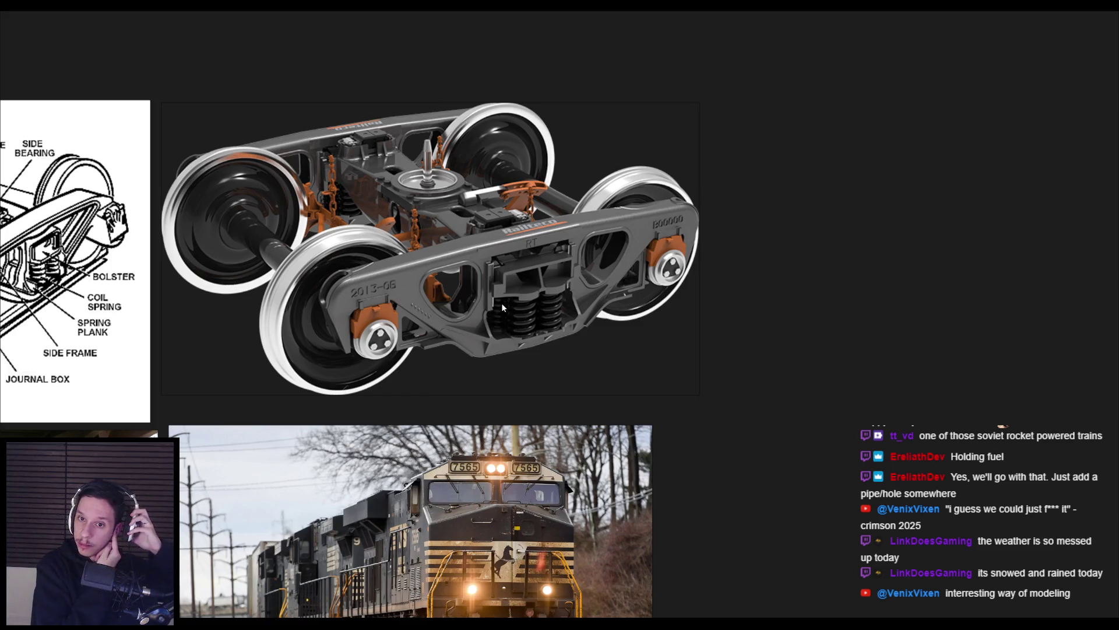
pyautogui.scroll(-3, 501, 302)
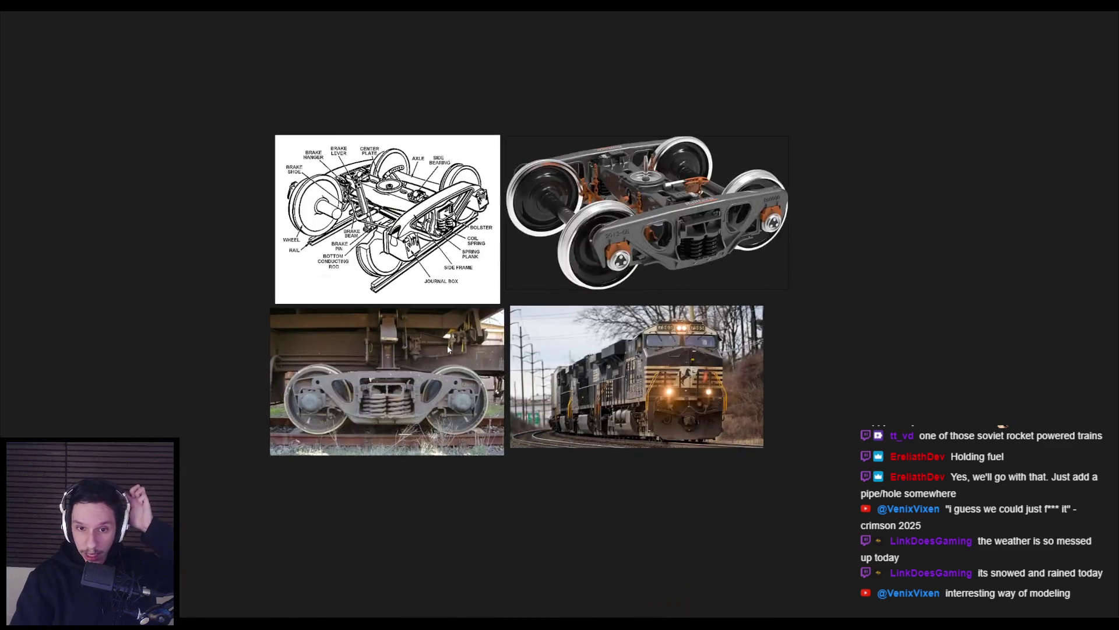
pyautogui.scroll(3, 383, 427)
pyautogui.moveTo(383, 432); pyautogui.dragTo(366, 460, button='middle')
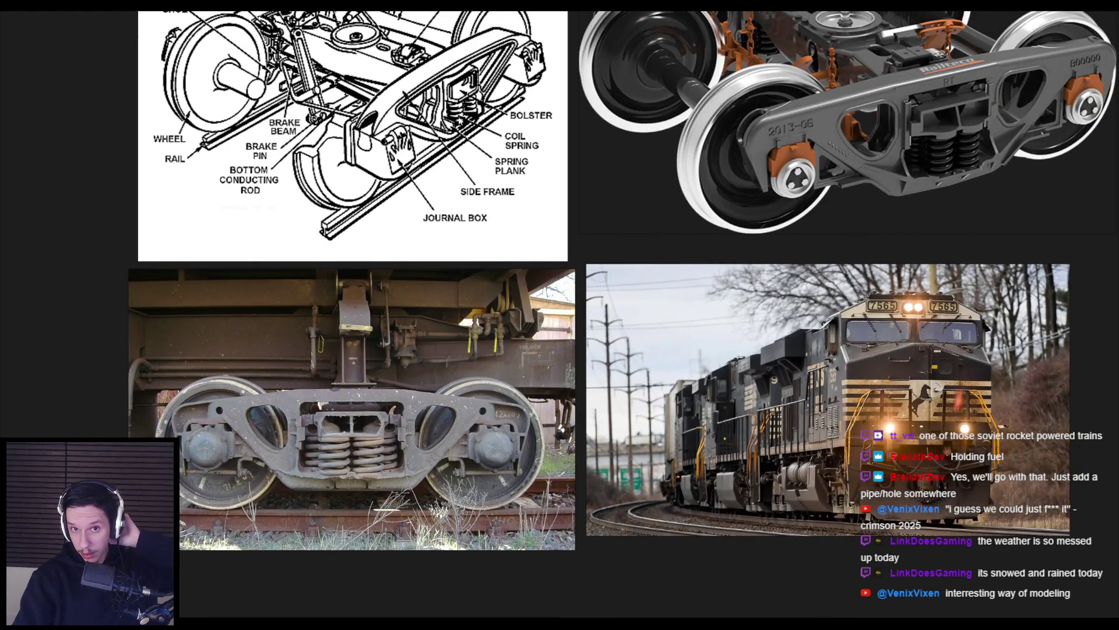
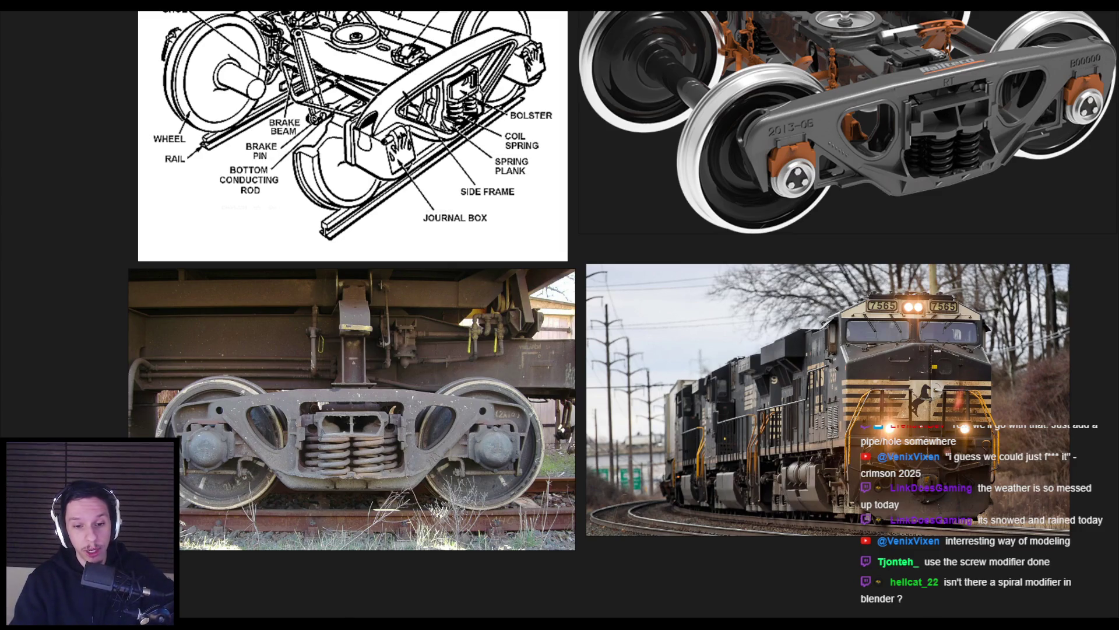
# Zoom around the four bogie and locomotive reference images, then bring Unreal Editor back up
pyautogui.moveTo(340, 623)
pyautogui.scroll(-2, 443, 419)
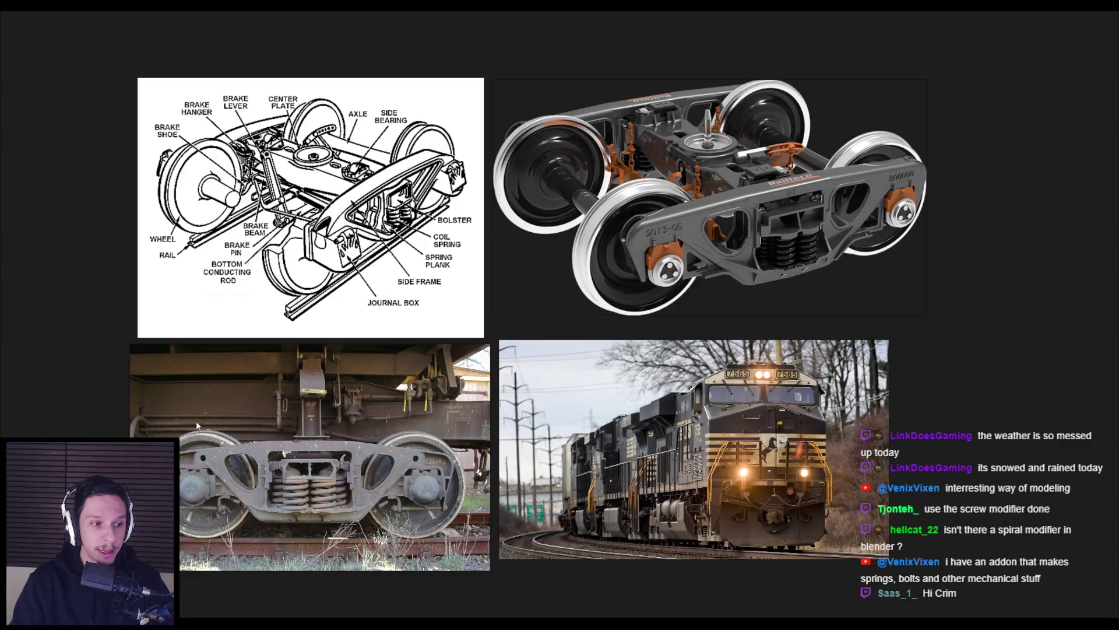
pyautogui.scroll(2, 197, 420)
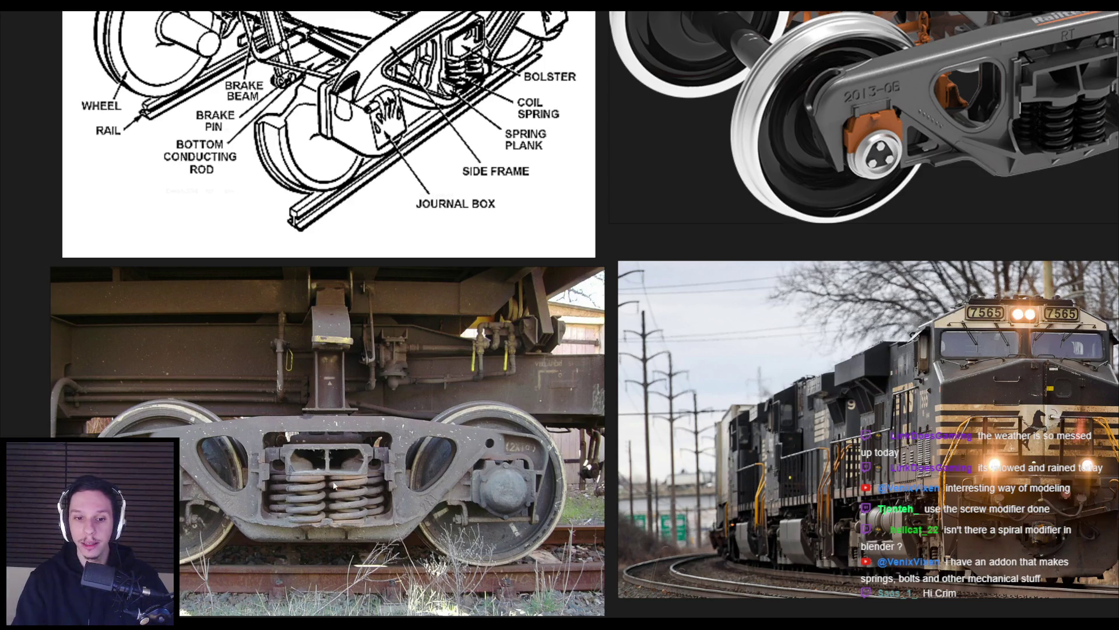
pyautogui.scroll(-2, 322, 487)
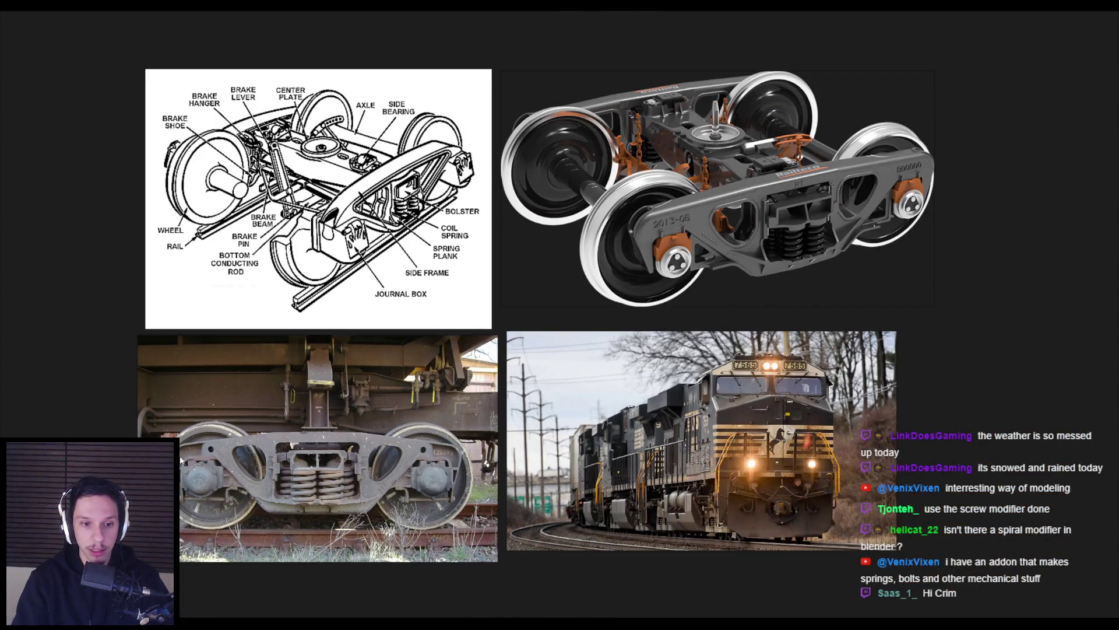
pyautogui.click(341, 577)
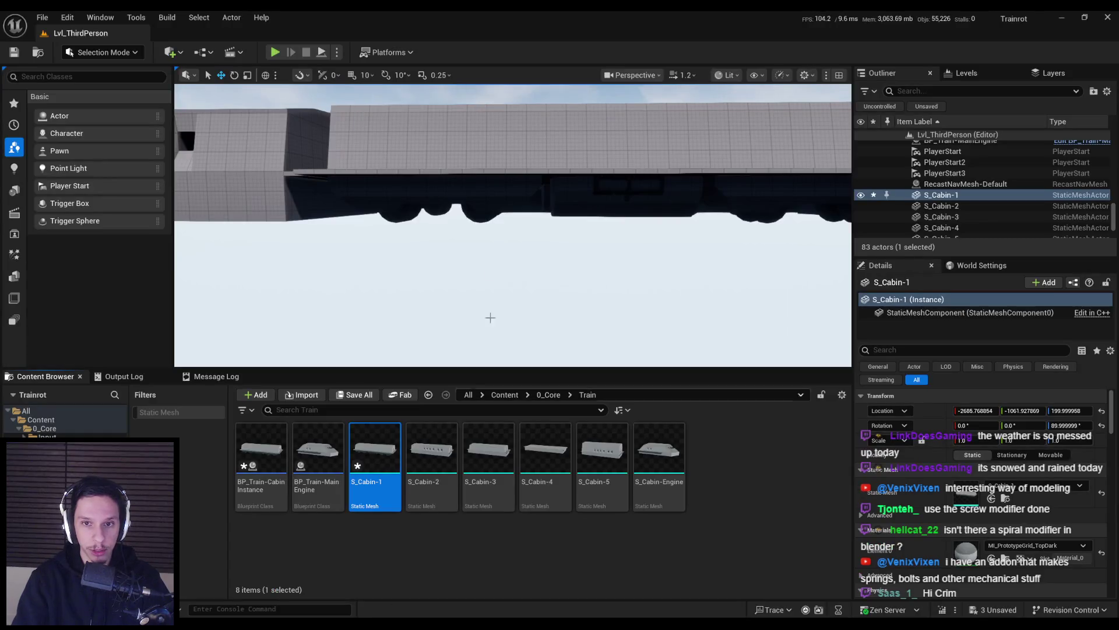
# Fly the Unreal camera along the train to view S_Cabin-1's wheels, then return to PureRef
pyautogui.moveTo(407, 229); pyautogui.dragTo(407, 229, button='right')
pyautogui.moveTo(457, 275); pyautogui.dragTo(457, 276, button='right')
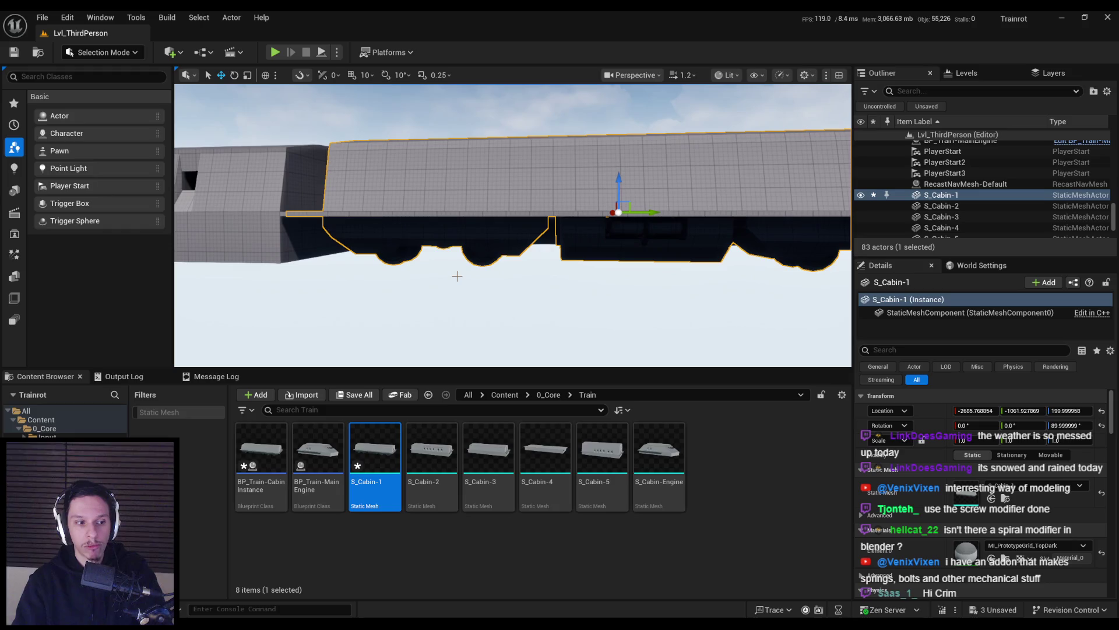
pyautogui.press('Left')
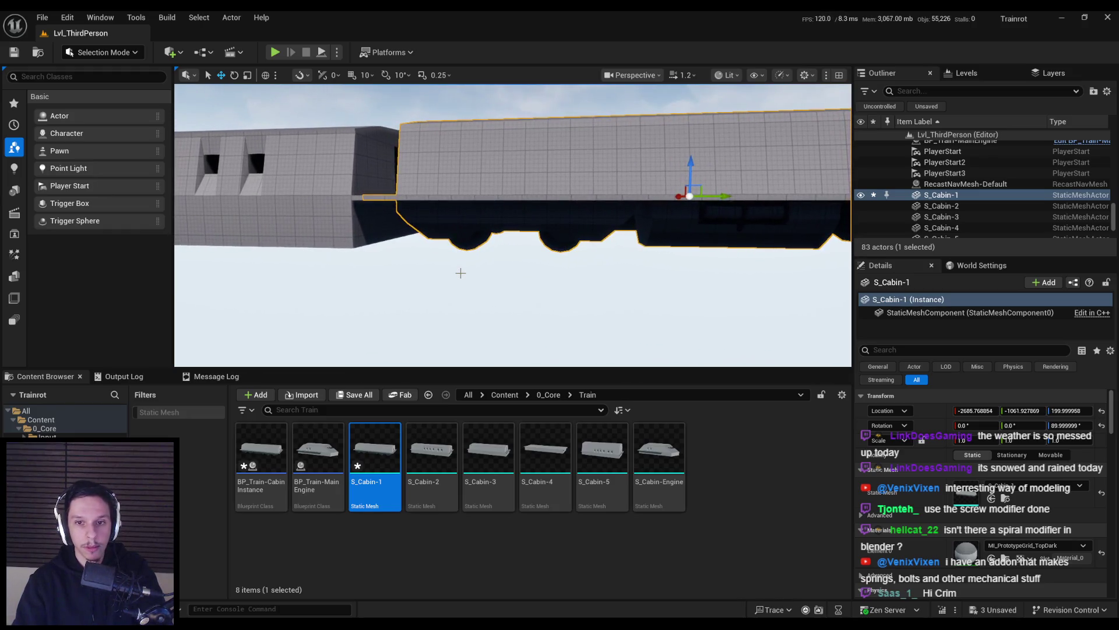
pyautogui.hotkey('alt', 'Tab')
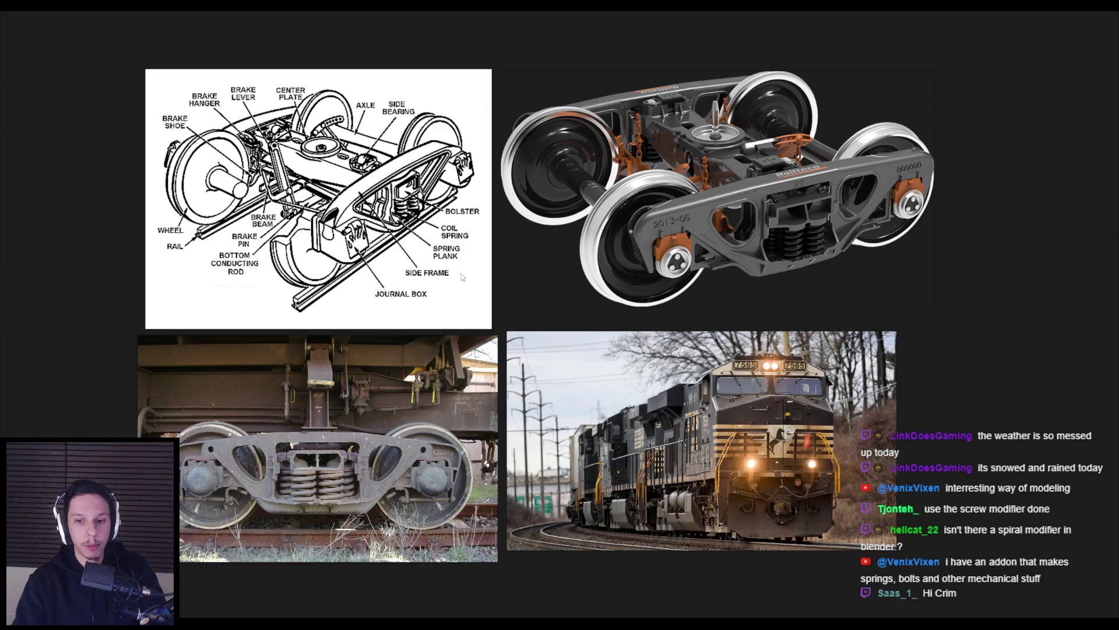
# Zoom in and out over the bogie side frame, spring and locomotive images, then return to Unreal
pyautogui.scroll(5, 690, 285)
pyautogui.scroll(-7, 612, 274)
pyautogui.scroll(3, 538, 263)
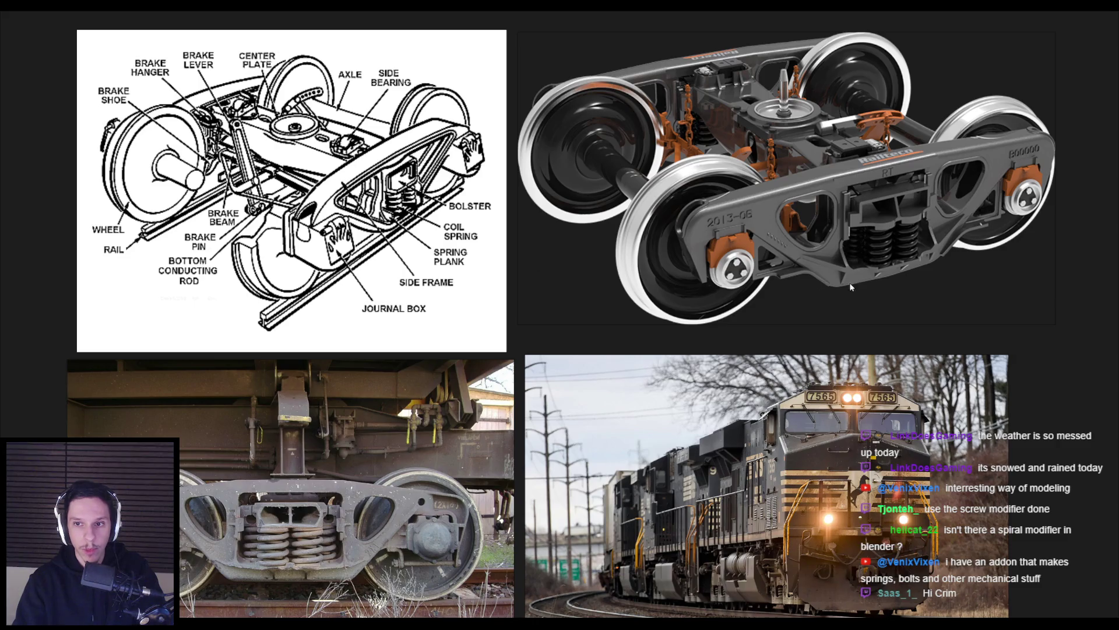
pyautogui.scroll(-2, 856, 286)
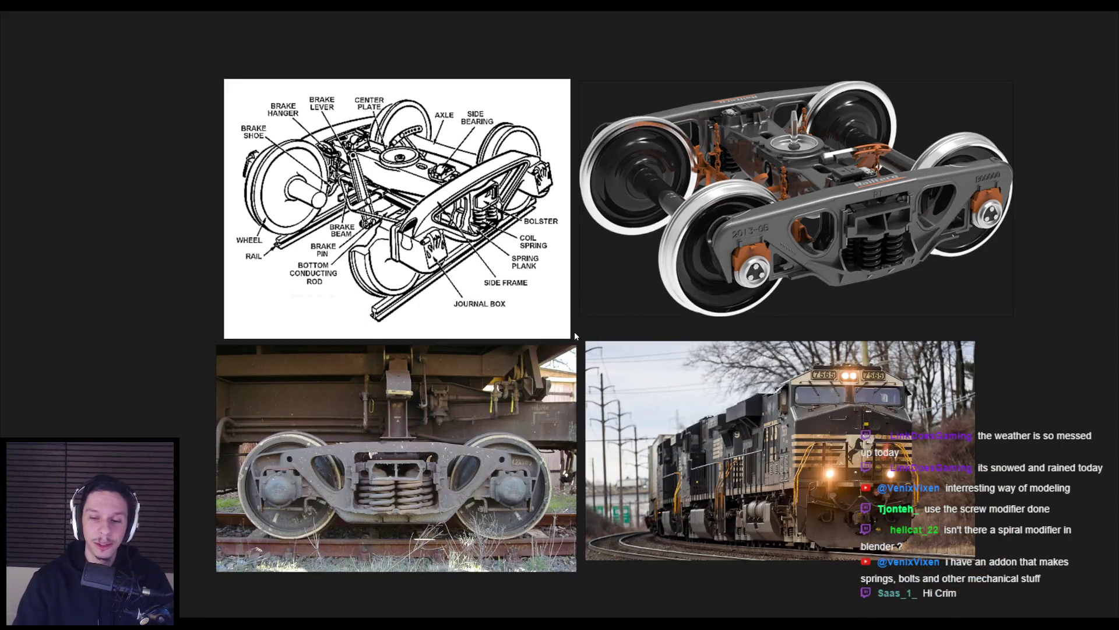
pyautogui.scroll(-2, 574, 336)
pyautogui.scroll(3, 537, 334)
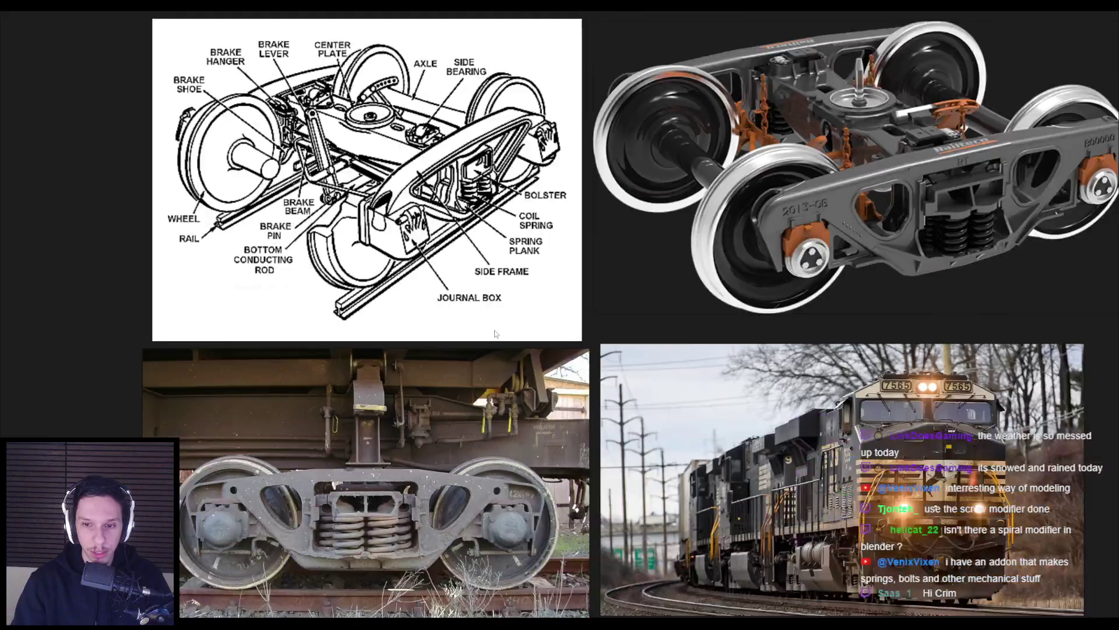
pyautogui.scroll(-2, 497, 334)
pyautogui.scroll(-2, 192, 350)
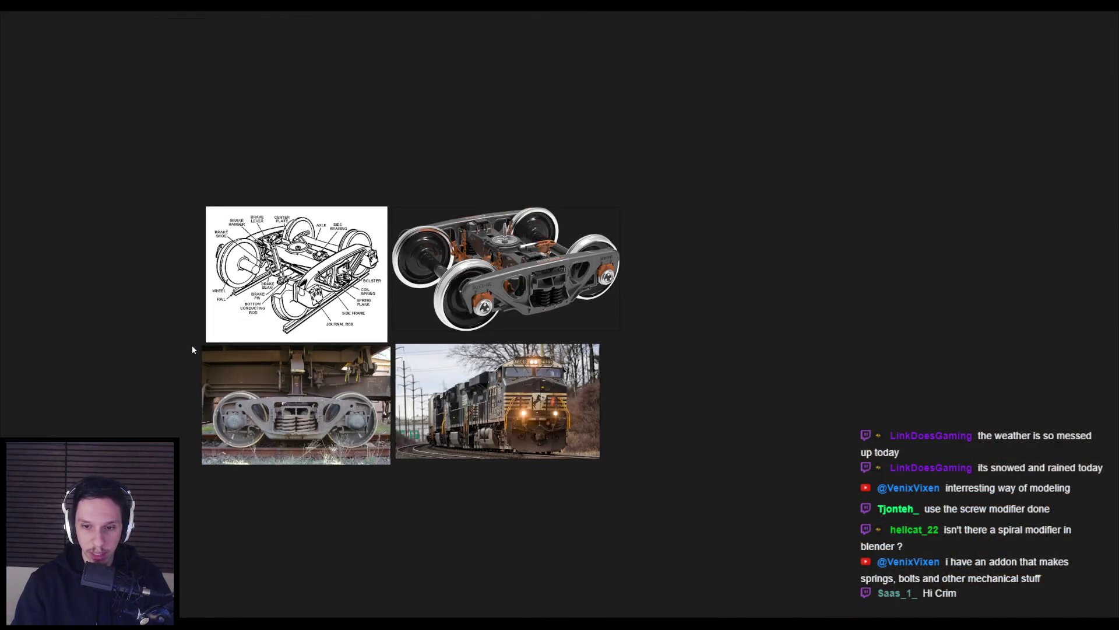
pyautogui.scroll(4, 394, 331)
pyautogui.scroll(-2, 524, 324)
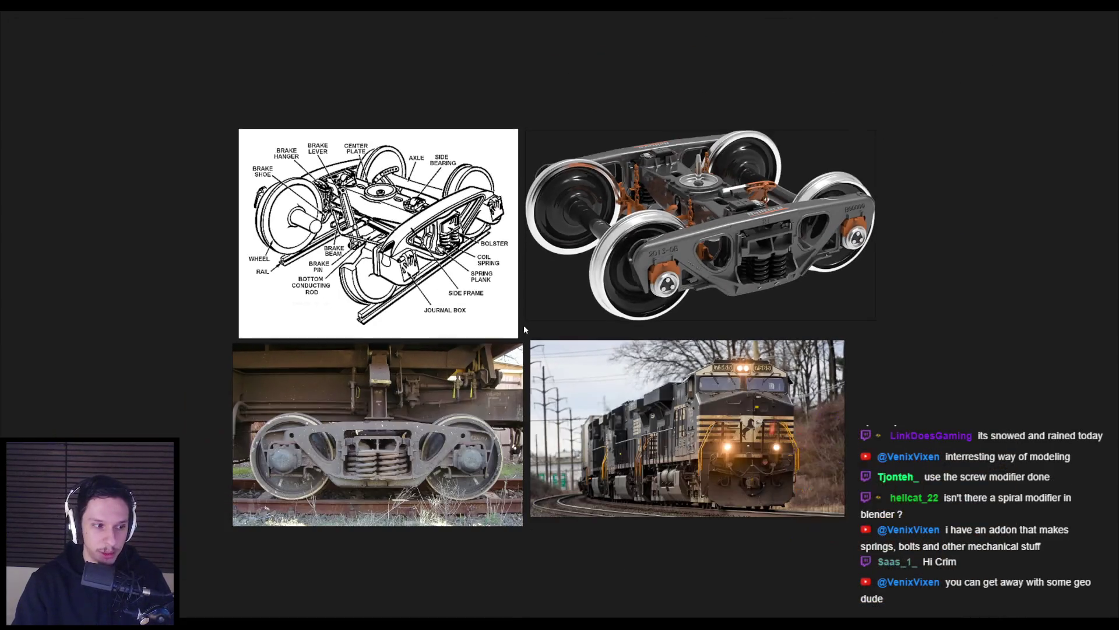
pyautogui.scroll(4, 521, 324)
pyautogui.scroll(-2, 571, 291)
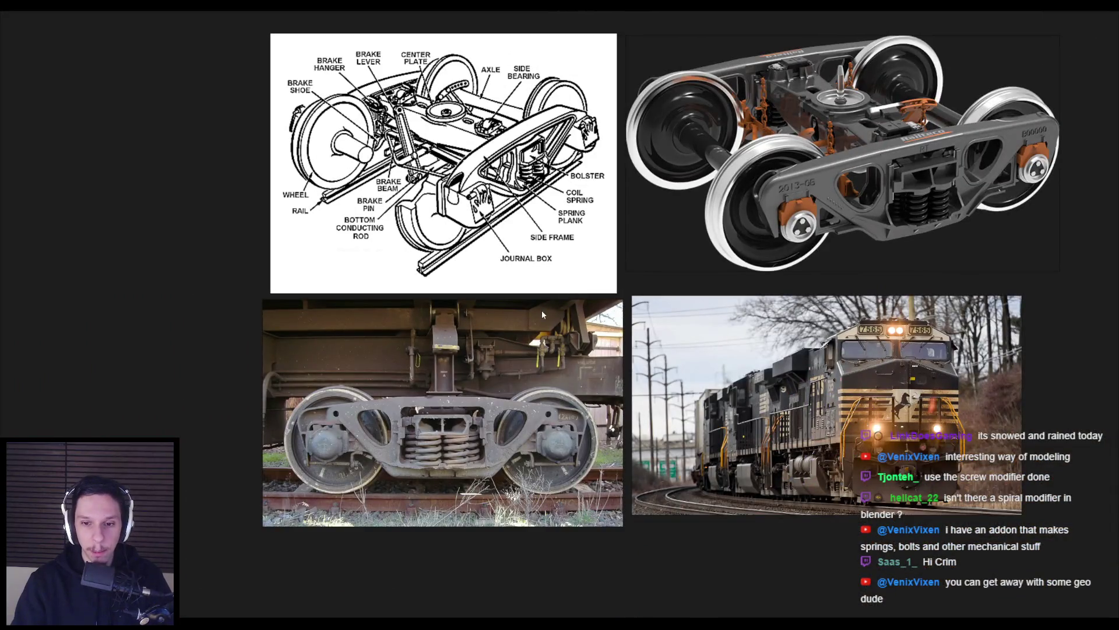
pyautogui.scroll(4, 625, 285)
pyautogui.scroll(-2, 629, 293)
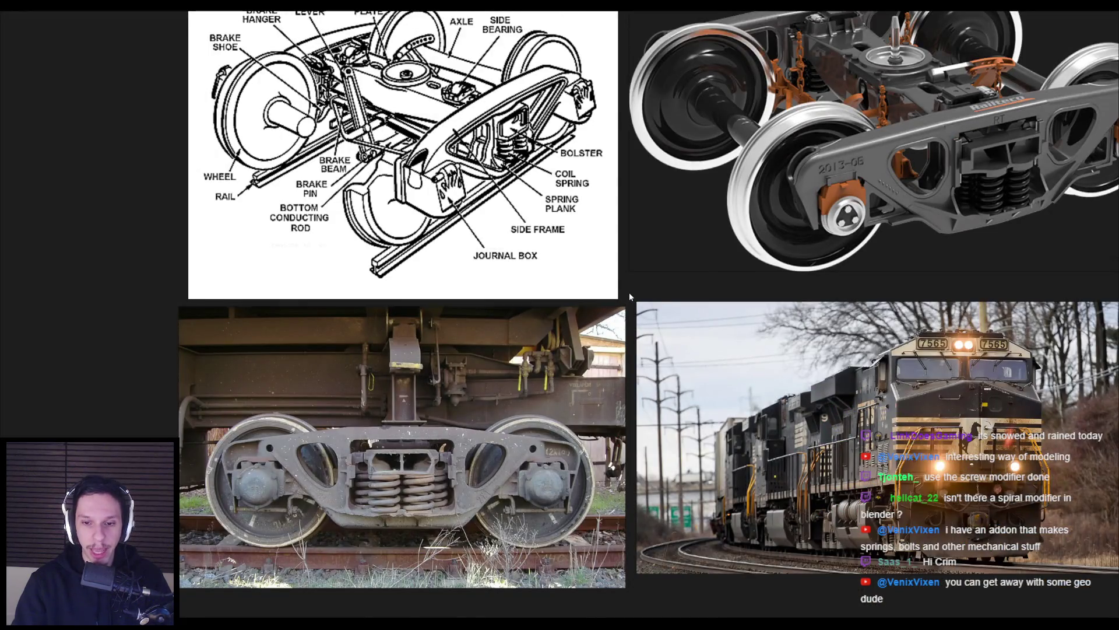
pyautogui.scroll(-2, 629, 292)
pyautogui.scroll(2, 628, 290)
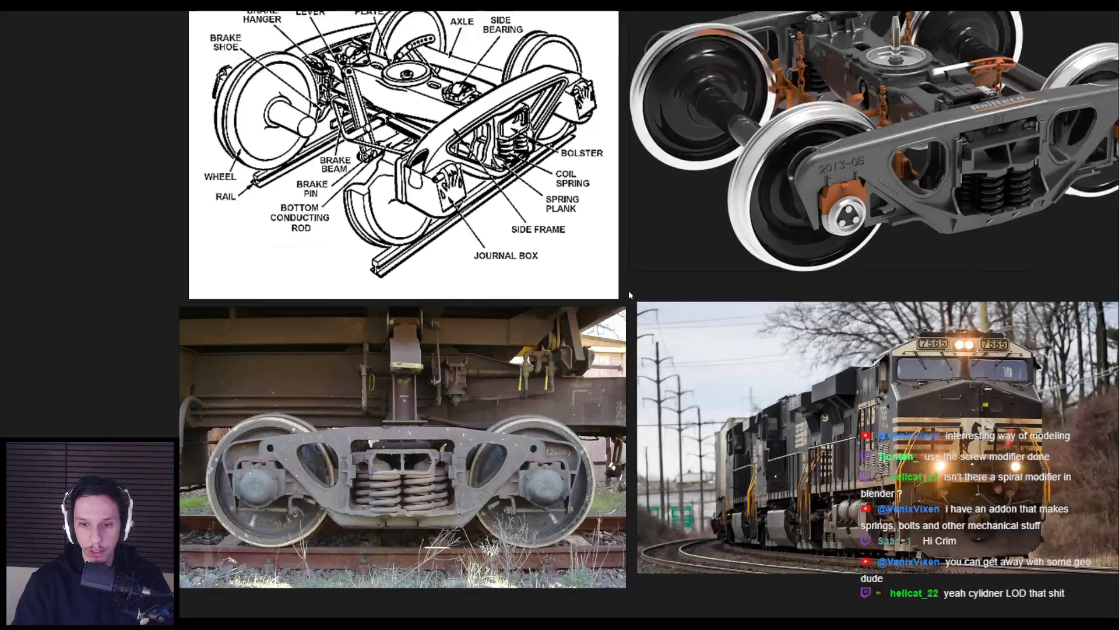
pyautogui.scroll(-1, 628, 289)
pyautogui.scroll(1, 627, 288)
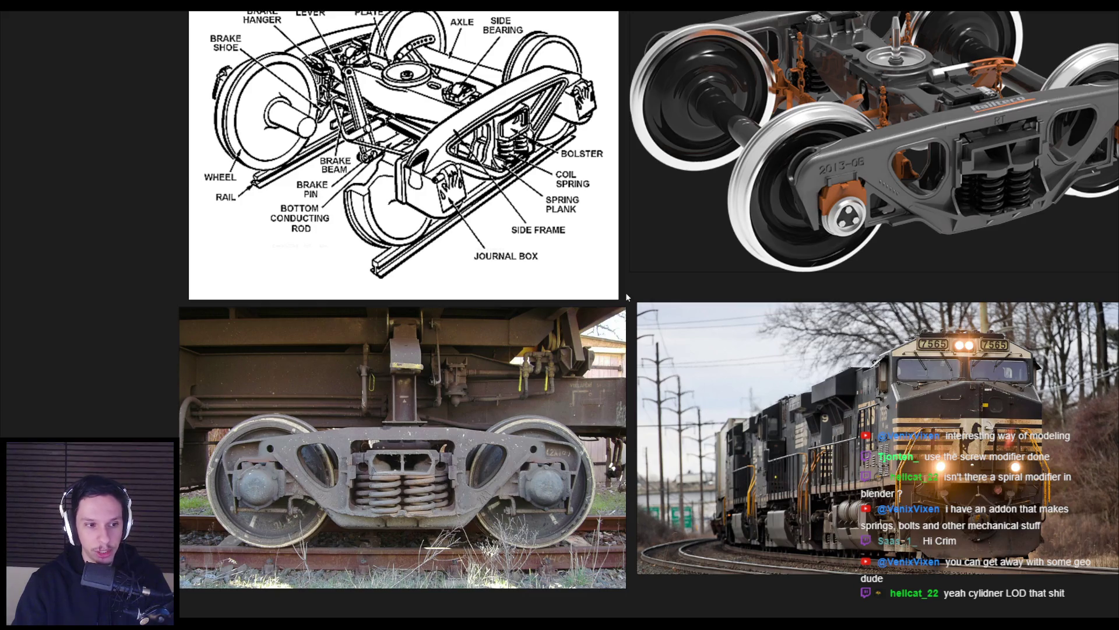
pyautogui.scroll(-4, 627, 291)
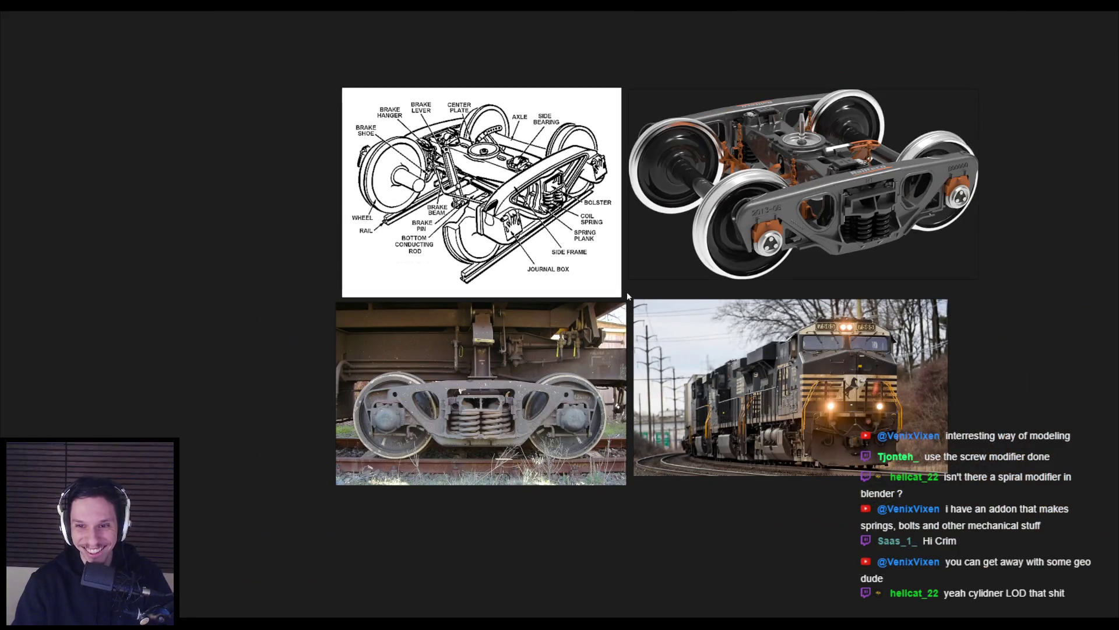
pyautogui.scroll(4, 627, 291)
pyautogui.scroll(-1, 627, 291)
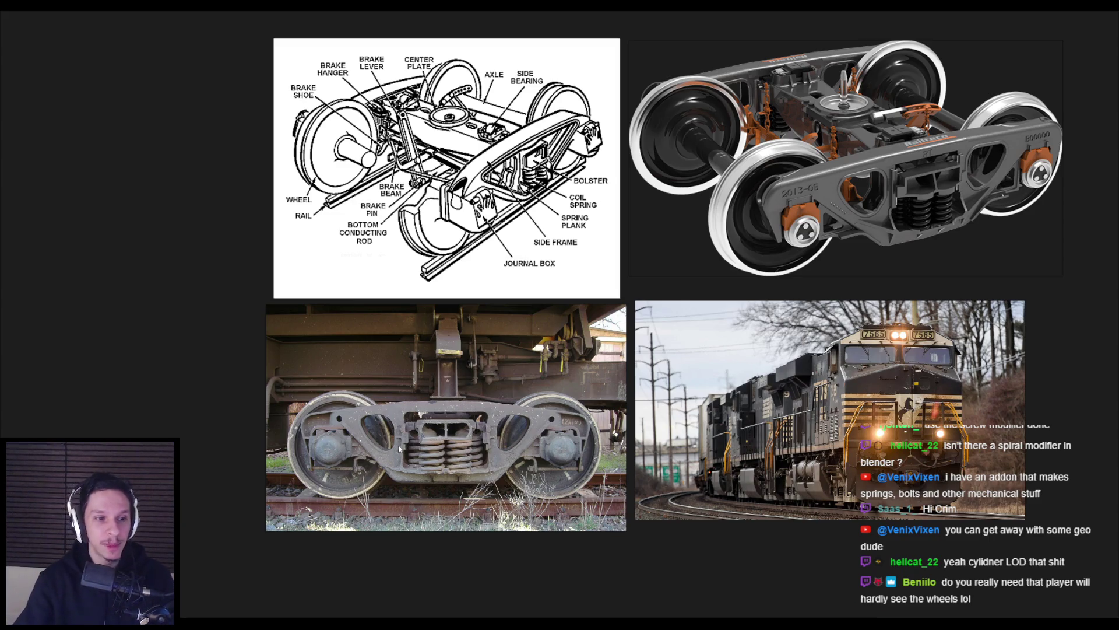
pyautogui.scroll(5, 352, 461)
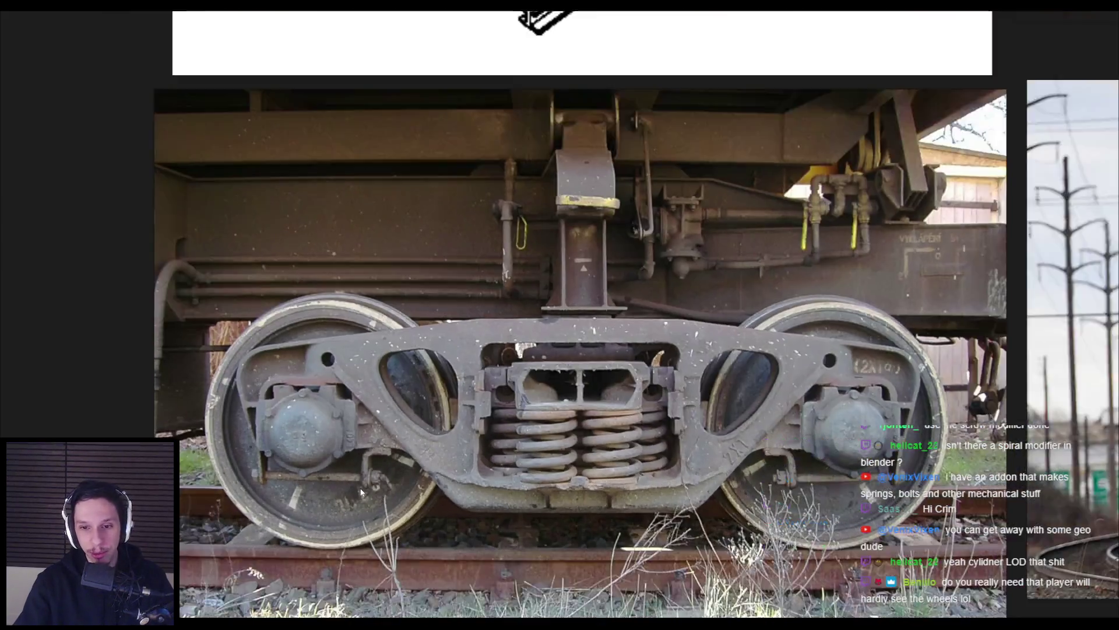
pyautogui.scroll(-5, 360, 491)
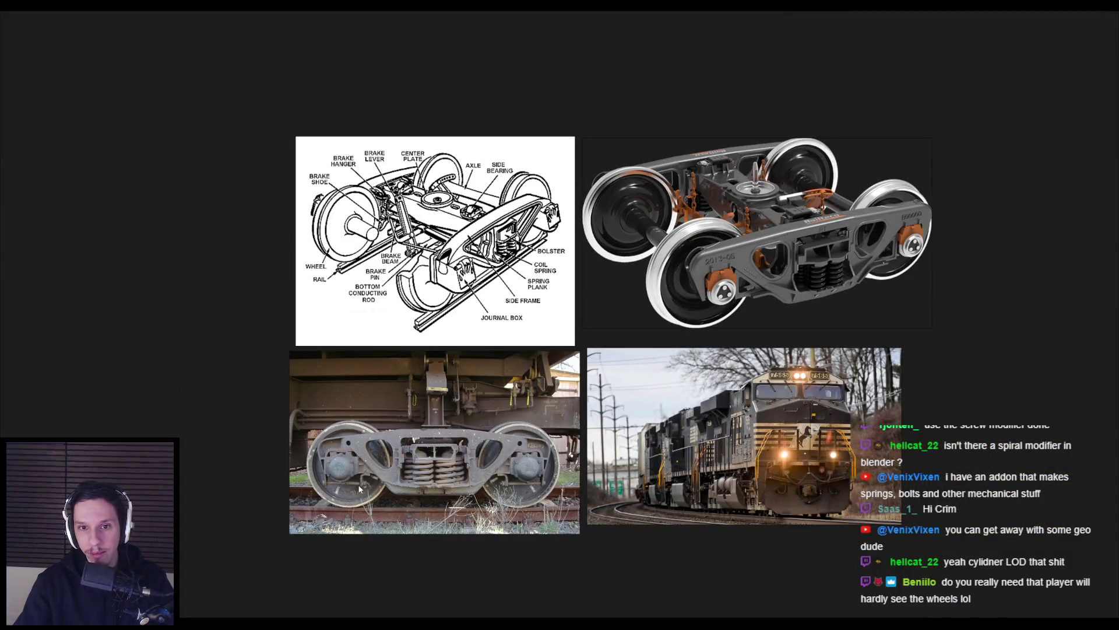
pyautogui.scroll(3, 471, 343)
pyautogui.scroll(-4, 524, 350)
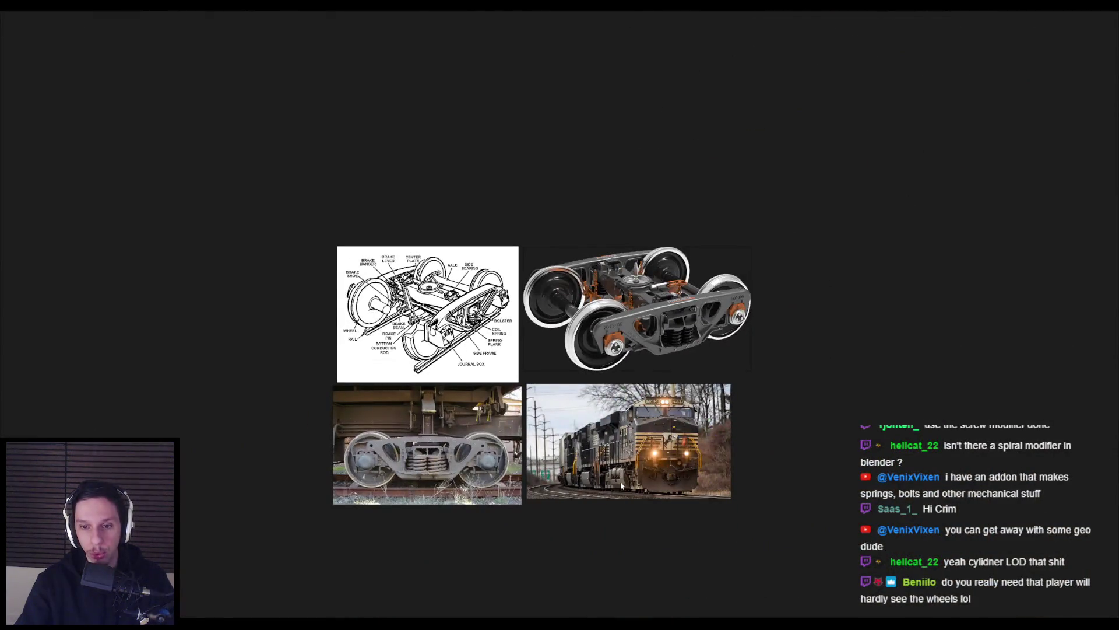
pyautogui.scroll(5, 620, 497)
pyautogui.hotkey('alt', 'Tab')
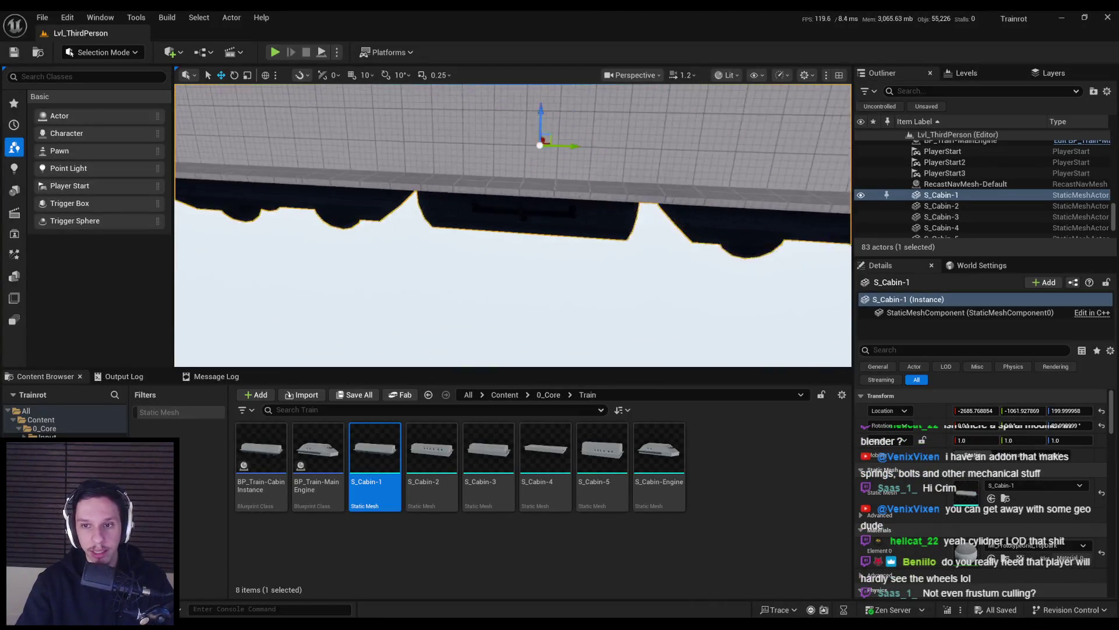
pyautogui.moveTo(513, 226)
pyautogui.mouseDown(button='right')
pyautogui.moveTo(466, 198)
pyautogui.moveTo(501, 245)
pyautogui.moveTo(513, 233)
pyautogui.moveTo(495, 280)
pyautogui.moveTo(507, 233)
pyautogui.moveTo(496, 239)
pyautogui.moveTo(501, 251)
pyautogui.moveTo(525, 245)
pyautogui.moveTo(501, 198)
pyautogui.moveTo(522, 236)
pyautogui.mouseUp(button='right')
pyautogui.hotkey('ctrl', 'e')
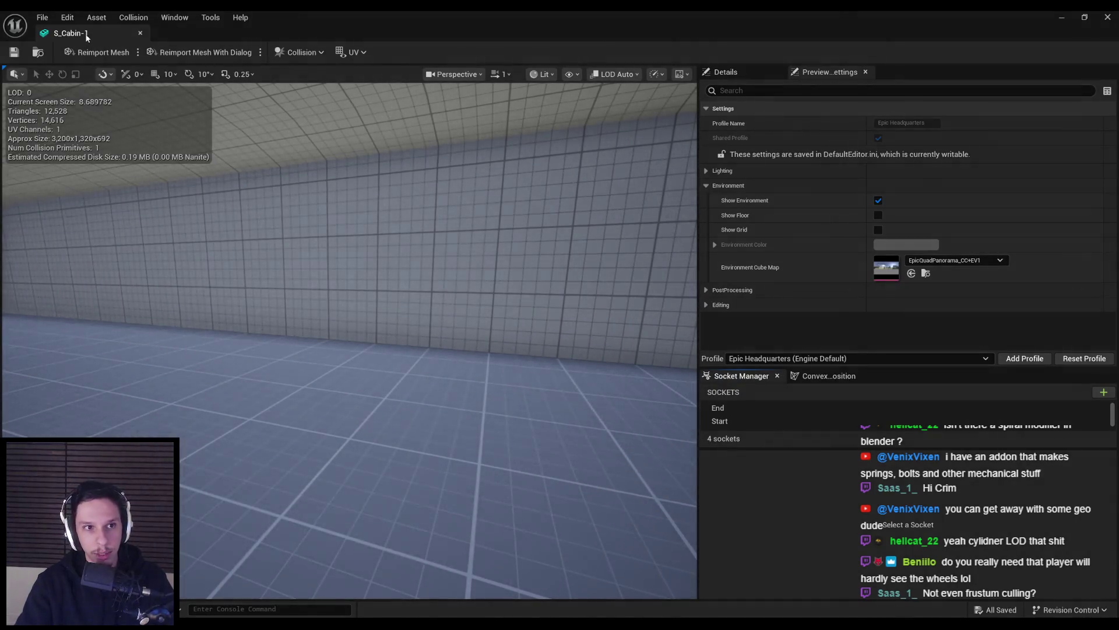
pyautogui.click(140, 33)
pyautogui.moveTo(470, 217)
pyautogui.mouseDown(button='right')
pyautogui.moveTo(418, 222)
pyautogui.moveTo(422, 244)
pyautogui.mouseUp(button='right')
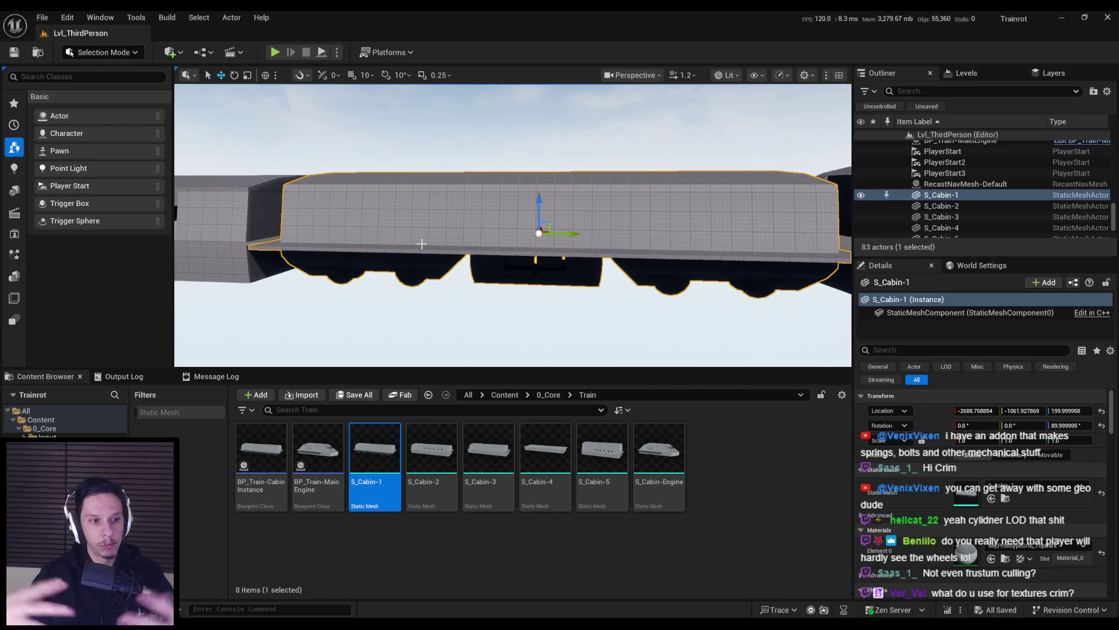
pyautogui.moveTo(422, 244)
pyautogui.mouseDown(button='right')
pyautogui.moveTo(446, 249)
pyautogui.moveTo(404, 296)
pyautogui.mouseUp(button='right')
# Save the train cabins file and inspect the Cube.007 coupling block in Edit Mode
pyautogui.hotkey('alt', 'Tab')
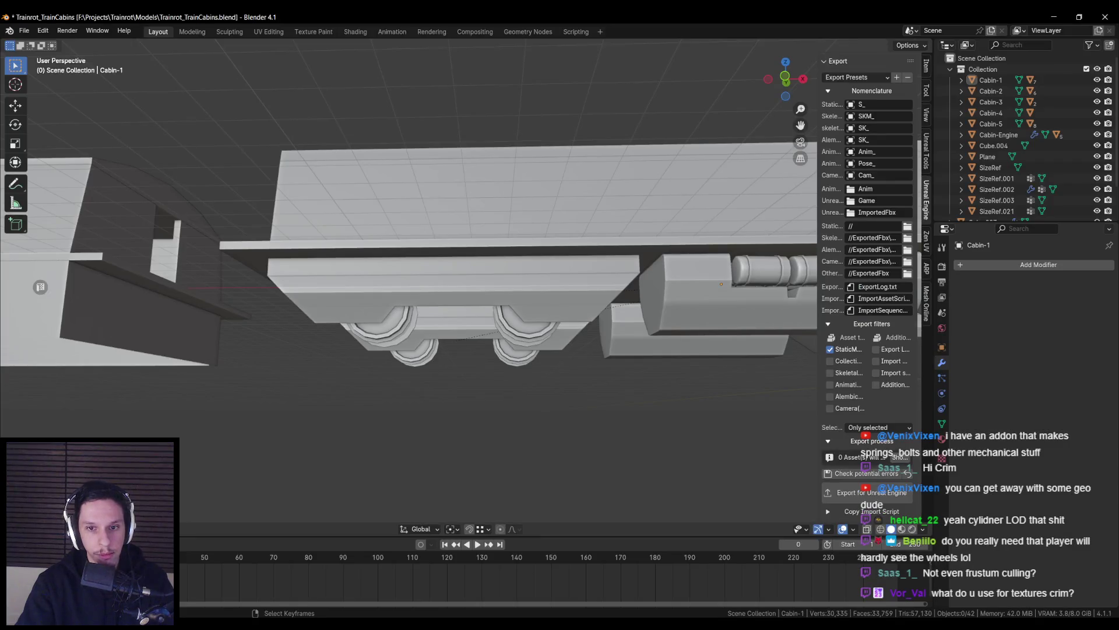
pyautogui.scroll(2, 399, 377)
pyautogui.hotkey('ctrl', 's')
pyautogui.press('n')
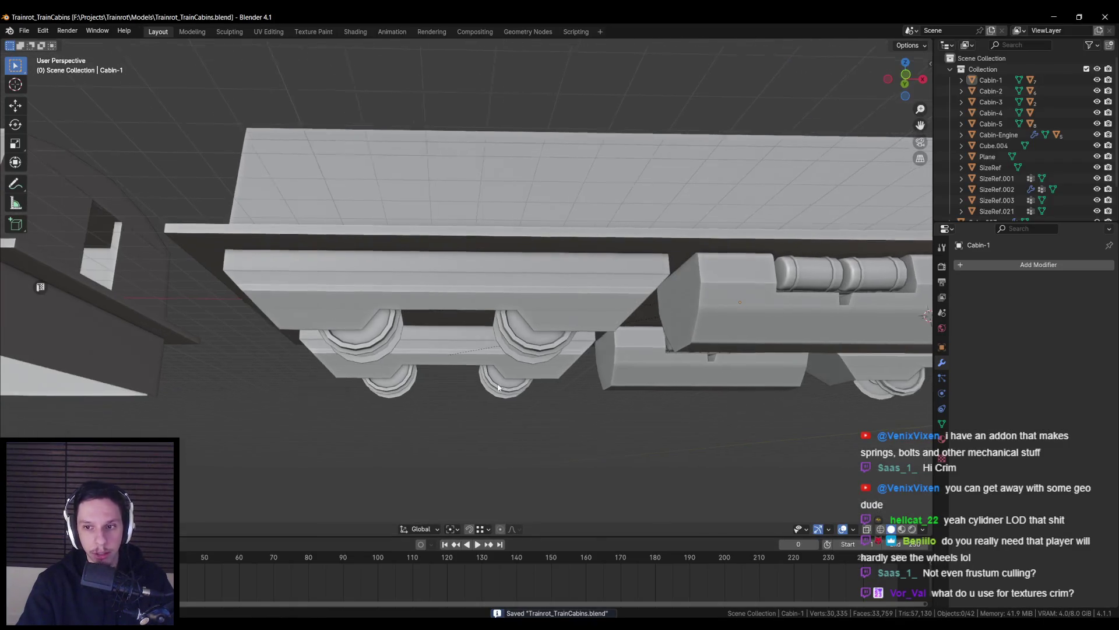
pyautogui.scroll(1, 494, 386)
pyautogui.keyDown('shift'); pyautogui.moveTo(495, 386); pyautogui.dragTo(449, 370, button='middle'); pyautogui.keyUp('shift')
pyautogui.scroll(3, 449, 370)
pyautogui.click(380, 345)
pyautogui.moveTo(381, 349)
pyautogui.mouseDown(button='middle')
pyautogui.moveTo(442, 366)
pyautogui.moveTo(450, 345)
pyautogui.moveTo(401, 365)
pyautogui.moveTo(474, 325)
pyautogui.moveTo(362, 317)
pyautogui.moveTo(352, 371)
pyautogui.moveTo(389, 325)
pyautogui.moveTo(387, 337)
pyautogui.mouseUp(button='middle')
pyautogui.press('Tab')
pyautogui.press('Tab')
pyautogui.click(368, 356)
pyautogui.scroll(-5, 390, 320)
# Compare the cabin in Unreal, then save Trainrot_TrainCabins.blend again in Blender
pyautogui.hotkey('alt', 'Tab')
pyautogui.moveTo(415, 327); pyautogui.dragTo(414, 327, button='right')
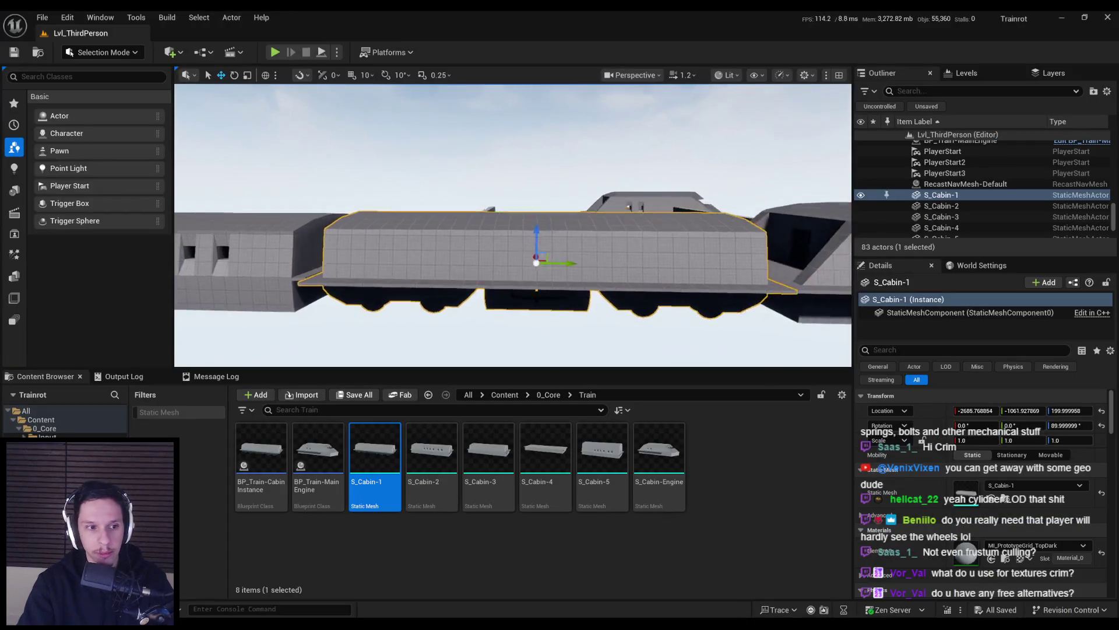
pyautogui.hotkey('alt', 'Tab')
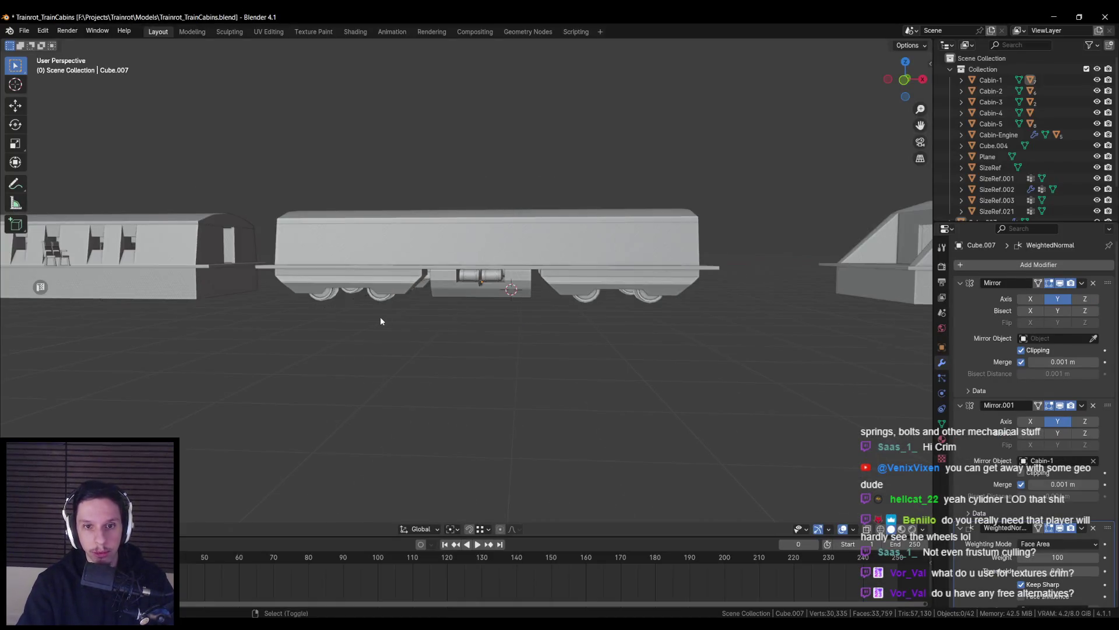
pyautogui.scroll(3, 540, 281)
pyautogui.scroll(5, 517, 329)
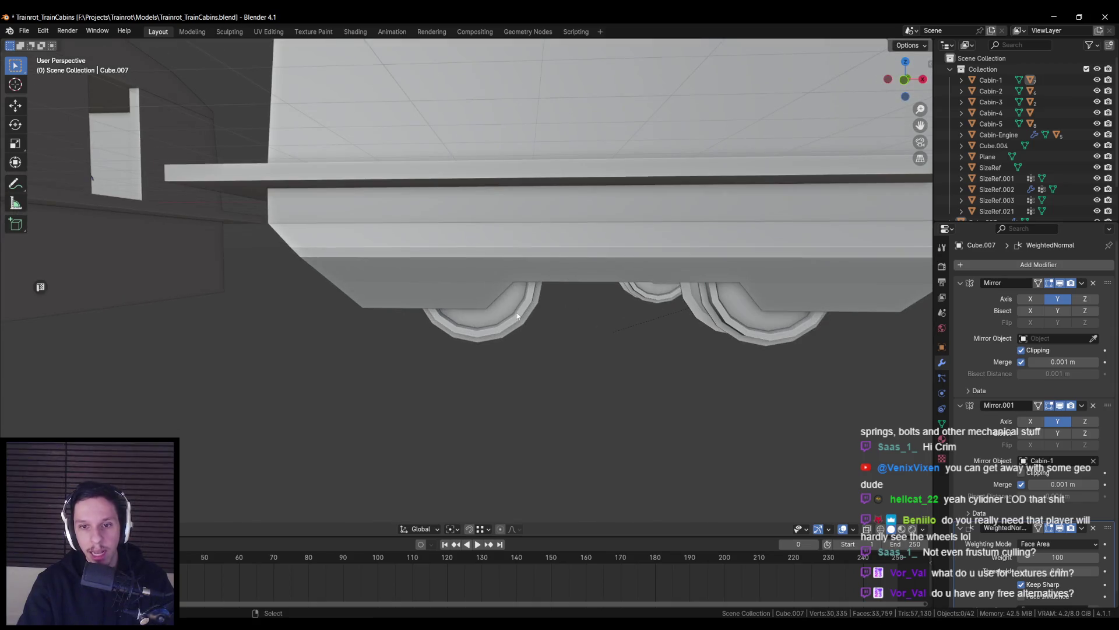
pyautogui.scroll(-5, 506, 303)
pyautogui.hotkey('ctrl', 's')
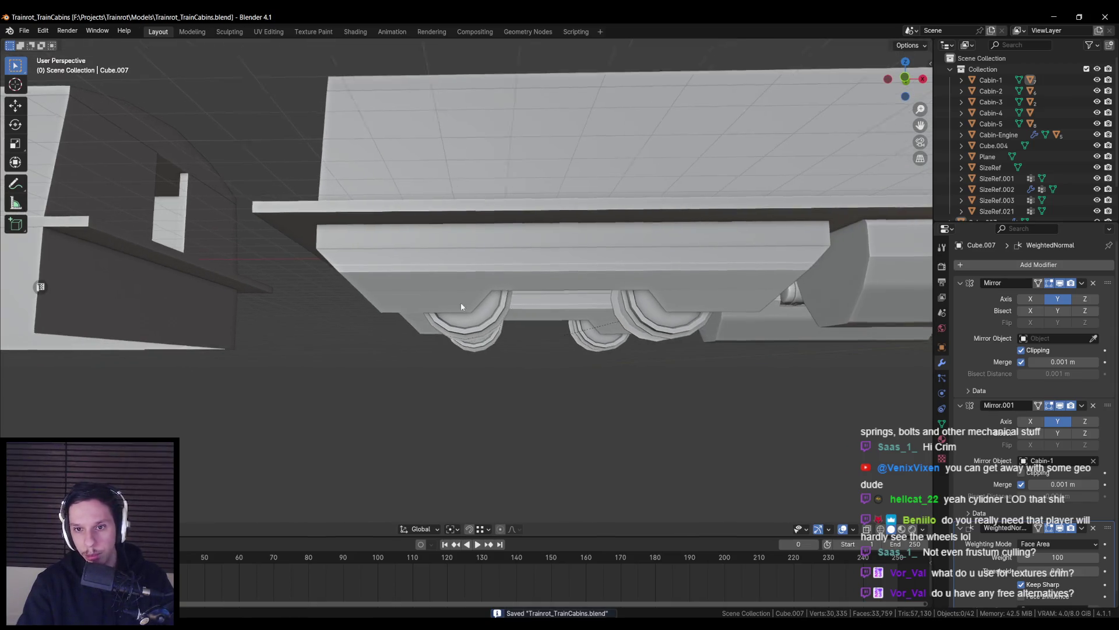
pyautogui.hotkey('alt', 'Tab')
pyautogui.hotkey('alt', 'Tab')
# Orbit below the train to look under the cabin wheels and save the file
pyautogui.moveTo(455, 303)
pyautogui.mouseDown(button='middle')
pyautogui.moveTo(530, 325)
pyautogui.moveTo(539, 282)
pyautogui.moveTo(341, 325)
pyautogui.mouseUp(button='middle')
pyautogui.scroll(-2, 519, 282)
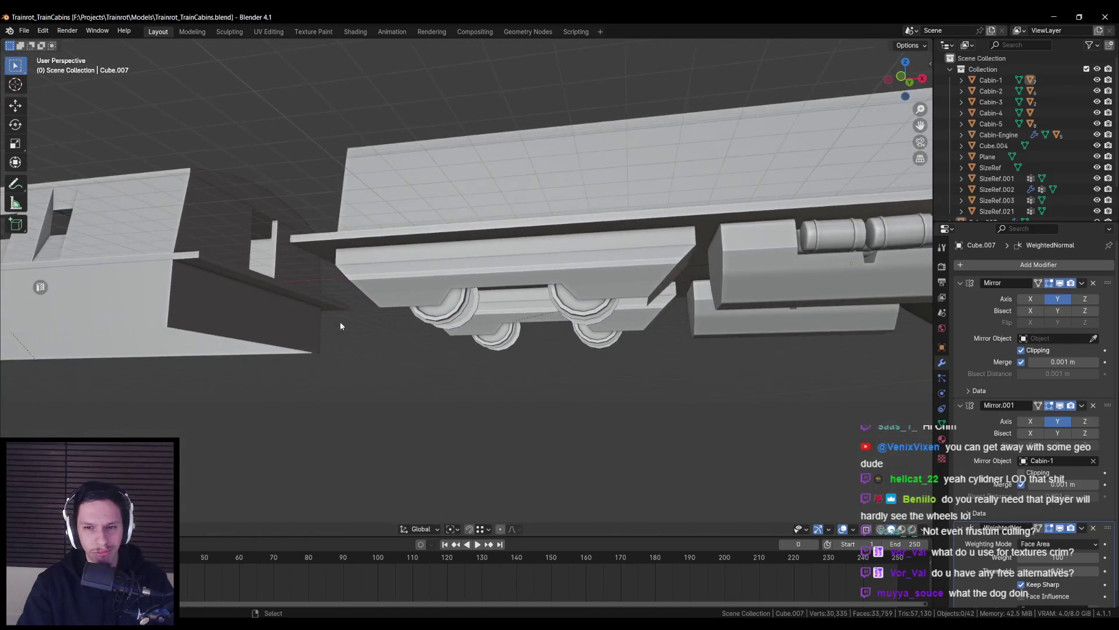
pyautogui.scroll(-2, 340, 324)
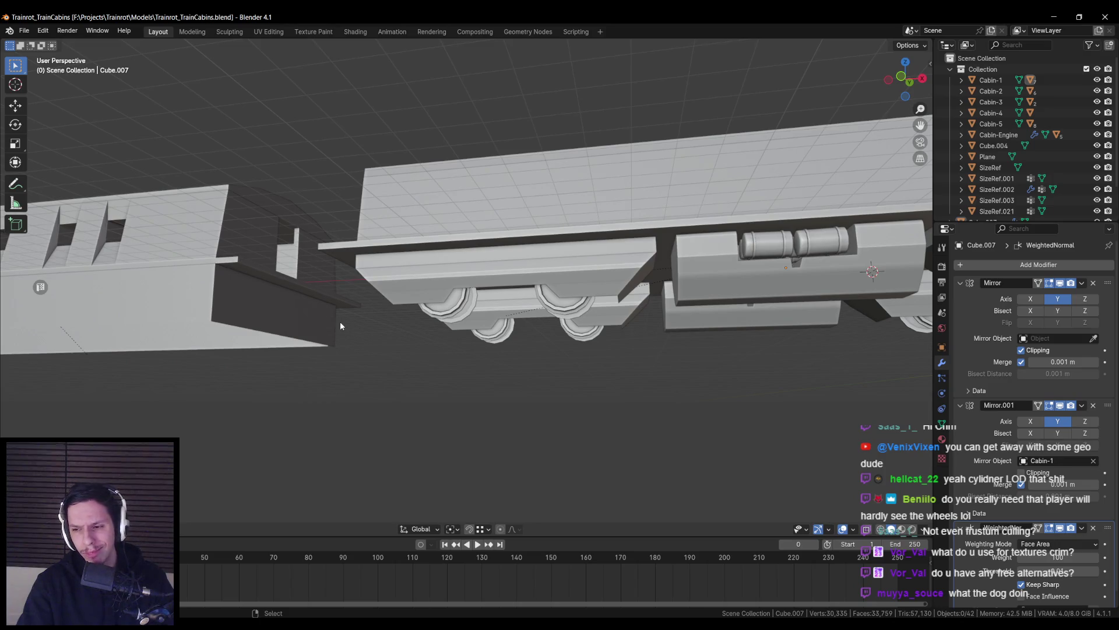
pyautogui.scroll(5, 341, 326)
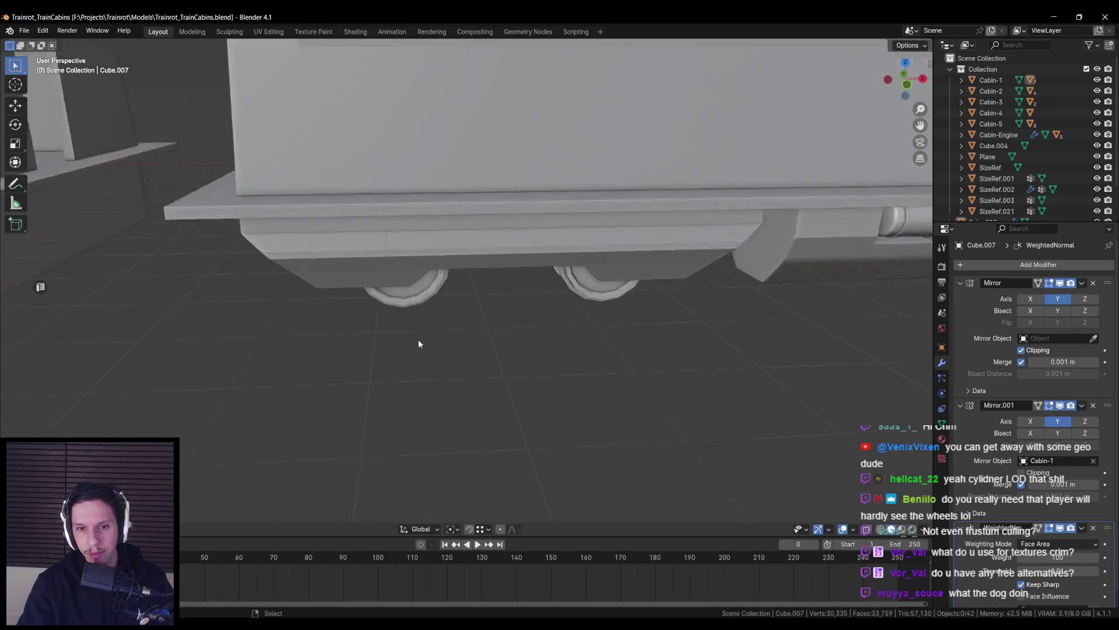
pyautogui.hotkey('ctrl', 's')
pyautogui.moveTo(419, 344)
pyautogui.mouseDown(button='middle')
pyautogui.moveTo(402, 370)
pyautogui.moveTo(400, 338)
pyautogui.moveTo(417, 343)
pyautogui.mouseUp(button='middle')
# In Front Orthographic view, select the wheel Cylinder through wireframe, then return to Unreal
pyautogui.press('KP_1')
pyautogui.scroll(3, 409, 344)
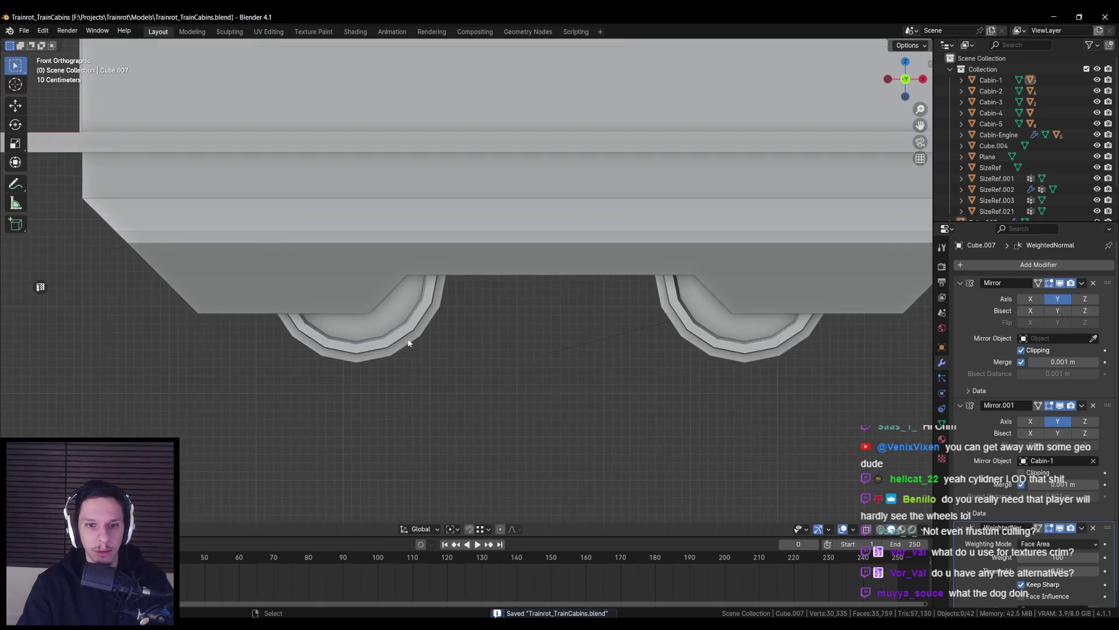
pyautogui.hotkey('shift', 'z')
pyautogui.click(401, 322)
pyautogui.hotkey('shift', 'z')
pyautogui.scroll(2, 401, 323)
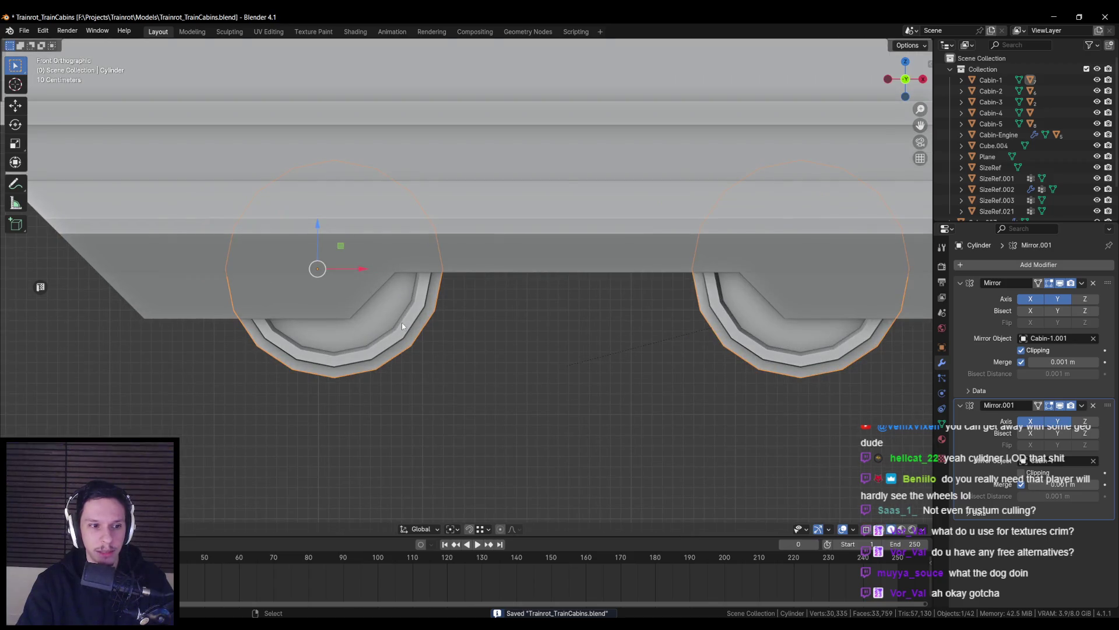
pyautogui.scroll(-5, 401, 323)
pyautogui.hotkey('alt', 'Tab')
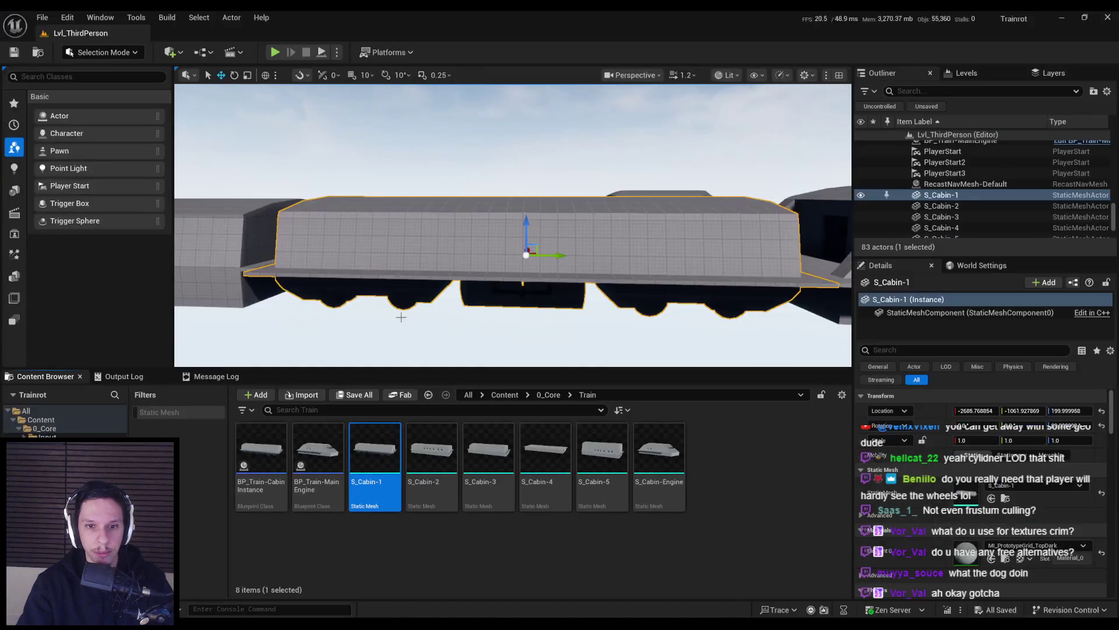
# Flip between Blender's wheels and the Unreal cabin, then switch to the Steam store
pyautogui.hotkey('alt', 'Tab')
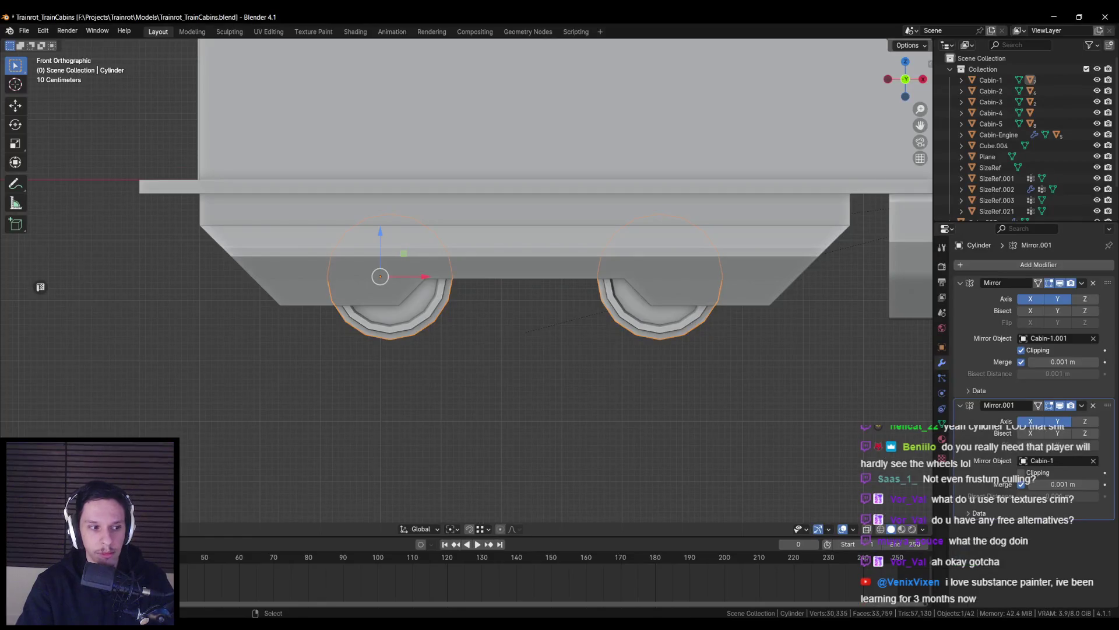
pyautogui.hotkey('alt', 'Tab')
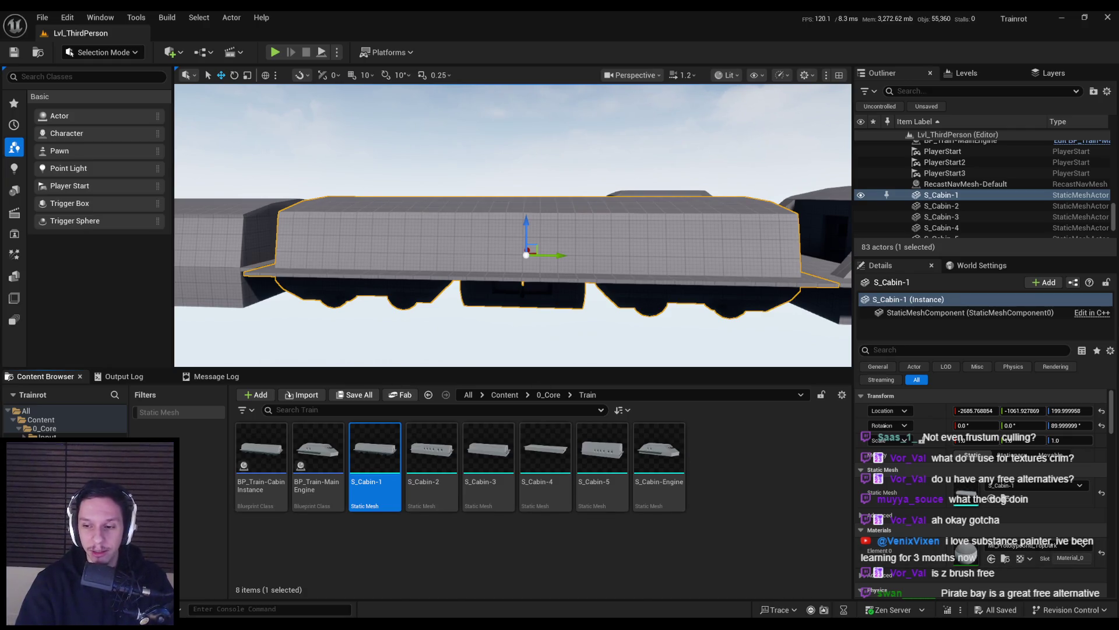
pyautogui.hotkey('alt', 'Tab')
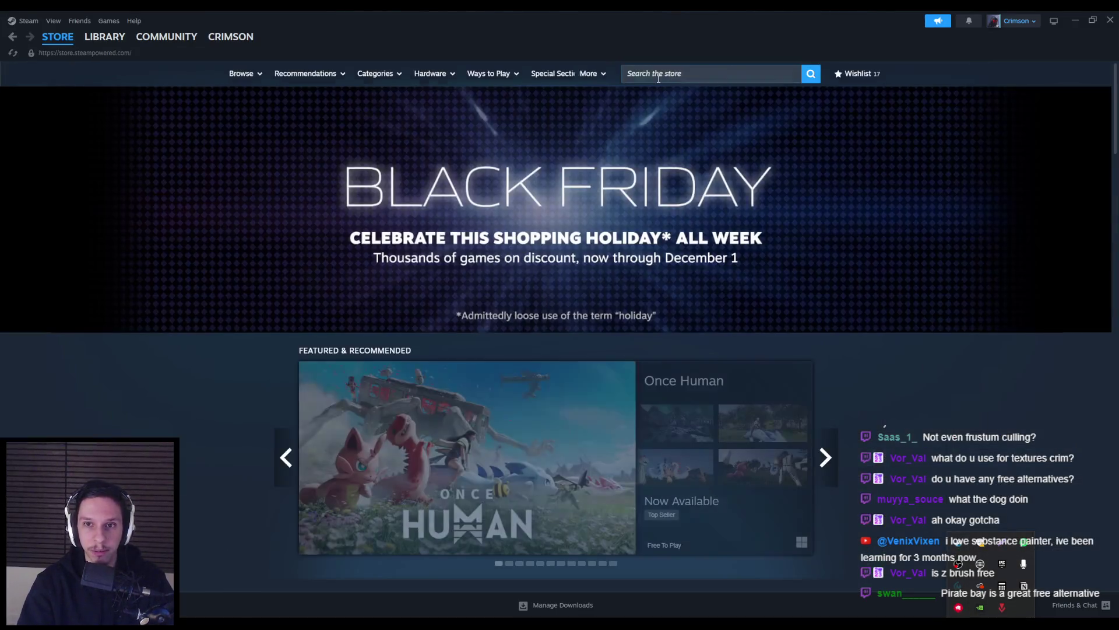
# Search the store for 'substan' and open Substance 3D Painter 2025, noting its 259.99 price
pyautogui.click(659, 79)
pyautogui.write('substan')
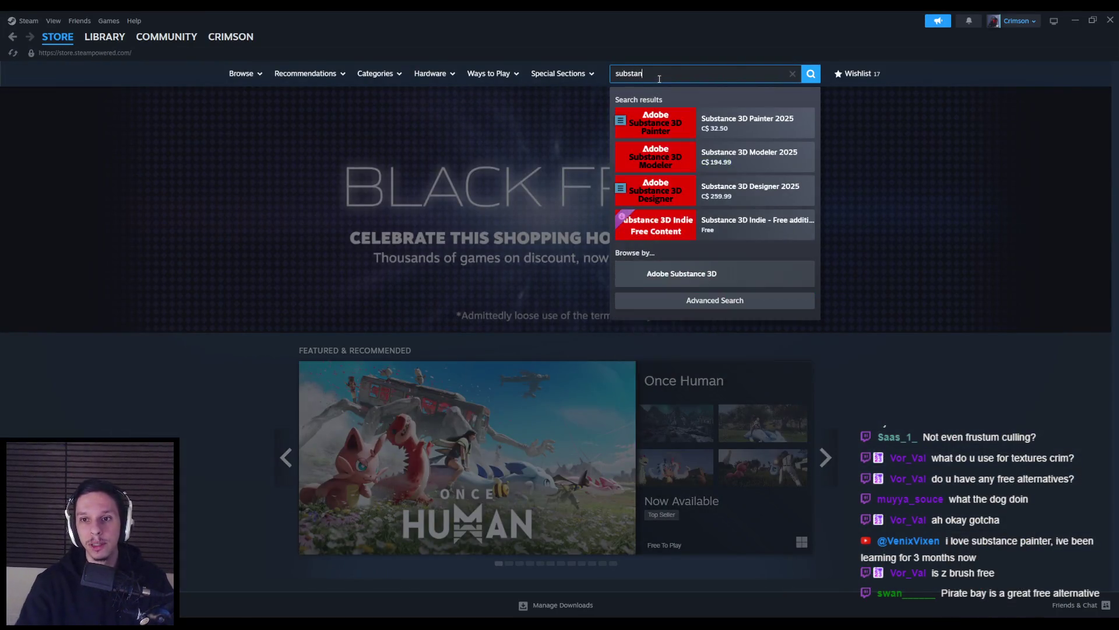
pyautogui.click(746, 128)
pyautogui.scroll(-4, 177, 350)
pyautogui.scroll(-5, 178, 360)
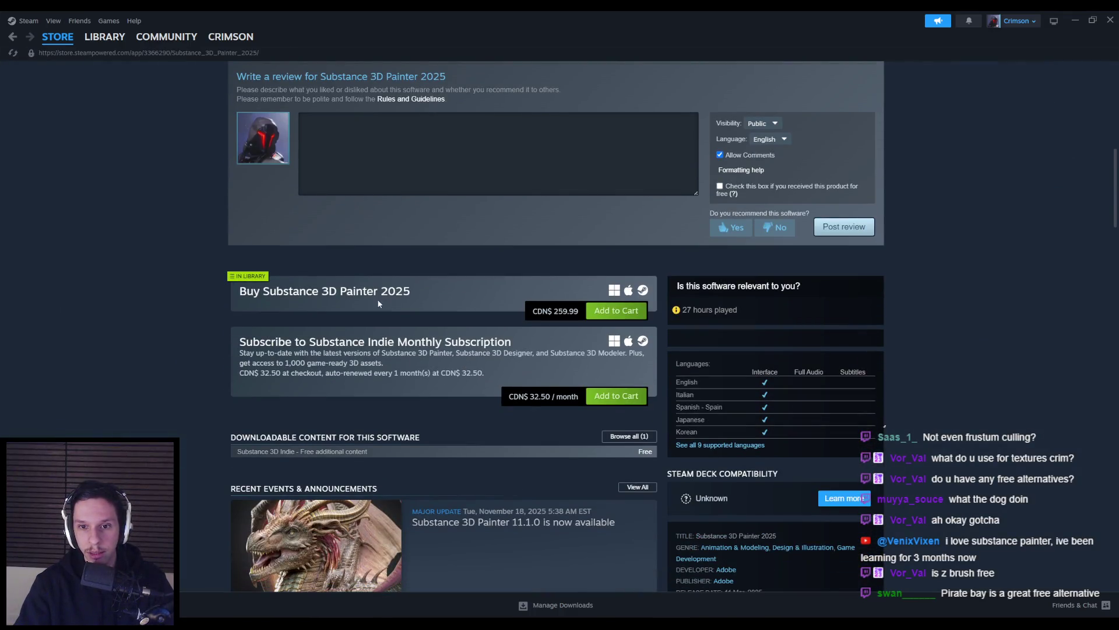
pyautogui.moveTo(554, 312); pyautogui.dragTo(570, 313)
pyautogui.click(163, 340)
# Scroll down the Substance 3D Painter 2025 page to its recent reviews
pyautogui.scroll(-2, 163, 339)
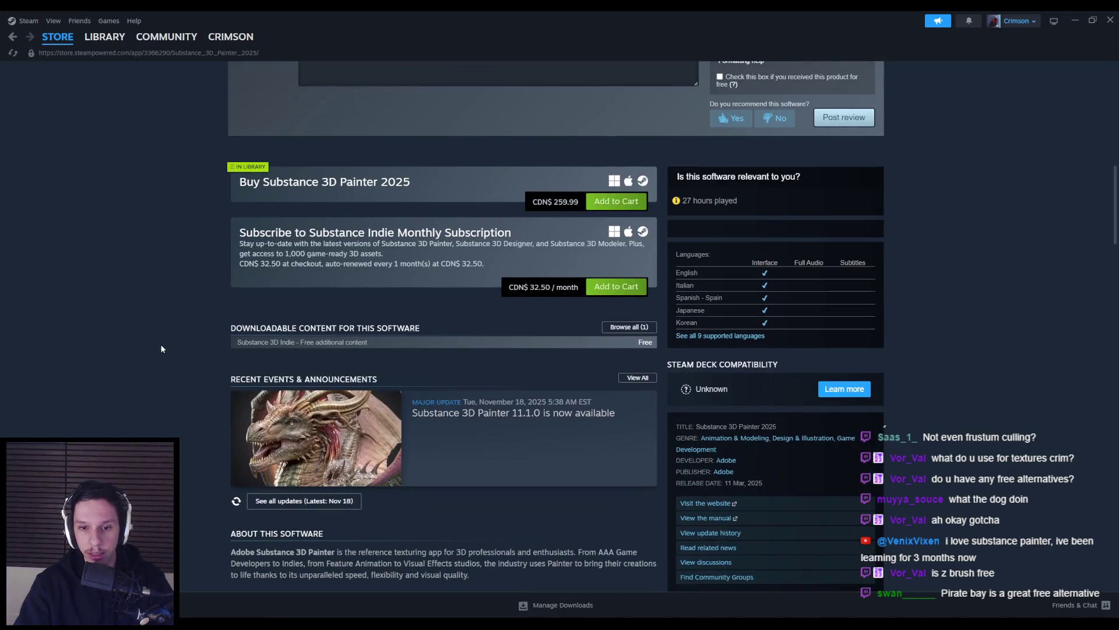
pyautogui.scroll(-1, 151, 350)
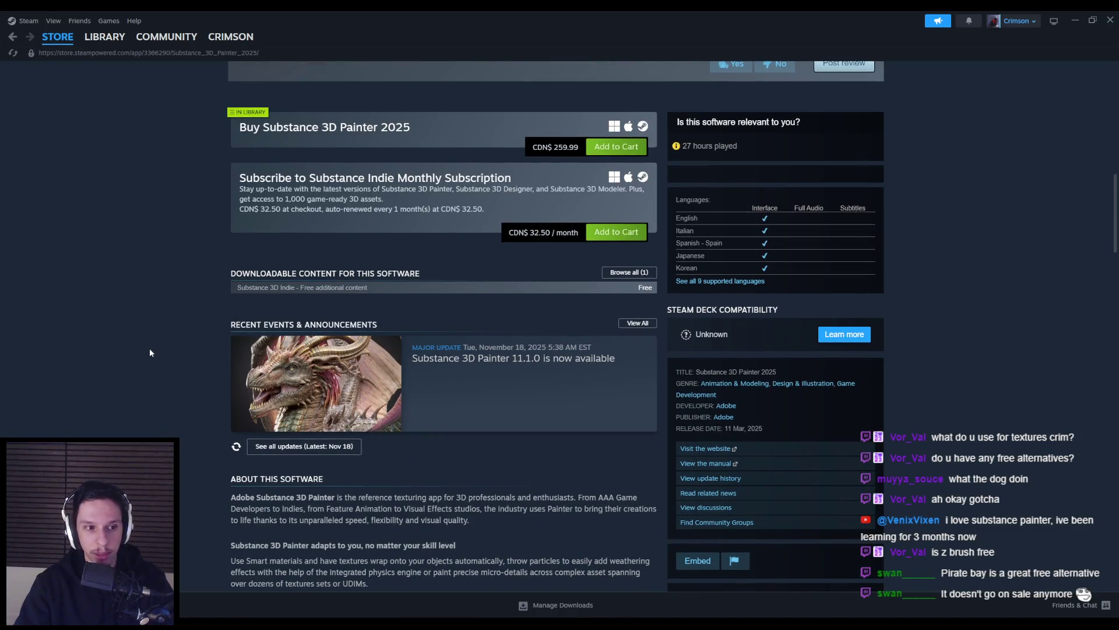
pyautogui.scroll(-5, 150, 352)
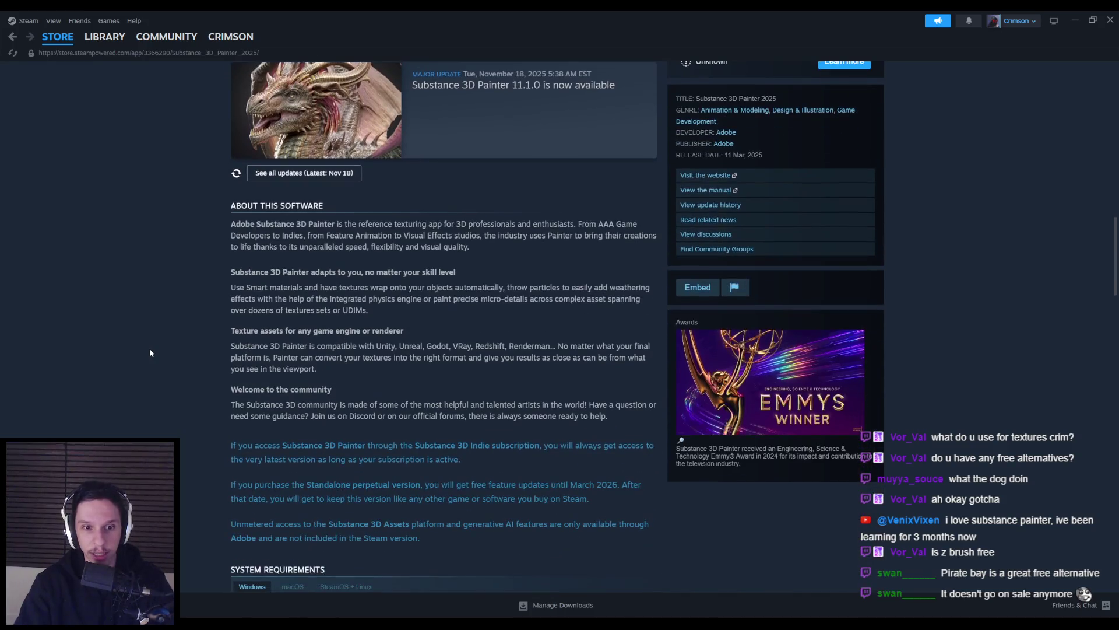
pyautogui.scroll(-2, 149, 352)
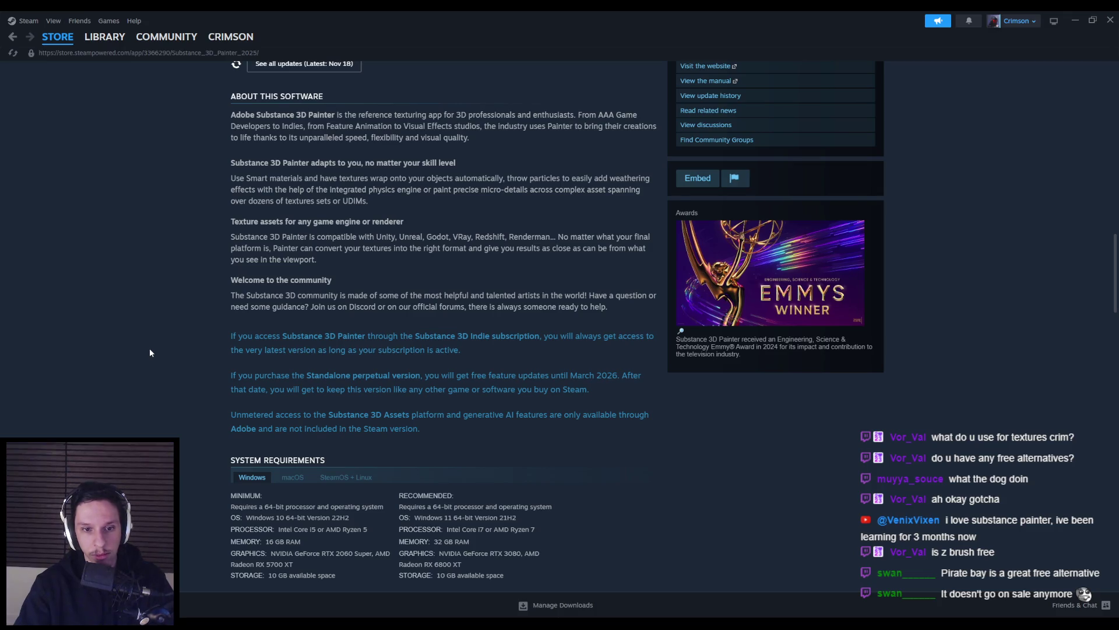
pyautogui.scroll(-6, 150, 353)
pyautogui.scroll(10, 150, 352)
pyautogui.scroll(8, 150, 353)
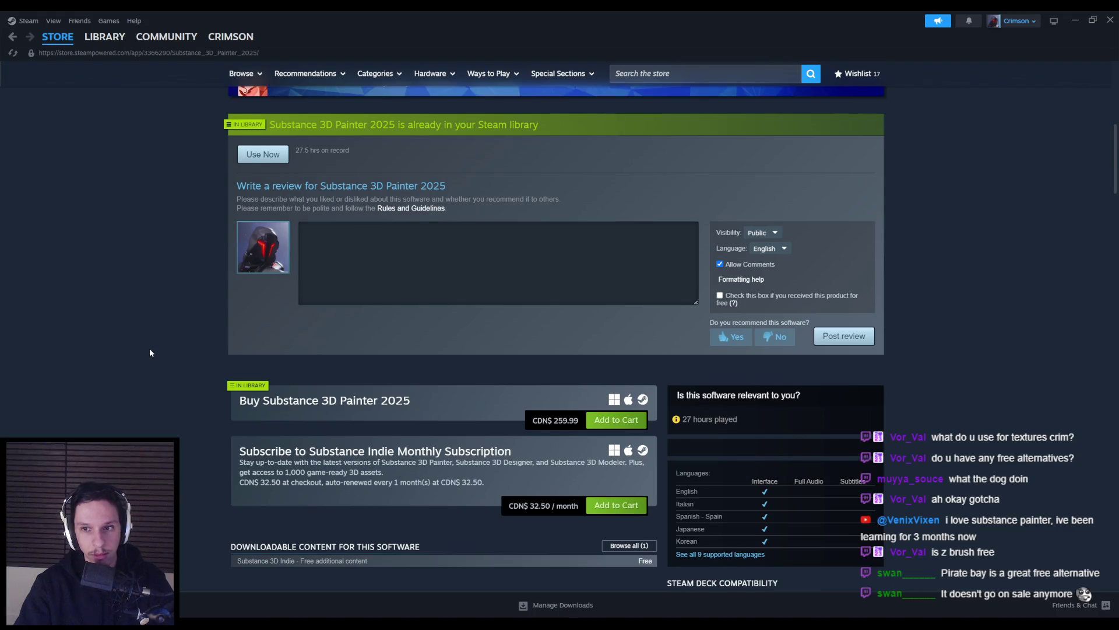
pyautogui.scroll(-20, 150, 353)
pyautogui.scroll(-5, 161, 365)
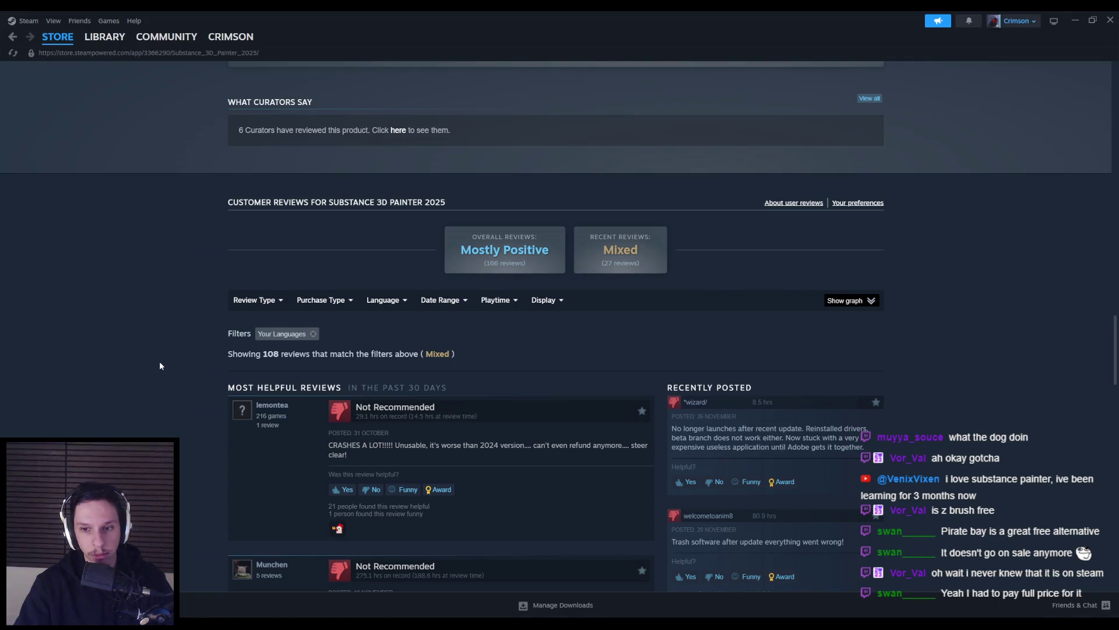
pyautogui.scroll(-3, 160, 365)
# Highlight and read the complaints in two recent reviews, then go to the Library
pyautogui.moveTo(710, 210)
pyautogui.mouseDown()
pyautogui.moveTo(866, 212)
pyautogui.moveTo(716, 219)
pyautogui.moveTo(877, 236)
pyautogui.mouseUp()
pyautogui.click(878, 236)
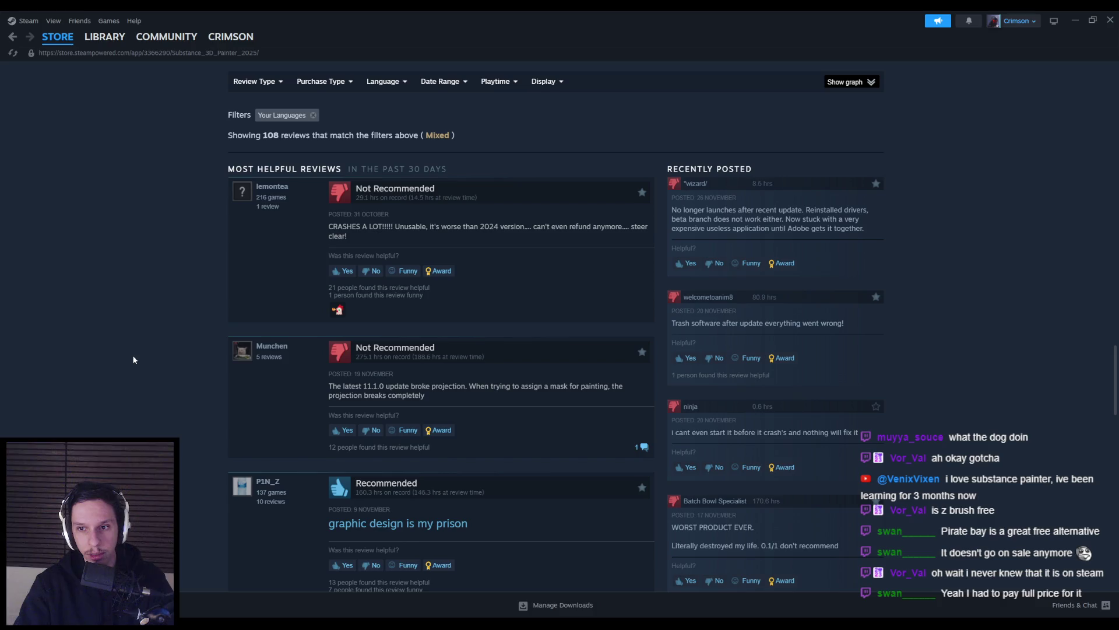
pyautogui.moveTo(731, 323); pyautogui.dragTo(859, 327)
pyautogui.click(799, 324)
pyautogui.click(105, 37)
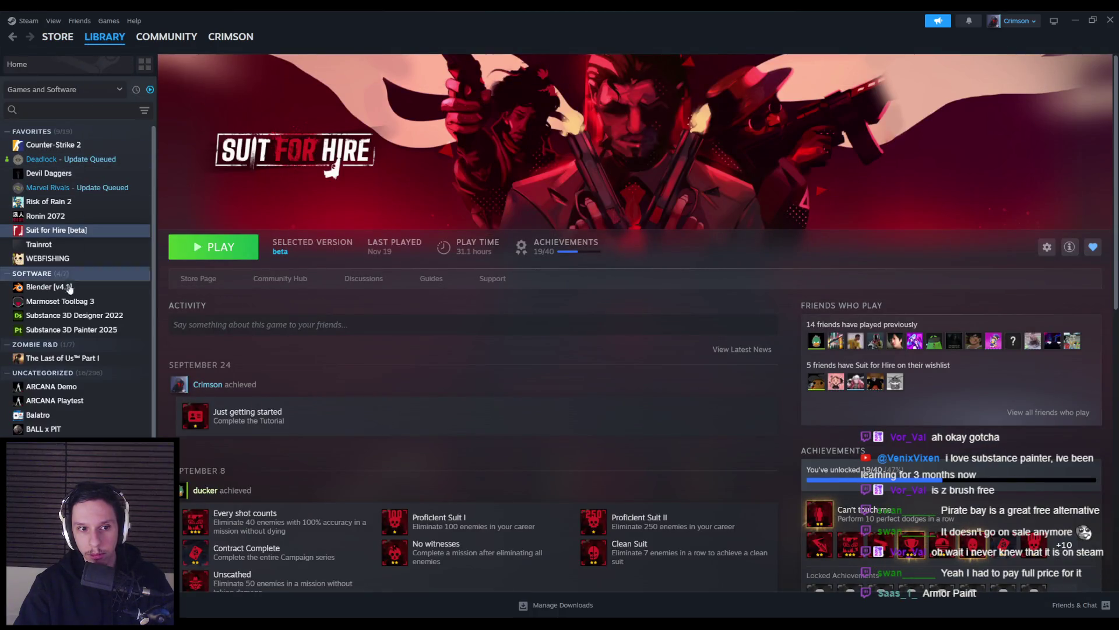
# Select Substance 3D Painter 2025 in the library, view its Properties, then jump to its recent reviews
pyautogui.click(62, 330)
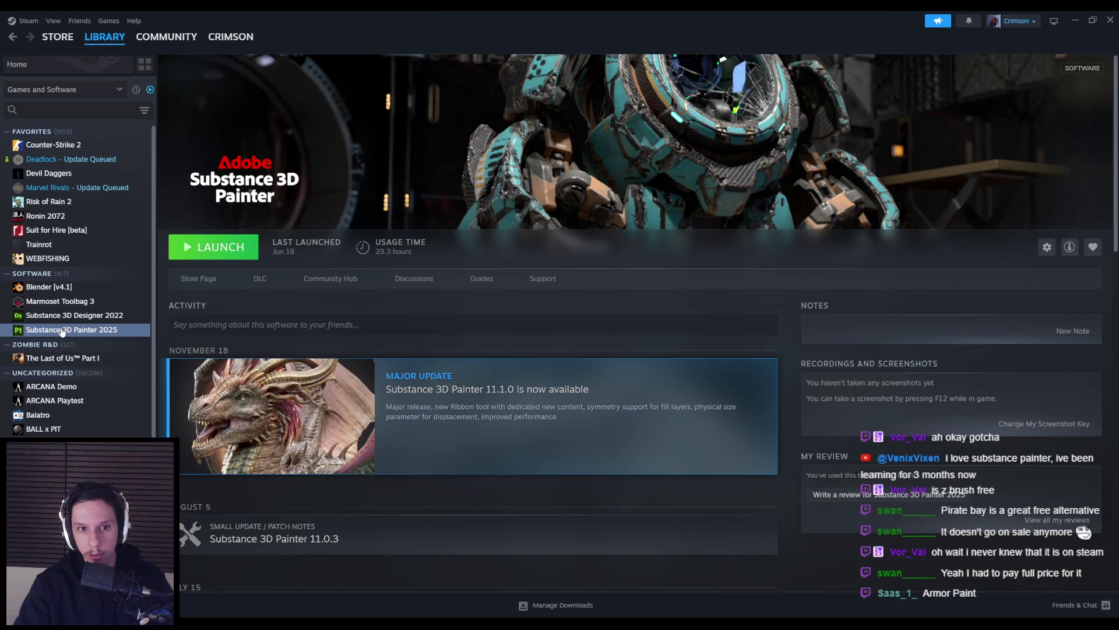
pyautogui.rightClick(62, 331)
pyautogui.click(89, 431)
pyautogui.press('Escape')
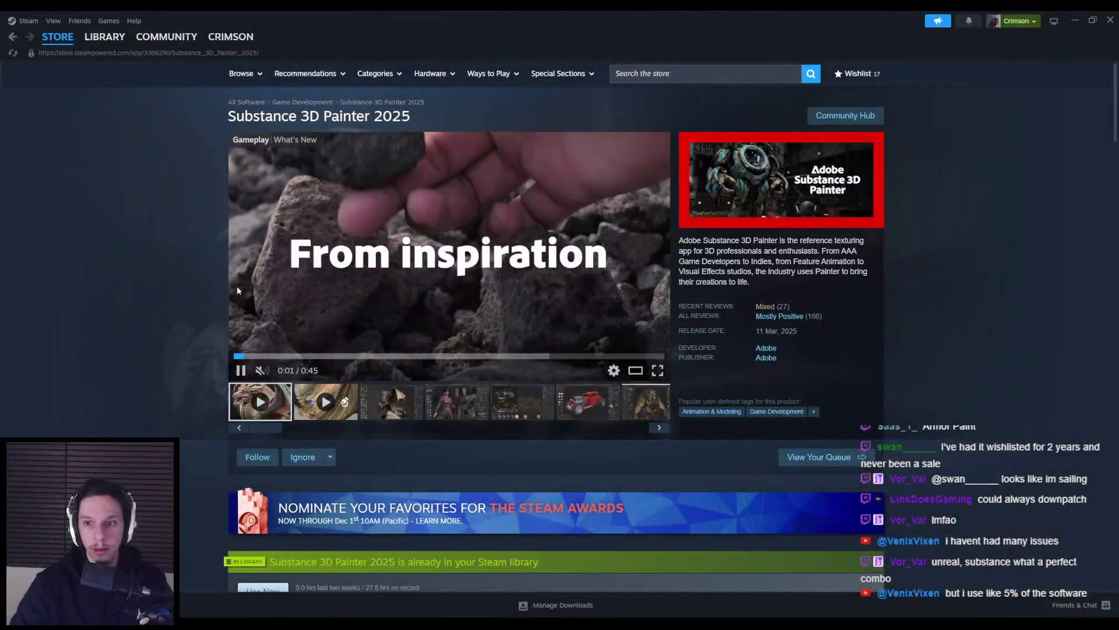
pyautogui.click(777, 307)
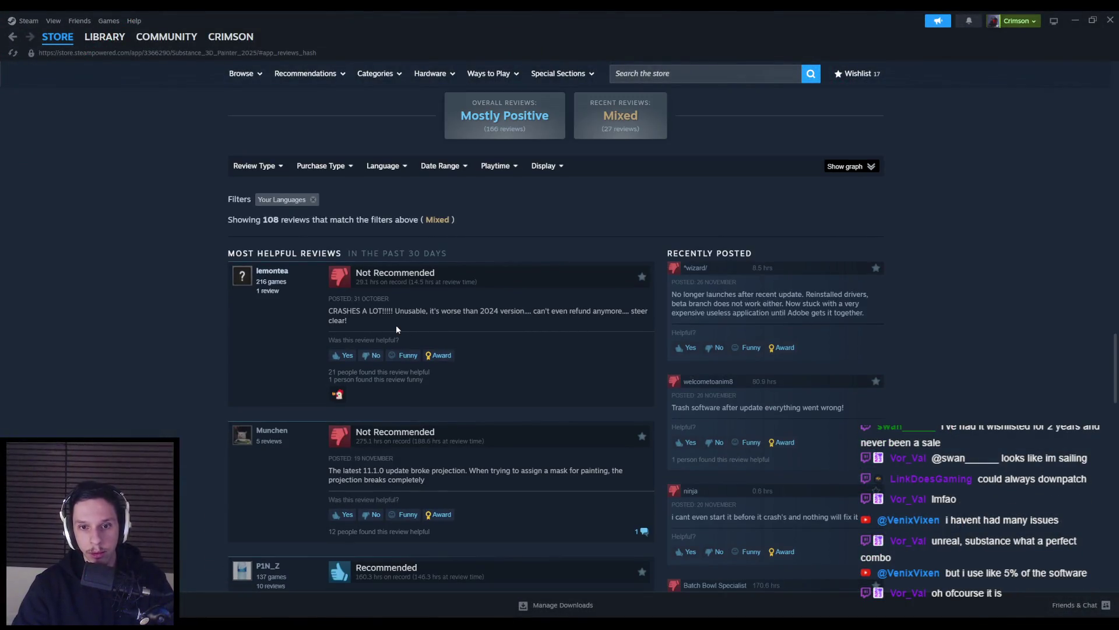
pyautogui.scroll(-2, 300, 309)
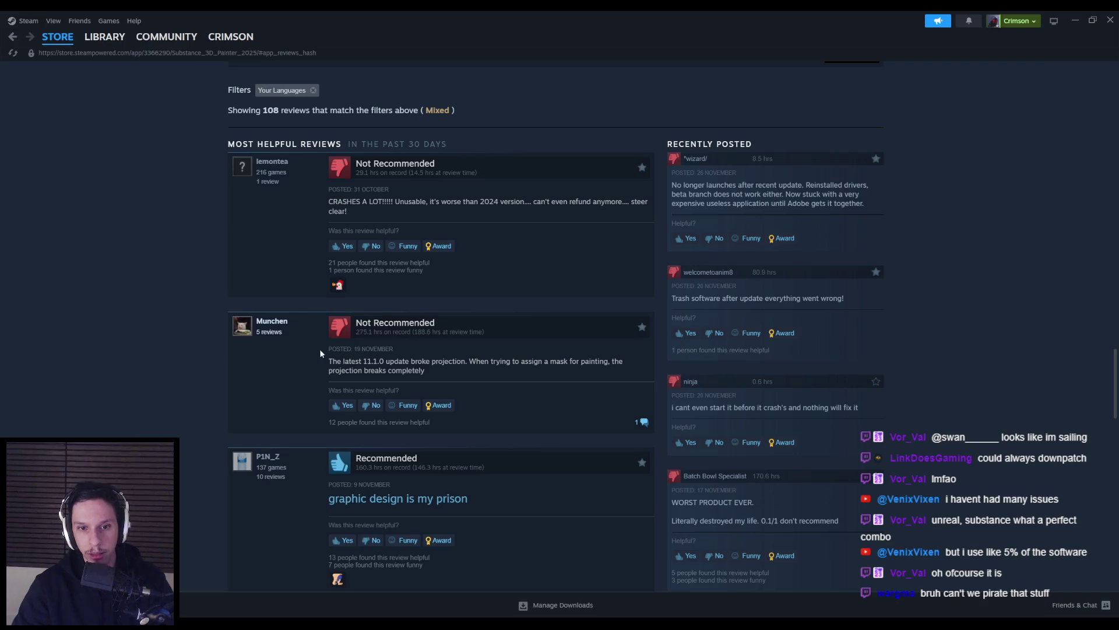
pyautogui.moveTo(470, 361); pyautogui.dragTo(591, 371)
pyautogui.click(592, 371)
pyautogui.scroll(-2, 301, 358)
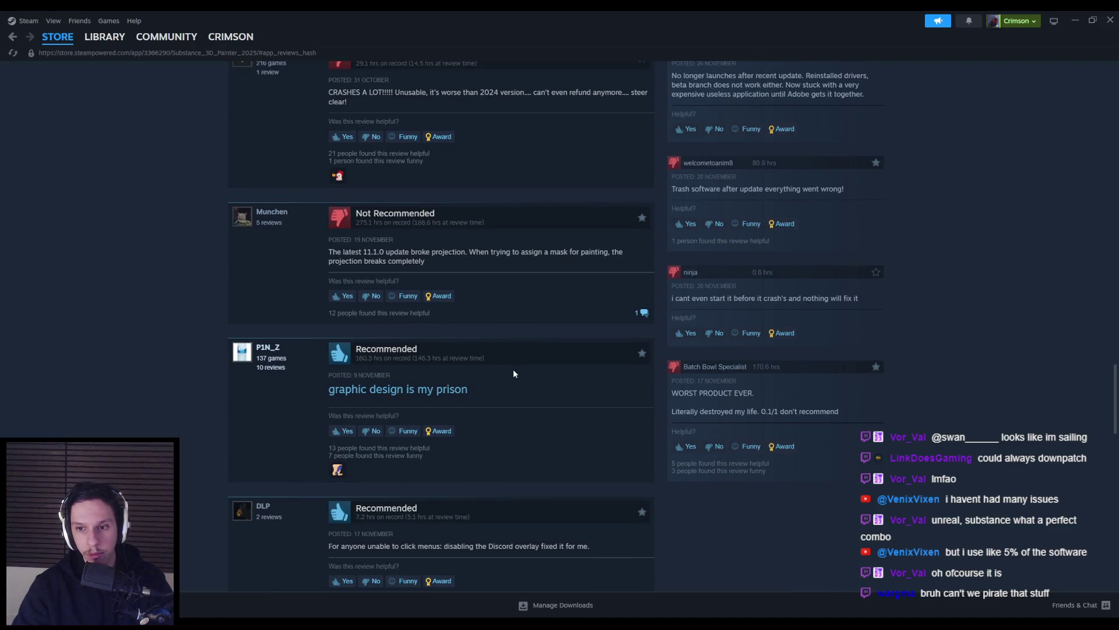
pyautogui.scroll(-4, 513, 371)
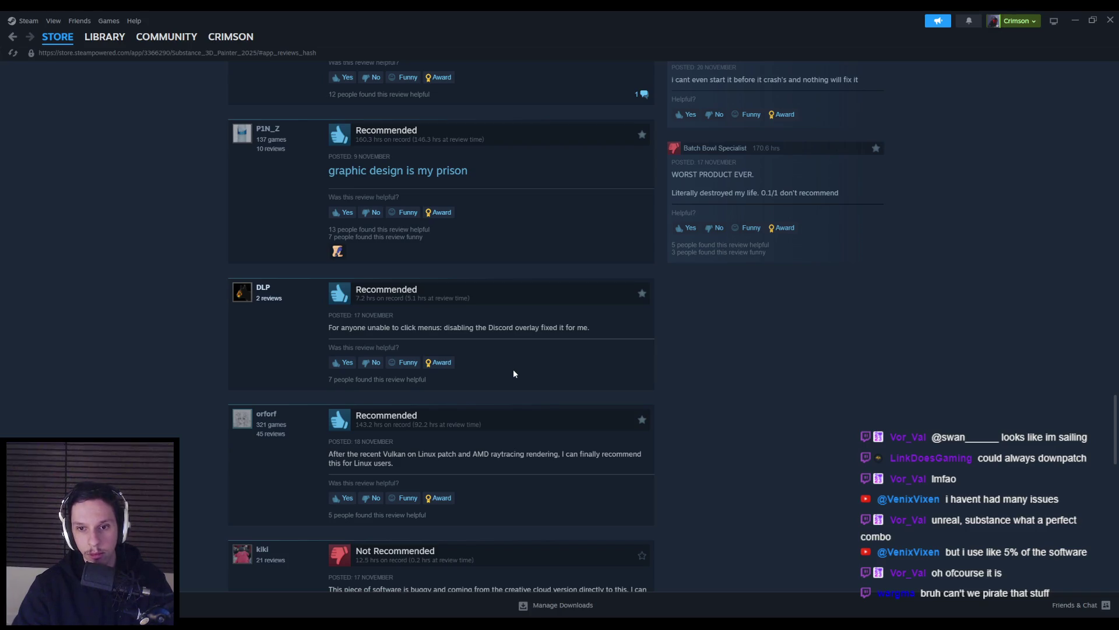
pyautogui.scroll(-2, 514, 373)
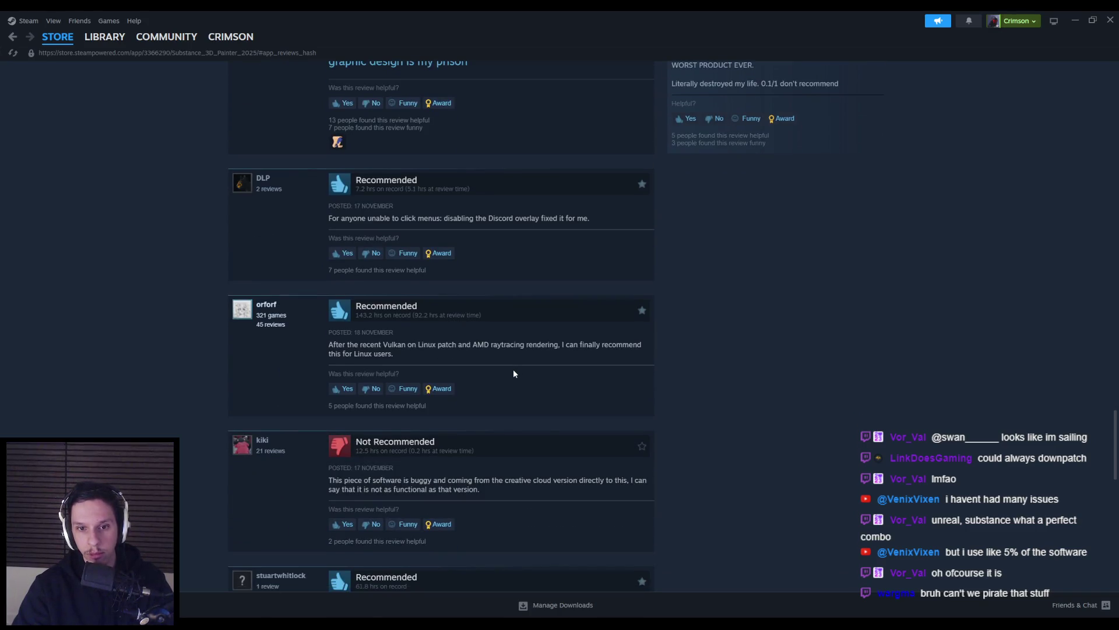
pyautogui.scroll(-2, 513, 373)
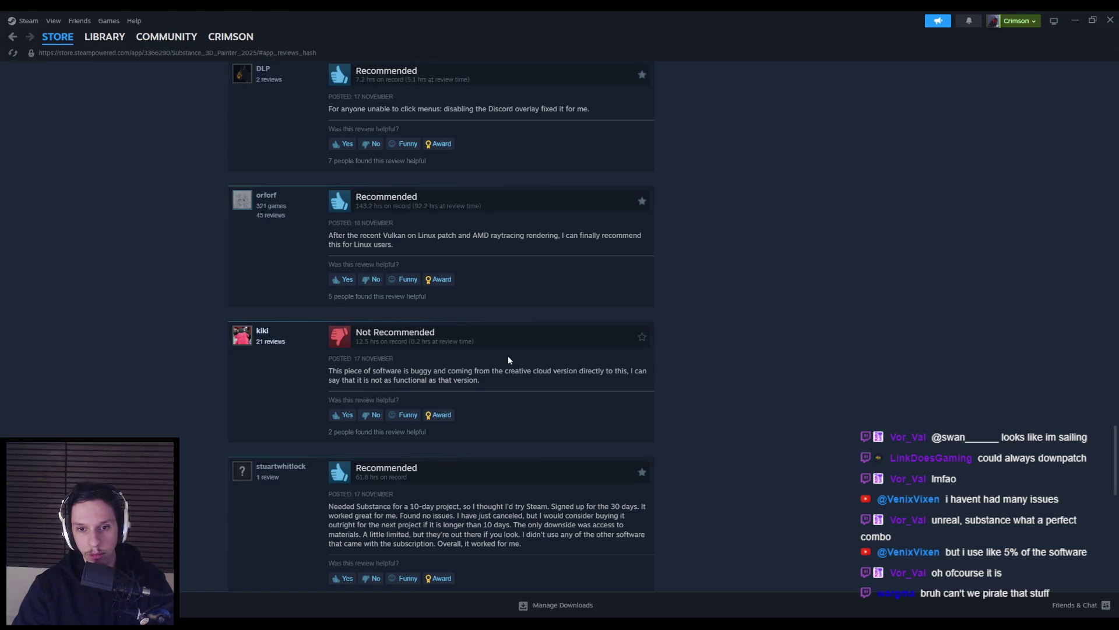
pyautogui.scroll(-4, 508, 359)
pyautogui.scroll(-6, 509, 359)
pyautogui.scroll(14, 508, 360)
pyautogui.scroll(9, 509, 361)
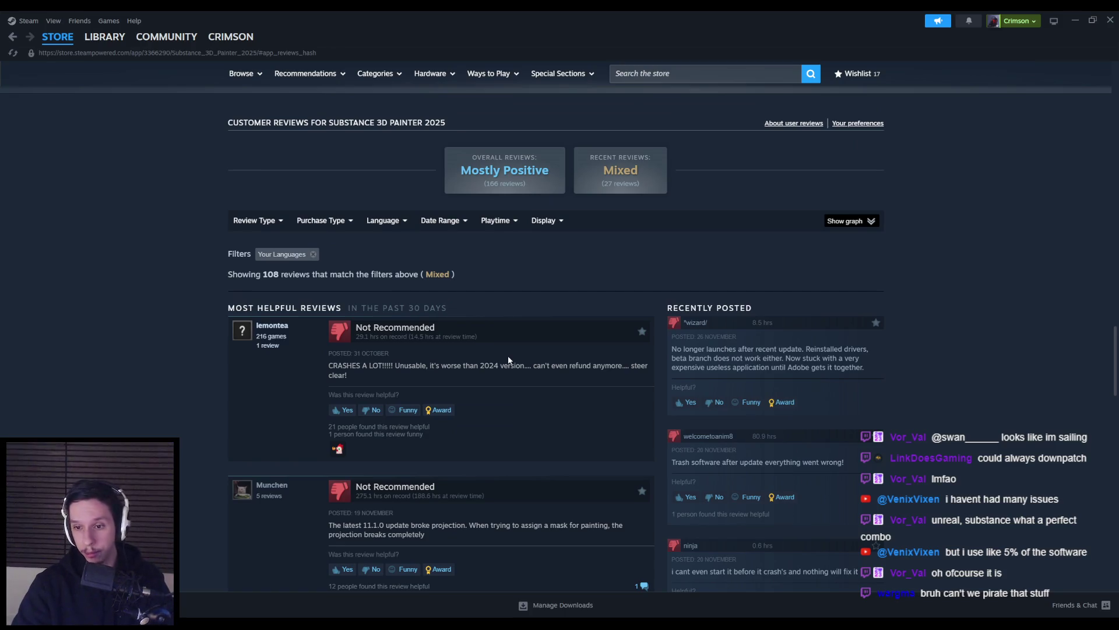
pyautogui.scroll(15, 163, 380)
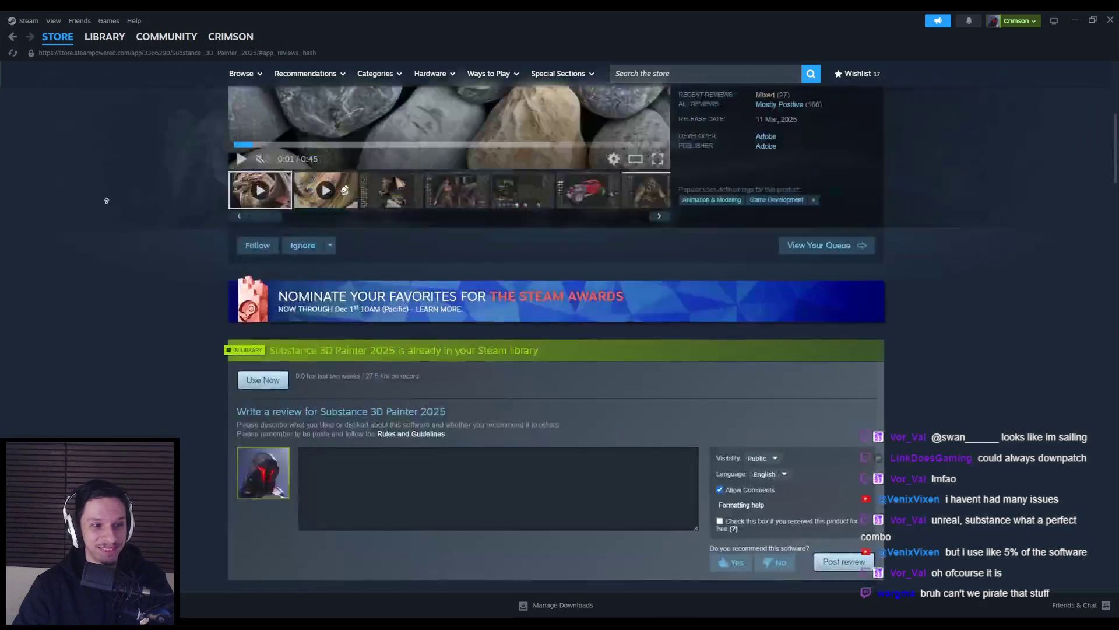
pyautogui.hotkey('alt', 'Tab')
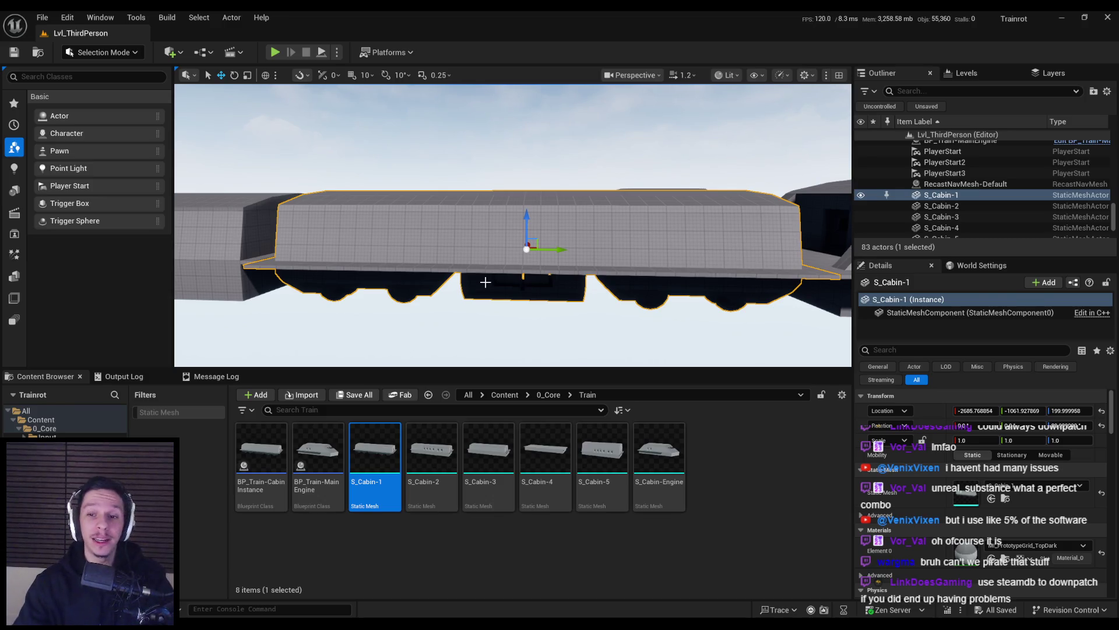
# Fly the Unreal camera over and along S_Cabin-1 to inspect the placed cabins, then switch to Blender
pyautogui.moveTo(492, 290); pyautogui.dragTo(483, 331, button='right')
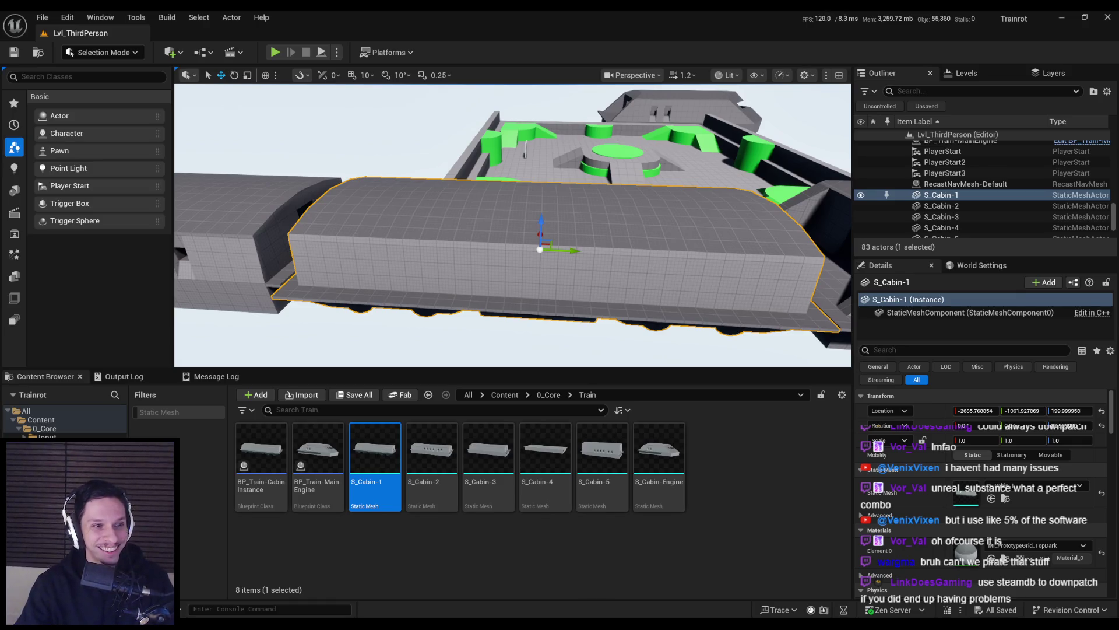
pyautogui.moveTo(550, 193)
pyautogui.mouseDown(button='right')
pyautogui.moveTo(548, 175)
pyautogui.moveTo(542, 193)
pyautogui.mouseUp(button='right')
pyautogui.moveTo(513, 225)
pyautogui.mouseDown(button='right')
pyautogui.moveTo(512, 211)
pyautogui.moveTo(599, 264)
pyautogui.mouseUp(button='right')
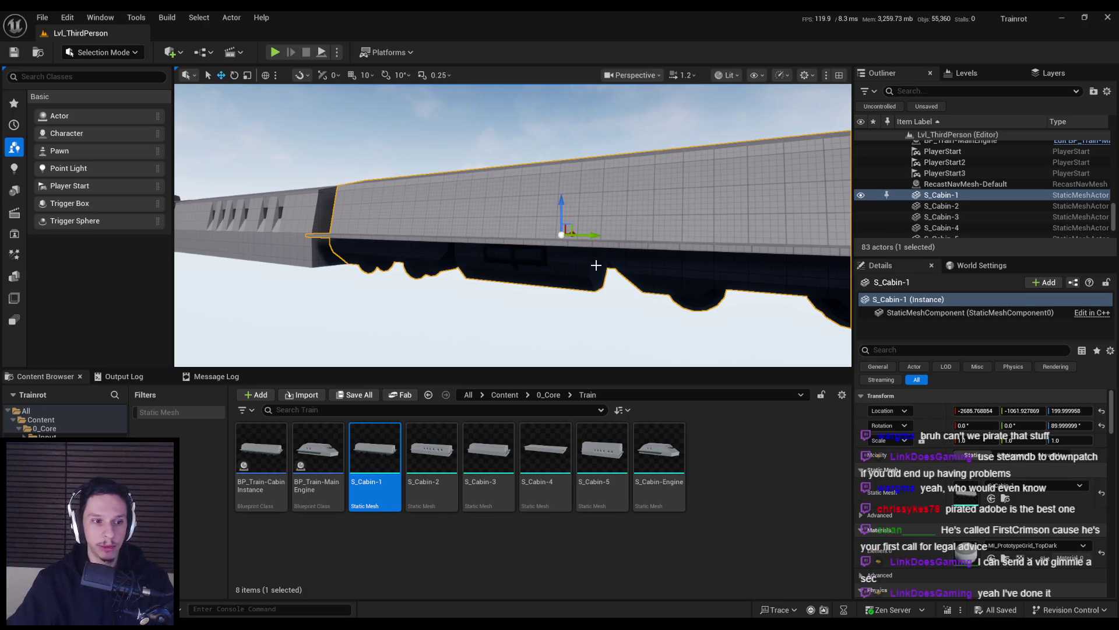
pyautogui.moveTo(583, 267)
pyautogui.mouseDown(button='right')
pyautogui.moveTo(580, 324)
pyautogui.moveTo(583, 260)
pyautogui.mouseUp(button='right')
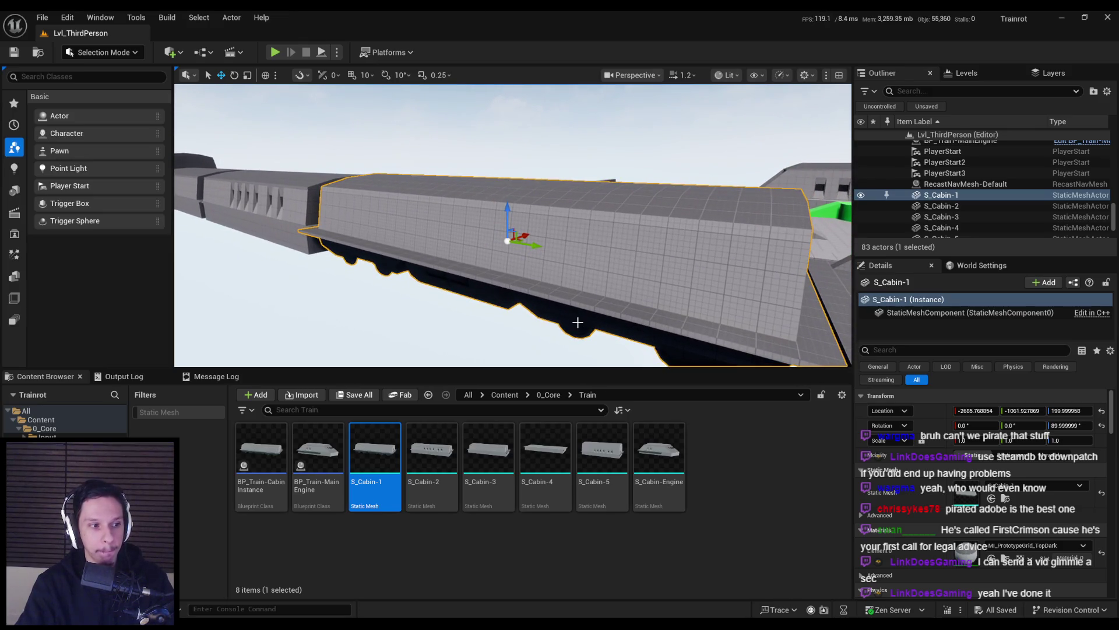
pyautogui.moveTo(577, 323); pyautogui.dragTo(525, 328, button='right')
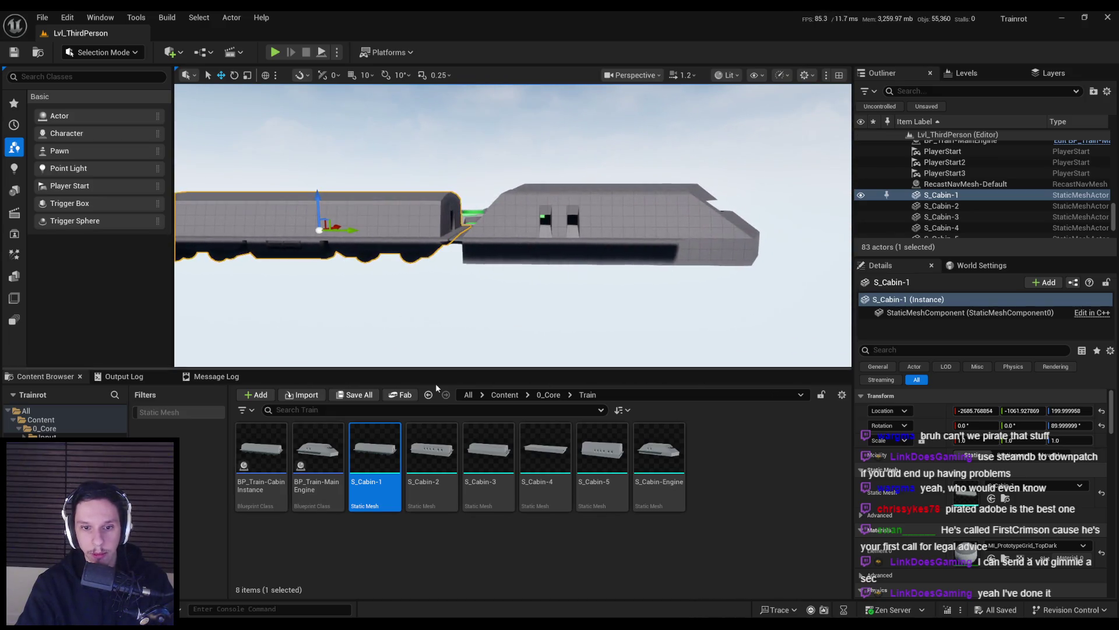
pyautogui.hotkey('alt', 'Tab')
pyautogui.scroll(-4, 498, 362)
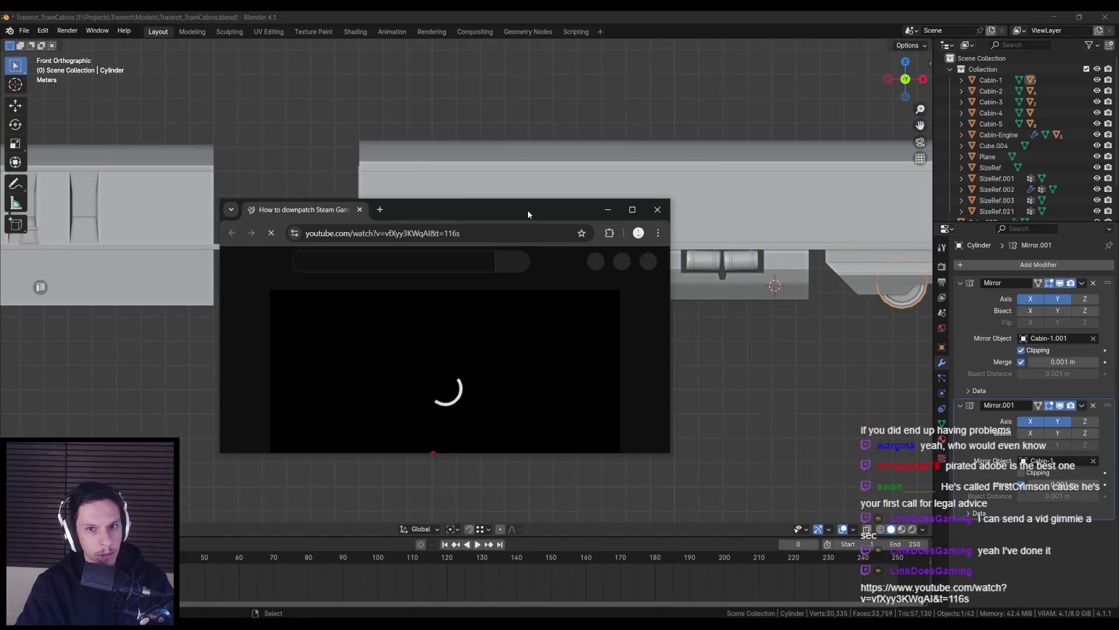
# Open the shared downpatching video, skip ahead to the SteamDB depot step and pause, then return to Blender
pyautogui.doubleClick(527, 210)
pyautogui.moveTo(517, 503); pyautogui.dragTo(561, 505)
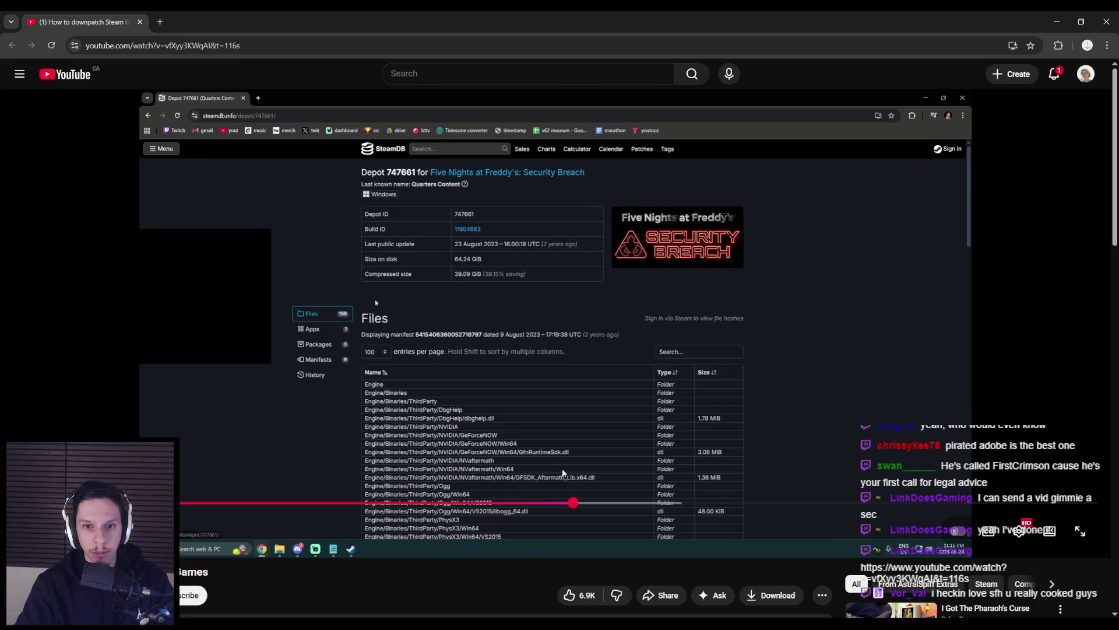
pyautogui.moveTo(575, 503); pyautogui.dragTo(976, 502)
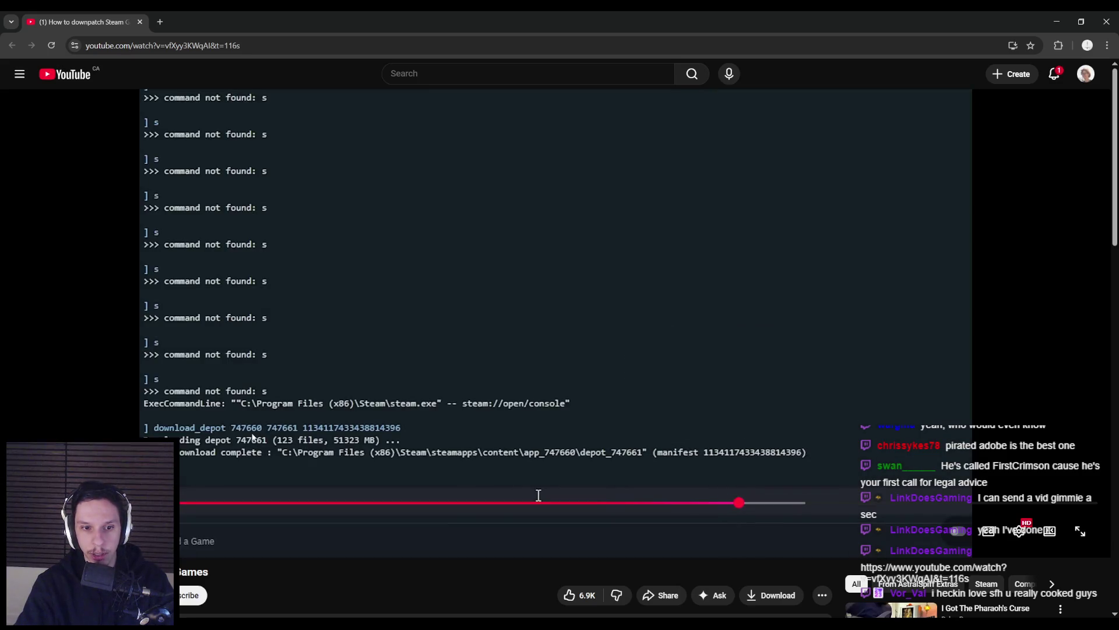
pyautogui.click(289, 434)
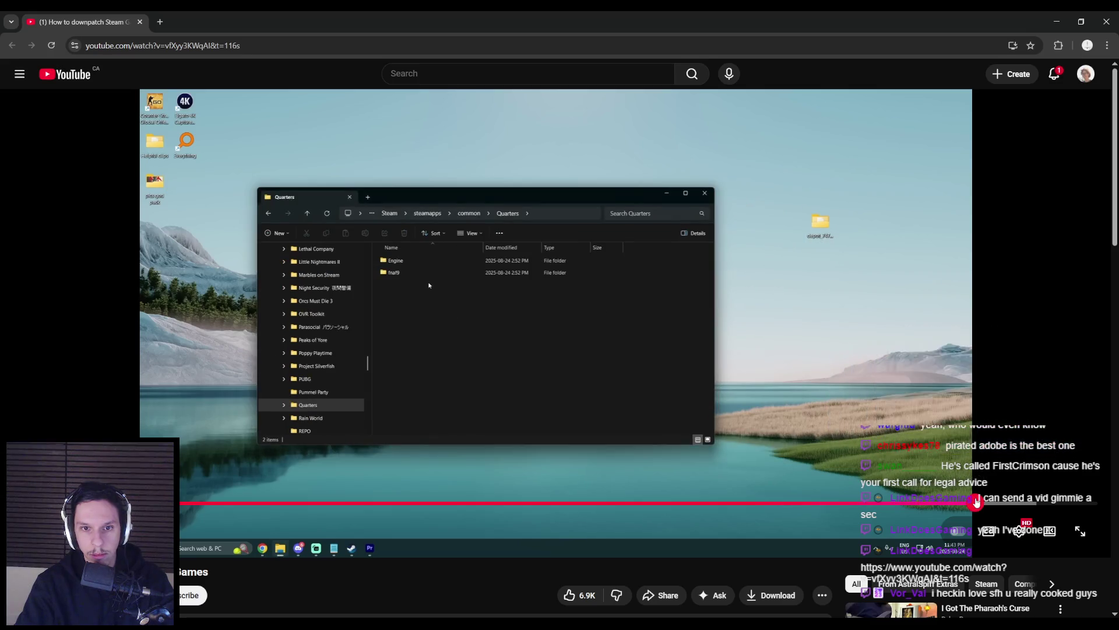
pyautogui.click(439, 420)
pyautogui.hotkey('alt', 'Tab')
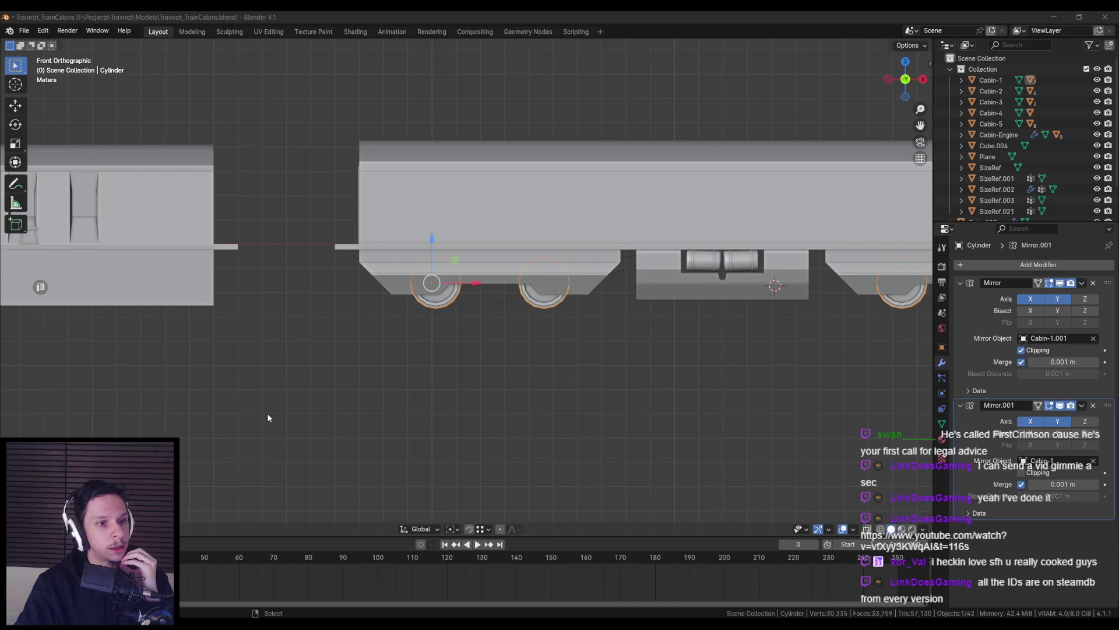
# Orbit and zoom around the mirrored wheel cylinders and save Trainrot_TrainCabins.blend
pyautogui.moveTo(287, 392); pyautogui.dragTo(347, 359, button='middle')
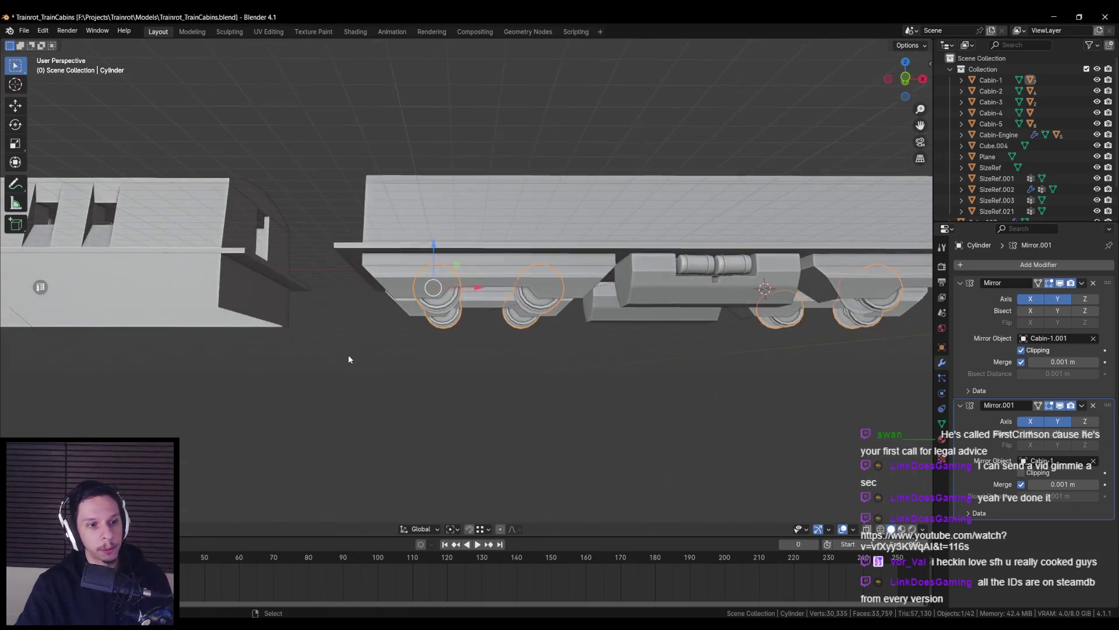
pyautogui.scroll(3, 351, 353)
pyautogui.hotkey('ctrl', 's')
pyautogui.scroll(6, 342, 327)
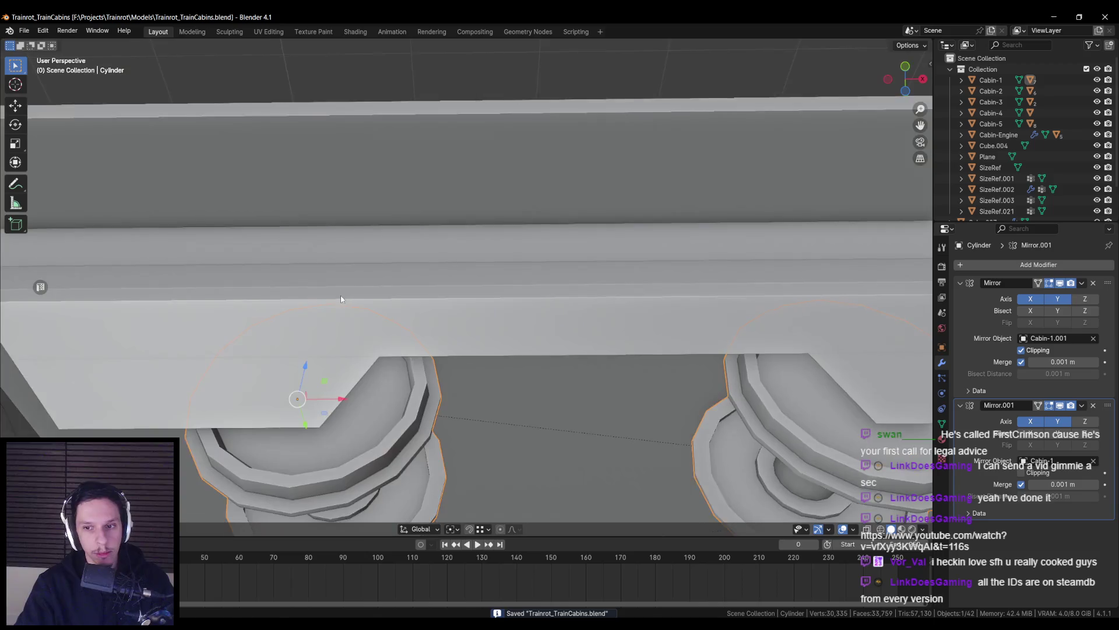
pyautogui.scroll(-5, 342, 300)
pyautogui.scroll(1, 349, 304)
pyautogui.moveTo(443, 309)
pyautogui.mouseDown(button='middle')
pyautogui.moveTo(526, 288)
pyautogui.moveTo(417, 380)
pyautogui.mouseUp(button='middle')
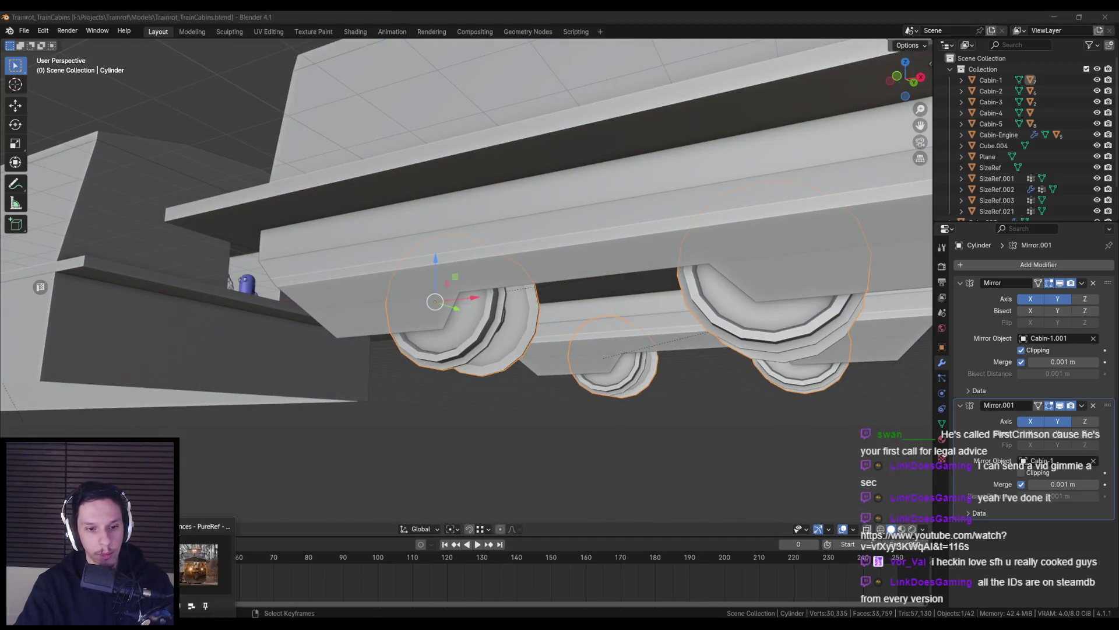
pyautogui.hotkey('alt', 'Tab')
pyautogui.scroll(-3, 266, 407)
pyautogui.scroll(3, 387, 291)
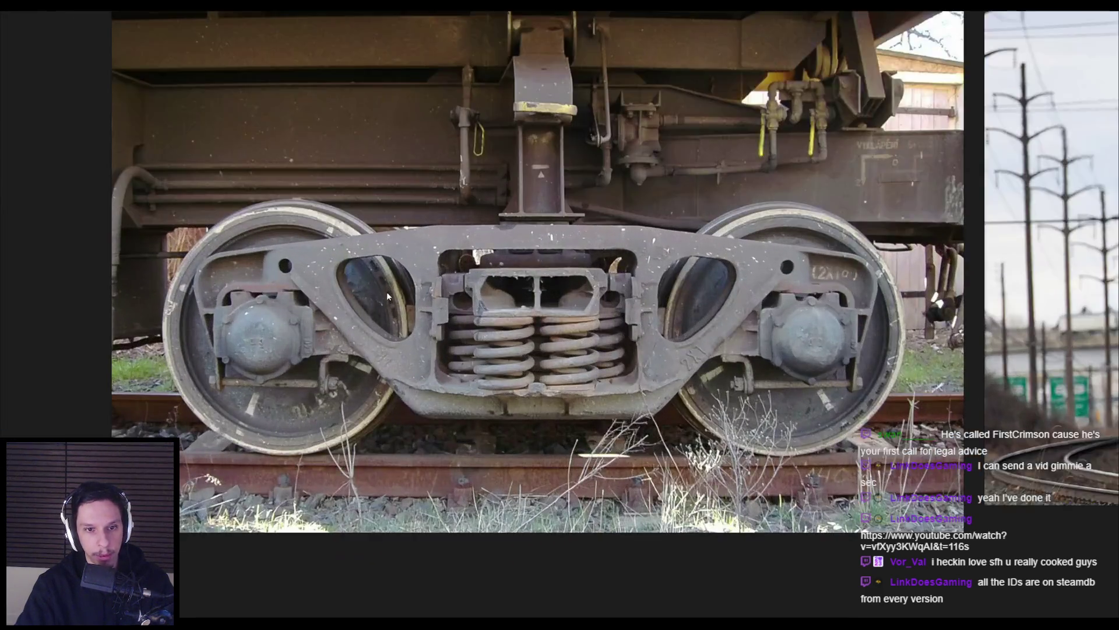
pyautogui.scroll(-3, 475, 479)
pyautogui.scroll(3, 472, 211)
pyautogui.scroll(-3, 18, 186)
pyautogui.scroll(3, 687, 310)
pyautogui.scroll(-2, 411, 406)
pyautogui.scroll(3, 445, 440)
pyautogui.scroll(-1, 542, 388)
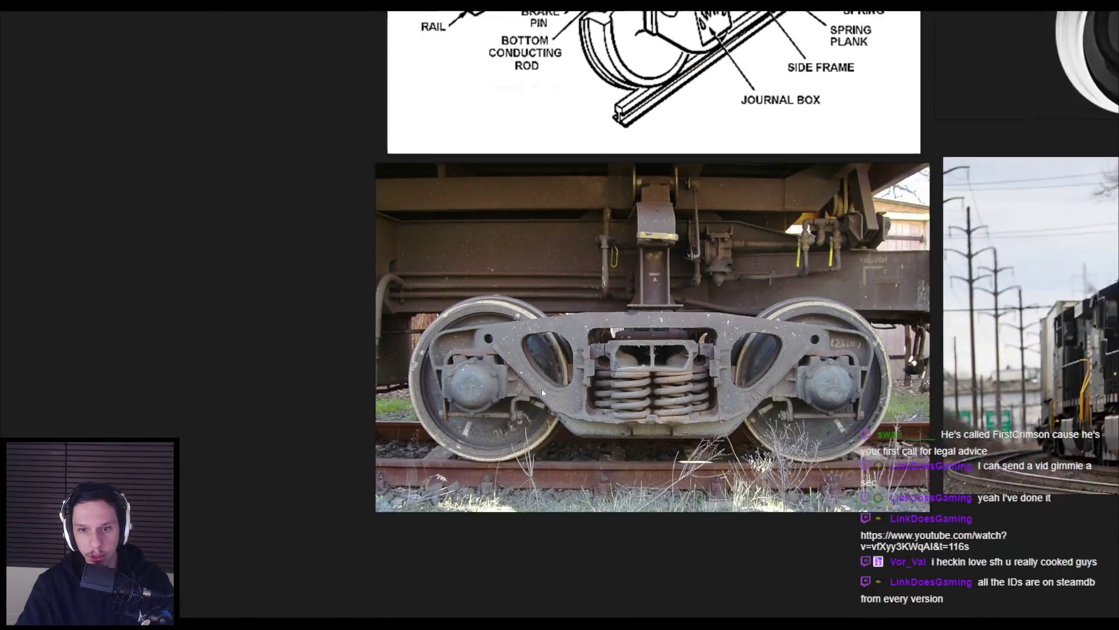
pyautogui.scroll(3, 476, 367)
pyautogui.scroll(-3, 477, 363)
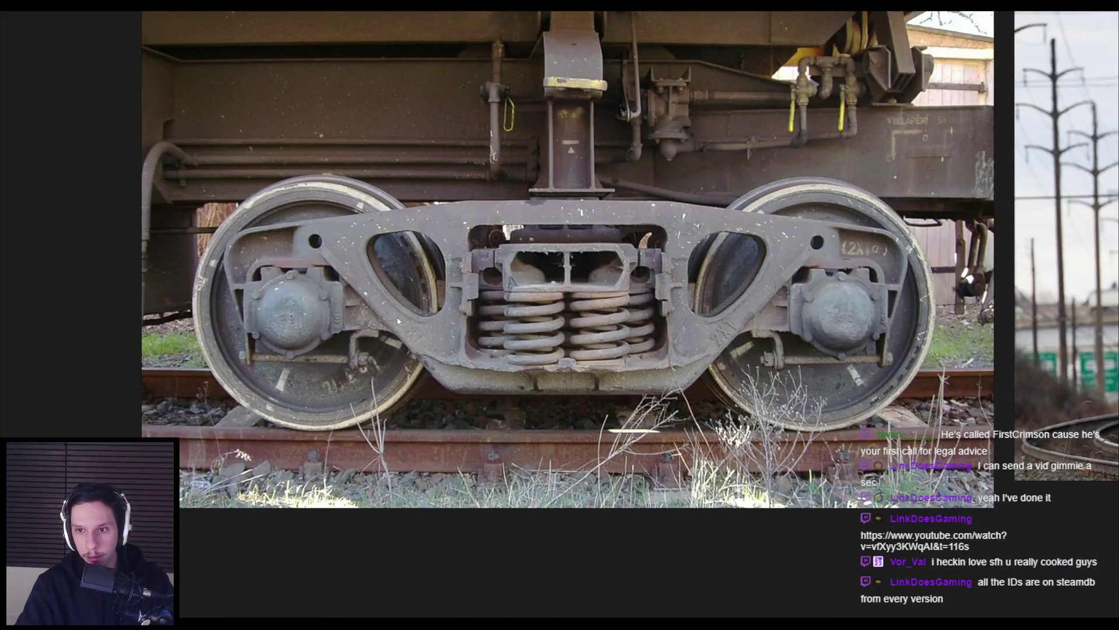
pyautogui.scroll(2, 322, 322)
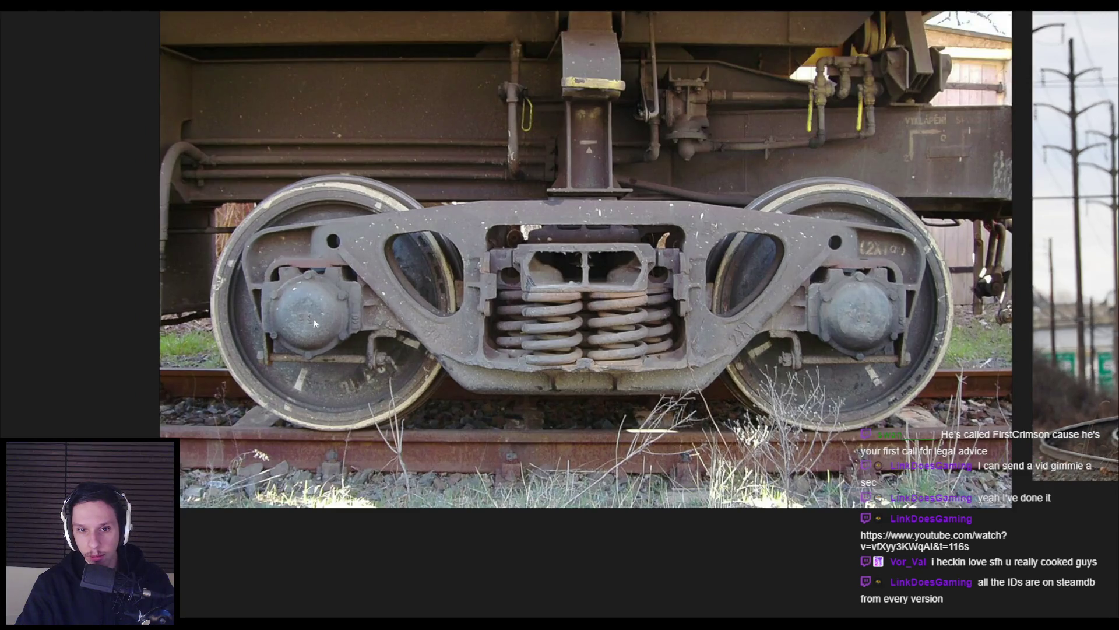
pyautogui.hotkey('alt', 'Tab')
pyautogui.press('Tab')
pyautogui.moveTo(471, 324)
pyautogui.mouseDown(button='middle')
pyautogui.moveTo(508, 263)
pyautogui.moveTo(629, 332)
pyautogui.moveTo(604, 333)
pyautogui.mouseUp(button='middle')
pyautogui.press('l')
pyautogui.hotkey('shift', 'z')
pyautogui.press('KP_Decimal')
pyautogui.hotkey('shift', 'z')
pyautogui.hotkey('alt', 'Tab')
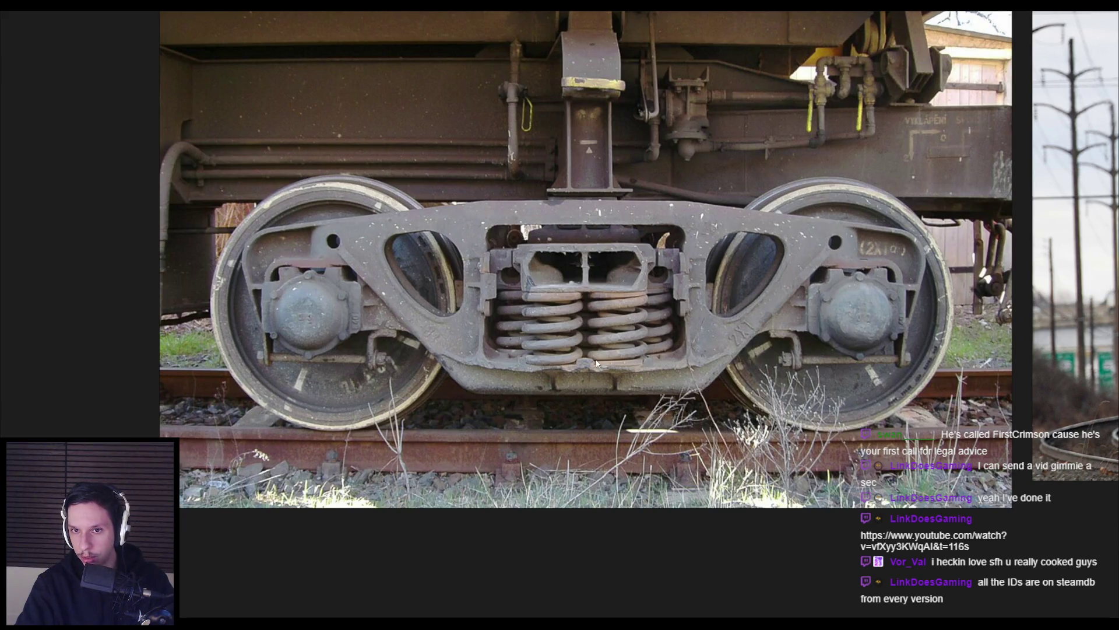
pyautogui.scroll(-5, 603, 348)
pyautogui.scroll(5, 476, 318)
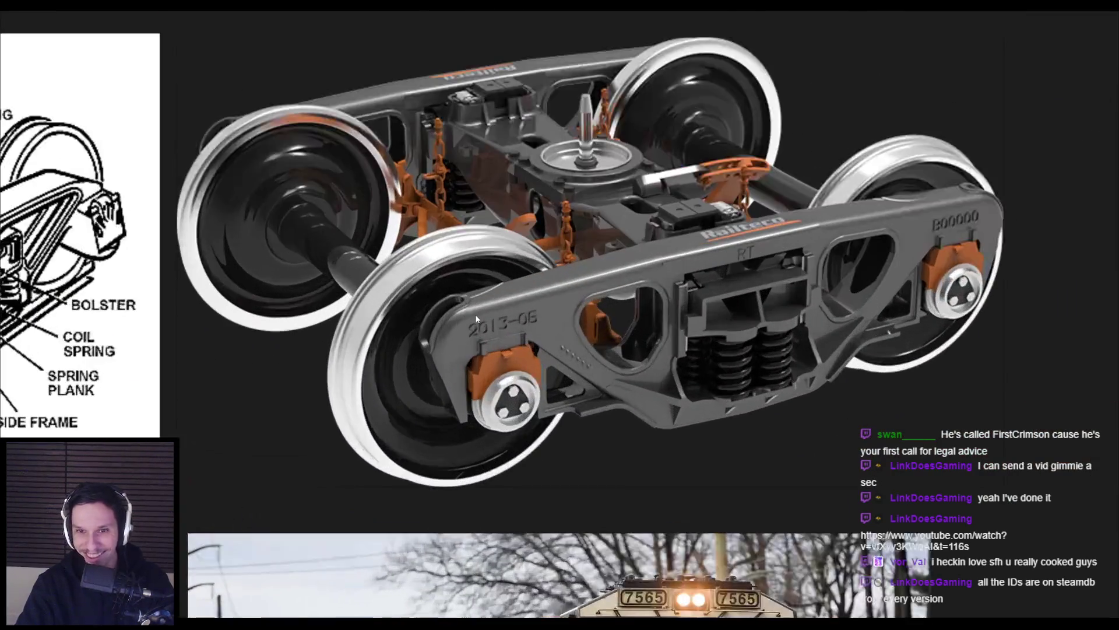
pyautogui.scroll(-1, 477, 318)
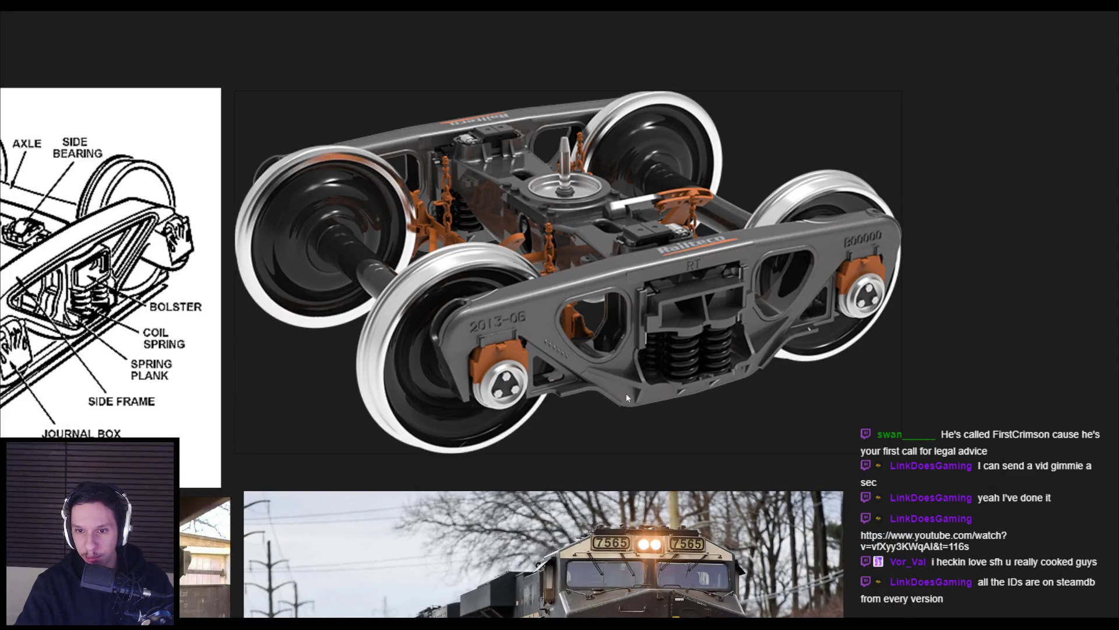
pyautogui.scroll(-1, 628, 398)
pyautogui.scroll(-2, 503, 381)
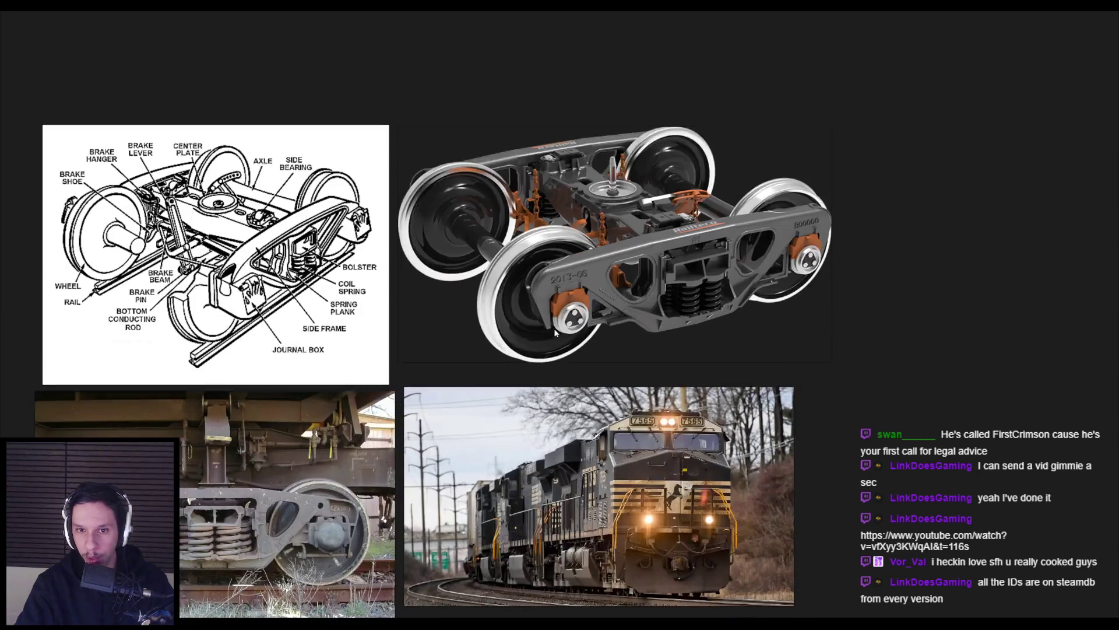
pyautogui.scroll(3, 204, 306)
pyautogui.scroll(-3, 198, 311)
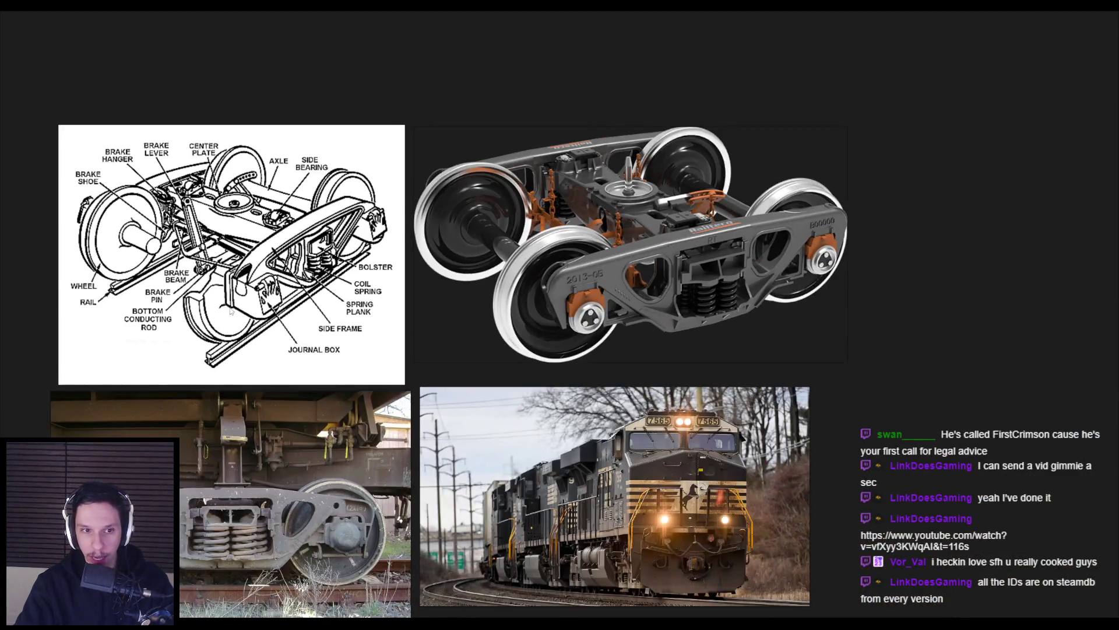
pyautogui.moveTo(231, 312); pyautogui.dragTo(284, 288, button='middle')
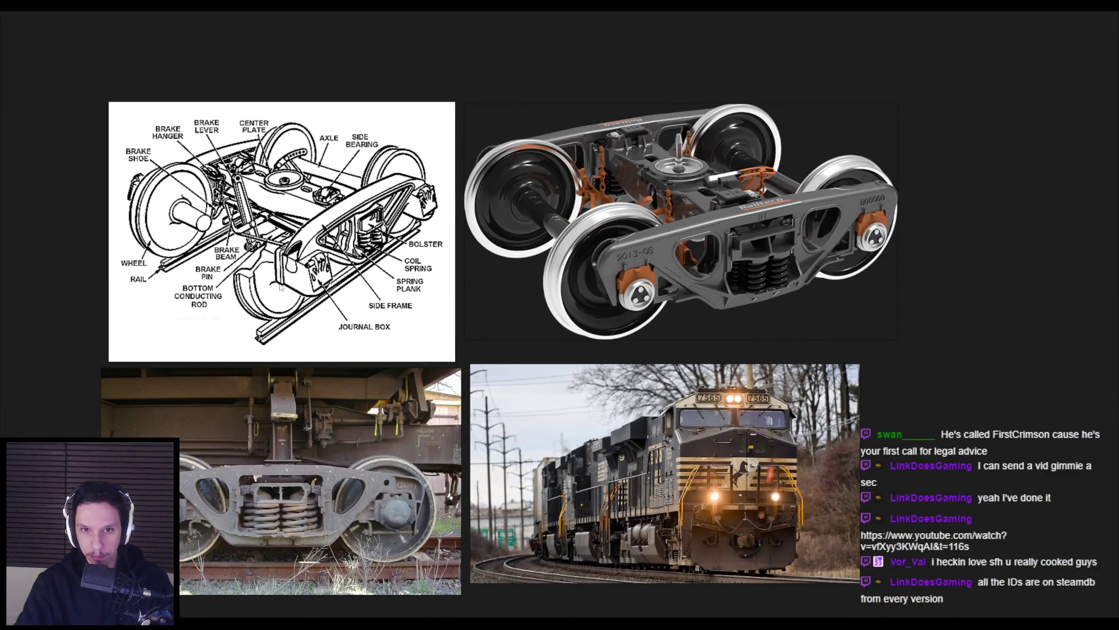
pyautogui.scroll(-1, 272, 294)
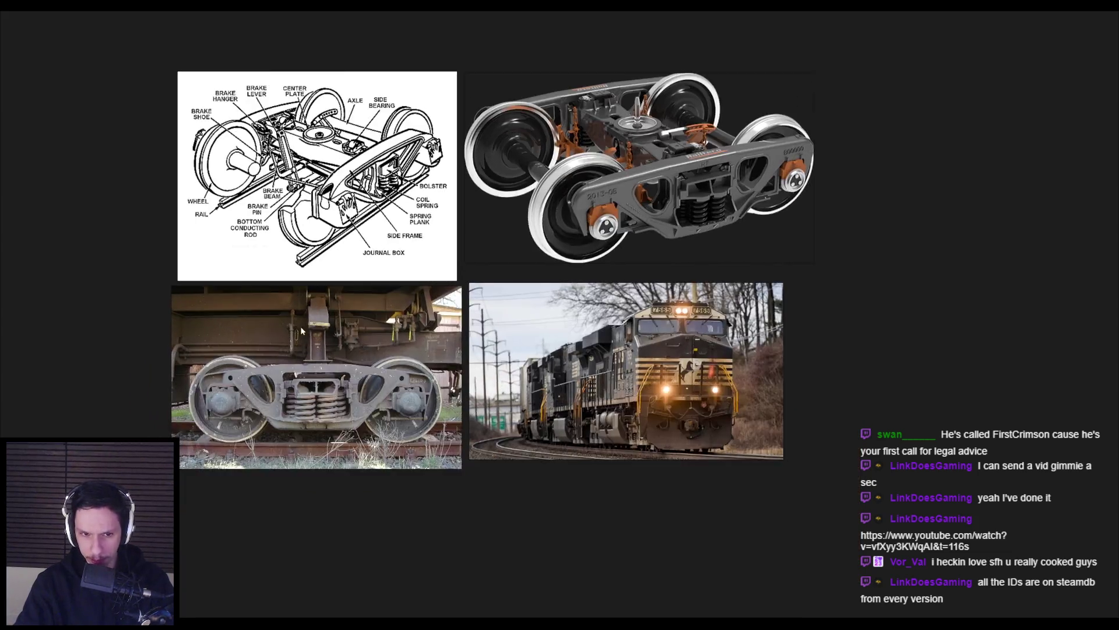
pyautogui.scroll(3, 227, 417)
pyautogui.scroll(-1, 227, 418)
pyautogui.scroll(2, 350, 427)
pyautogui.moveTo(349, 428); pyautogui.dragTo(496, 350, button='middle')
# Inset the wheel's cap disc faces and scale the inset down to a smaller inner disc
pyautogui.scroll(1, 201, 376)
pyautogui.hotkey('alt', 'Tab')
pyautogui.press('i')
pyautogui.click(660, 312)
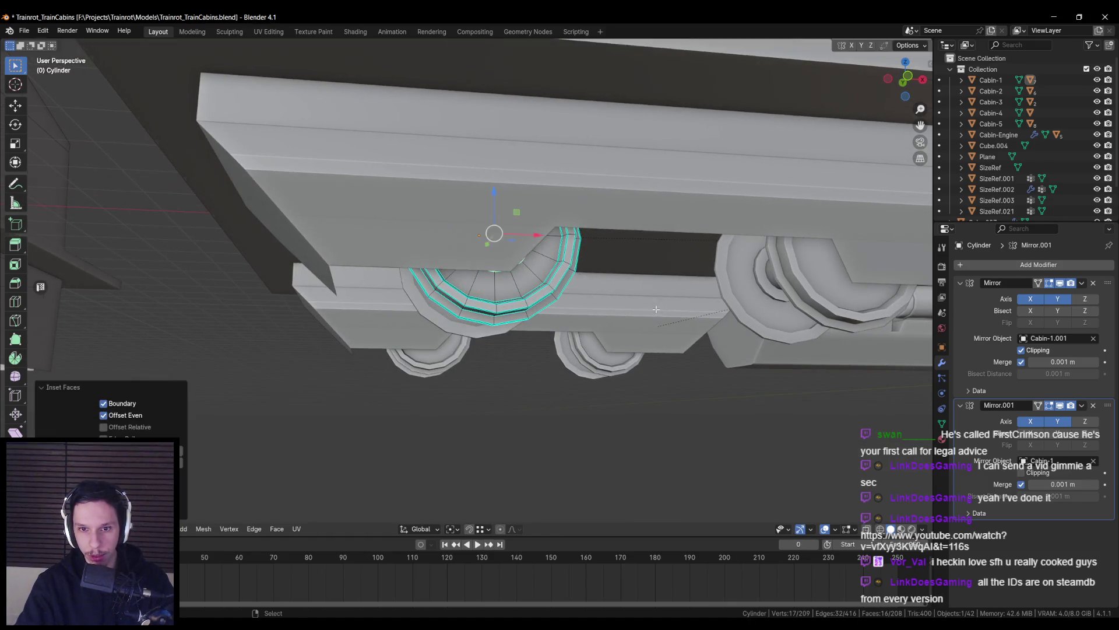
pyautogui.press('shift+KP_7')
pyautogui.hotkey('shift', 'z')
pyautogui.press('s')
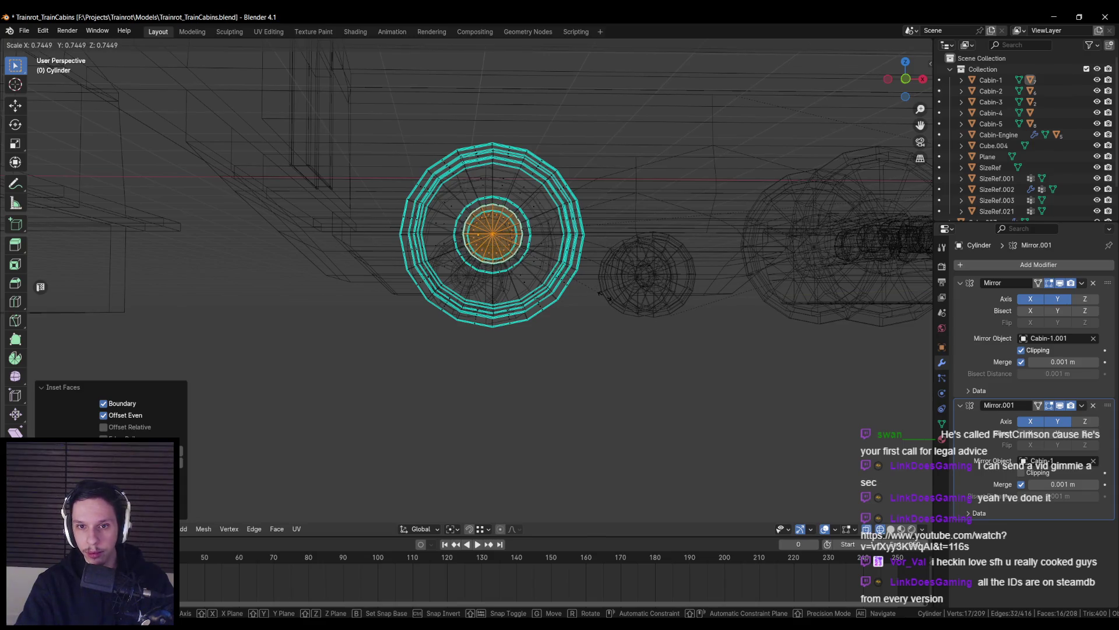
pyautogui.click(602, 295)
# Extrude the inner disc outward into a raised axle hub and resize it with Shift+Y locked
pyautogui.hotkey('shift', 'z')
pyautogui.moveTo(606, 297)
pyautogui.mouseDown(button='middle')
pyautogui.moveTo(474, 248)
pyautogui.moveTo(496, 263)
pyautogui.moveTo(481, 290)
pyautogui.moveTo(558, 303)
pyautogui.moveTo(511, 224)
pyautogui.moveTo(603, 289)
pyautogui.mouseUp(button='middle')
pyautogui.press('e')
pyautogui.click(509, 245)
pyautogui.hotkey('shift', 'z')
pyautogui.hotkey('shift', 'z')
pyautogui.press('s')
pyautogui.hotkey('shift', 'y')
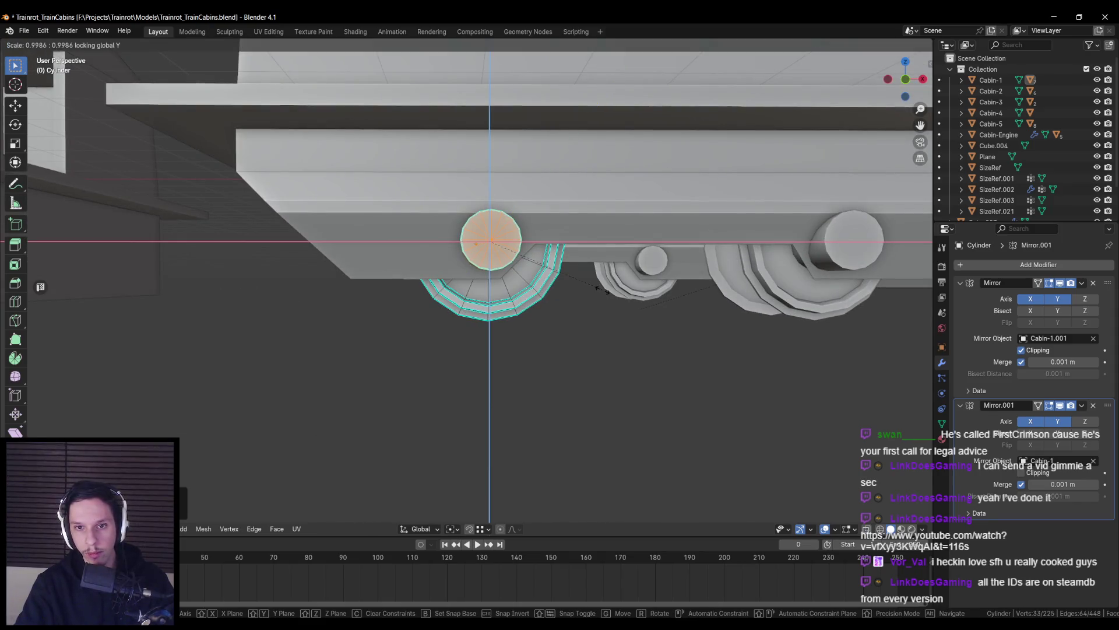
pyautogui.click(578, 276)
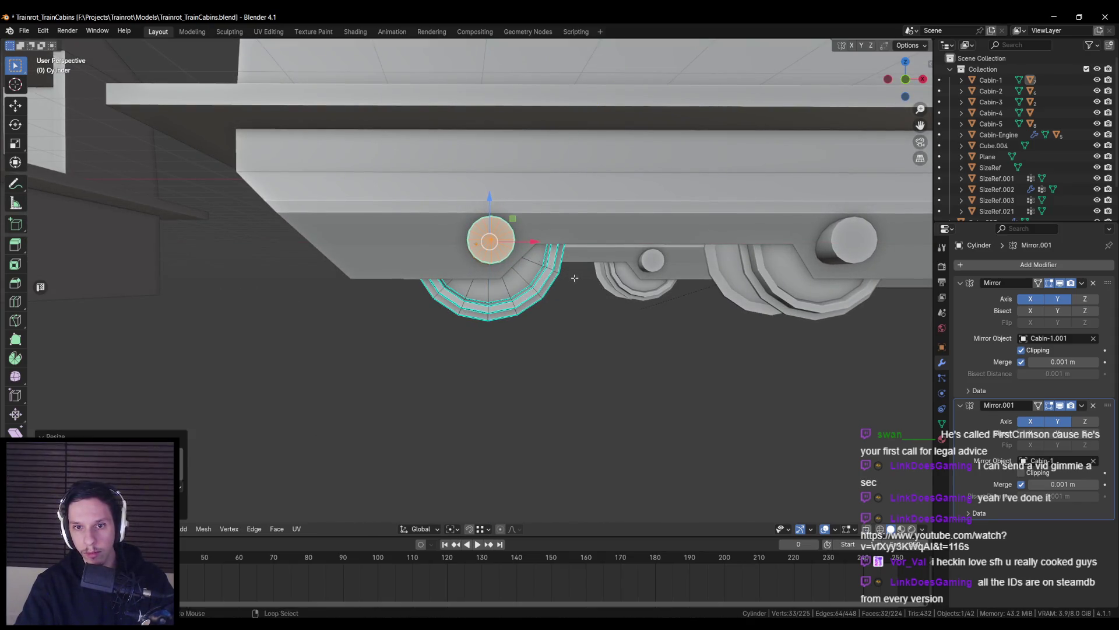
pyautogui.hotkey('alt', 'Tab')
pyautogui.scroll(-2, 203, 372)
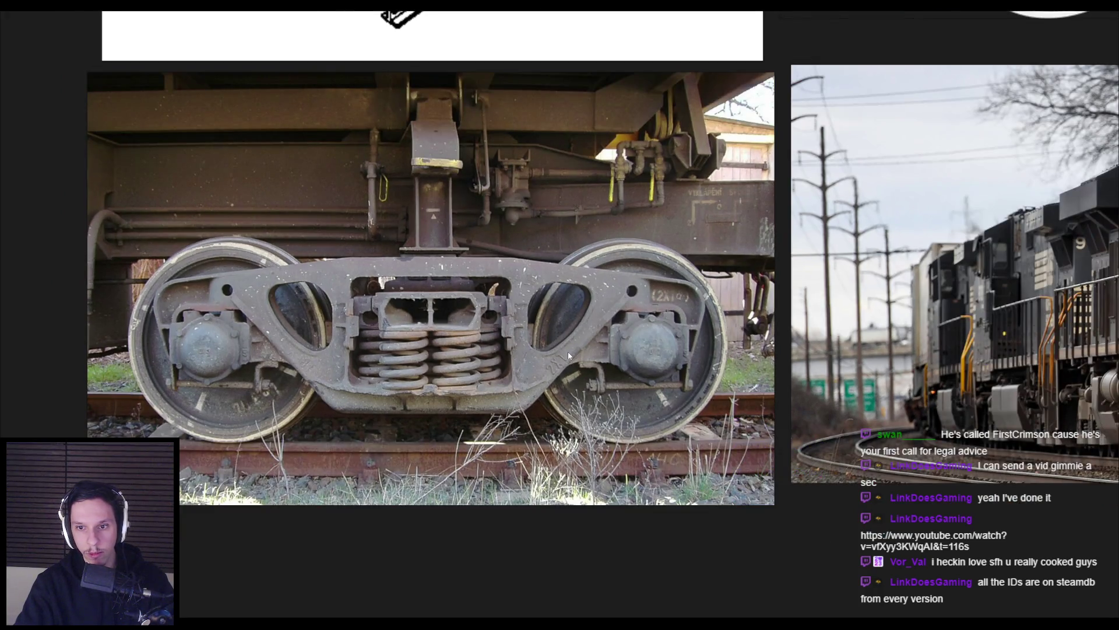
# Select the hub's end face and move it along Y to set the hub depth
pyautogui.hotkey('alt', 'Tab')
pyautogui.moveTo(649, 343)
pyautogui.mouseDown(button='middle')
pyautogui.moveTo(672, 338)
pyautogui.moveTo(623, 316)
pyautogui.mouseUp(button='middle')
pyautogui.click(672, 331)
pyautogui.click(540, 248)
pyautogui.moveTo(541, 248)
pyautogui.mouseDown(button='middle')
pyautogui.moveTo(339, 271)
pyautogui.moveTo(551, 278)
pyautogui.mouseUp(button='middle')
pyautogui.press('g')
pyautogui.press('y')
pyautogui.click(509, 245)
# Leave Edit Mode, clear the selection, and save Trainrot_TrainCabins.blend
pyautogui.hotkey('alt', 'Tab')
pyautogui.hotkey('alt', 'Tab')
pyautogui.press('g')
pyautogui.press('y')
pyautogui.press('Escape')
pyautogui.press('Tab')
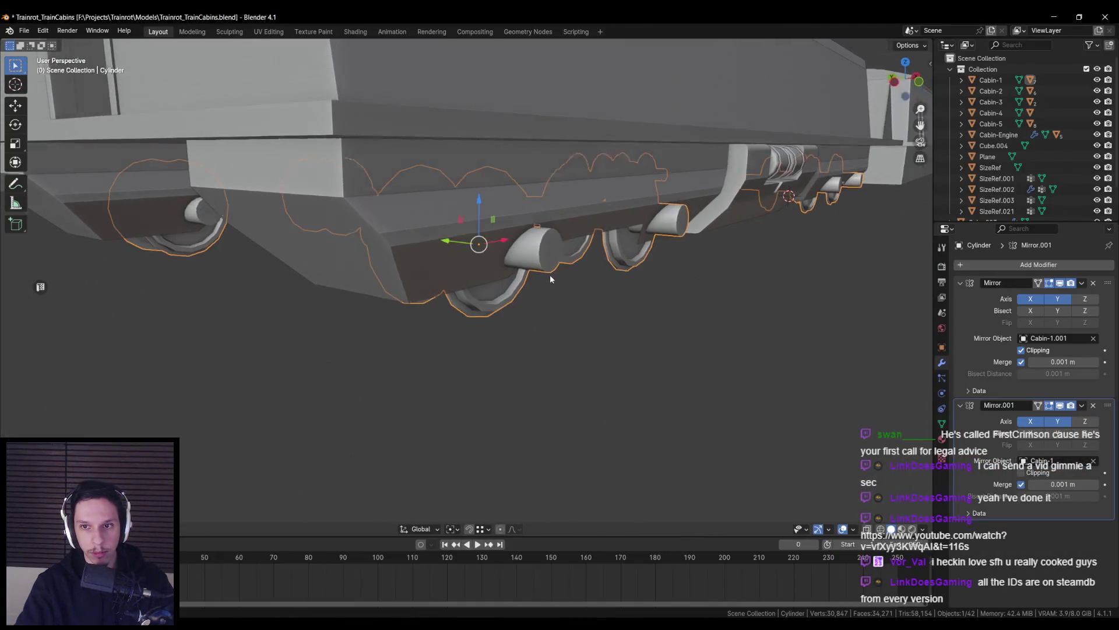
pyautogui.scroll(-5, 551, 274)
pyautogui.click(540, 307)
pyautogui.hotkey('ctrl', 's')
pyautogui.scroll(-2, 503, 317)
pyautogui.scroll(6, 503, 309)
# Compare the bogie reference photos in PureRef, then return to Blender
pyautogui.hotkey('alt', 'Tab')
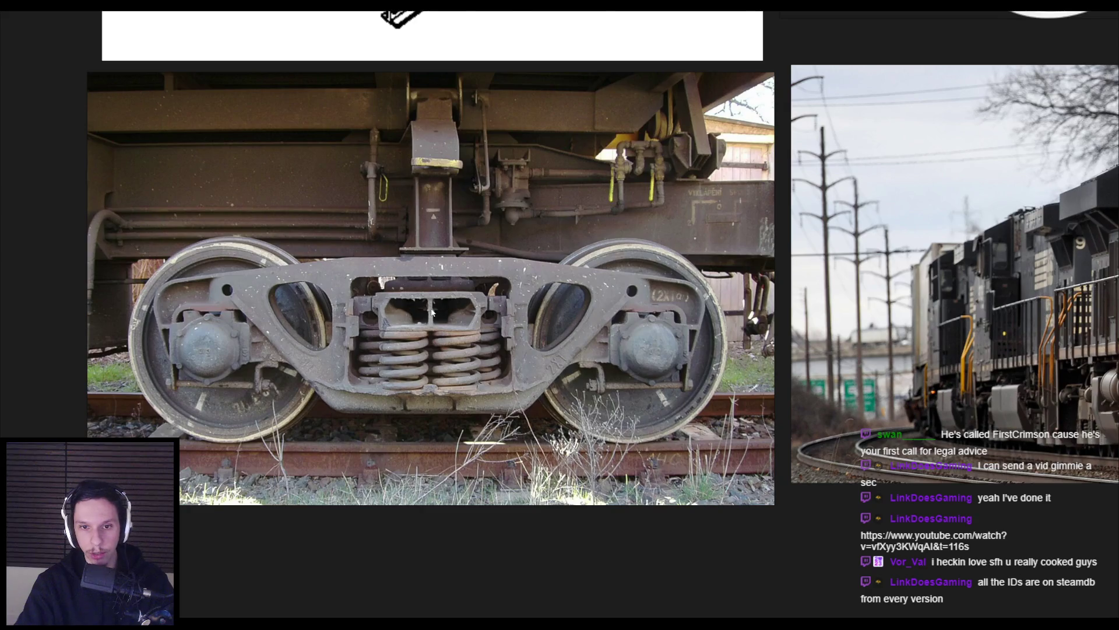
pyautogui.scroll(-5, 432, 312)
pyautogui.scroll(3, 639, 279)
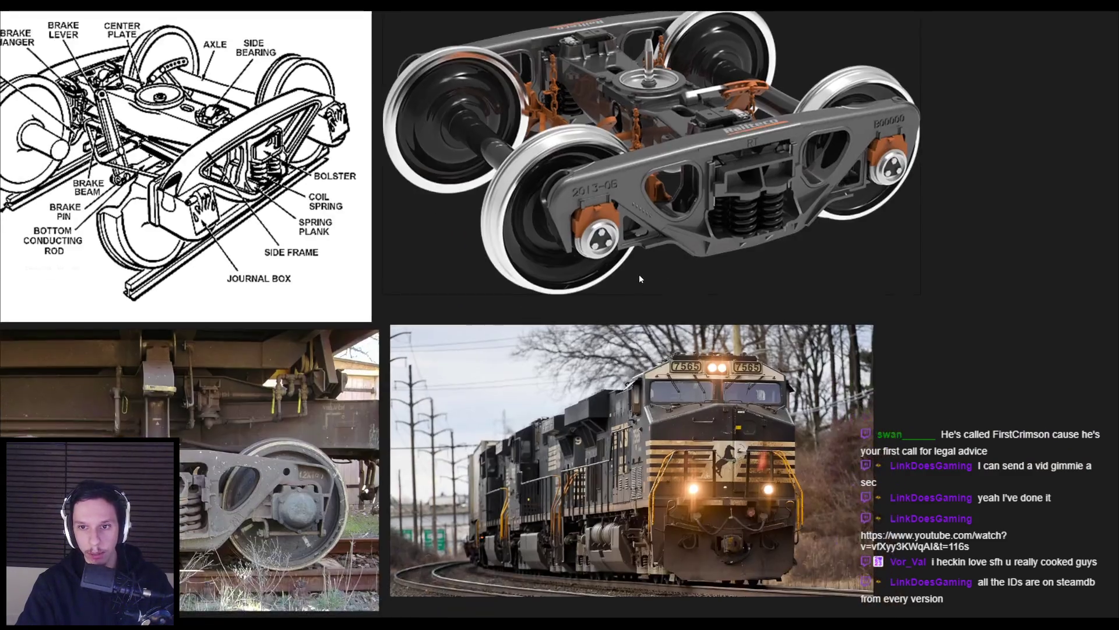
pyautogui.scroll(-2, 639, 279)
pyautogui.hotkey('alt', 'Tab')
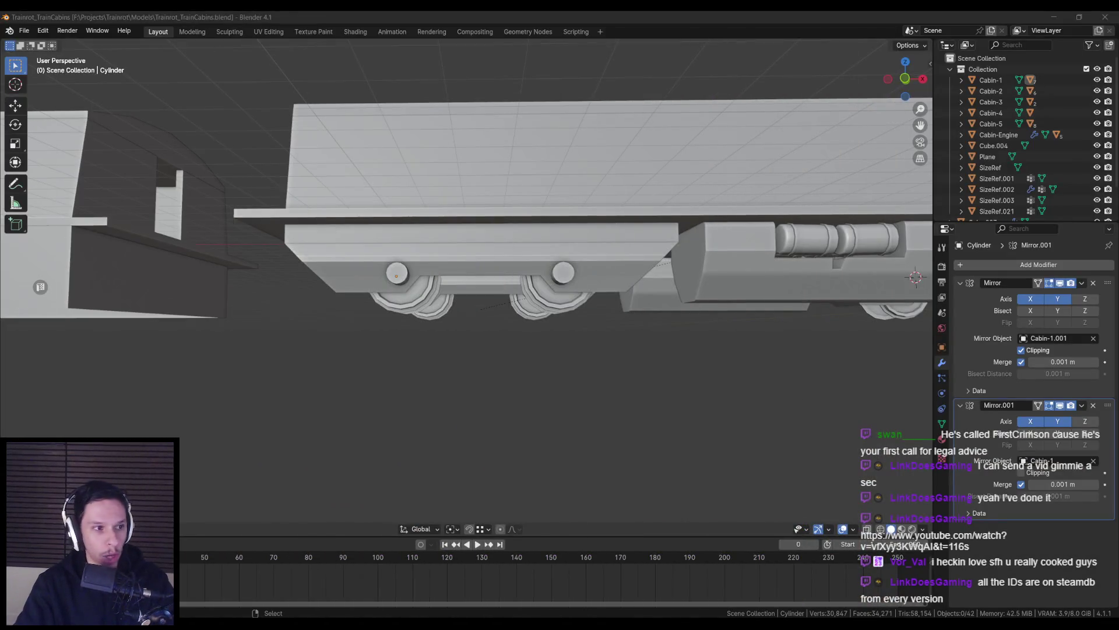
# Add a new plane through the F3 search and confirm its upright rotation
pyautogui.scroll(3, 445, 314)
pyautogui.click(523, 312)
pyautogui.scroll(2, 552, 296)
pyautogui.moveTo(548, 364); pyautogui.dragTo(541, 377, button='middle')
pyautogui.press('F3')
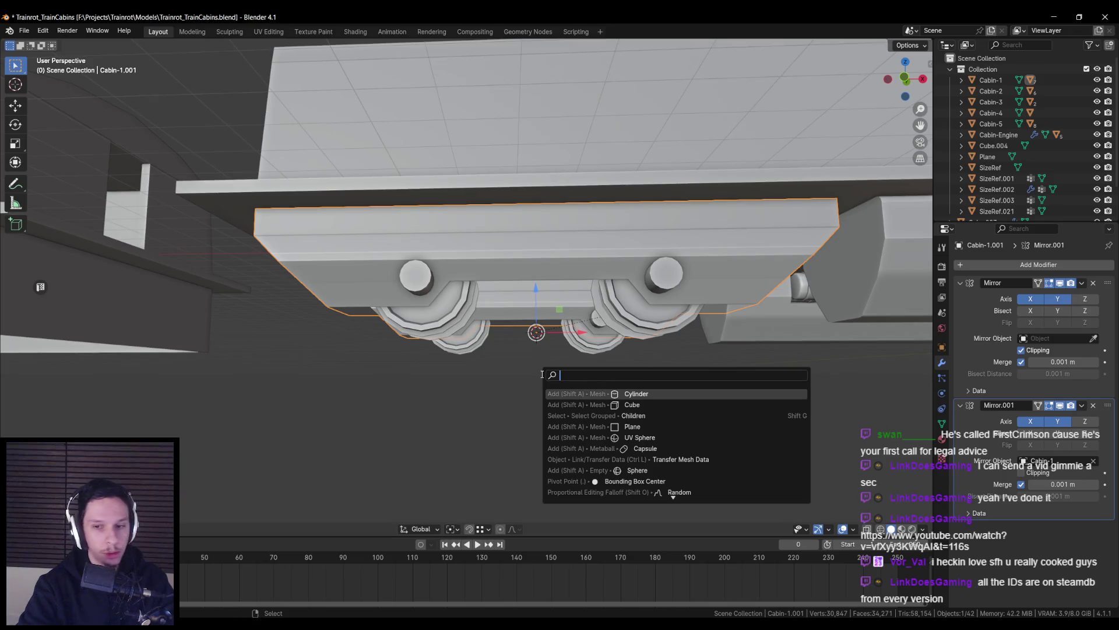
pyautogui.write('plane')
pyautogui.press('Return')
pyautogui.moveTo(533, 376)
pyautogui.mouseDown(button='middle')
pyautogui.moveTo(572, 412)
pyautogui.moveTo(484, 335)
pyautogui.mouseUp(button='middle')
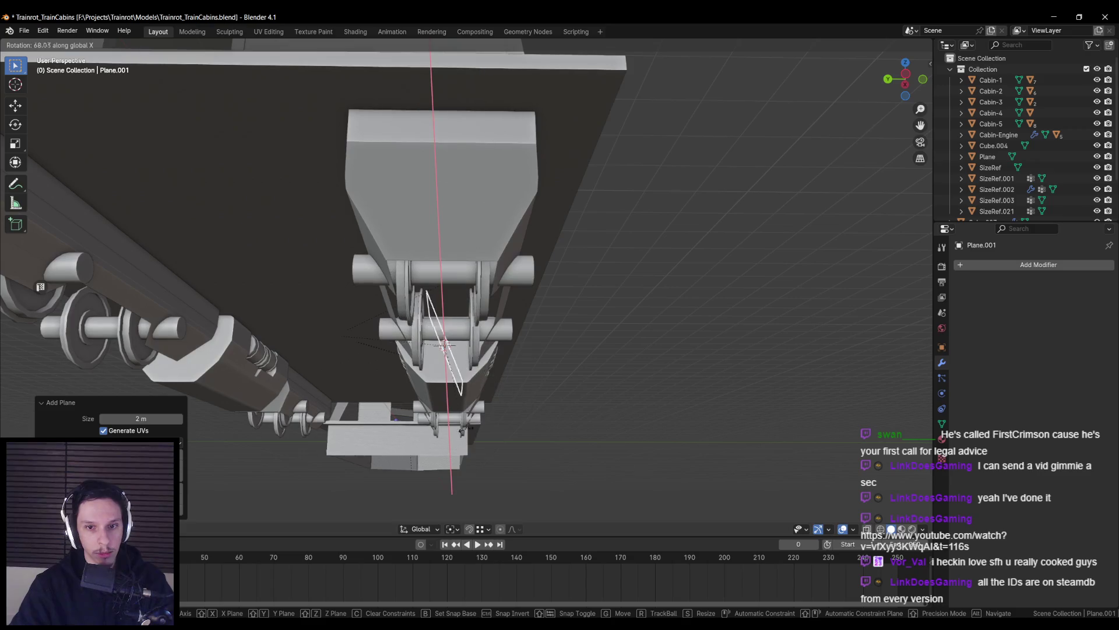
pyautogui.click(554, 373)
pyautogui.moveTo(554, 373)
pyautogui.mouseDown(button='middle')
pyautogui.moveTo(478, 353)
pyautogui.moveTo(481, 341)
pyautogui.mouseUp(button='middle')
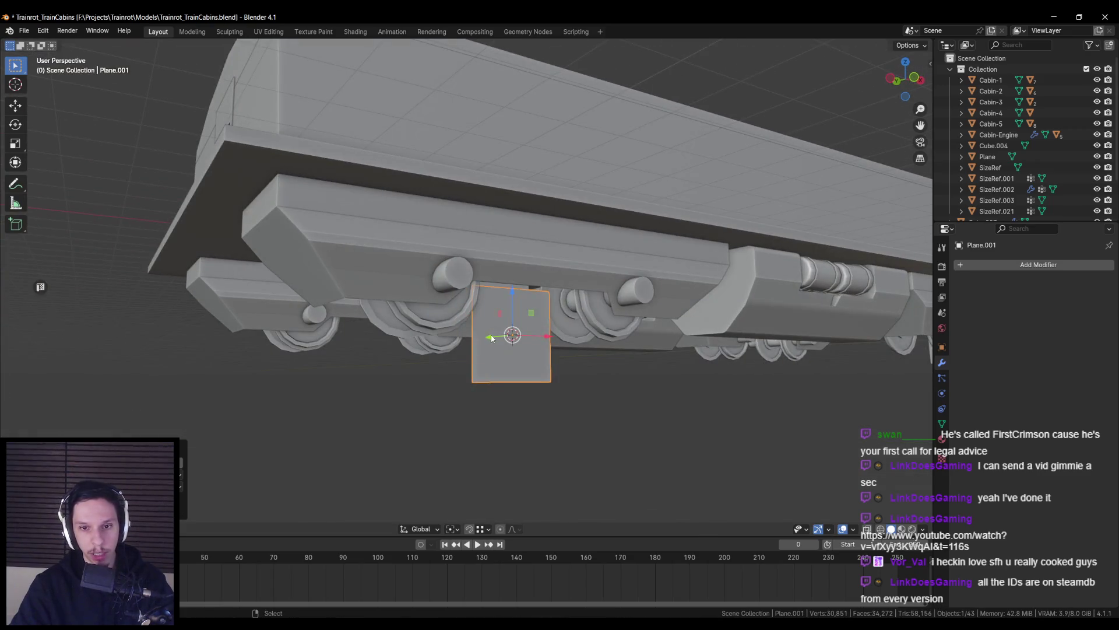
# Slide the plane's face under the cabin beside the bogie in Edit Mode
pyautogui.press('Tab')
pyautogui.hotkey('alt', 'a')
pyautogui.press('a')
pyautogui.moveTo(481, 341)
pyautogui.mouseDown()
pyautogui.moveTo(535, 323)
pyautogui.moveTo(534, 250)
pyautogui.mouseUp()
pyautogui.press('KP_1')
# Loop-cut the plate down its vertical middle and delete the right half's vertices
pyautogui.hotkey('ctrl', 'r')
pyautogui.click(560, 240)
pyautogui.click(586, 292)
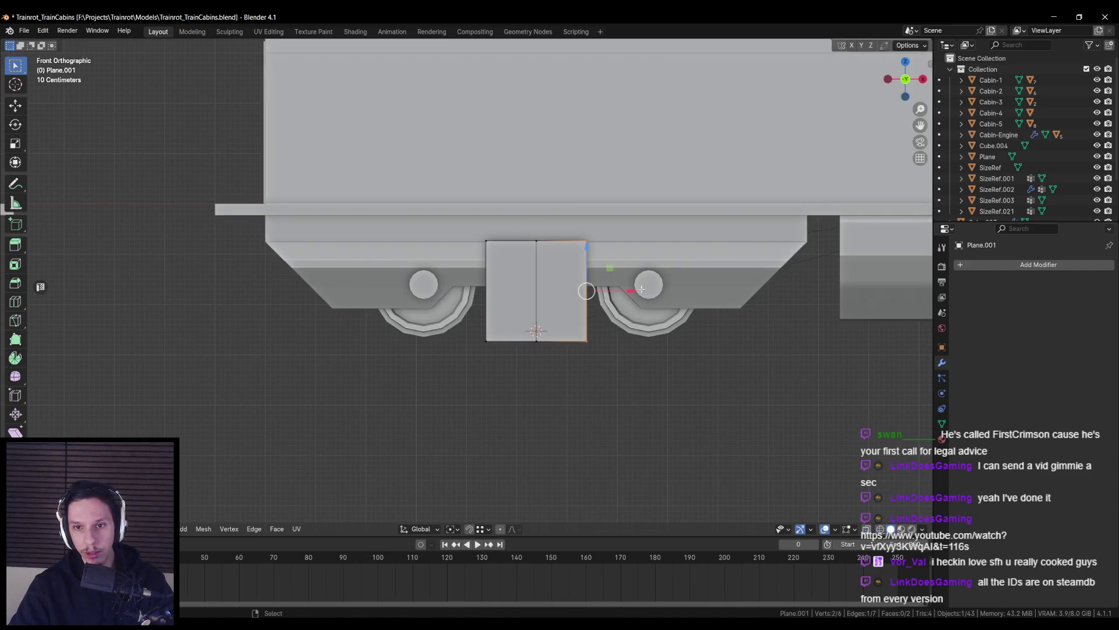
pyautogui.press('x')
pyautogui.click(614, 257)
pyautogui.press('Tab')
pyautogui.click(1023, 264)
# Add a Mirror modifier to the half plate and raise its bottom edge
pyautogui.write('mi')
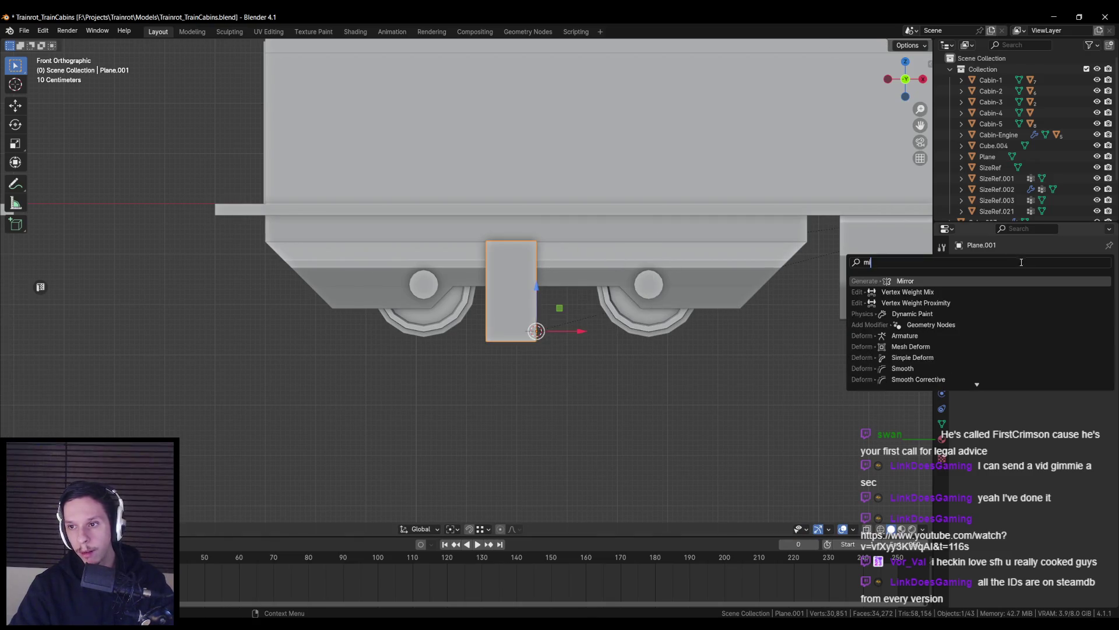
pyautogui.click(970, 282)
pyautogui.press('Tab')
pyautogui.hotkey('alt', 'z')
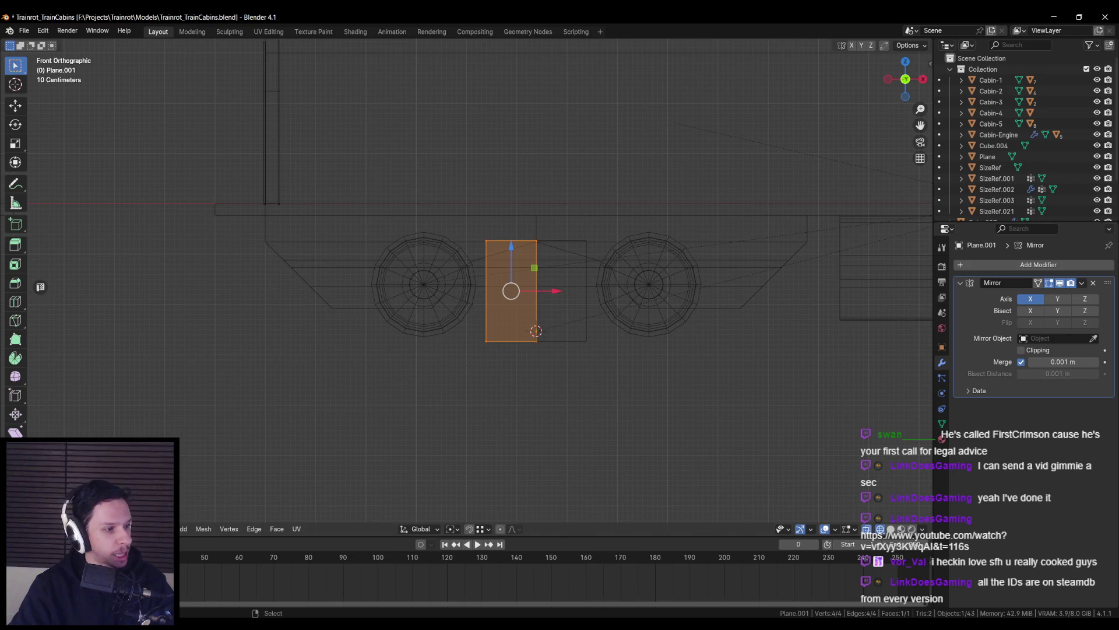
pyautogui.keyDown('shift'); pyautogui.moveTo(458, 322); pyautogui.dragTo(452, 324, button='middle'); pyautogui.keyUp('shift')
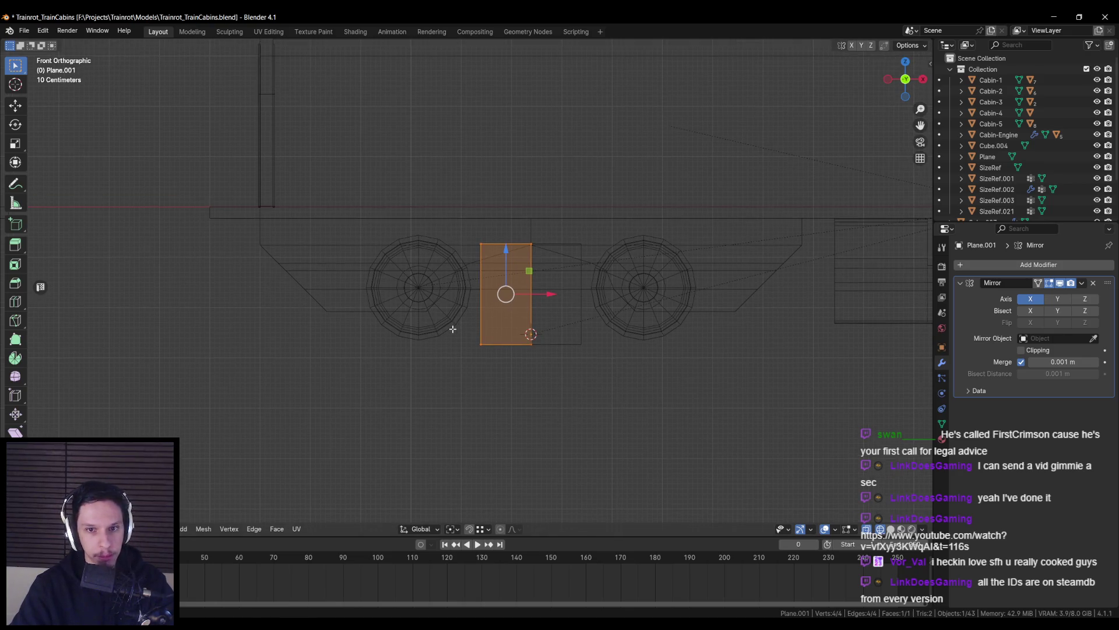
pyautogui.scroll(2, 453, 330)
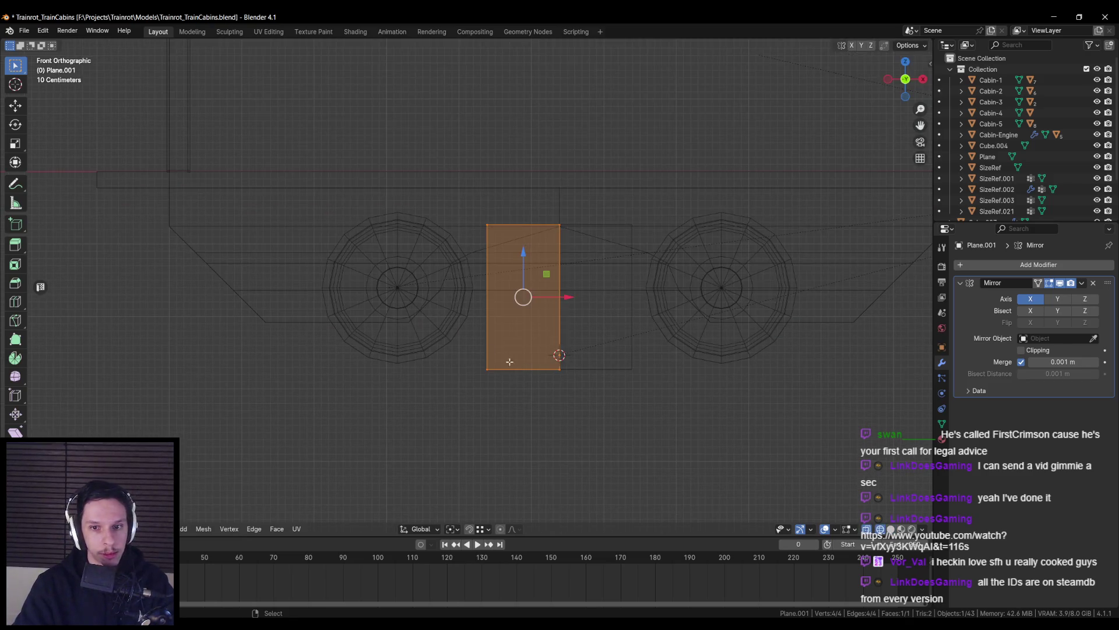
pyautogui.moveTo(451, 338); pyautogui.dragTo(629, 432)
pyautogui.moveTo(523, 330); pyautogui.dragTo(520, 282)
pyautogui.hotkey('shift', 'z')
# Select the Cabin-1.001 underframe part and enter Edit Mode on it
pyautogui.scroll(-2, 520, 282)
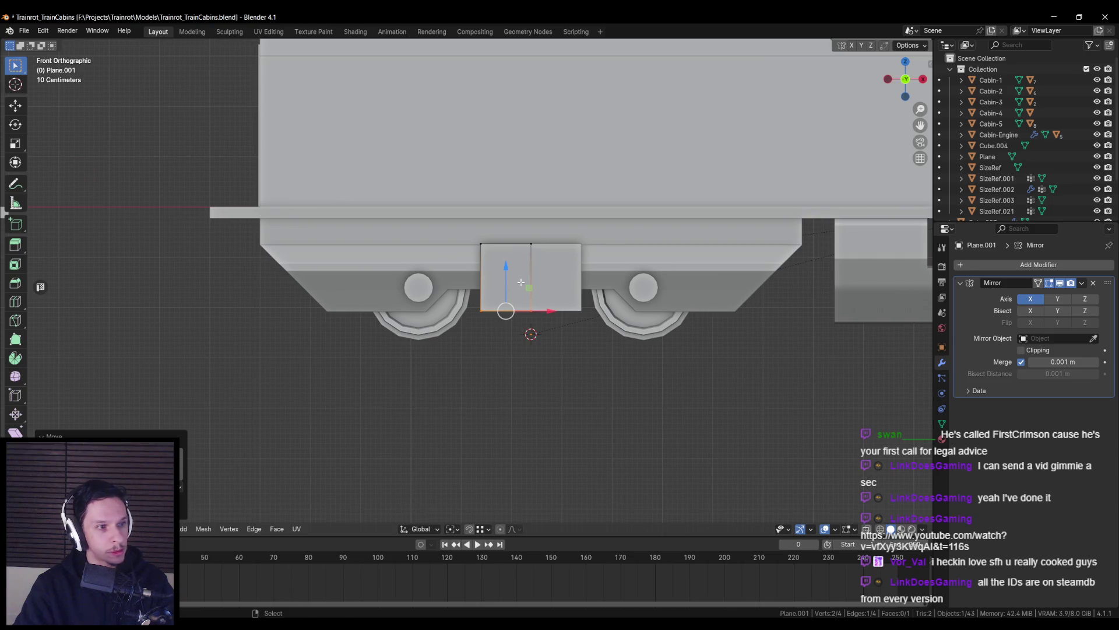
pyautogui.scroll(-5, 521, 282)
pyautogui.scroll(4, 473, 304)
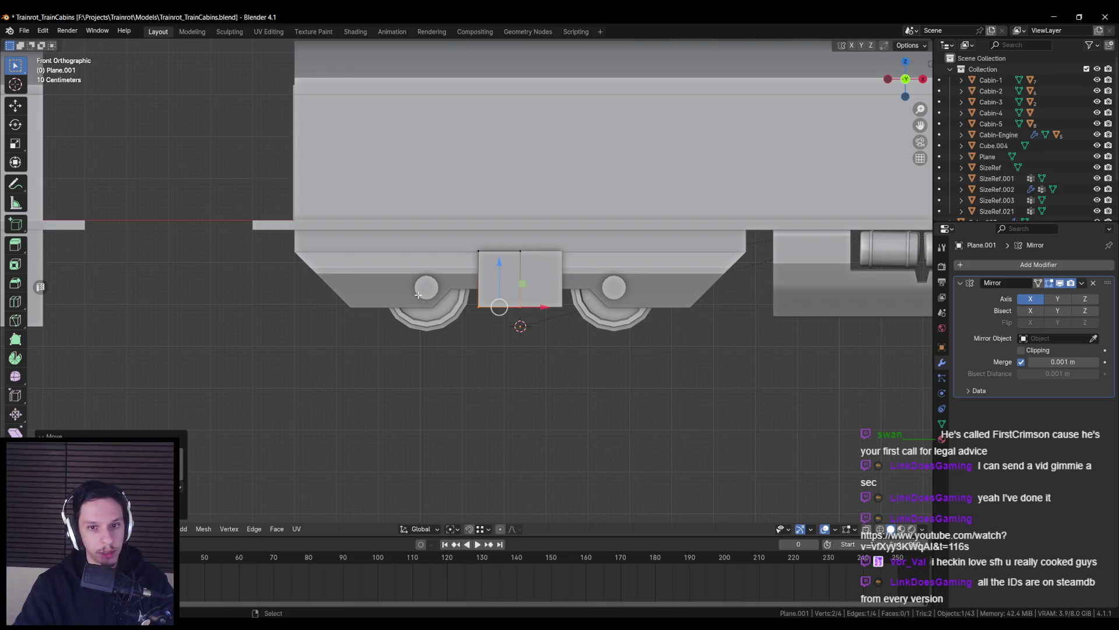
pyautogui.moveTo(424, 311); pyautogui.dragTo(436, 261, button='middle')
pyautogui.moveTo(376, 219); pyautogui.dragTo(379, 225, button='middle')
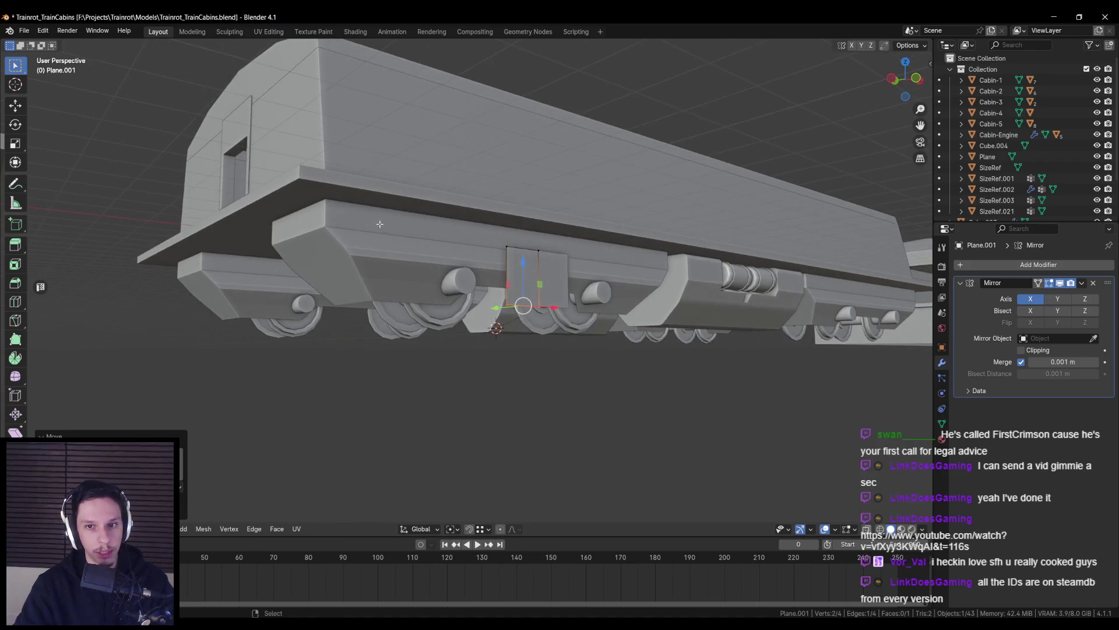
pyautogui.scroll(-4, 535, 221)
pyautogui.press('Tab')
pyautogui.click(466, 251)
pyautogui.press('Tab')
pyautogui.moveTo(467, 251)
pyautogui.mouseDown(button='middle')
pyautogui.moveTo(382, 249)
pyautogui.moveTo(399, 229)
pyautogui.moveTo(371, 195)
pyautogui.moveTo(459, 221)
pyautogui.mouseUp(button='middle')
# Pick an edge on the underframe and isolate Cabin-1.001 in local view
pyautogui.hotkey('shift', 'z')
pyautogui.scroll(5, 466, 249)
pyautogui.hotkey('shift', 'z')
pyautogui.scroll(2, 382, 249)
pyautogui.hotkey('shift', 'z')
pyautogui.scroll(2, 400, 192)
pyautogui.click(394, 211)
pyautogui.hotkey('shift', 'z')
pyautogui.hotkey('shift', 'z')
pyautogui.press('KP_Divide')
pyautogui.hotkey('shift', 'z')
pyautogui.moveTo(544, 280)
pyautogui.mouseDown(button='middle')
pyautogui.moveTo(471, 250)
pyautogui.moveTo(486, 280)
pyautogui.mouseUp(button='middle')
# Select the whole Cabin-1.001 mesh and merge its stray vertices by distance
pyautogui.press('e')
pyautogui.rightClick(492, 263)
pyautogui.press('a')
pyautogui.press('m')
pyautogui.click(513, 302)
# Delete the top face of the underframe's centre part
pyautogui.hotkey('alt', 'a')
pyautogui.click(496, 252)
pyautogui.scroll(2, 499, 248)
pyautogui.hotkey('ctrl', 'b')
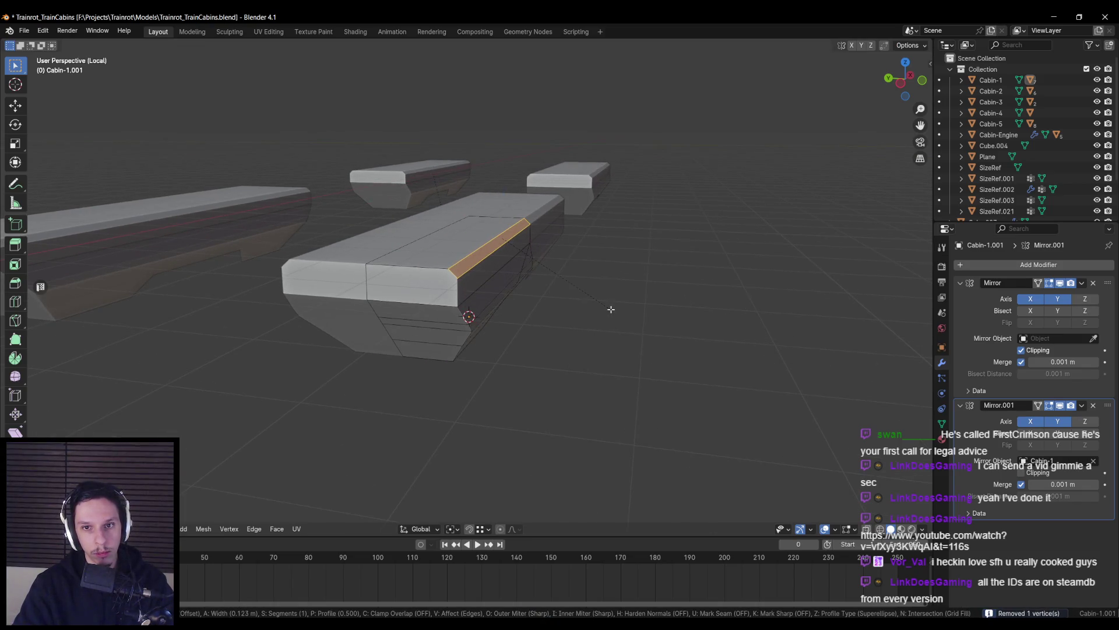
pyautogui.rightClick(612, 309)
pyautogui.click(454, 244)
pyautogui.press('x')
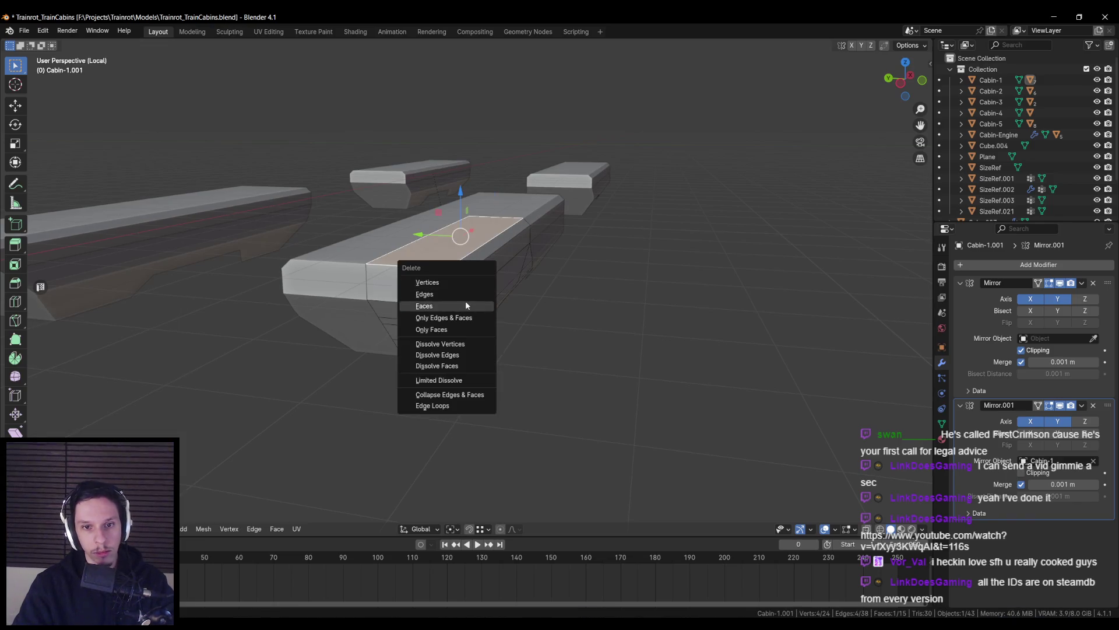
pyautogui.click(467, 301)
# Exit Edit Mode and local view to show the full train side-on
pyautogui.press('Tab')
pyautogui.press('KP_Divide')
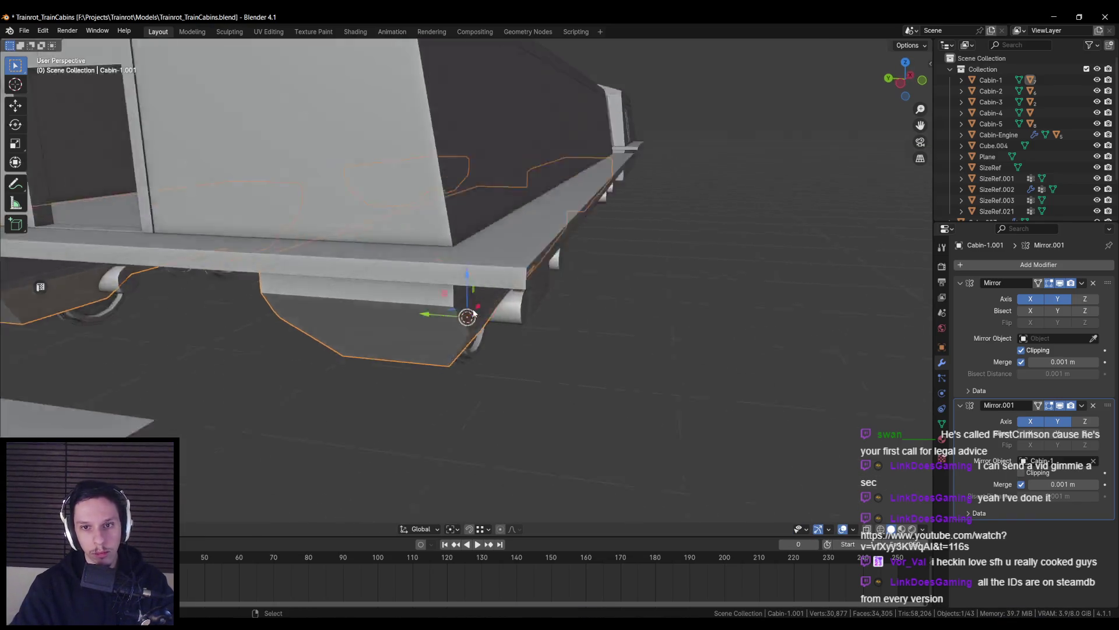
pyautogui.scroll(-6, 506, 378)
pyautogui.moveTo(439, 345)
pyautogui.mouseDown(button='middle')
pyautogui.moveTo(451, 341)
pyautogui.moveTo(366, 345)
pyautogui.mouseUp(button='middle')
pyautogui.scroll(8, 350, 344)
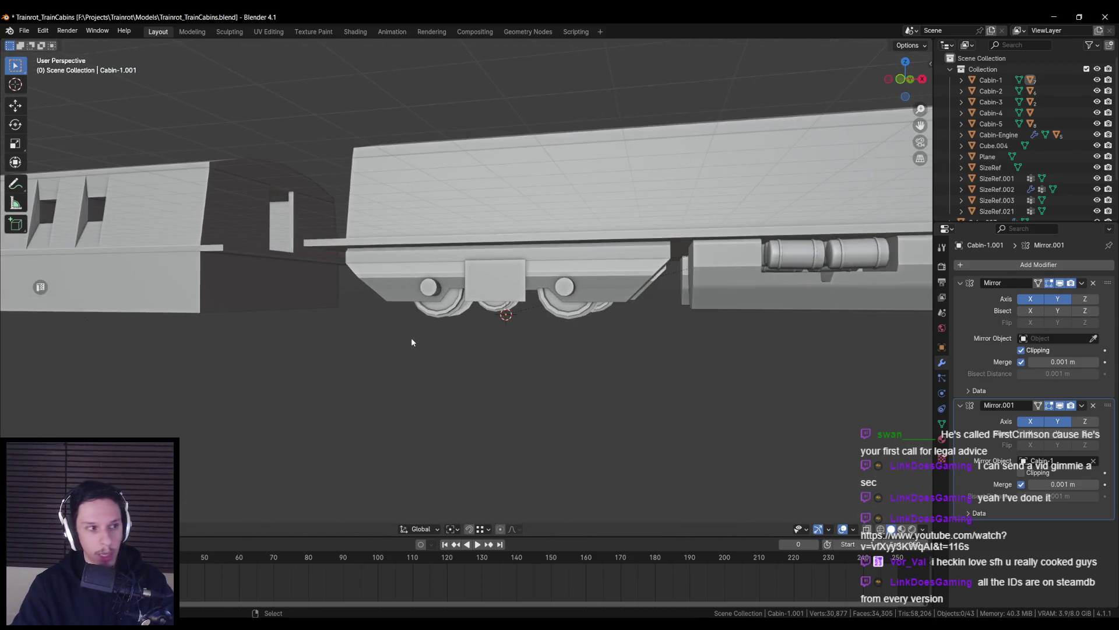
# In front view, move the side plate's left edge outward along X to widen it
pyautogui.scroll(5, 558, 263)
pyautogui.click(558, 262)
pyautogui.press('Tab')
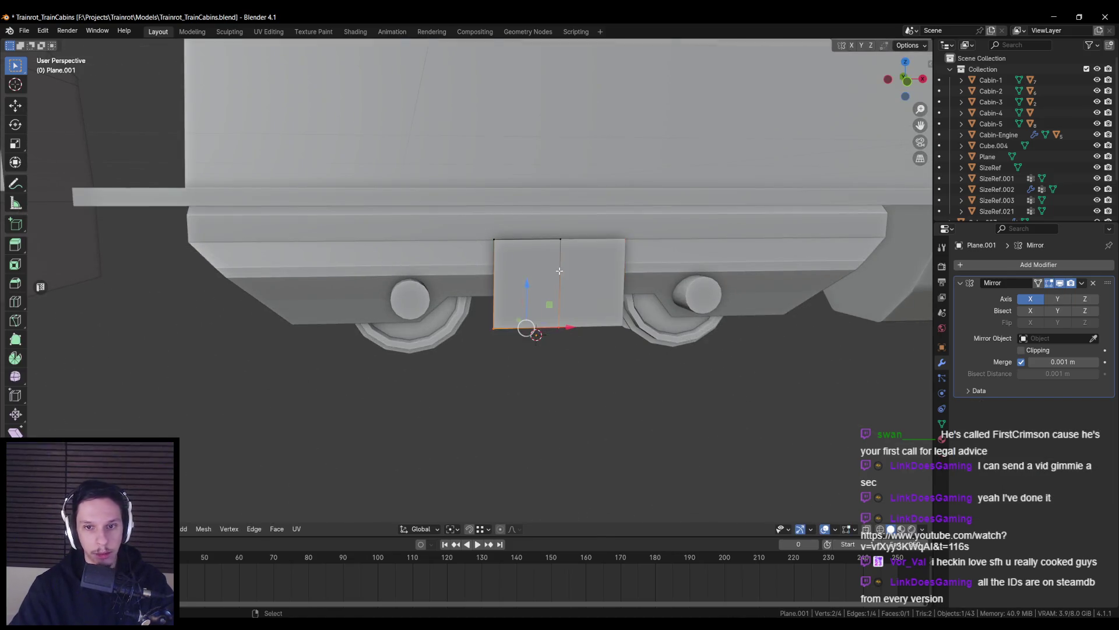
pyautogui.press('KP_1')
pyautogui.scroll(2, 559, 270)
pyautogui.hotkey('alt', 'z')
pyautogui.moveTo(472, 202); pyautogui.dragTo(525, 341)
pyautogui.hotkey('alt', 'z')
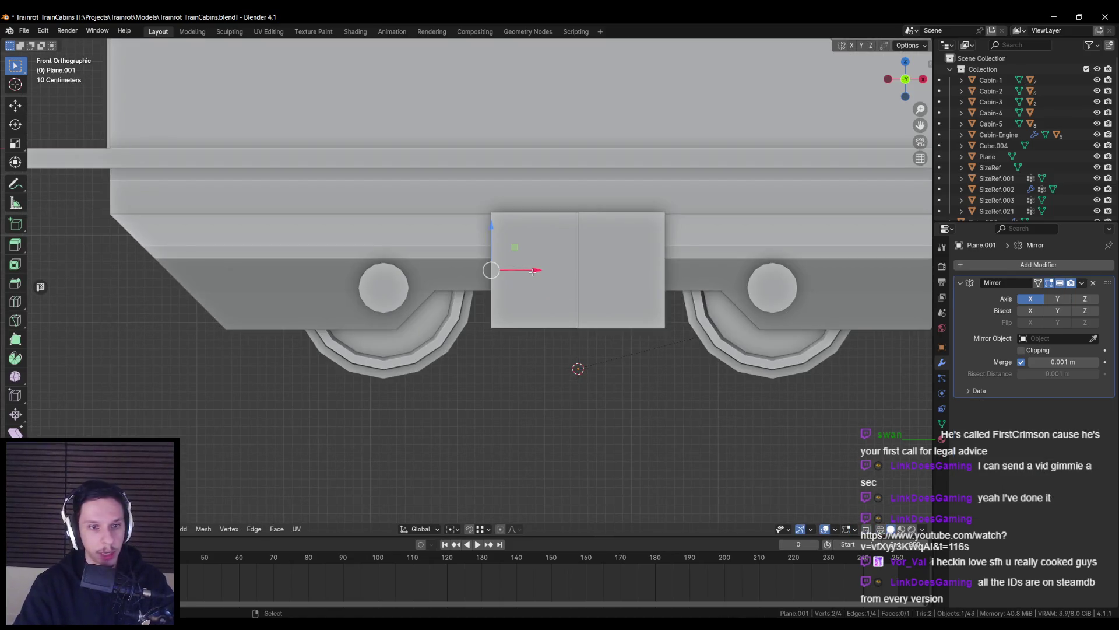
pyautogui.moveTo(533, 272); pyautogui.dragTo(390, 280)
# Lower the plate's top edge along Z and push its left edge further out
pyautogui.hotkey('alt', 'z')
pyautogui.click(460, 212)
pyautogui.hotkey('alt', 'z')
pyautogui.moveTo(459, 181)
pyautogui.mouseDown()
pyautogui.moveTo(457, 223)
pyautogui.moveTo(450, 205)
pyautogui.mouseUp()
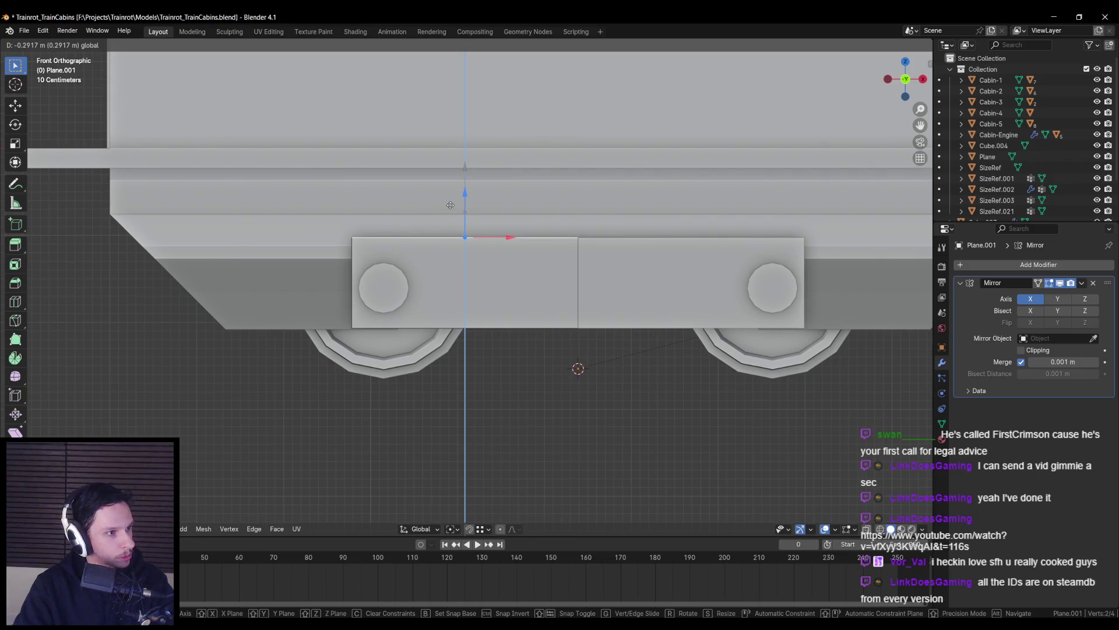
pyautogui.moveTo(450, 205); pyautogui.dragTo(450, 207)
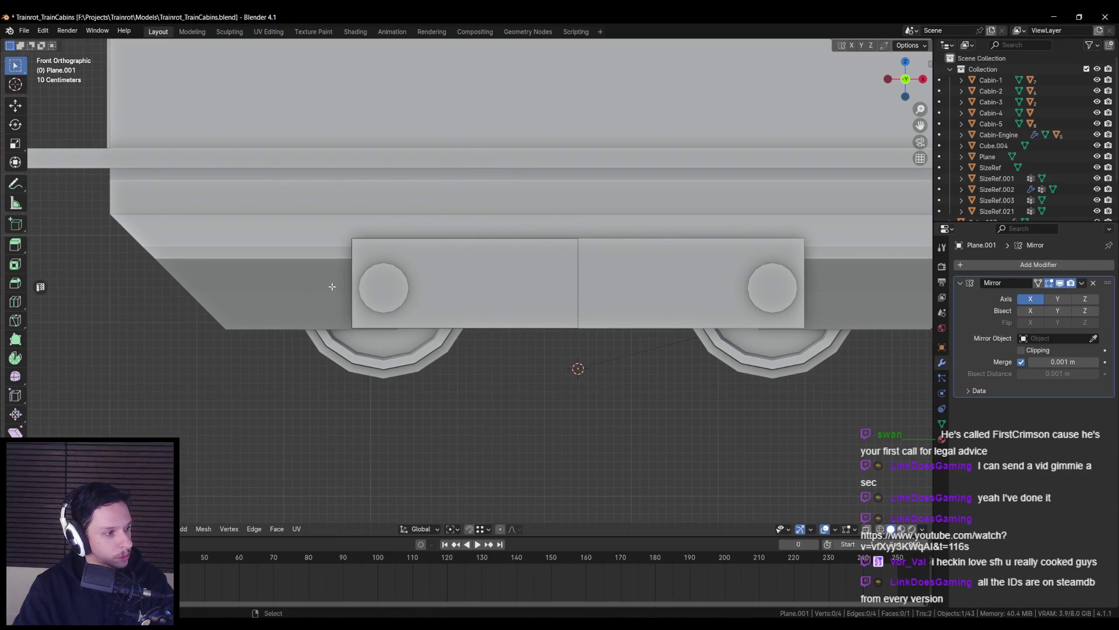
pyautogui.click(352, 289)
pyautogui.moveTo(392, 284); pyautogui.dragTo(376, 285)
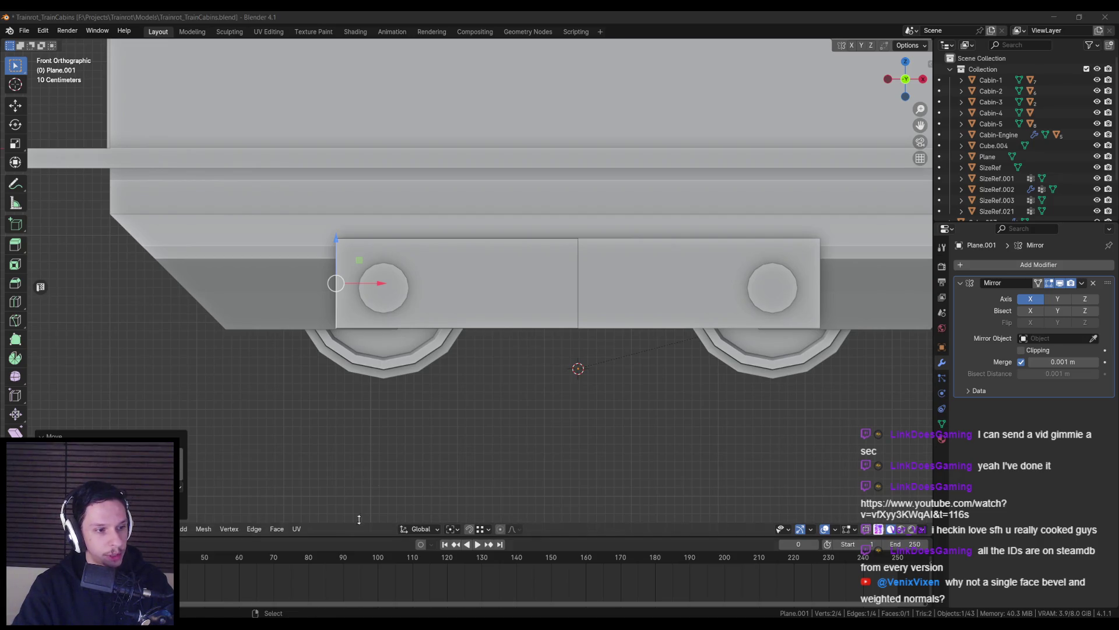
# Check the plate from below the cabin, then return to front view in solid display
pyautogui.scroll(-3, 326, 245)
pyautogui.moveTo(326, 245)
pyautogui.mouseDown(button='middle')
pyautogui.moveTo(312, 202)
pyautogui.moveTo(366, 284)
pyautogui.moveTo(418, 297)
pyautogui.mouseUp(button='middle')
pyautogui.scroll(-3, 306, 206)
pyautogui.scroll(3, 306, 206)
pyautogui.scroll(-2, 418, 298)
pyautogui.scroll(4, 418, 298)
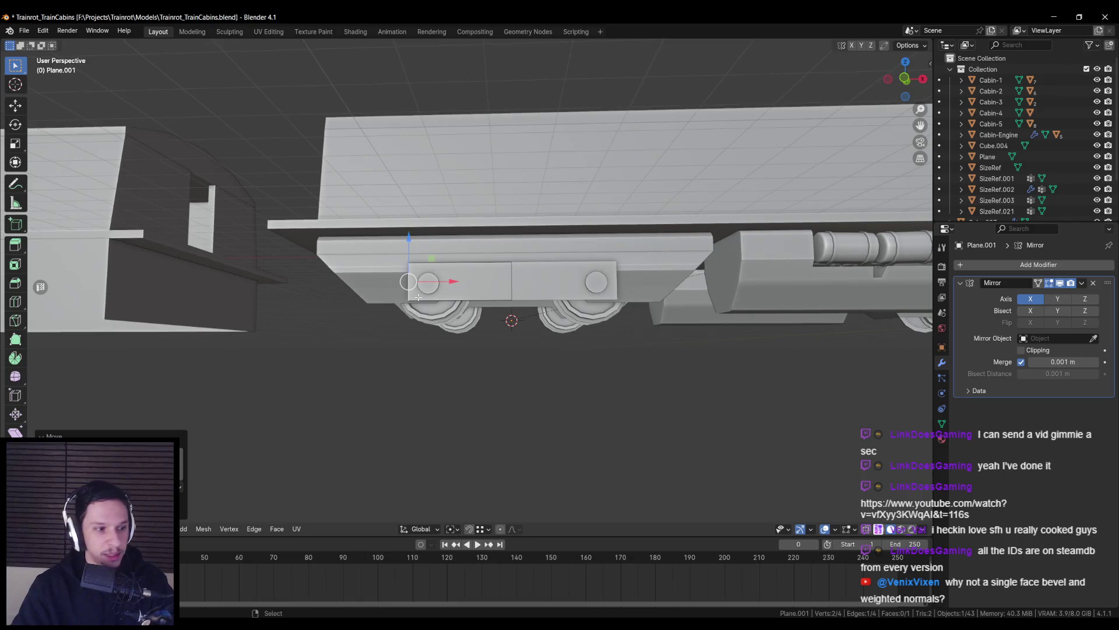
pyautogui.press('KP_1')
pyautogui.scroll(3, 418, 298)
pyautogui.hotkey('alt', 'z')
pyautogui.hotkey('alt', 'z')
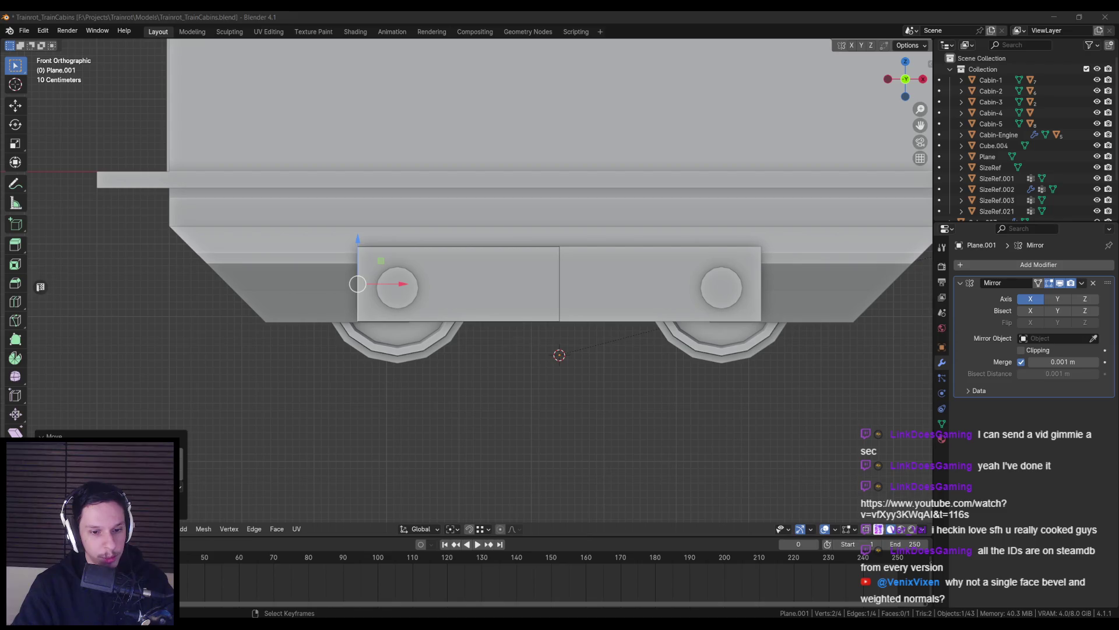
# Bring PureRef's reference board forward, shrink it to a small panel, and zoom onto the bogie photo
pyautogui.hotkey('ctrl', 'f')
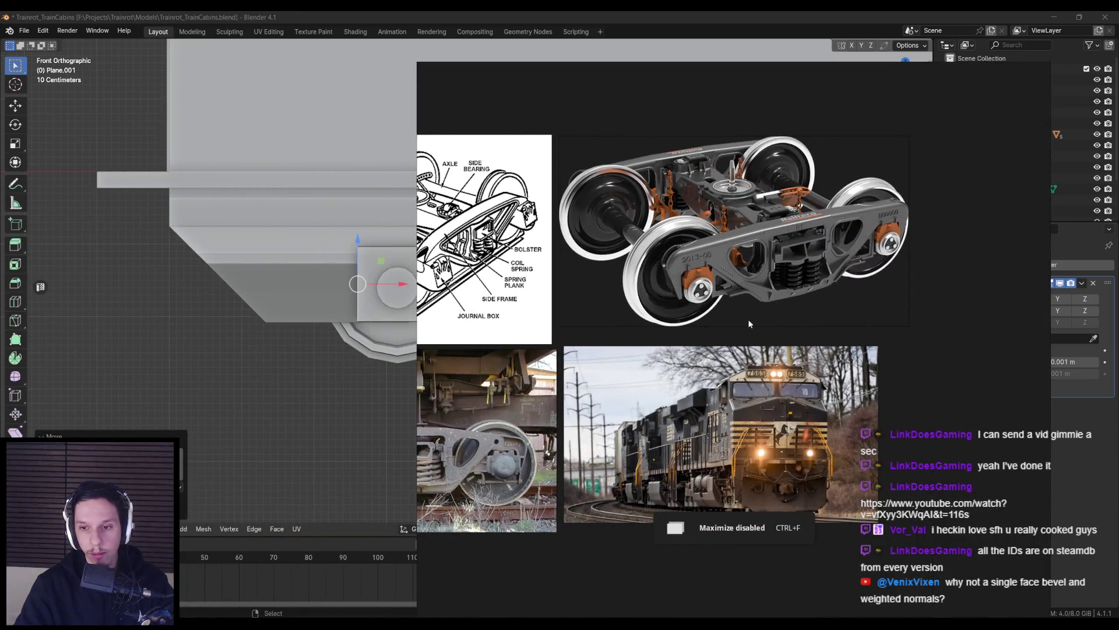
pyautogui.scroll(2, 738, 272)
pyautogui.scroll(-3, 701, 335)
pyautogui.moveTo(702, 334); pyautogui.dragTo(852, 337, button='middle')
pyautogui.scroll(1, 884, 436)
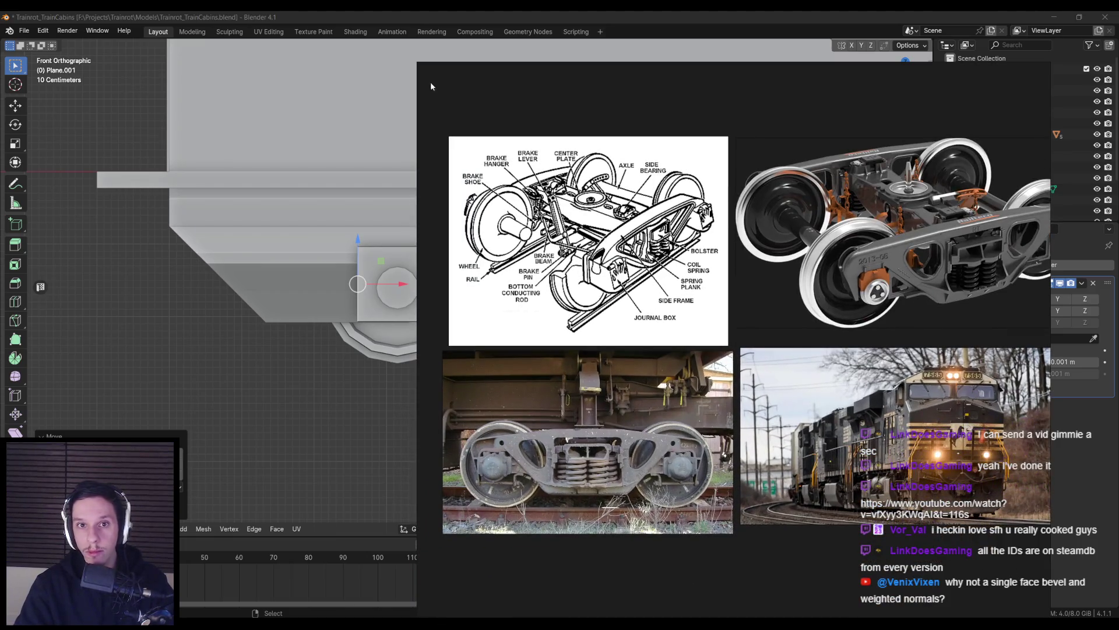
pyautogui.moveTo(418, 65)
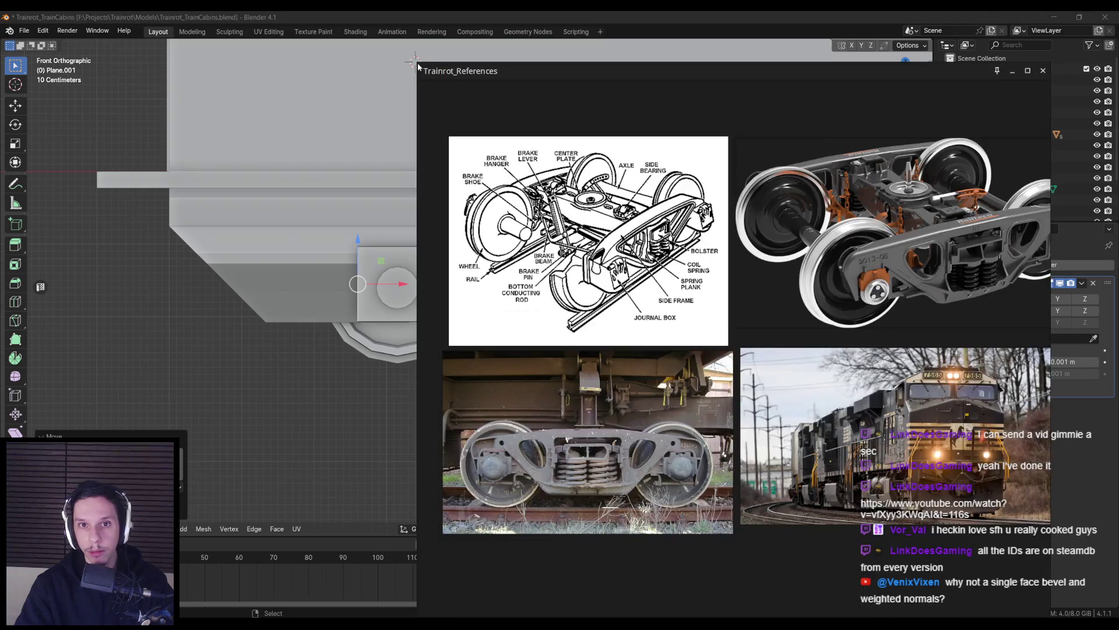
pyautogui.moveTo(415, 63)
pyautogui.mouseDown()
pyautogui.moveTo(736, 295)
pyautogui.moveTo(718, 276)
pyautogui.mouseUp()
pyautogui.scroll(3, 898, 447)
pyautogui.scroll(5, 898, 447)
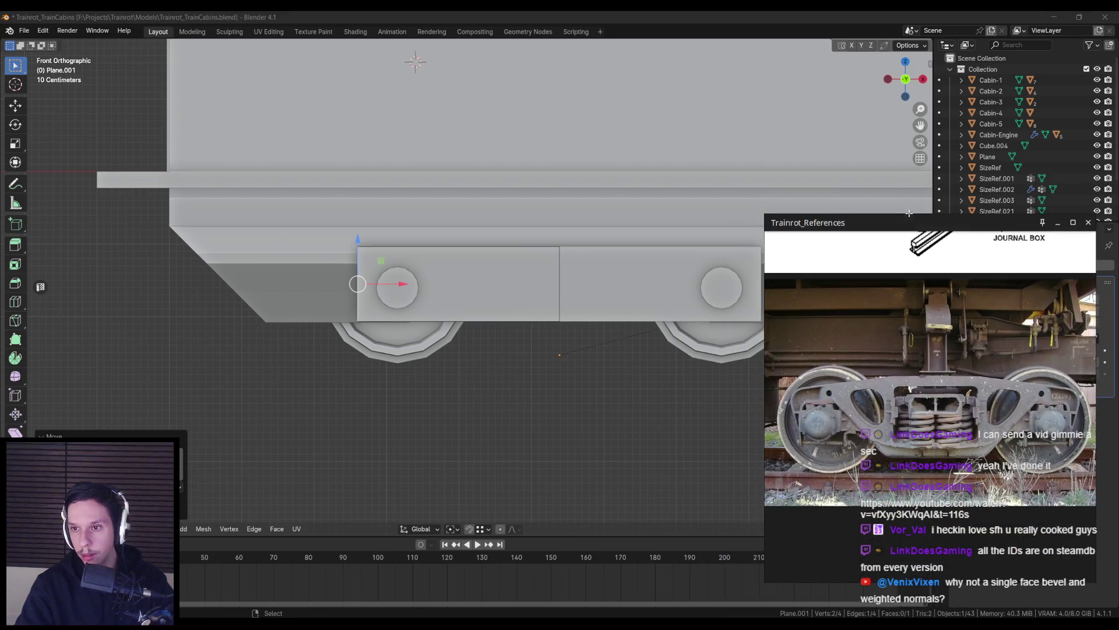
pyautogui.moveTo(899, 215)
pyautogui.mouseDown()
pyautogui.moveTo(899, 319)
pyautogui.moveTo(900, 257)
pyautogui.mouseUp()
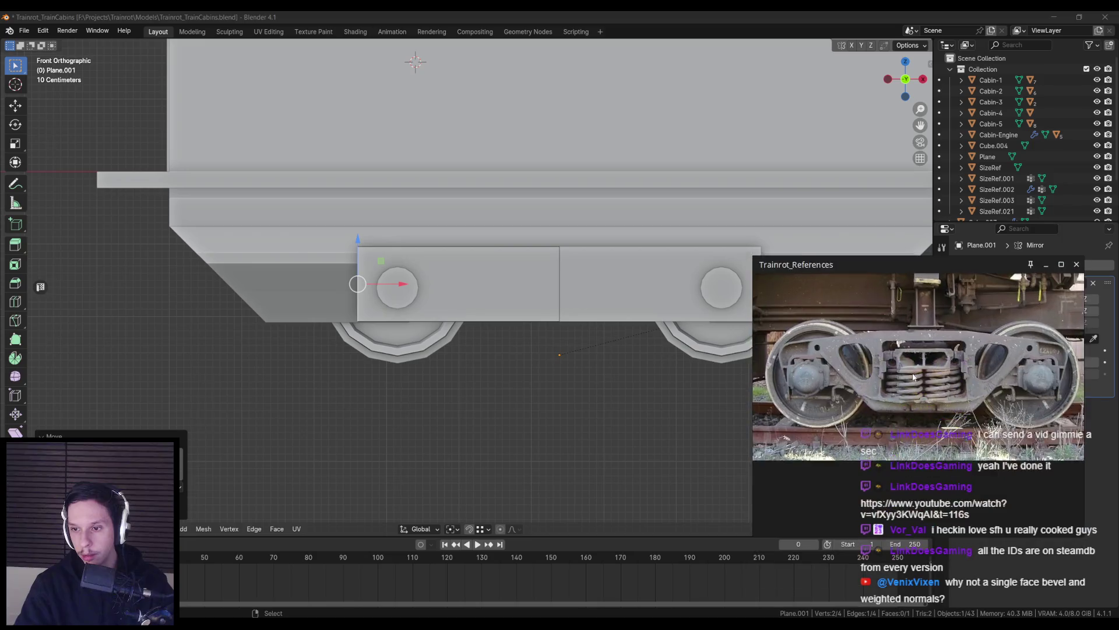
# Set the PureRef panel to Always on top and move it beside the Blender cabin model
pyautogui.rightClick(929, 445)
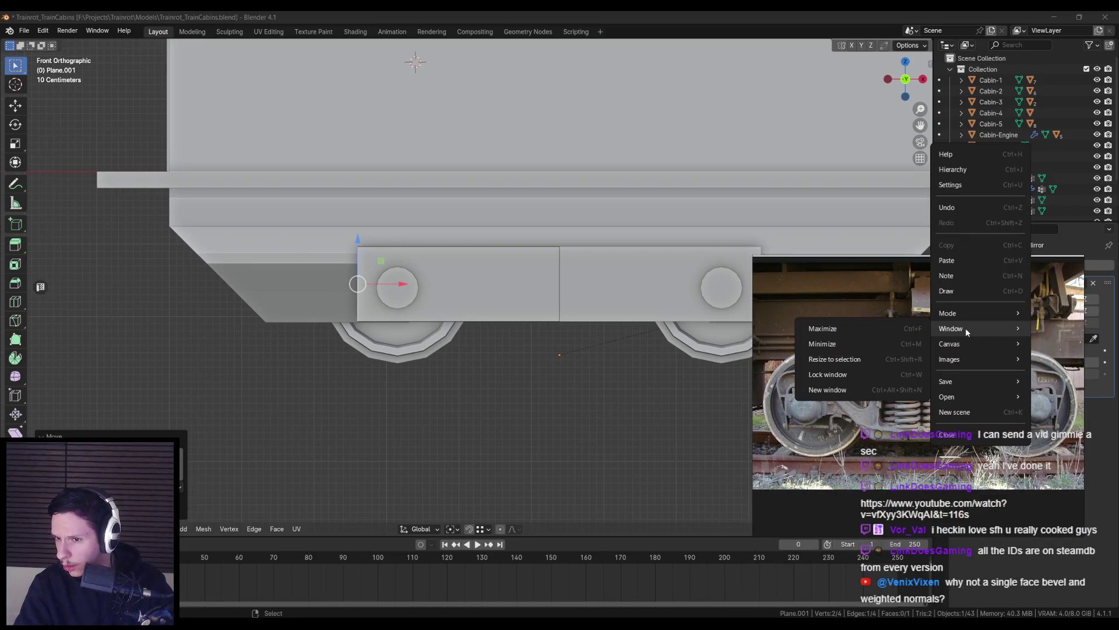
pyautogui.moveTo(954, 316)
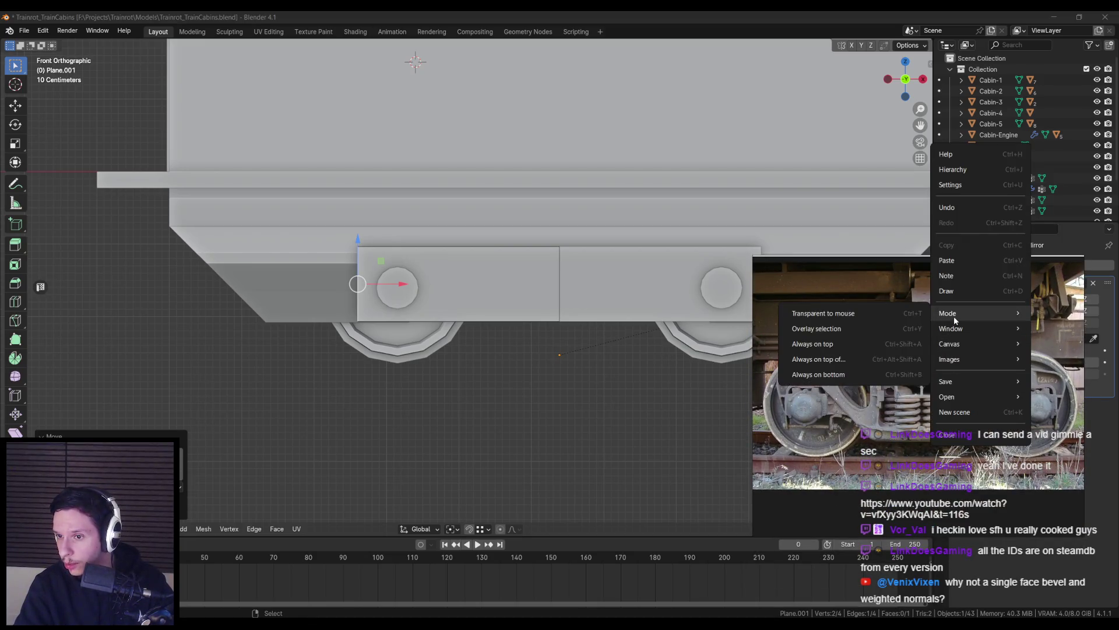
pyautogui.click(845, 341)
pyautogui.moveTo(920, 410); pyautogui.dragTo(931, 461)
pyautogui.moveTo(508, 343); pyautogui.dragTo(513, 342, button='middle')
pyautogui.scroll(2, 513, 343)
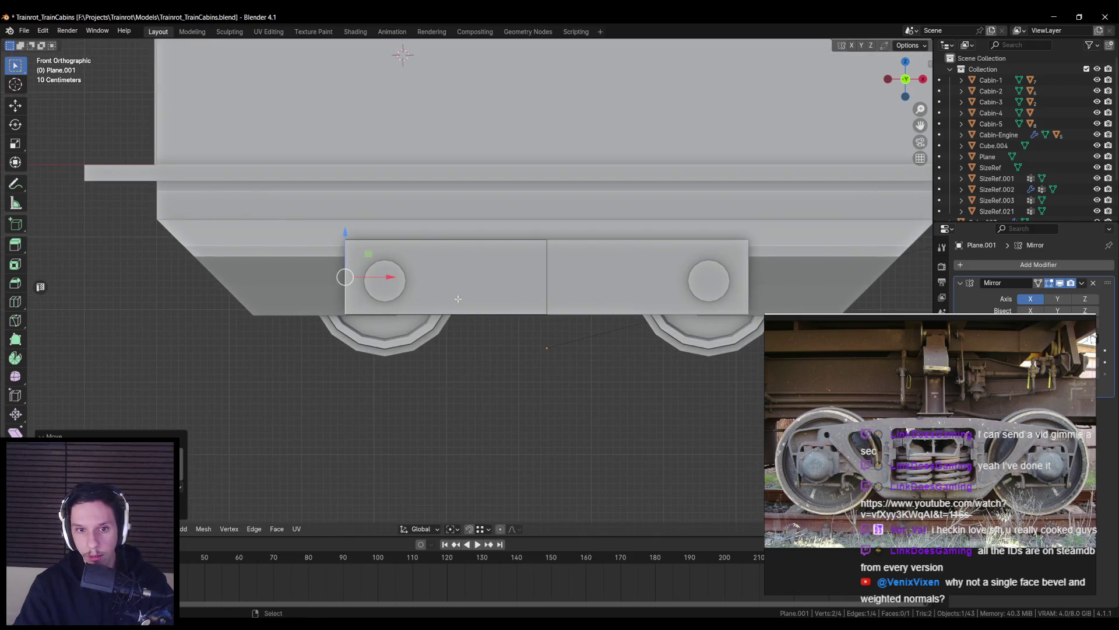
# Move the side plate's bottom edge vertically along Z to adjust its height
pyautogui.keyDown('shift'); pyautogui.moveTo(408, 295); pyautogui.dragTo(376, 287, button='middle'); pyautogui.keyUp('shift')
pyautogui.hotkey('alt', 'a')
pyautogui.scroll(1, 457, 312)
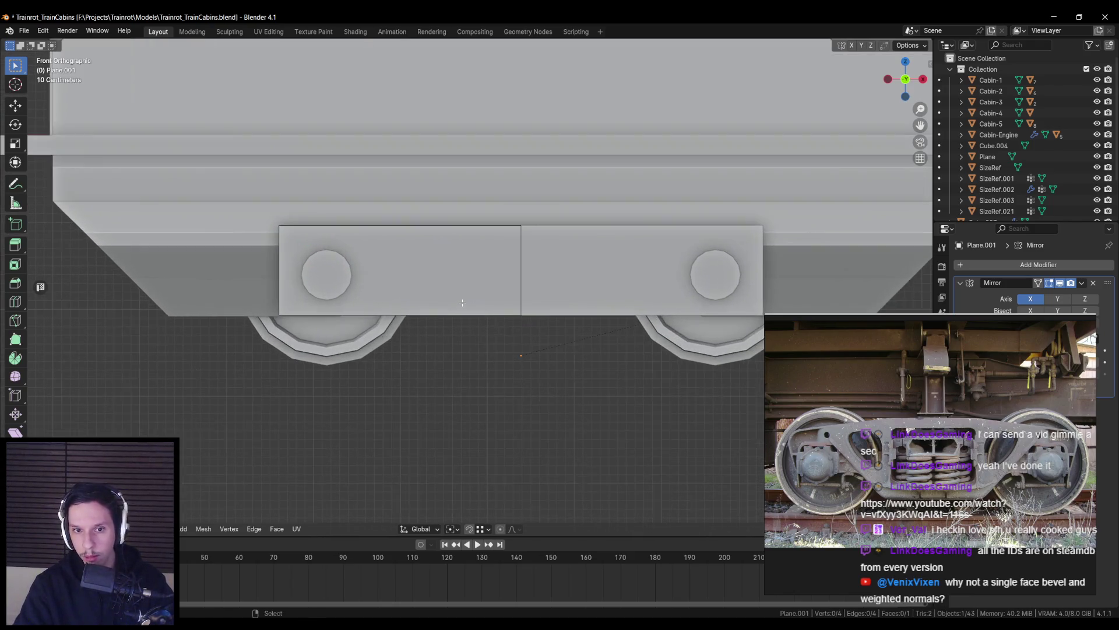
pyautogui.click(457, 313)
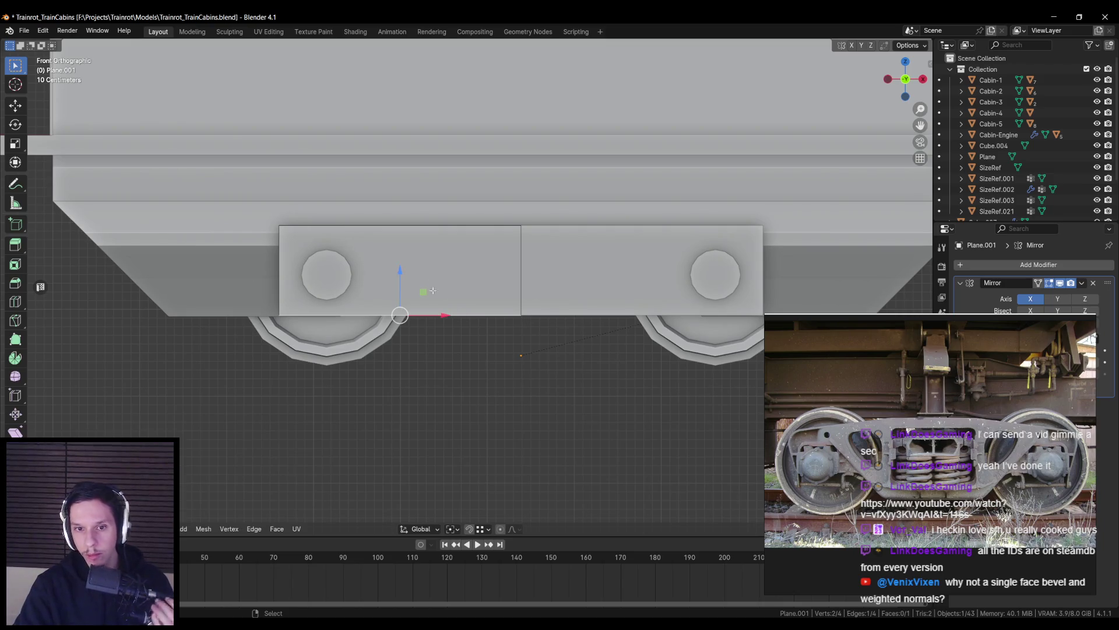
pyautogui.press('g')
pyautogui.press('z')
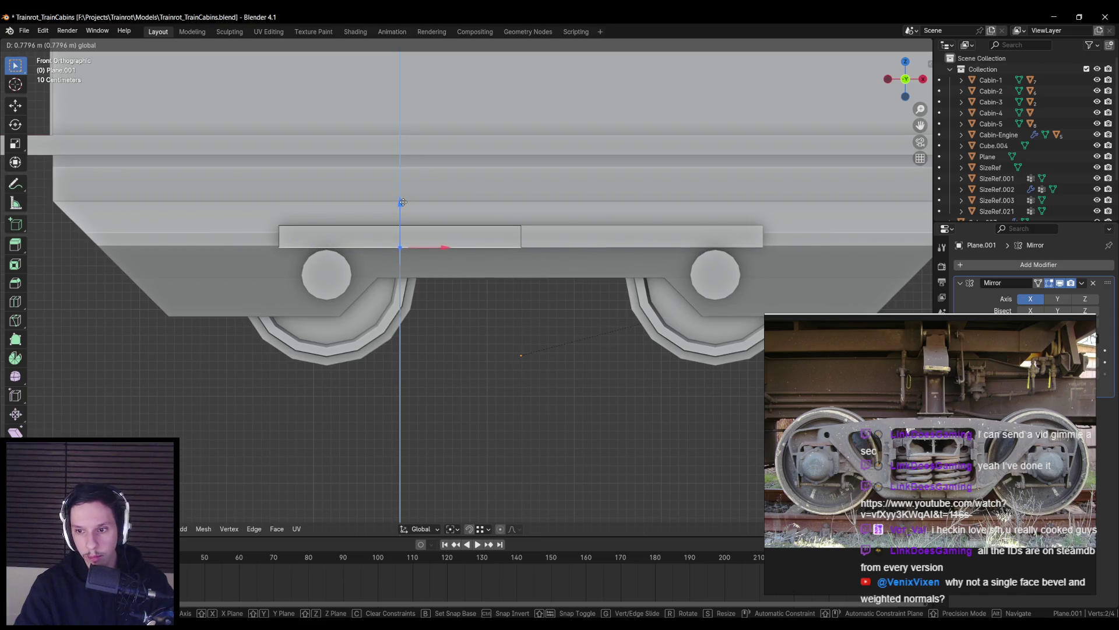
pyautogui.click(403, 202)
pyautogui.press('g')
pyautogui.press('z')
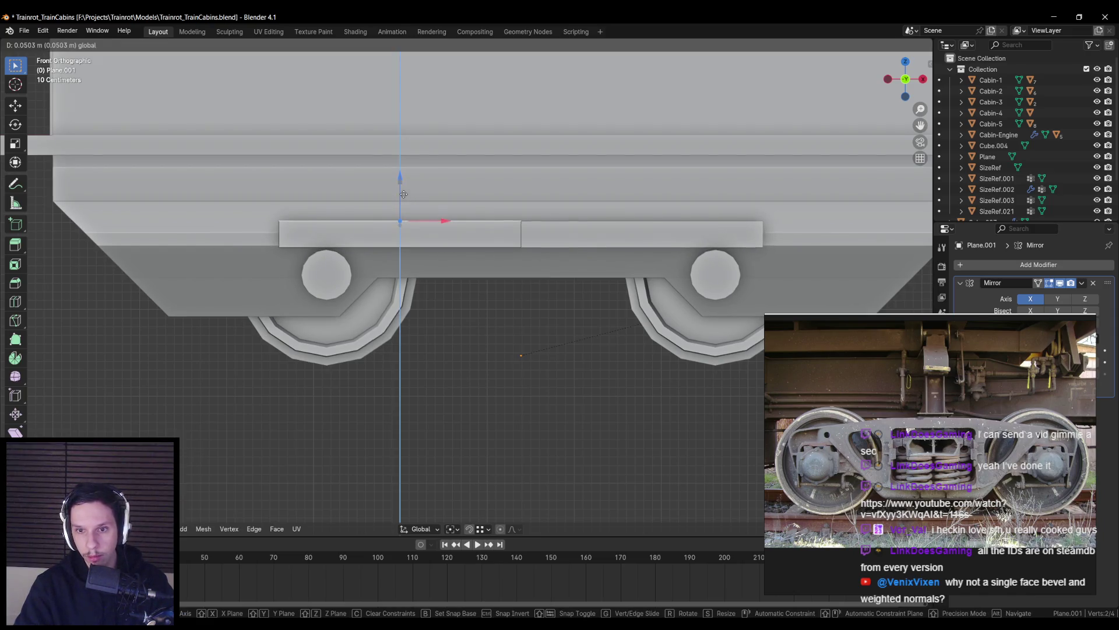
pyautogui.click(404, 192)
pyautogui.hotkey('alt', 'a')
# Loop cut the plate and extrude the middle bottom edge down on Z between the wheels
pyautogui.hotkey('ctrl', 'r')
pyautogui.click(427, 217)
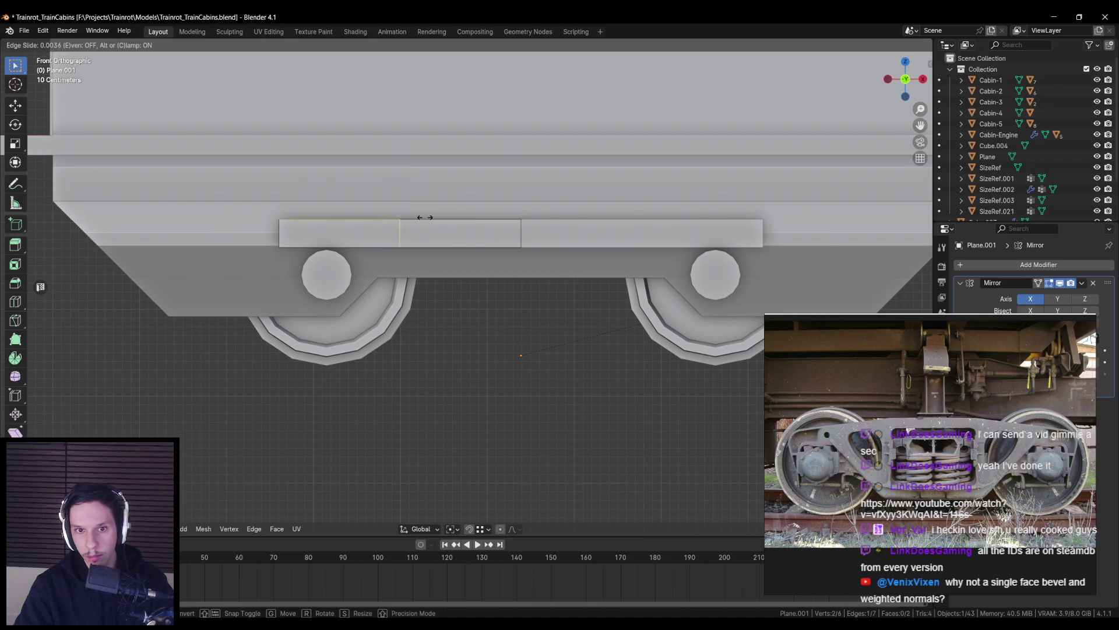
pyautogui.click(392, 223)
pyautogui.click(443, 247)
pyautogui.press('e')
pyautogui.press('z')
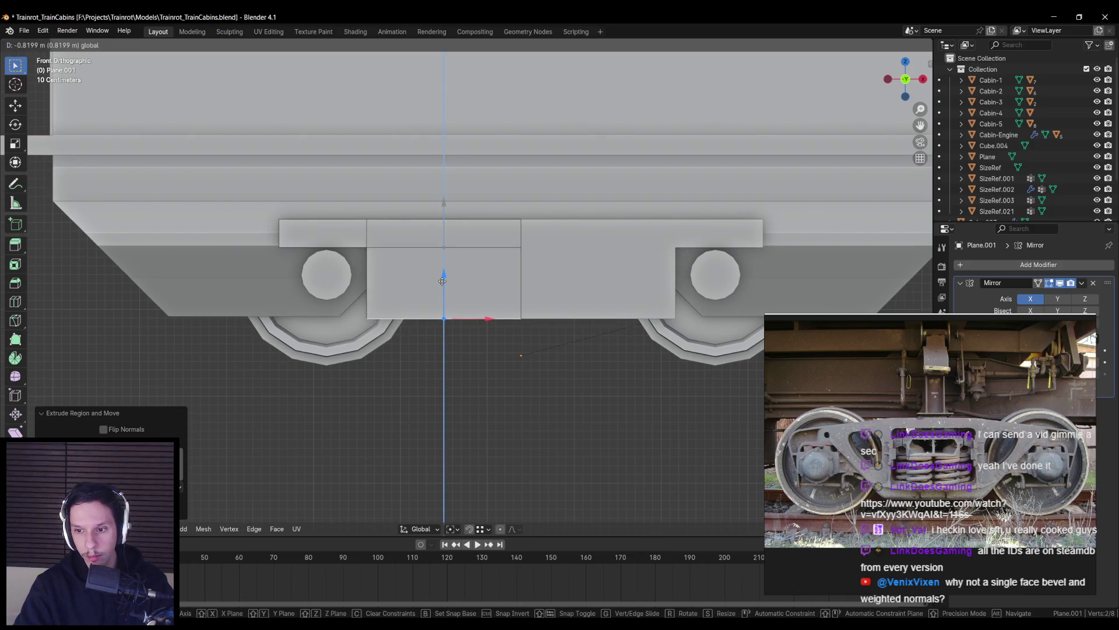
pyautogui.click(375, 321)
# Slide the new block's bottom-left corner along X to slant it, and raise the middle top edge slightly
pyautogui.hotkey('alt', 'a')
pyautogui.click(367, 330)
pyautogui.press('g')
pyautogui.press('x')
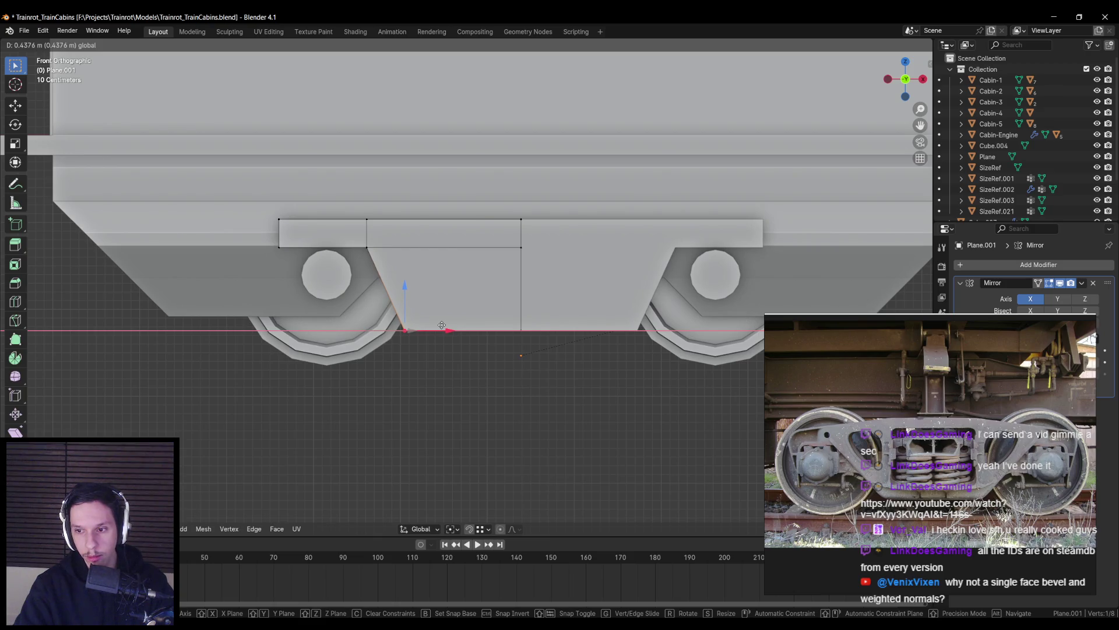
pyautogui.click(442, 325)
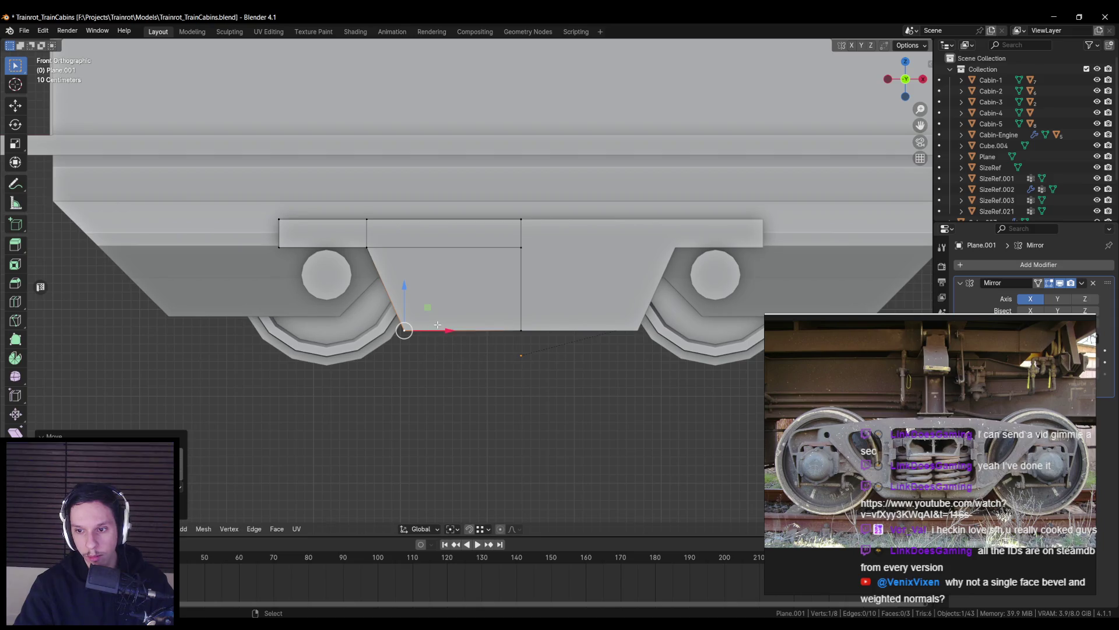
pyautogui.hotkey('alt', 'a')
pyautogui.click(420, 219)
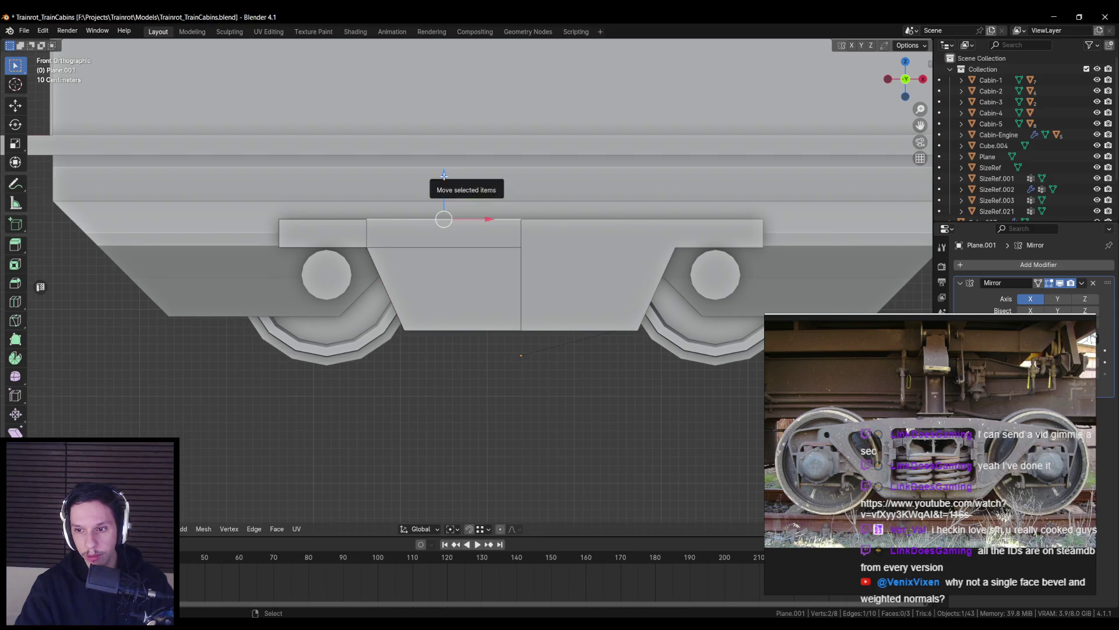
pyautogui.moveTo(445, 175); pyautogui.dragTo(443, 168)
# Widen the left block by sliding its outer edge, then extrude its small face downward
pyautogui.click(279, 231)
pyautogui.press('g')
pyautogui.press('g')
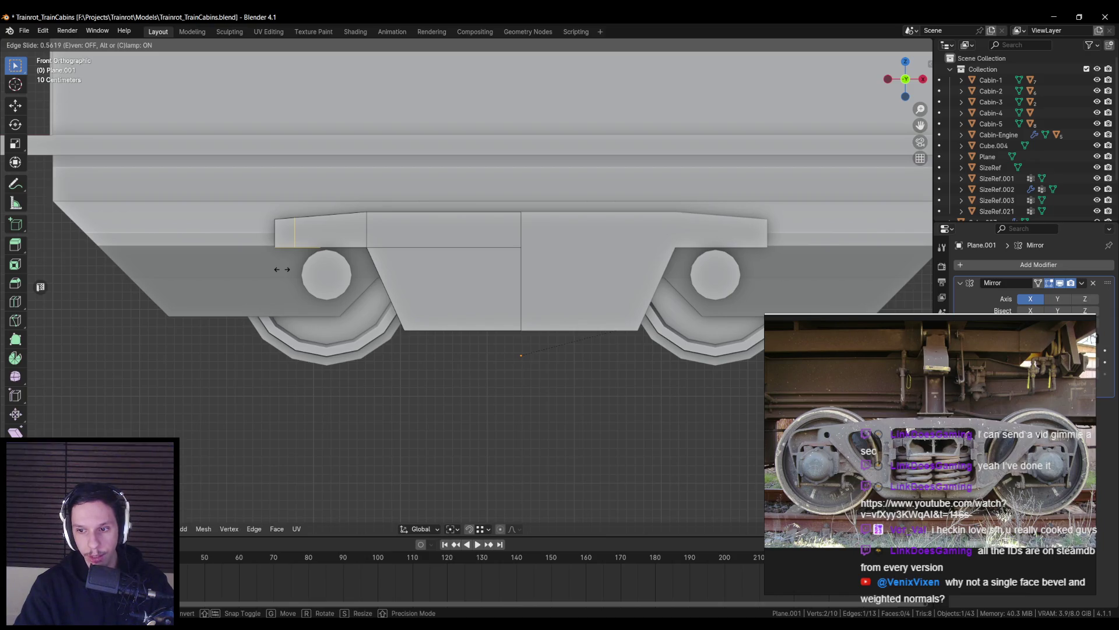
pyautogui.click(281, 269)
pyautogui.click(284, 233)
pyautogui.press('e')
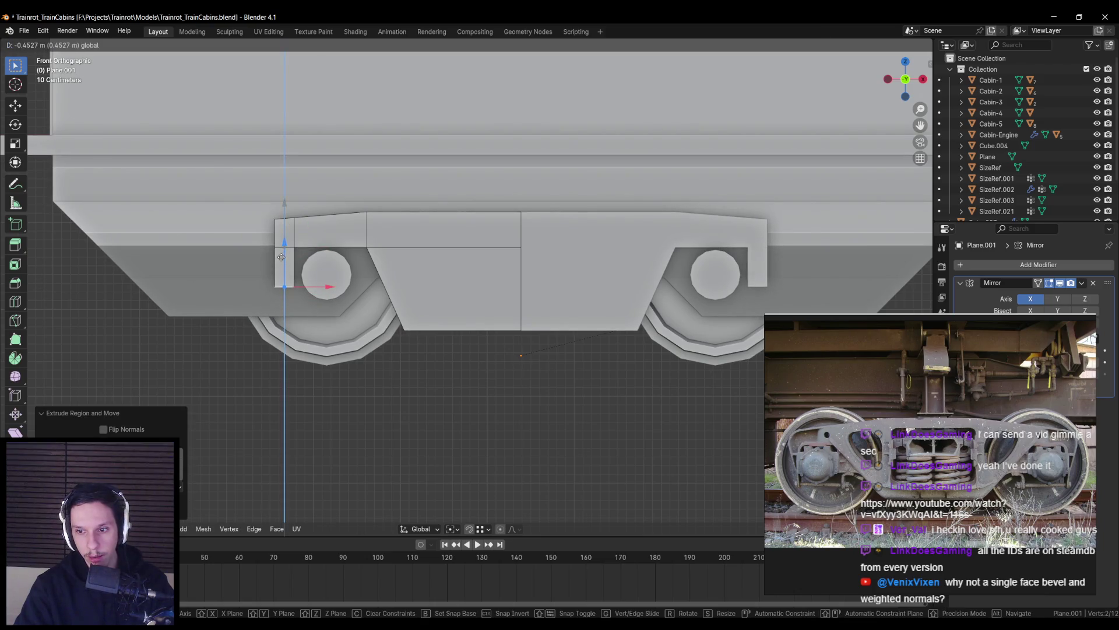
pyautogui.click(281, 265)
# Shift the extension's bottom-left vertex right to slant the hook edge, then bevel the corner vertex above the front axle
pyautogui.press('1')
pyautogui.click(289, 285)
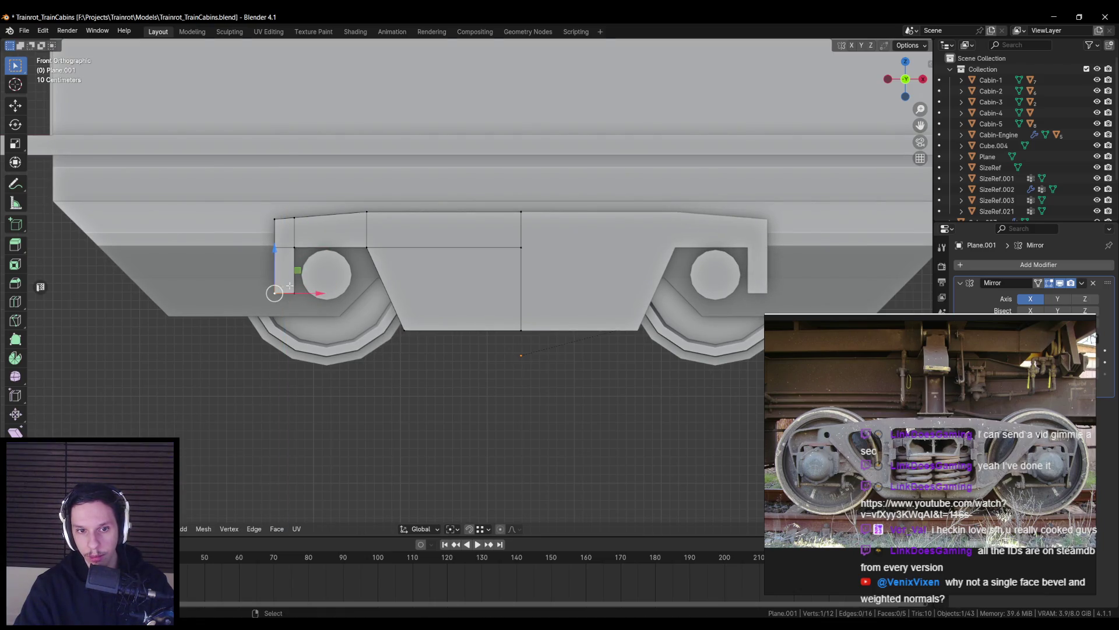
pyautogui.press('g')
pyautogui.press('Escape')
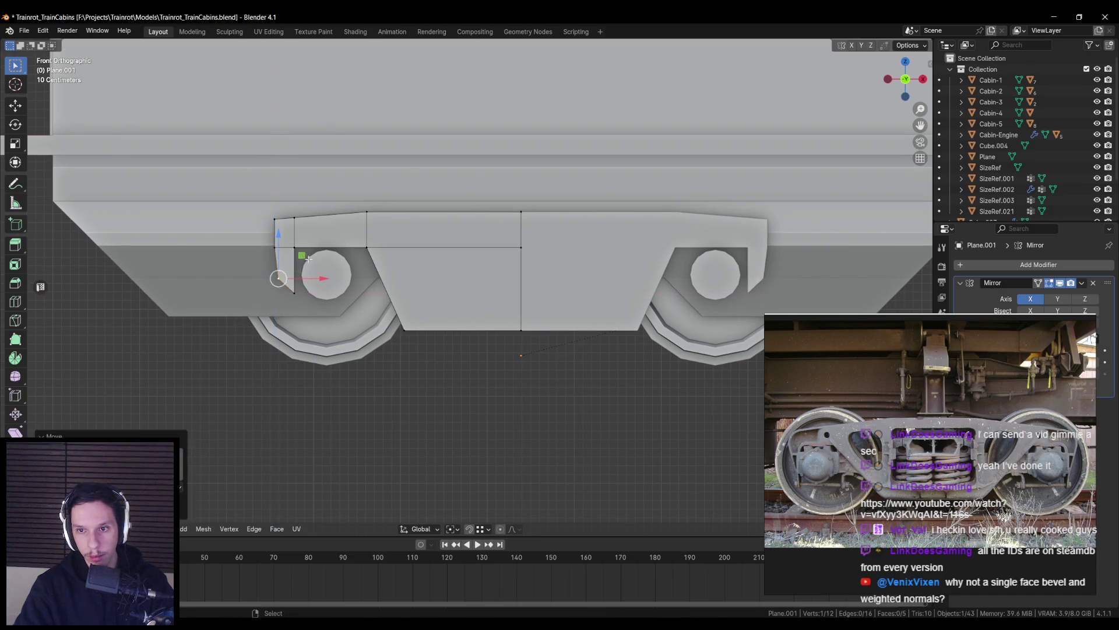
pyautogui.press('g')
pyautogui.click(309, 282)
pyautogui.click(320, 281)
pyautogui.scroll(2, 319, 282)
pyautogui.click(308, 248)
pyautogui.hotkey('ctrl', 'shift', 'b')
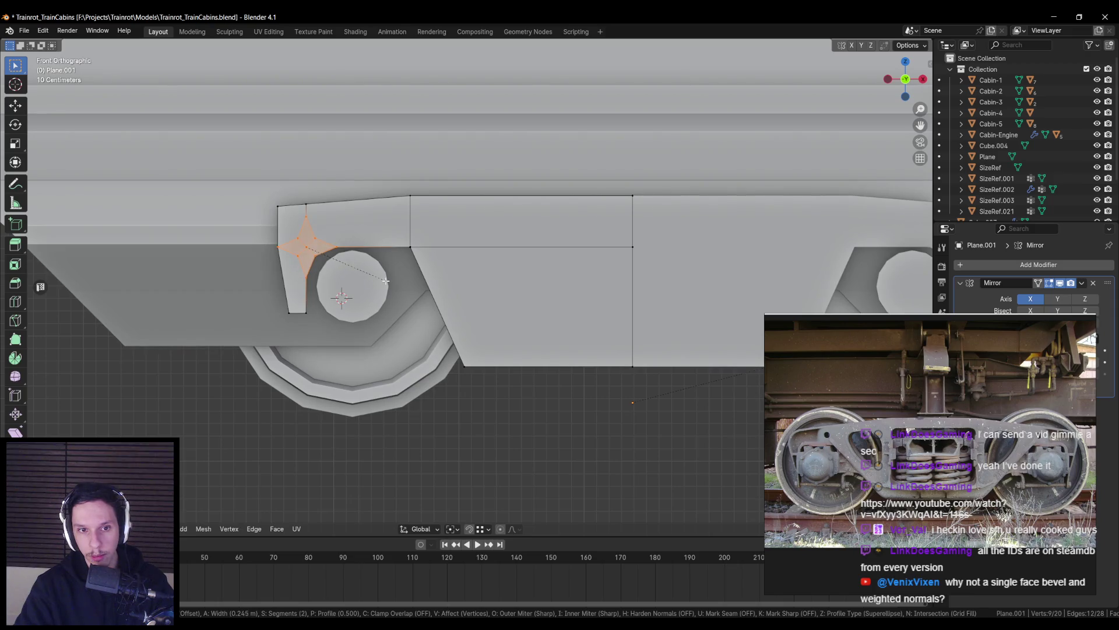
# Confirm the rounded corner bevel and merge stray bevel-fan vertices at the last one
pyautogui.scroll(1, 386, 282)
pyautogui.click(389, 282)
pyautogui.scroll(2, 219, 229)
pyautogui.click(337, 272)
pyautogui.keyDown('shift'); pyautogui.click(330, 260); pyautogui.keyUp('shift')
pyautogui.keyDown('shift'); pyautogui.click(304, 255); pyautogui.keyUp('shift')
pyautogui.press('m')
pyautogui.click(299, 258)
pyautogui.press('g')
pyautogui.rightClick(314, 260)
pyautogui.hotkey('alt', 'z')
pyautogui.keyDown('shift'); pyautogui.click(311, 261); pyautogui.keyUp('shift')
pyautogui.hotkey('alt', 'z')
pyautogui.press('m')
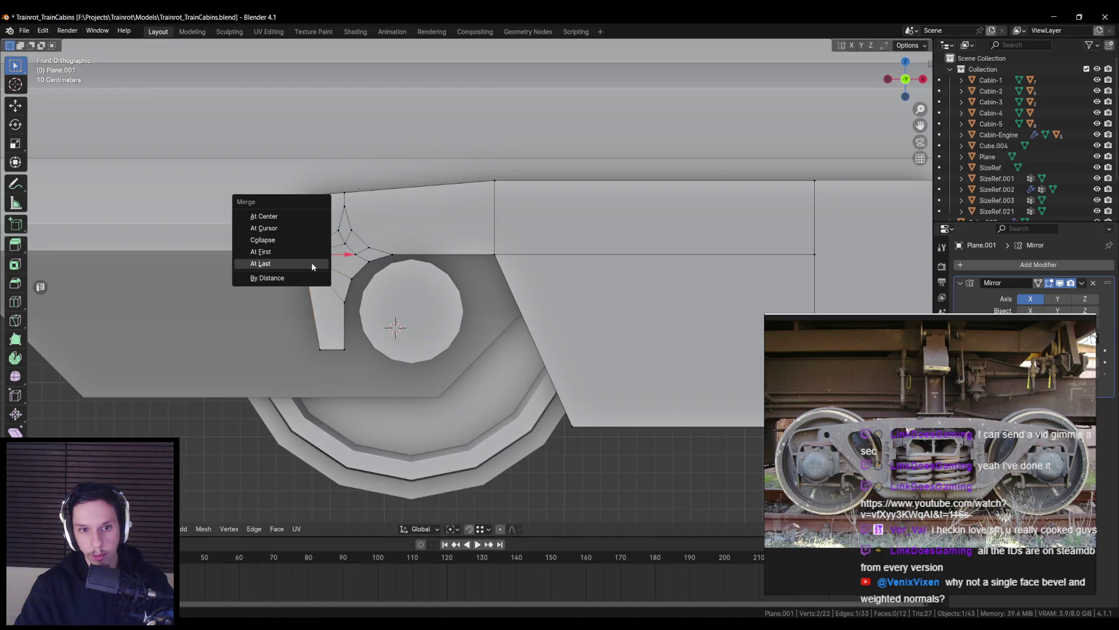
pyautogui.click(310, 260)
# Collapse six leftover bevel vertices into a single vertex
pyautogui.keyDown('shift'); pyautogui.click(368, 248); pyautogui.keyUp('shift')
pyautogui.keyDown('shift'); pyautogui.click(345, 243); pyautogui.keyUp('shift')
pyautogui.keyDown('shift'); pyautogui.click(338, 229); pyautogui.keyUp('shift')
pyautogui.keyDown('shift'); pyautogui.click(351, 229); pyautogui.keyUp('shift')
pyautogui.keyDown('shift'); pyautogui.click(344, 199); pyautogui.keyUp('shift')
pyautogui.press('m')
pyautogui.click(344, 193)
pyautogui.scroll(-1, 369, 253)
pyautogui.keyDown('shift'); pyautogui.moveTo(371, 257); pyautogui.dragTo(367, 267, button='middle'); pyautogui.keyUp('shift')
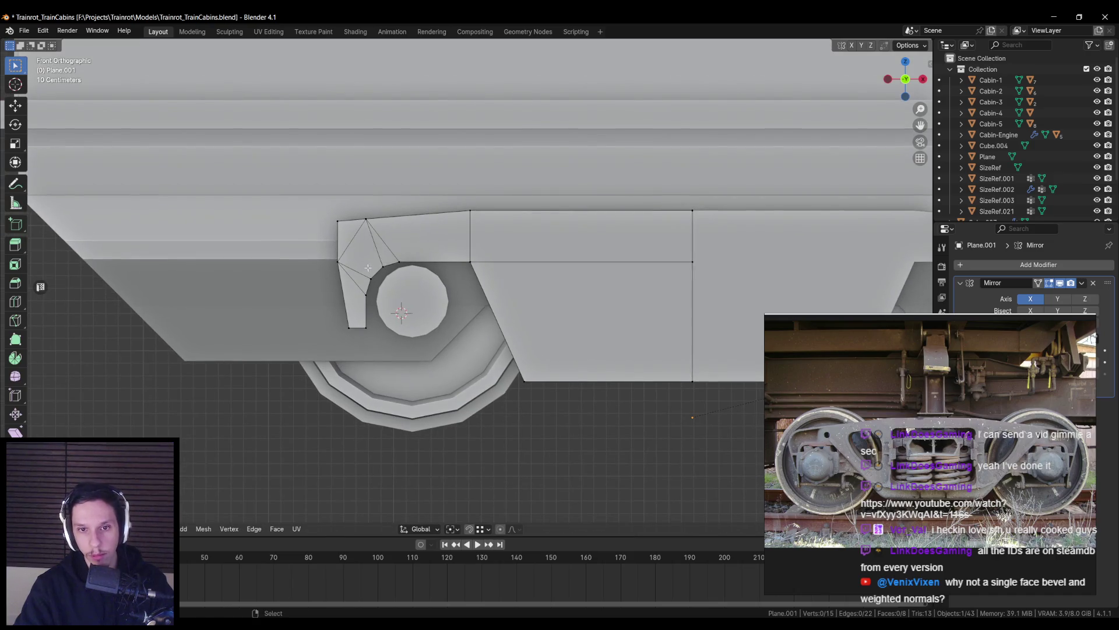
pyautogui.scroll(1, 474, 273)
# Move the vertex where the slanted edge meets the top along X, then inspect the whole object
pyautogui.click(474, 256)
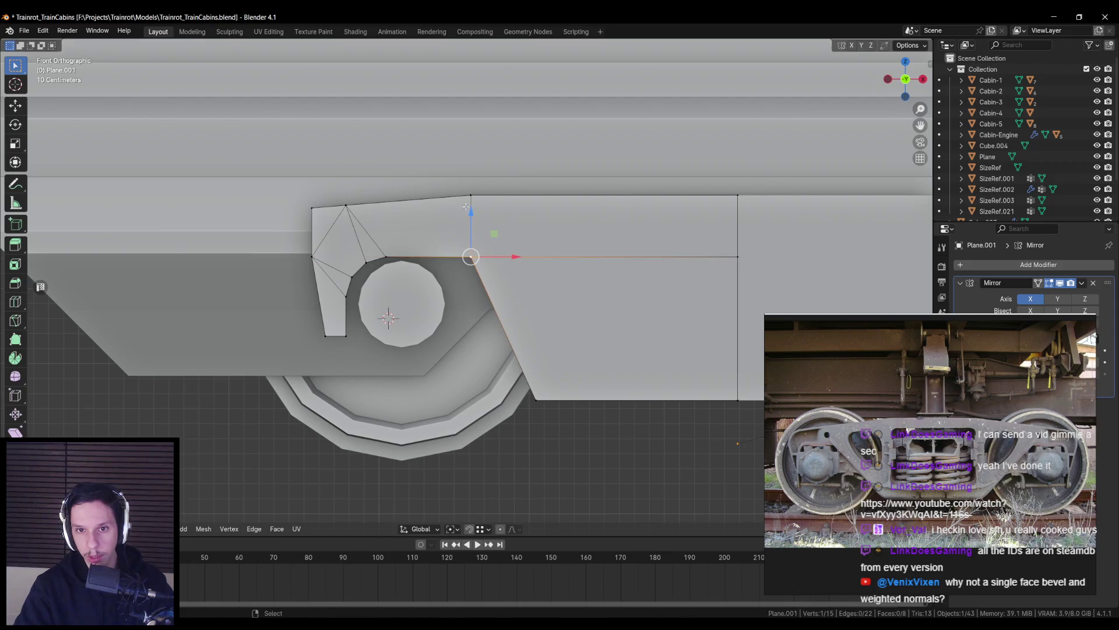
pyautogui.press('g')
pyautogui.press('x')
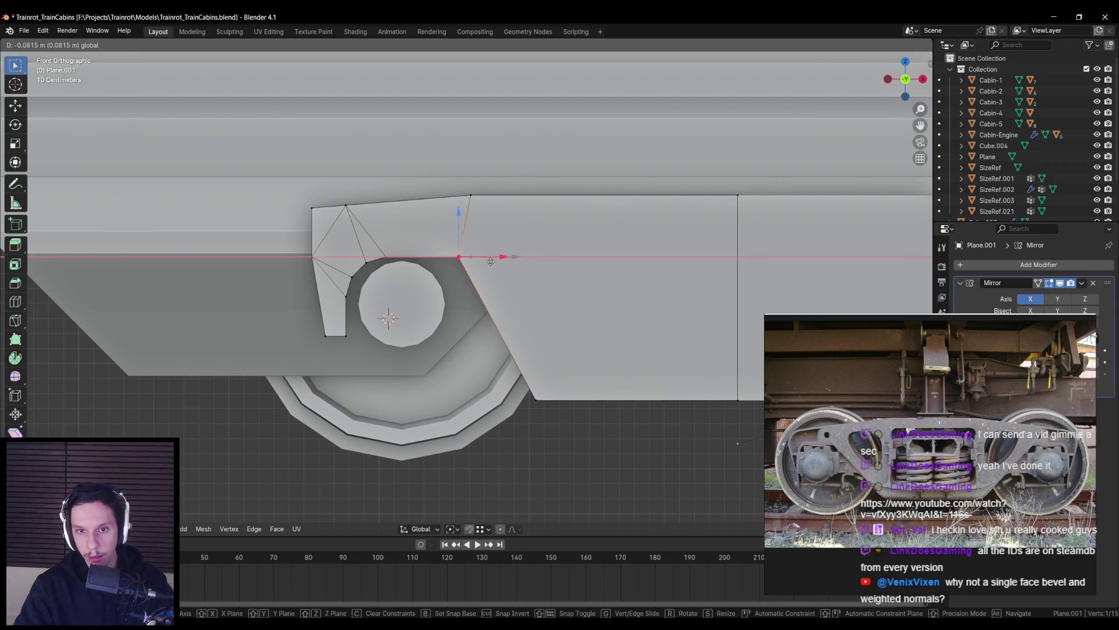
pyautogui.click(487, 262)
pyautogui.press('Tab')
pyautogui.scroll(-5, 512, 282)
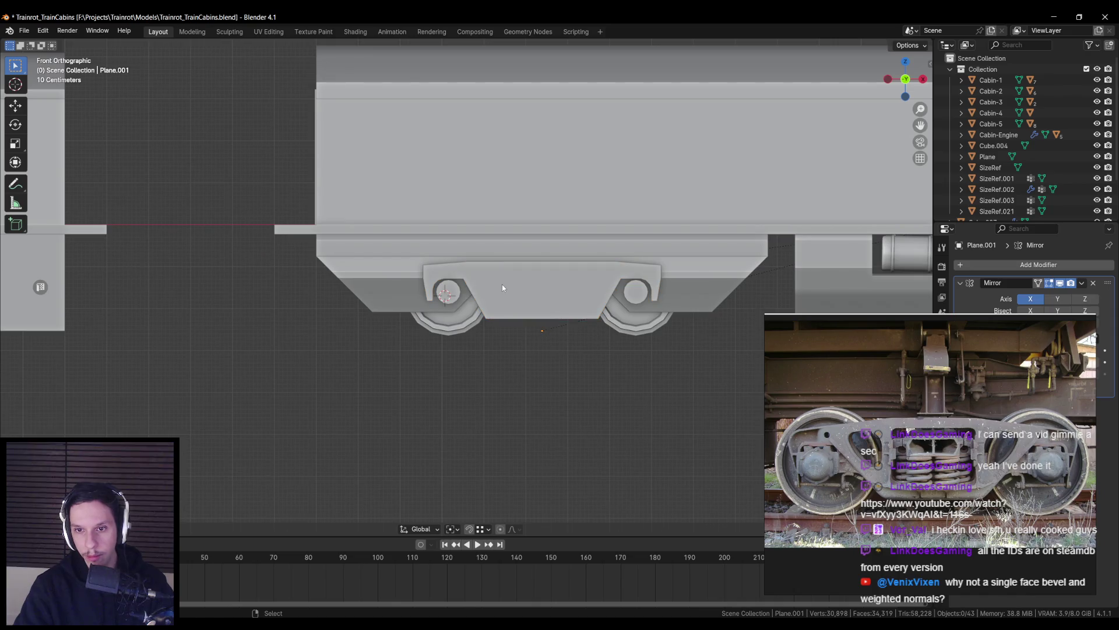
pyautogui.scroll(2, 501, 284)
pyautogui.scroll(2, 498, 287)
# Box-select the plate's lower vertices in see-through view, then leave Edit Mode and deselect
pyautogui.press('Tab')
pyautogui.hotkey('shift', 'z')
pyautogui.hotkey('alt', 'a')
pyautogui.moveTo(385, 261); pyautogui.dragTo(481, 301)
pyautogui.hotkey('shift', 'z')
pyautogui.scroll(1, 501, 268)
pyautogui.hotkey('shift', 'z')
pyautogui.hotkey('shift', 'z')
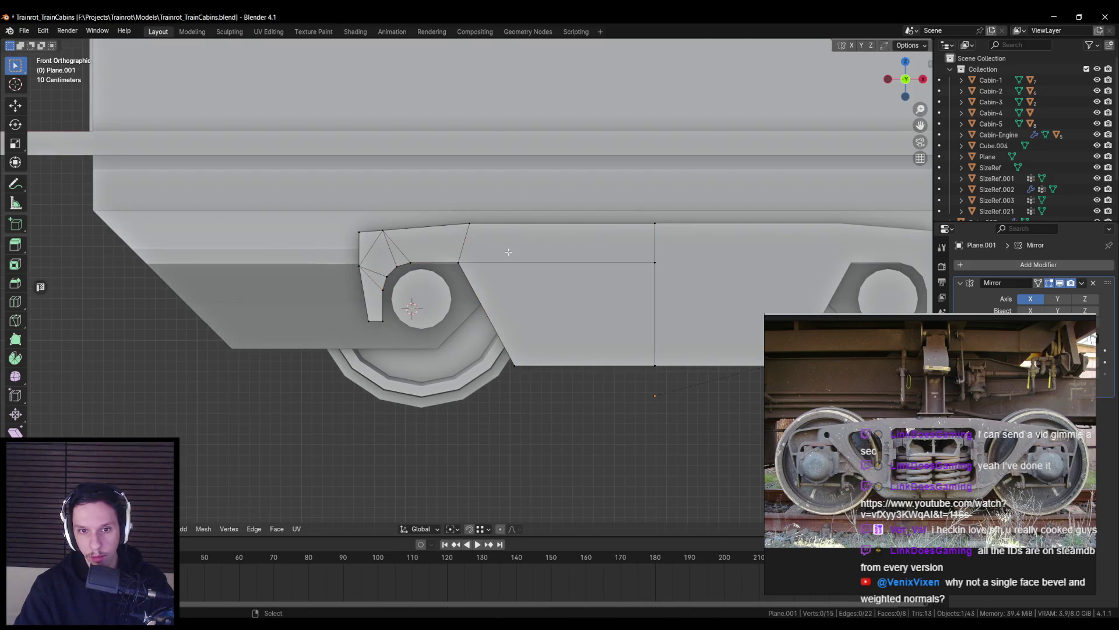
pyautogui.press('Tab')
pyautogui.hotkey('alt', 'a')
pyautogui.scroll(-6, 504, 255)
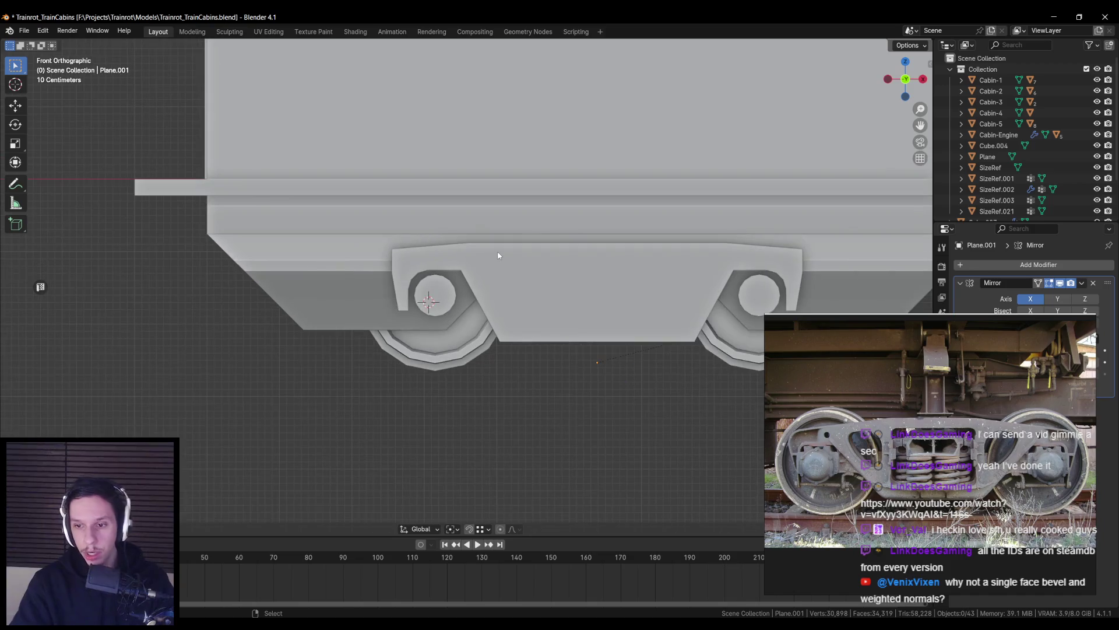
# Select the wheel cylinder, nudge it along Y, and inspect the wheels from beneath the cabin
pyautogui.moveTo(498, 256); pyautogui.dragTo(540, 323, button='middle')
pyautogui.click(540, 322)
pyautogui.press('Tab')
pyautogui.press('g')
pyautogui.press('y')
pyautogui.click(552, 309)
pyautogui.moveTo(551, 309)
pyautogui.mouseDown(button='middle')
pyautogui.moveTo(525, 313)
pyautogui.moveTo(525, 329)
pyautogui.moveTo(451, 310)
pyautogui.moveTo(493, 341)
pyautogui.moveTo(509, 338)
pyautogui.mouseUp(button='middle')
pyautogui.scroll(-5, 451, 310)
pyautogui.scroll(5, 453, 320)
pyautogui.scroll(-3, 474, 344)
pyautogui.click(507, 338)
pyautogui.scroll(2, 508, 338)
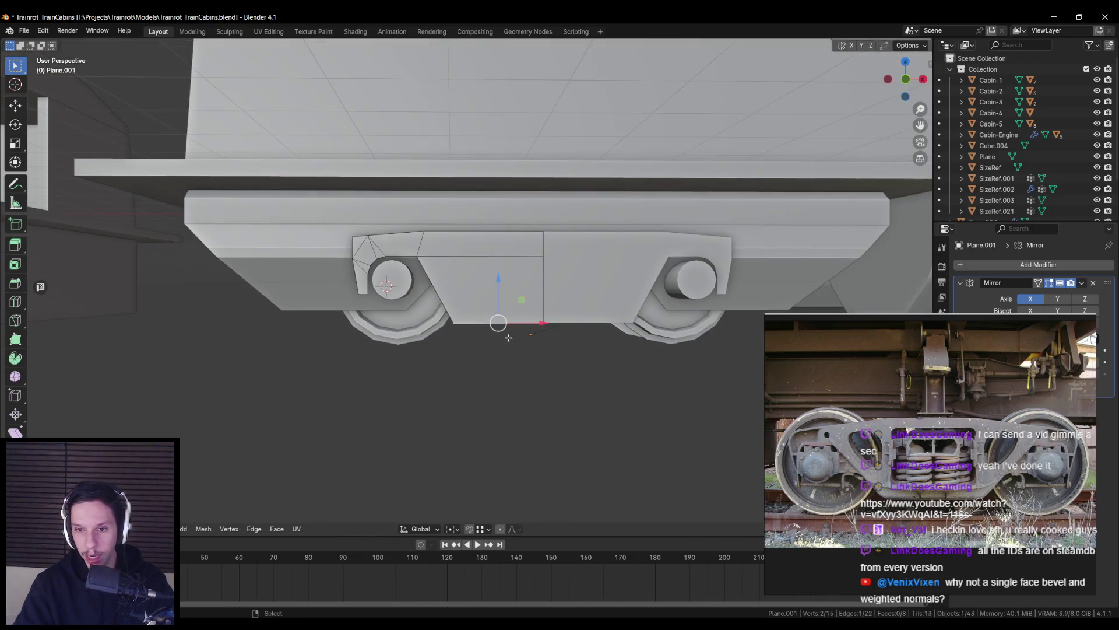
# Return to the front view centred on the bogie frame and save Trainrot_TrainCabins.blend
pyautogui.press('KP_1')
pyautogui.scroll(2, 508, 338)
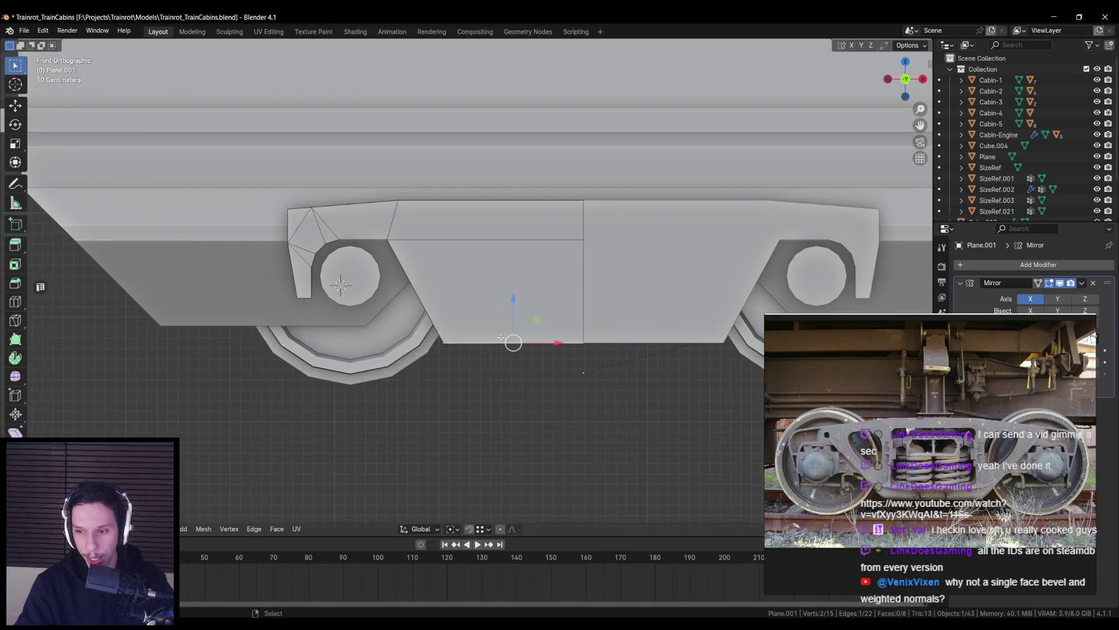
pyautogui.hotkey('alt', 'a')
pyautogui.scroll(-3, 513, 341)
pyautogui.scroll(2, 560, 295)
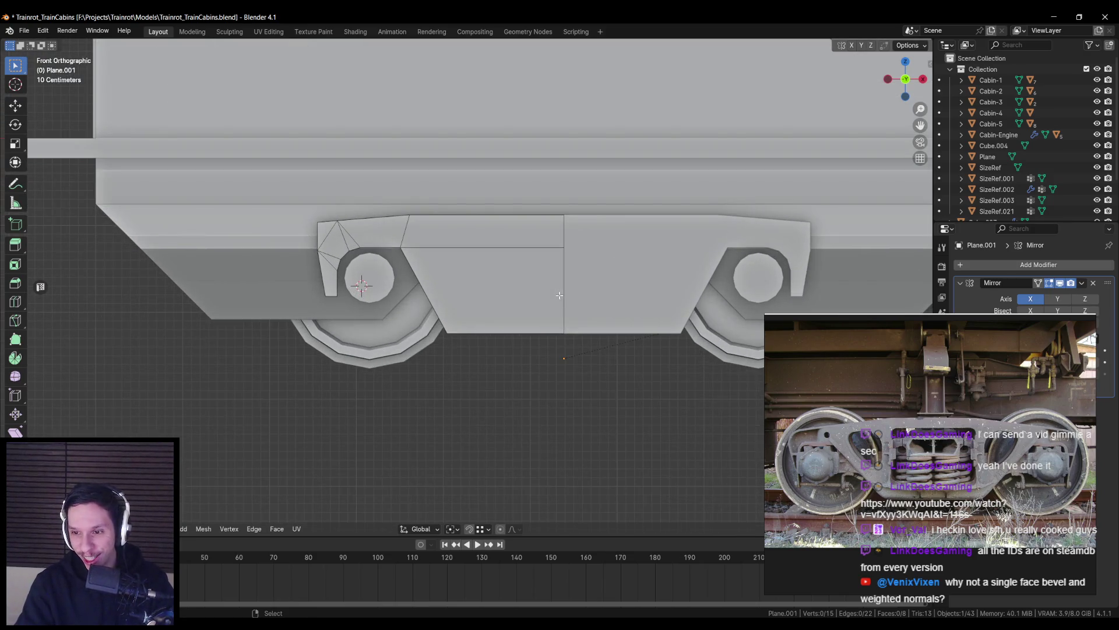
pyautogui.scroll(1, 536, 289)
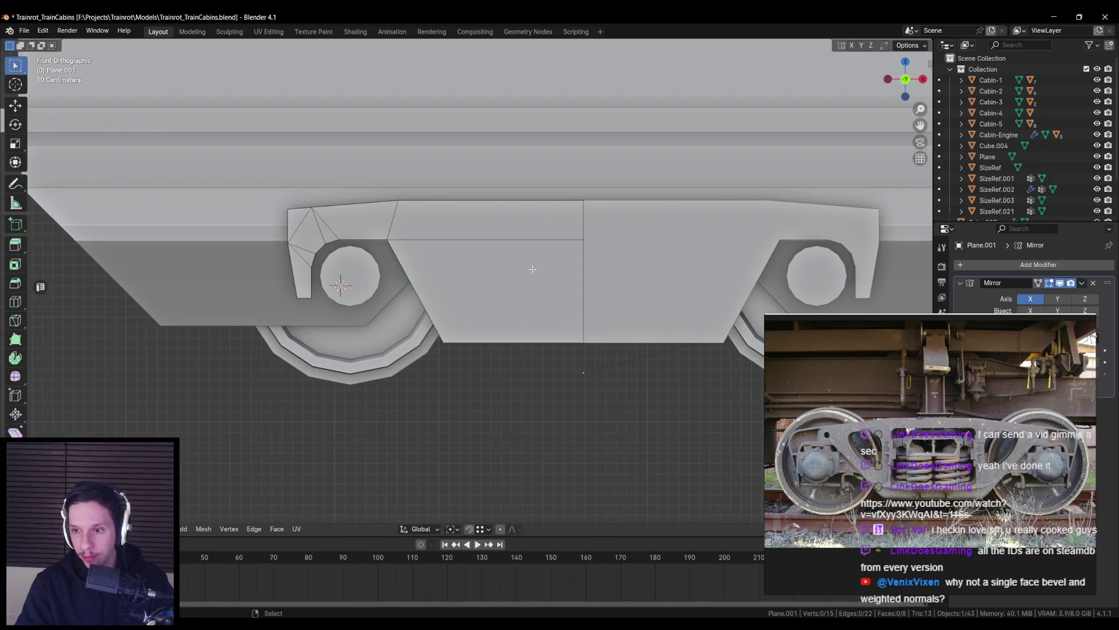
pyautogui.keyDown('shift'); pyautogui.moveTo(532, 269); pyautogui.dragTo(457, 271, button='middle'); pyautogui.keyUp('shift')
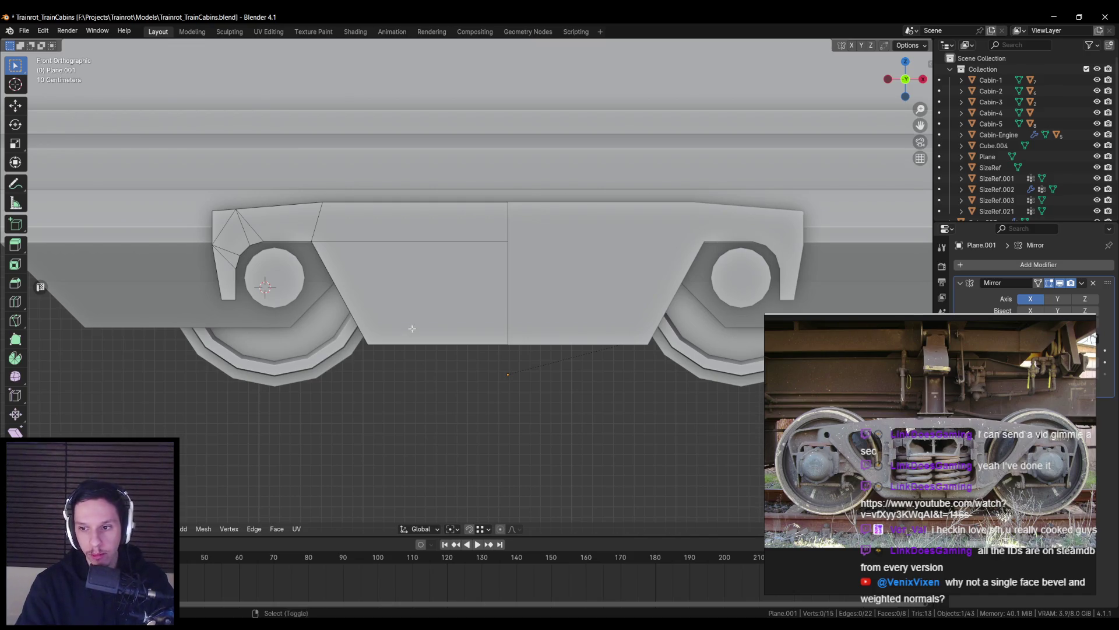
pyautogui.scroll(2, 411, 327)
pyautogui.scroll(-1, 409, 233)
pyautogui.hotkey('ctrl', 's')
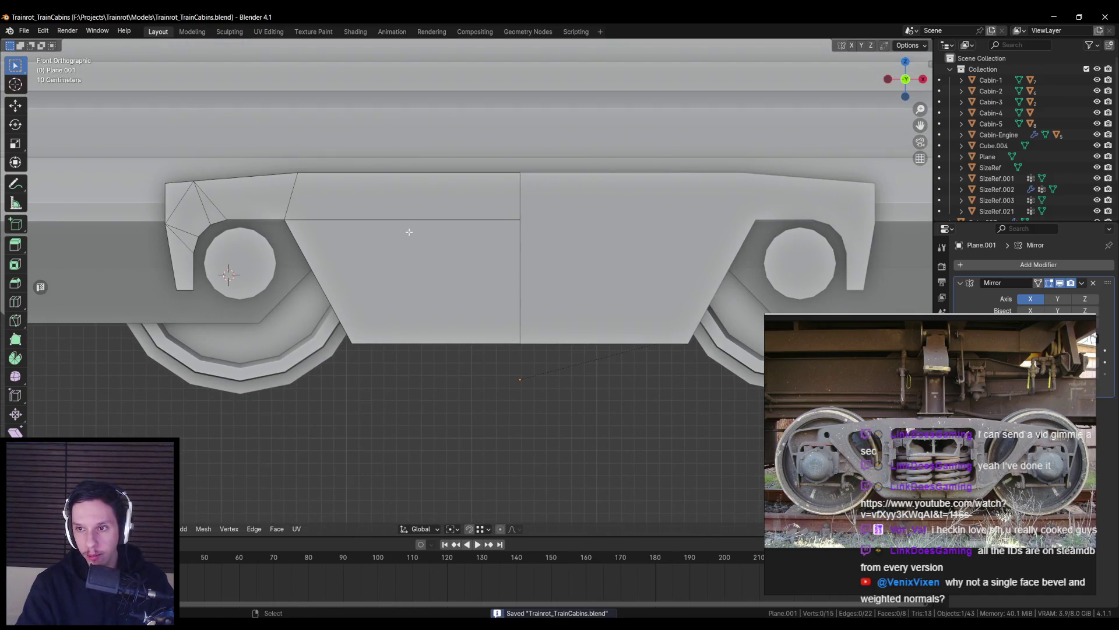
# Inset the two middle faces left of the seam on the side-frame plate
pyautogui.click(420, 205)
pyautogui.keyDown('shift'); pyautogui.click(400, 258); pyautogui.keyUp('shift')
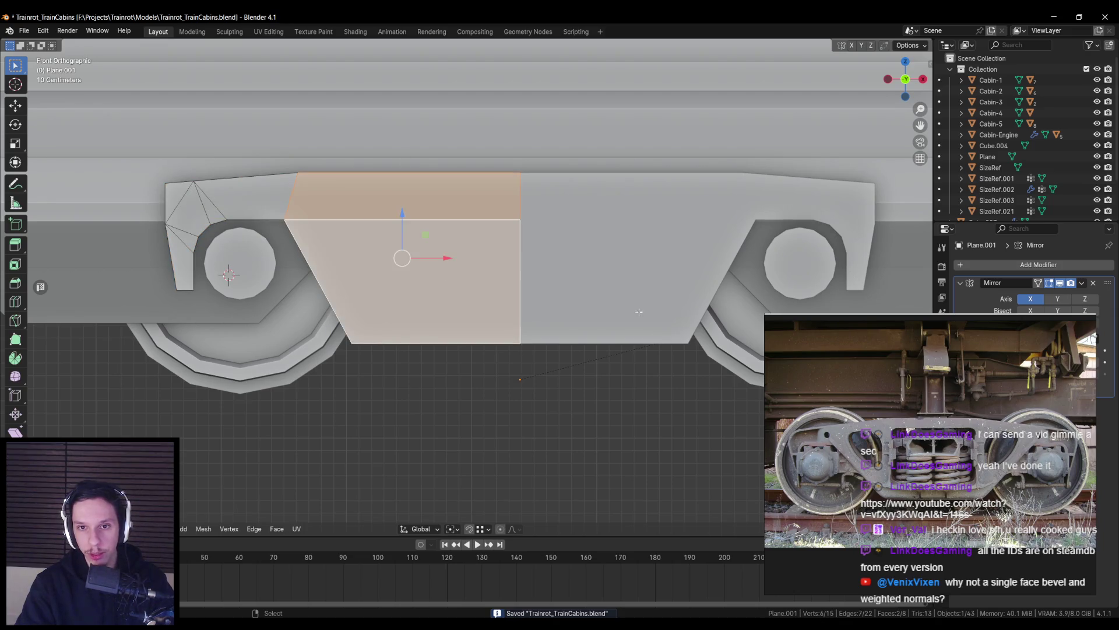
pyautogui.press('i')
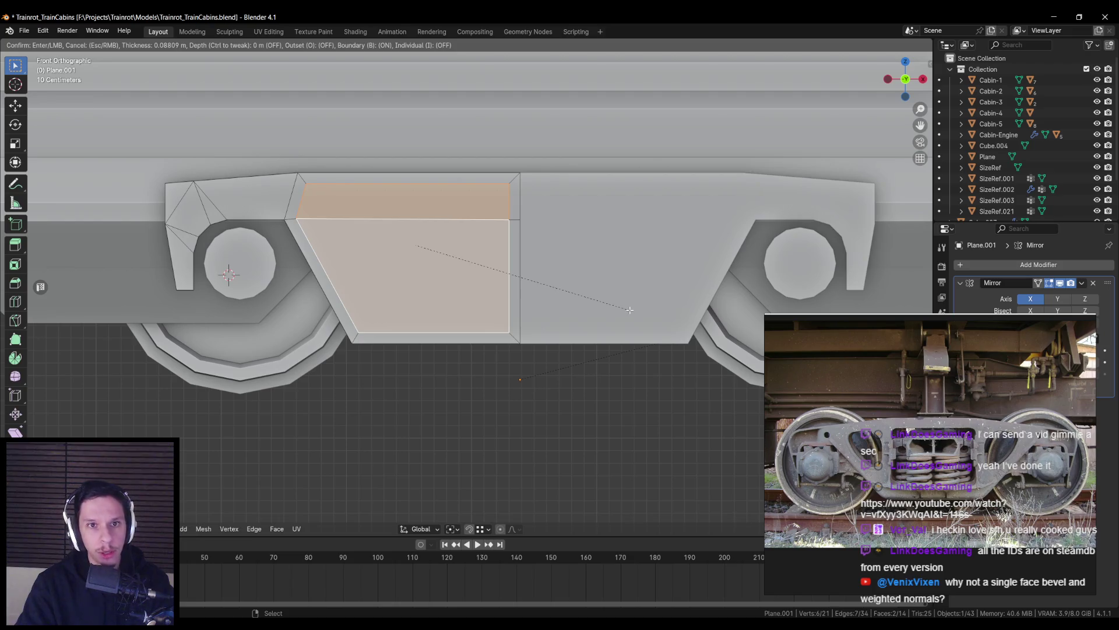
pyautogui.press('b')
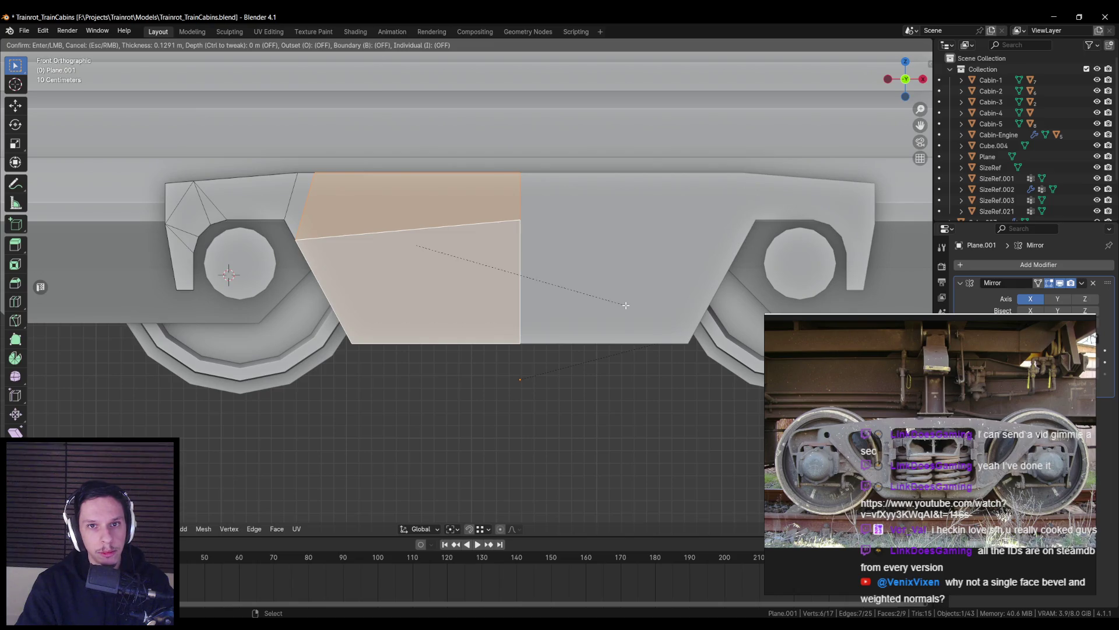
pyautogui.press('b')
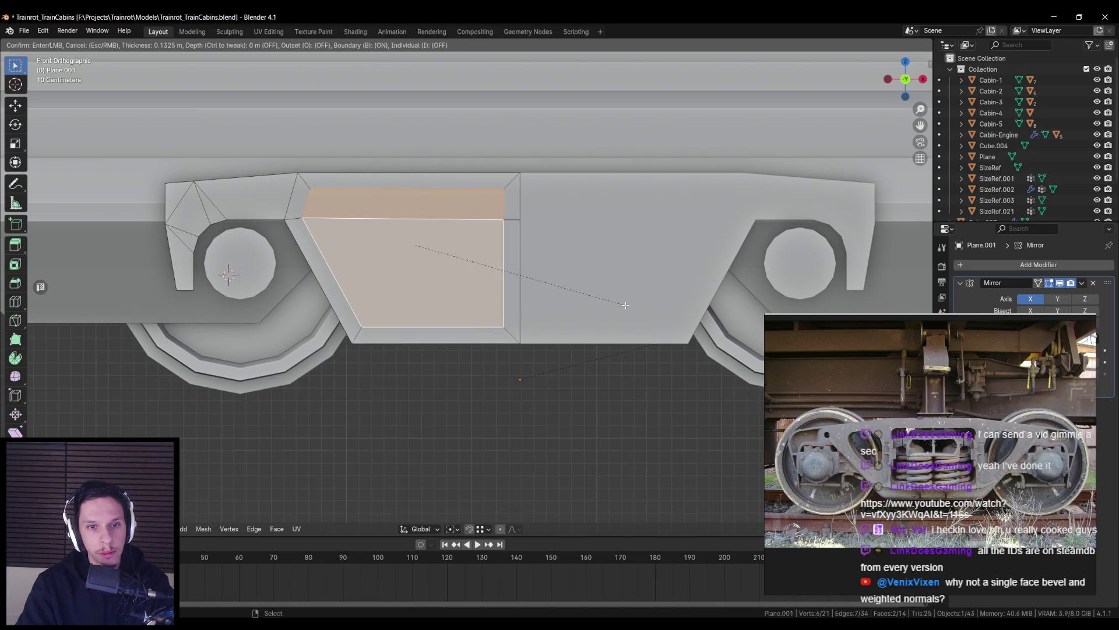
pyautogui.press('Escape')
pyautogui.hotkey('alt', 'a')
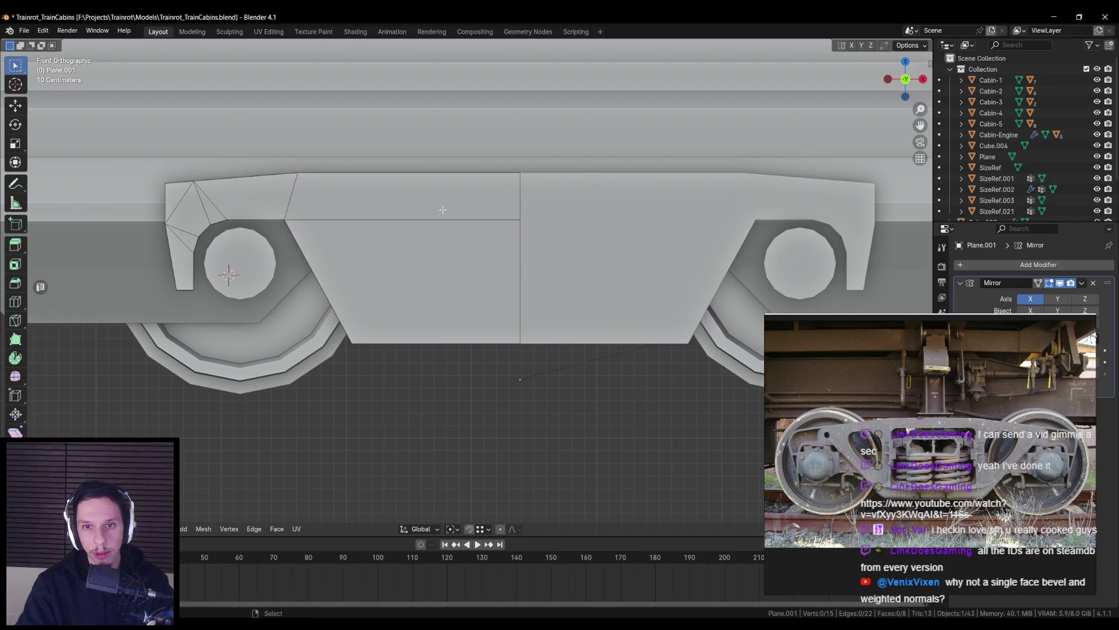
pyautogui.click(445, 210)
pyautogui.keyDown('shift'); pyautogui.click(402, 256); pyautogui.keyUp('shift')
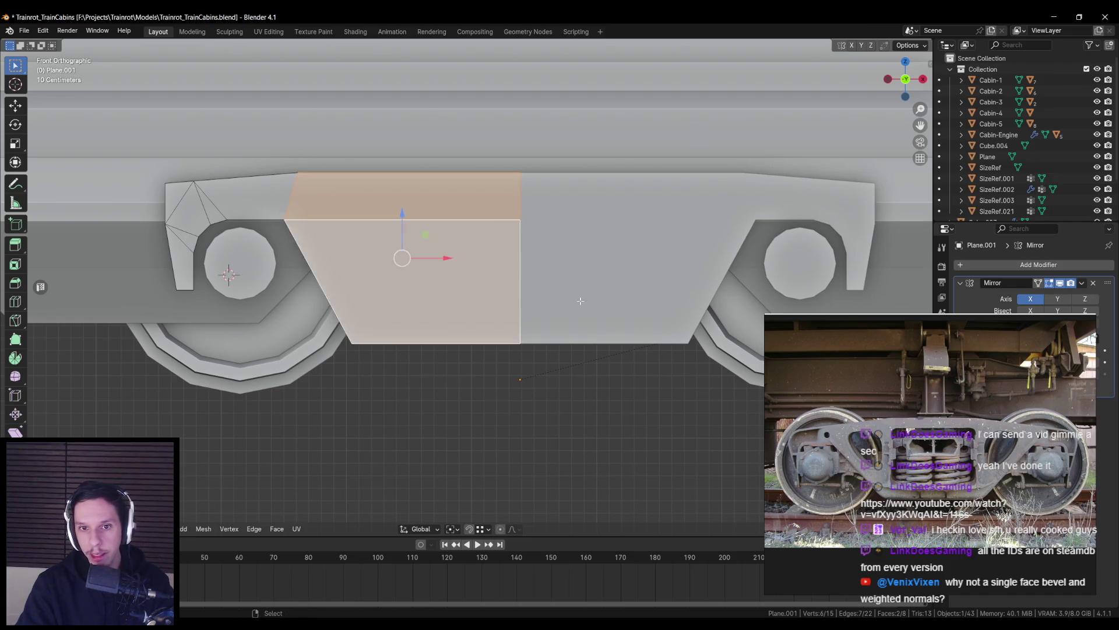
pyautogui.press('i')
pyautogui.click(566, 289)
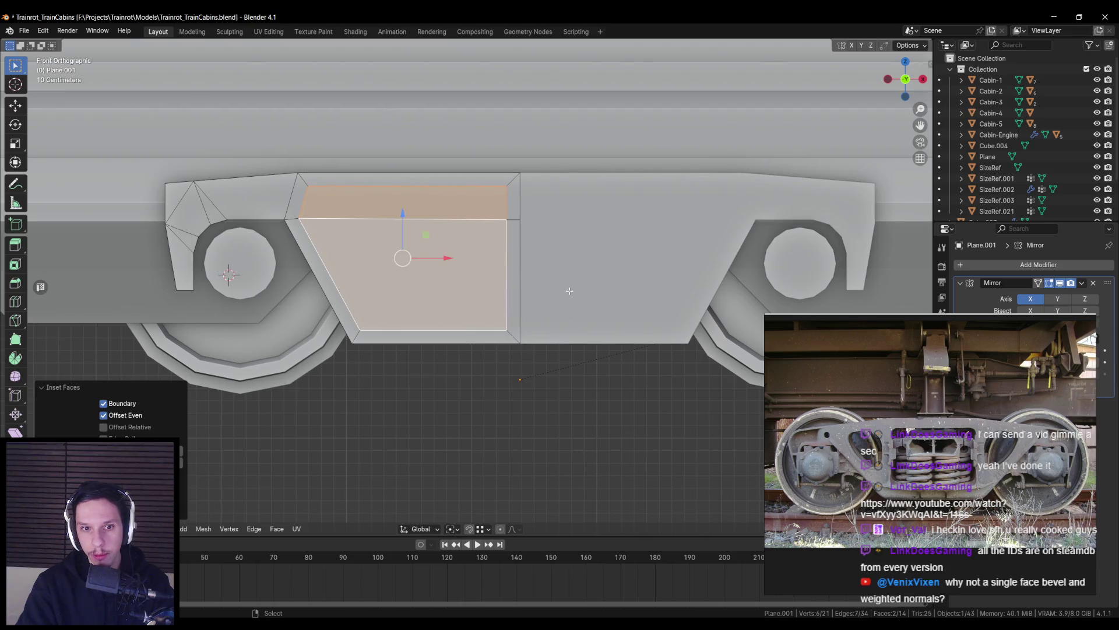
# Align the three inner vertices vertically with S X 0, then slide them sideways to merge
pyautogui.click(307, 185)
pyautogui.keyDown('shift'); pyautogui.click(298, 218); pyautogui.keyUp('shift')
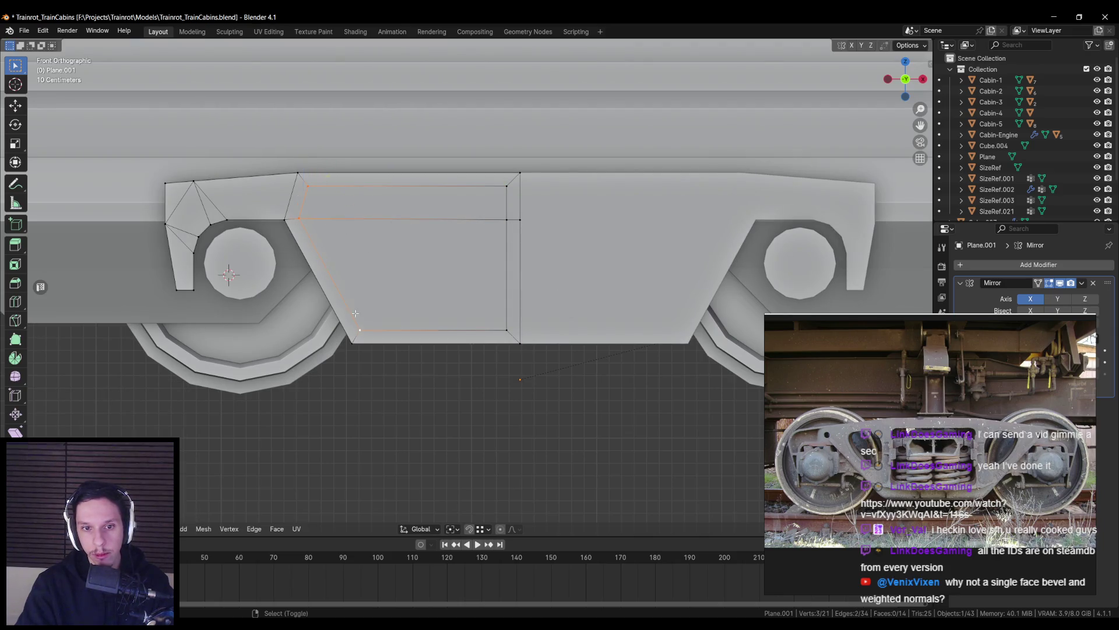
pyautogui.keyDown('shift'); pyautogui.click(356, 324); pyautogui.keyUp('shift')
pyautogui.write('sx0')
pyautogui.press('Return')
pyautogui.press('g')
pyautogui.press('x')
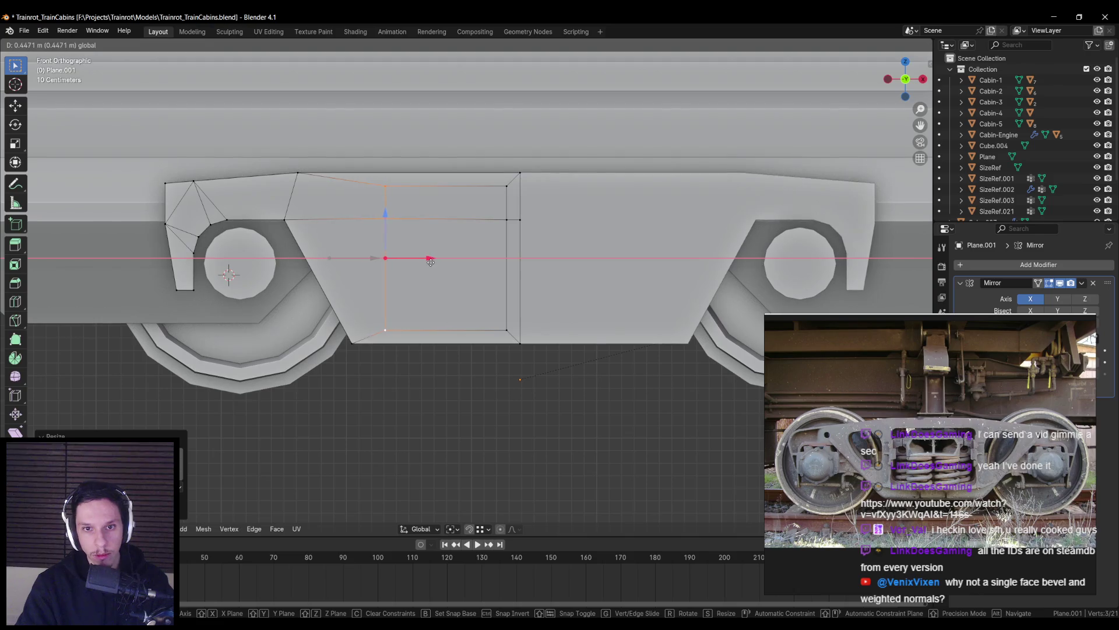
pyautogui.press('Return')
# Adjust the aligned edge vertically and extrude it down along Z for the bottom ledge
pyautogui.press('g')
pyautogui.press('z')
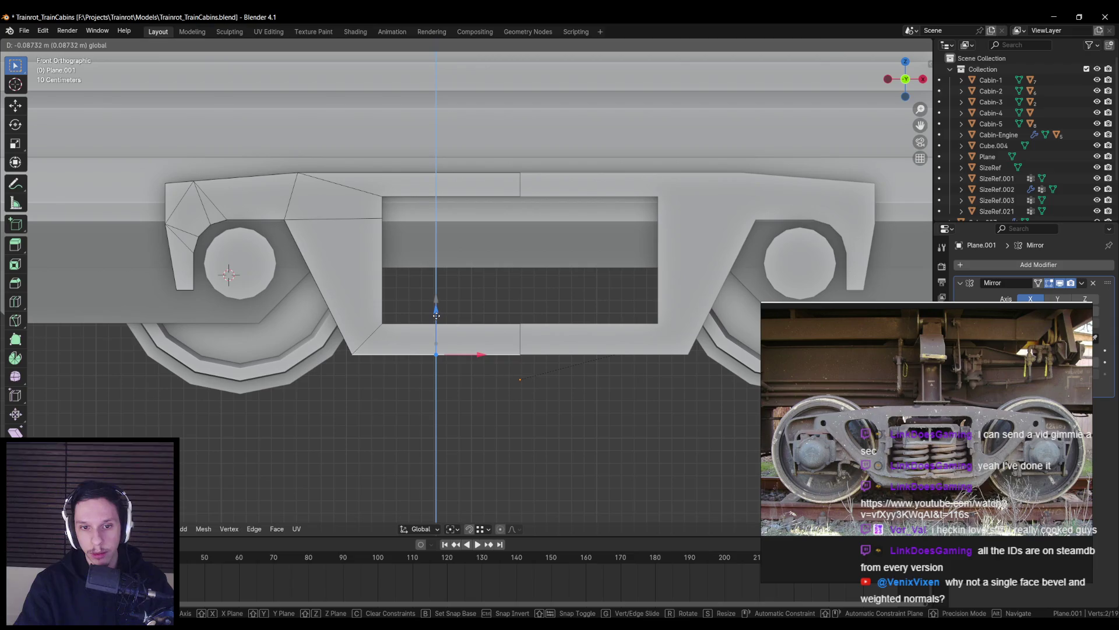
pyautogui.press('Return')
pyautogui.press('g')
pyautogui.press('z')
pyautogui.press('Return')
pyautogui.press('e')
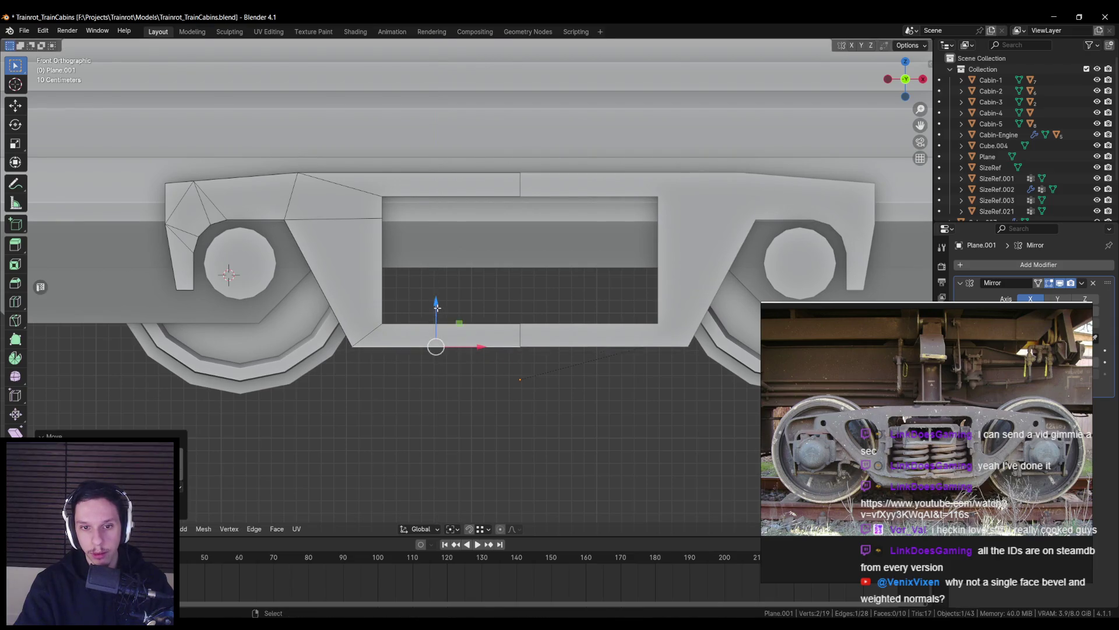
pyautogui.press('z')
pyautogui.press('Escape')
pyautogui.press('g')
pyautogui.press('z')
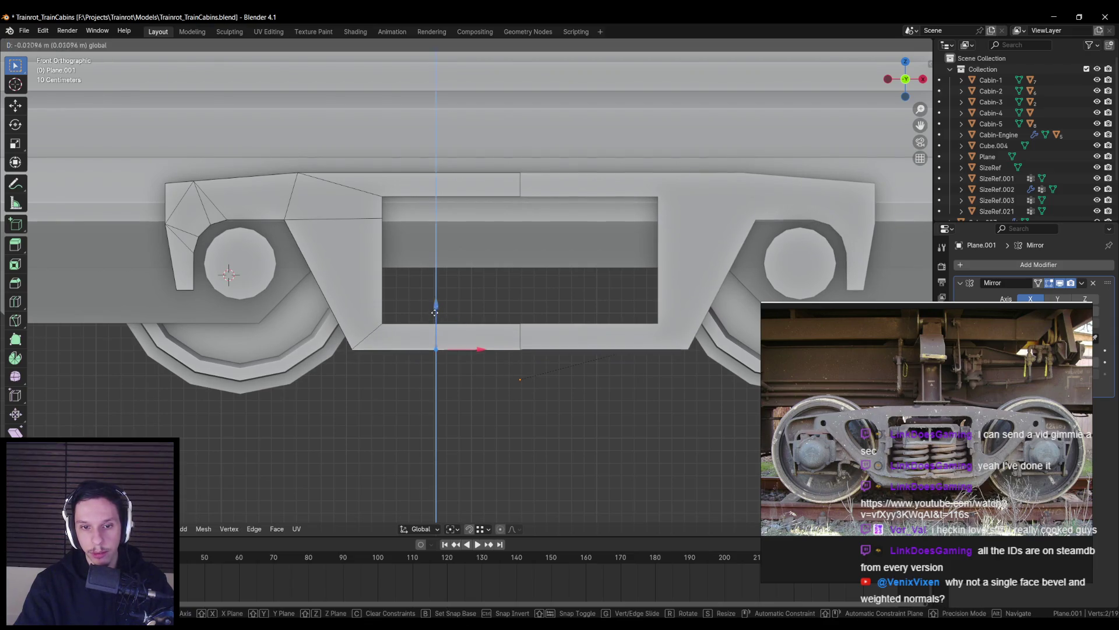
pyautogui.press('Escape')
# Add a loop cut along the bottom rail, slide it left, and merge the stray vertex
pyautogui.hotkey('ctrl', 'r')
pyautogui.moveTo(520, 338); pyautogui.dragTo(342, 344)
pyautogui.press('m')
pyautogui.click(342, 344)
pyautogui.moveTo(342, 344); pyautogui.dragTo(443, 315, button='middle')
pyautogui.moveTo(565, 350); pyautogui.dragTo(497, 361, button='middle')
pyautogui.hotkey('alt', 'a')
pyautogui.press('KP_1')
pyautogui.scroll(-4, 497, 361)
pyautogui.scroll(4, 537, 332)
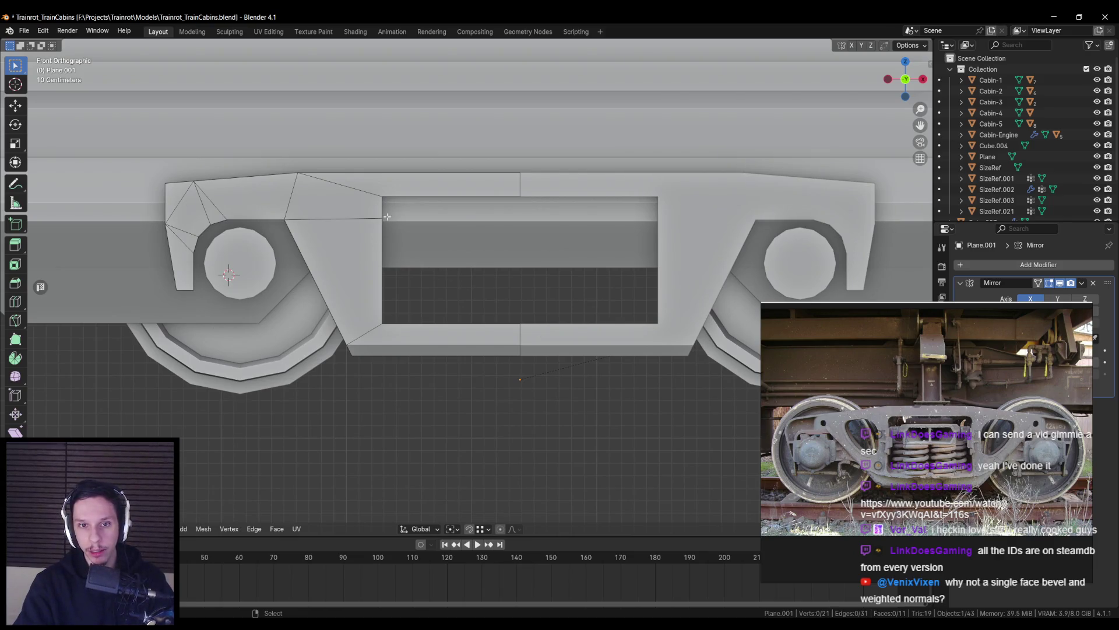
# Slide the opening's top-left corner vertex 0.1537 m sideways to chamfer the corner
pyautogui.click(383, 197)
pyautogui.moveTo(418, 198); pyautogui.dragTo(436, 198)
pyautogui.hotkey('alt', 'a')
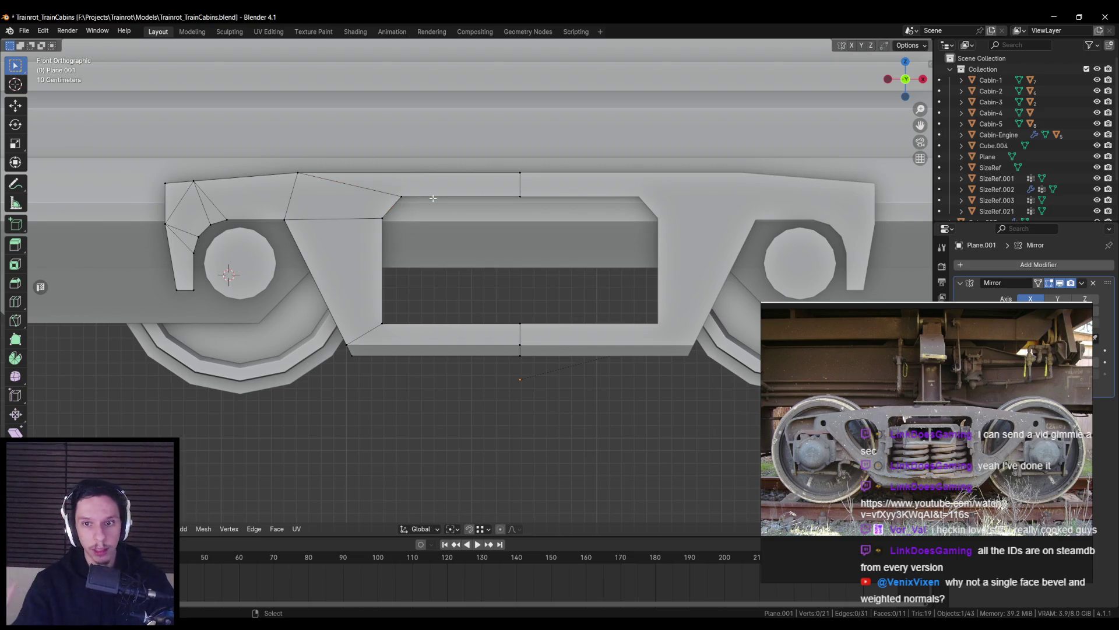
pyautogui.scroll(-5, 433, 198)
# Switch to editing the Cabin-1.001 mesh
pyautogui.press('Tab')
pyautogui.click(448, 247)
pyautogui.press('Tab')
pyautogui.scroll(3, 448, 247)
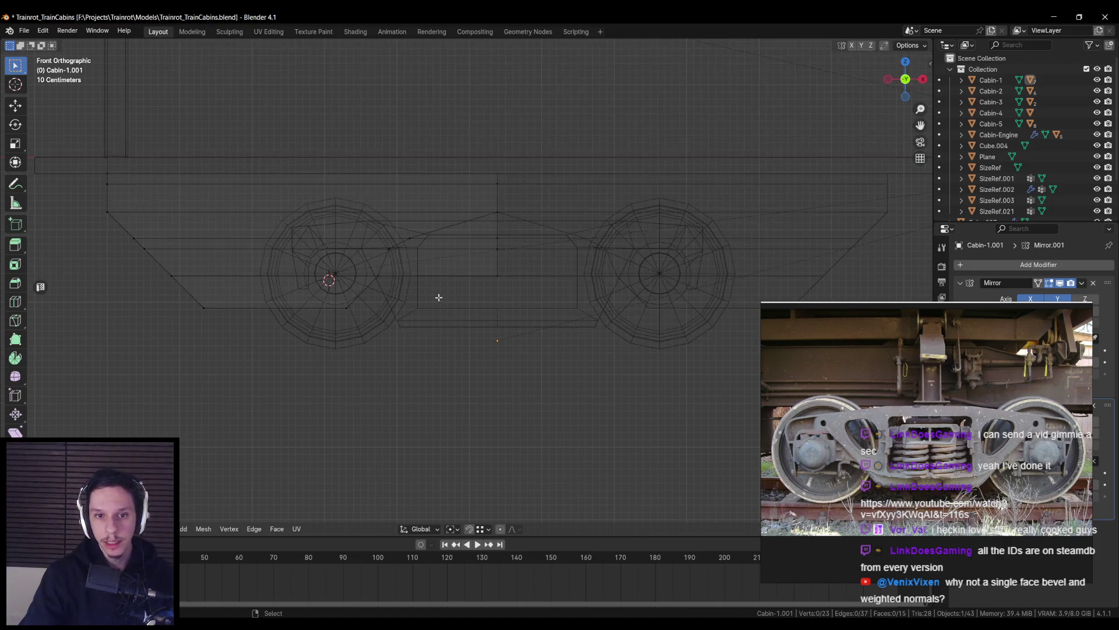
# Delete the face above the window opening on Cabin-1.001, using X-ray to reach it
pyautogui.scroll(-3, 448, 275)
pyautogui.rightClick(439, 257)
pyautogui.press('Tab')
pyautogui.moveTo(441, 292)
pyautogui.mouseDown(button='middle')
pyautogui.moveTo(407, 315)
pyautogui.moveTo(332, 313)
pyautogui.moveTo(426, 317)
pyautogui.moveTo(420, 310)
pyautogui.mouseUp(button='middle')
pyautogui.hotkey('shift', 'z')
pyautogui.hotkey('shift', 'z')
pyautogui.scroll(3, 417, 310)
pyautogui.press('Tab')
pyautogui.scroll(2, 443, 274)
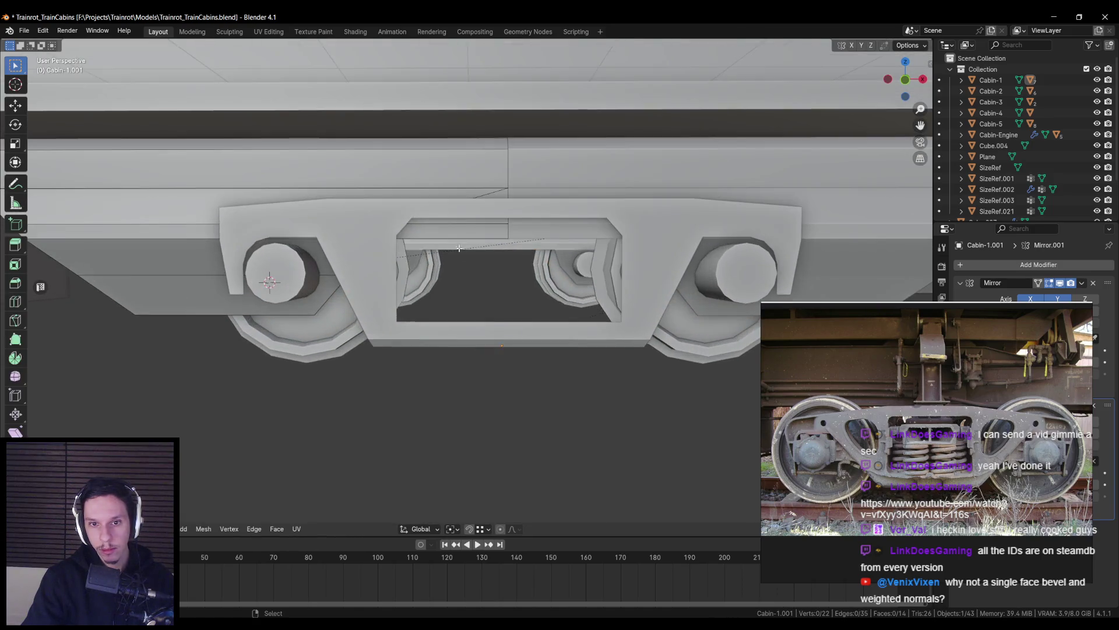
pyautogui.click(460, 249)
pyautogui.hotkey('shift', 'z')
pyautogui.hotkey('shift', 'z')
pyautogui.press('x')
pyautogui.click(461, 216)
# Isolate the cabin's thin top face strip in local view and inspect the mesh
pyautogui.click(466, 221)
pyautogui.press('KP_Divide')
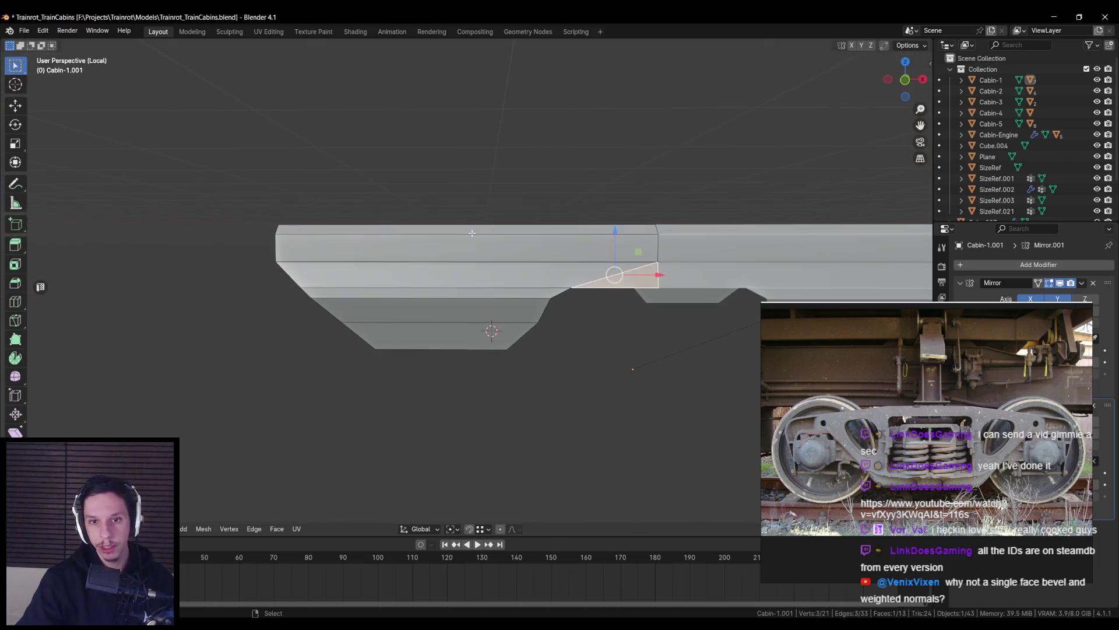
pyautogui.scroll(-2, 517, 291)
pyautogui.moveTo(517, 291); pyautogui.dragTo(466, 298, button='middle')
pyautogui.scroll(3, 466, 297)
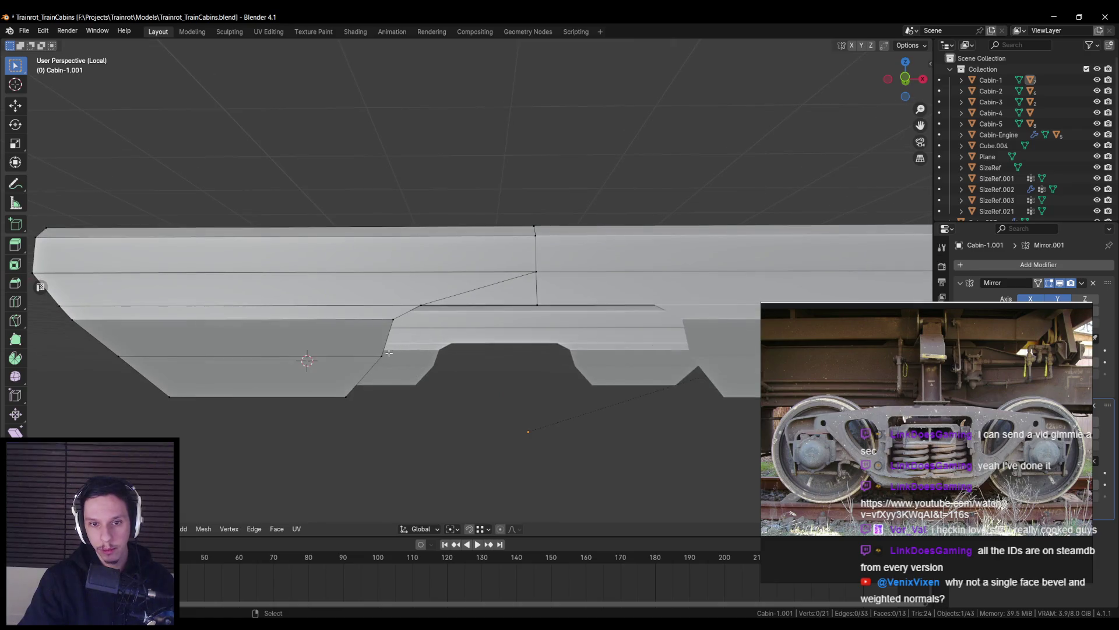
pyautogui.click(420, 307)
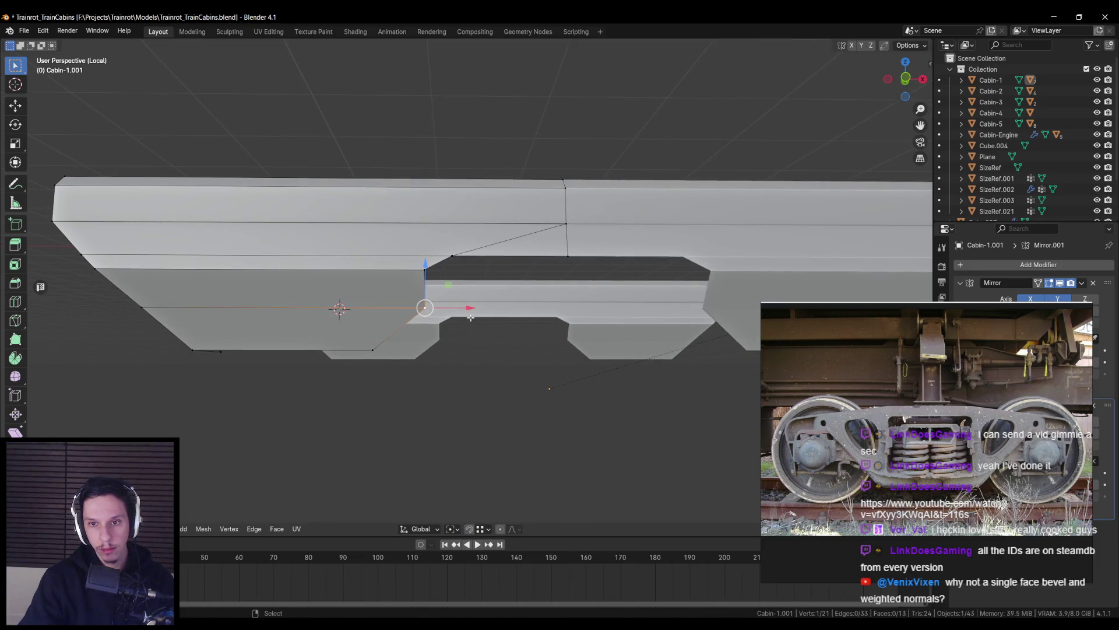
pyautogui.moveTo(421, 306); pyautogui.dragTo(470, 317, button='middle')
# Exit local view, return to Object Mode, and select the bogie plate Plane.001
pyautogui.press('KP_Divide')
pyautogui.hotkey('shift', 'z')
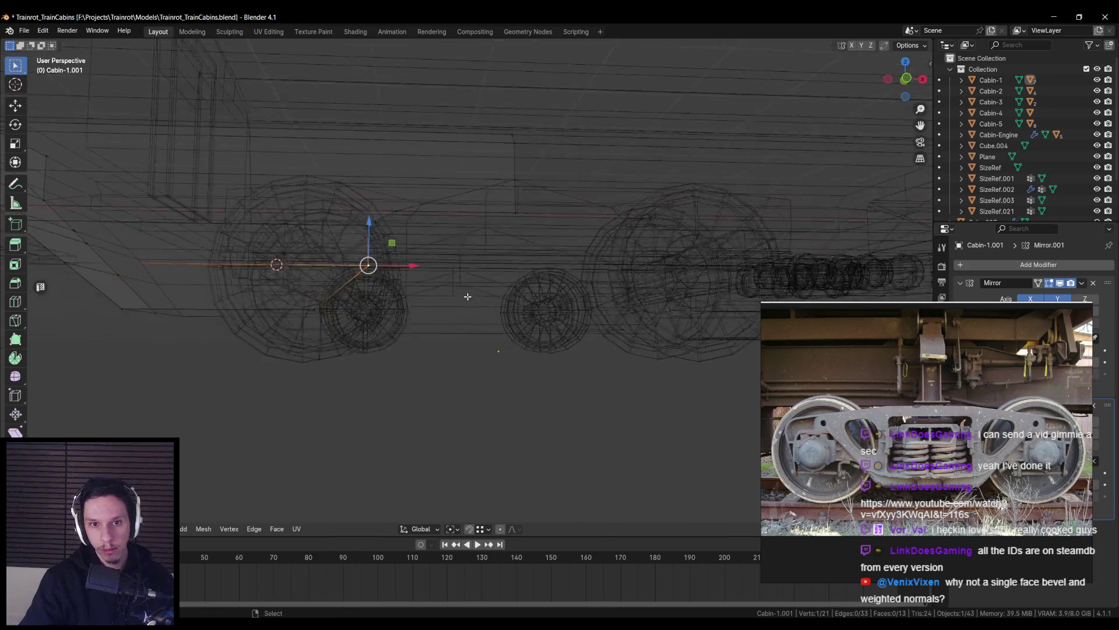
pyautogui.hotkey('shift', 'z')
pyautogui.press('Tab')
pyautogui.scroll(-6, 434, 288)
pyautogui.moveTo(439, 328)
pyautogui.mouseDown(button='middle')
pyautogui.moveTo(499, 341)
pyautogui.moveTo(415, 335)
pyautogui.moveTo(401, 262)
pyautogui.moveTo(320, 292)
pyautogui.mouseUp(button='middle')
pyautogui.scroll(6, 475, 303)
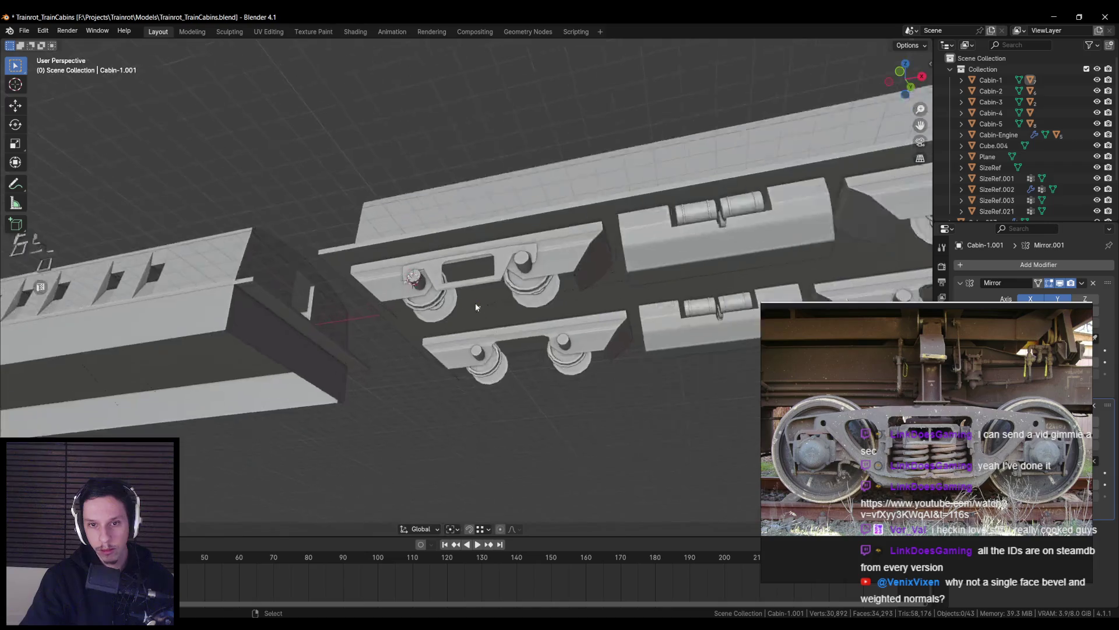
pyautogui.click(478, 282)
pyautogui.moveTo(478, 281)
pyautogui.mouseDown(button='middle')
pyautogui.moveTo(503, 312)
pyautogui.moveTo(501, 292)
pyautogui.moveTo(499, 304)
pyautogui.moveTo(525, 302)
pyautogui.mouseUp(button='middle')
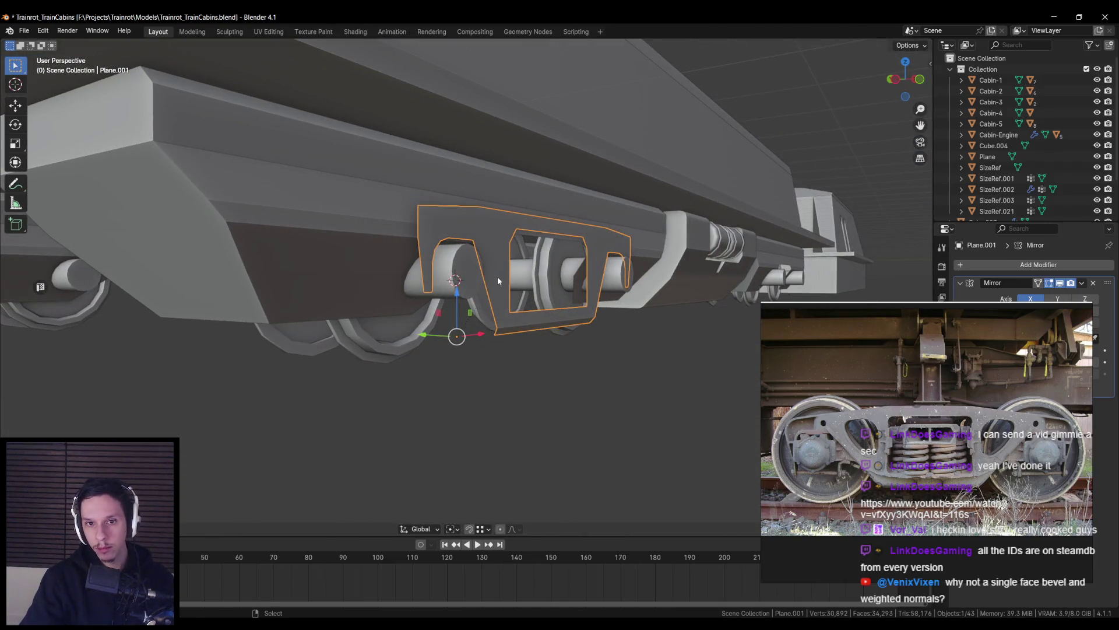
# Vertex-bevel the plate's upper-left corner above the left wheel with clamp overlap on
pyautogui.press('Tab')
pyautogui.moveTo(472, 274); pyautogui.dragTo(501, 344, button='middle')
pyautogui.scroll(8, 452, 308)
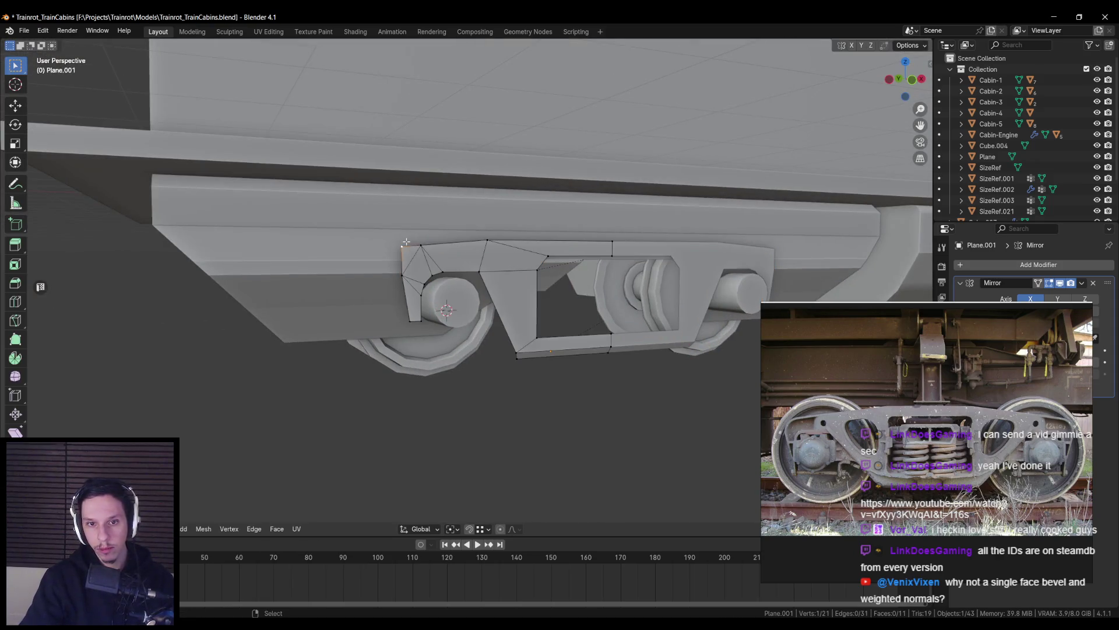
pyautogui.moveTo(452, 308); pyautogui.dragTo(524, 312, button='middle')
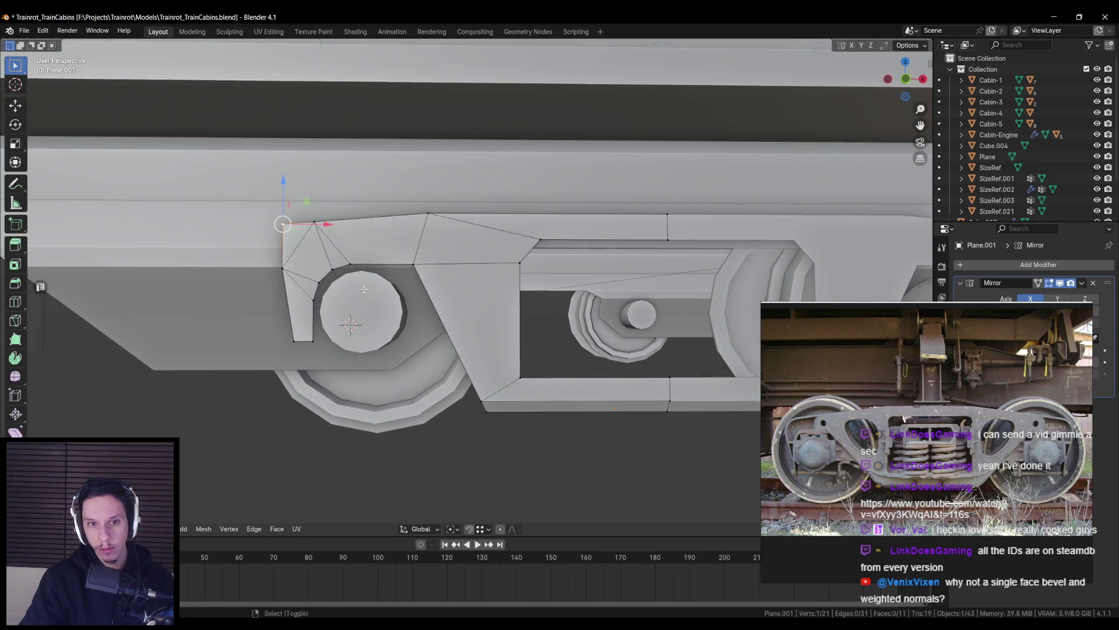
pyautogui.scroll(2, 525, 312)
pyautogui.hotkey('ctrl', 'b')
pyautogui.press('v')
pyautogui.press('c')
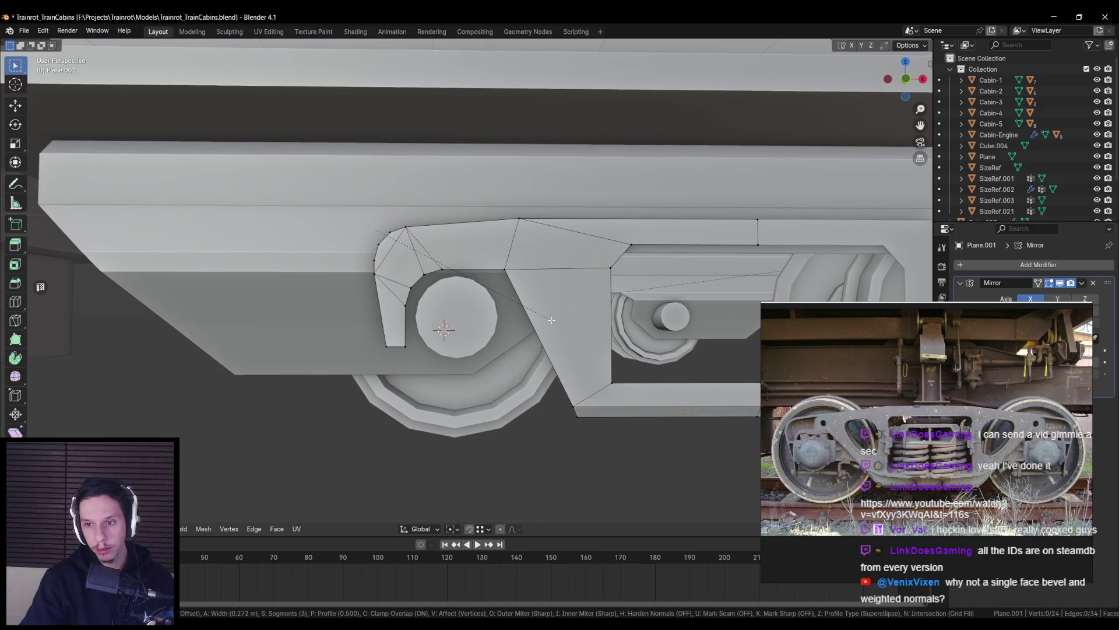
pyautogui.click(552, 319)
# Merge the plate's duplicate vertices by distance
pyautogui.scroll(3, 466, 287)
pyautogui.press('a')
pyautogui.press('m')
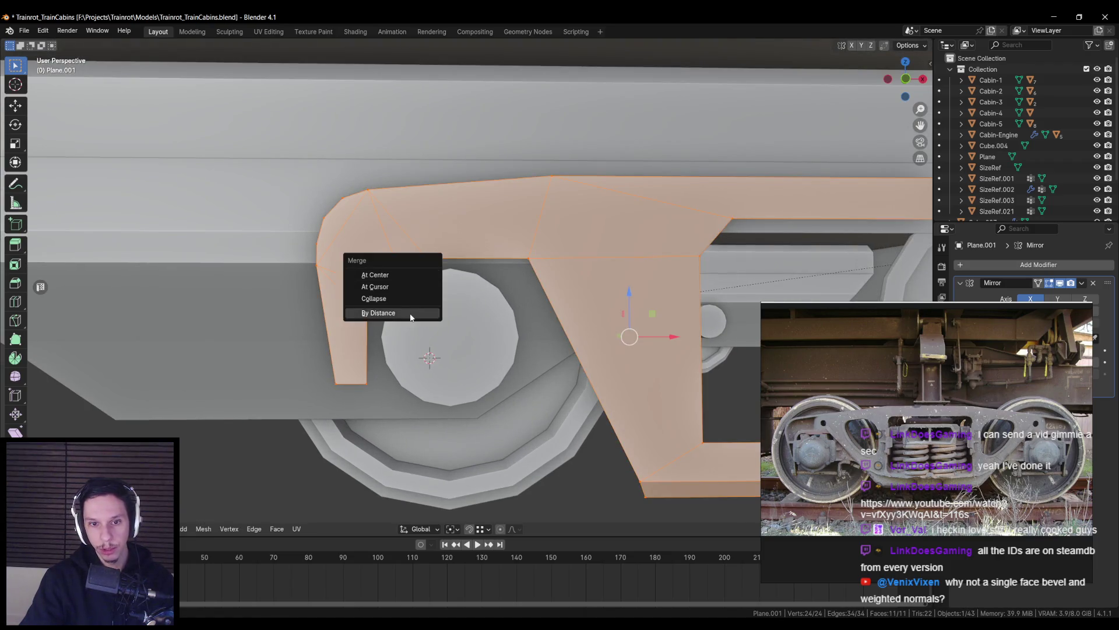
pyautogui.click(411, 314)
pyautogui.hotkey('alt', 'a')
pyautogui.moveTo(411, 315); pyautogui.dragTo(422, 299, button='middle')
# Tidy the rounded corner's edges, removing a stray vertex and joining vertices with J
pyautogui.hotkey('ctrl', 'z')
pyautogui.moveTo(387, 270); pyautogui.dragTo(367, 252)
pyautogui.press('m')
pyautogui.press('Escape')
pyautogui.press('j')
pyautogui.click(387, 196)
pyautogui.hotkey('ctrl', 'z')
pyautogui.click(364, 218)
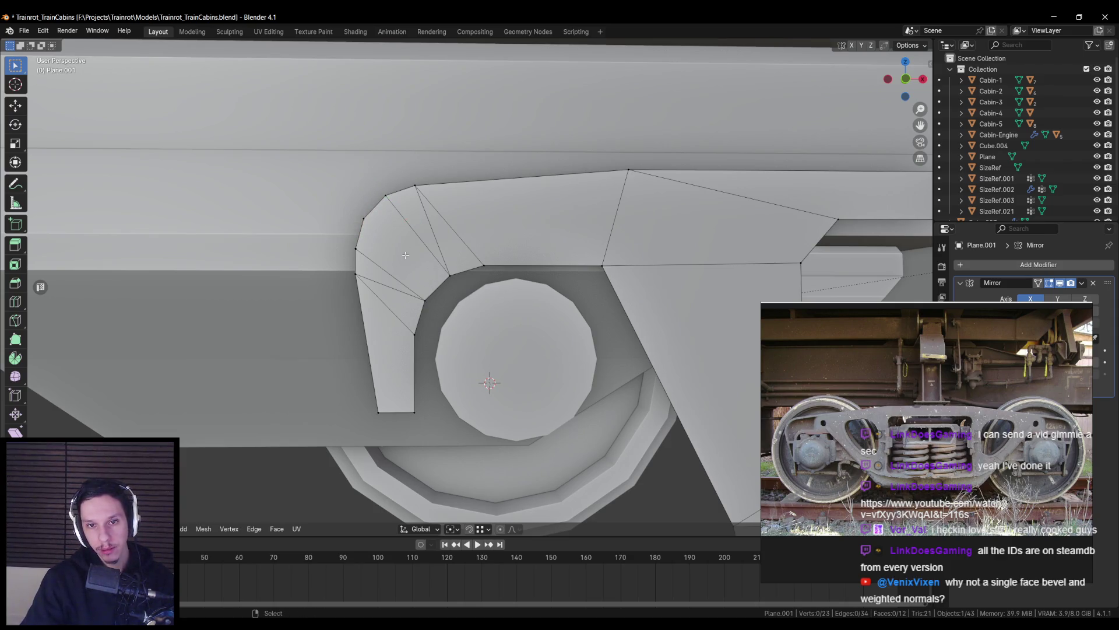
pyautogui.hotkey('ctrl', 'z')
pyautogui.hotkey('ctrl', 'z')
pyautogui.hotkey('ctrl', 'z')
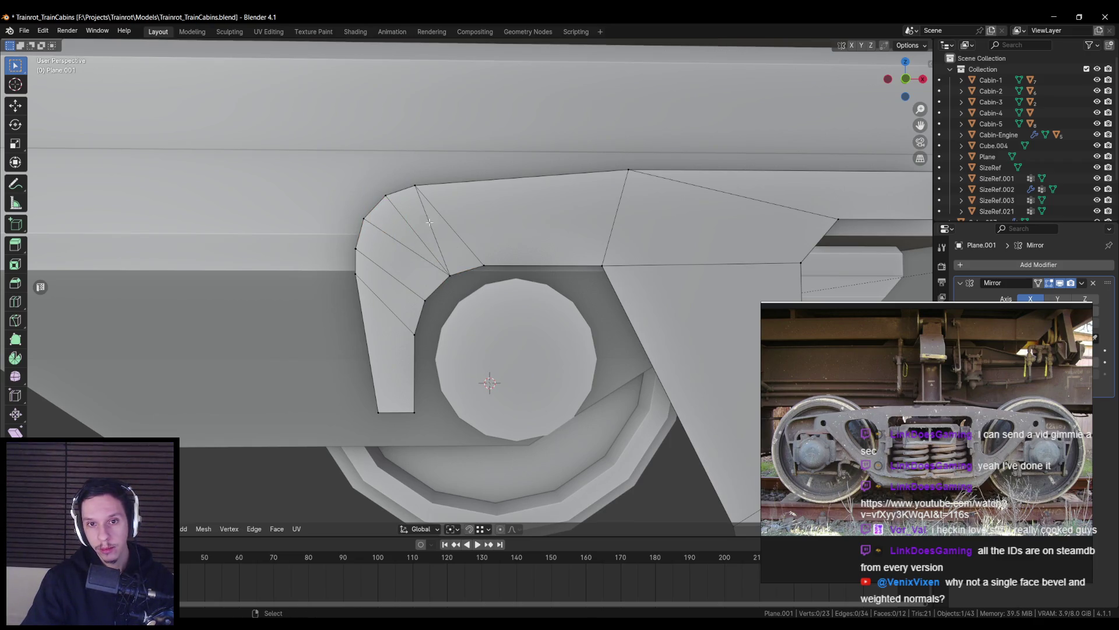
# Check the plate in Object Mode, then return to Edit Mode
pyautogui.scroll(-4, 416, 252)
pyautogui.press('Tab')
pyautogui.press('Tab')
pyautogui.scroll(3, 420, 263)
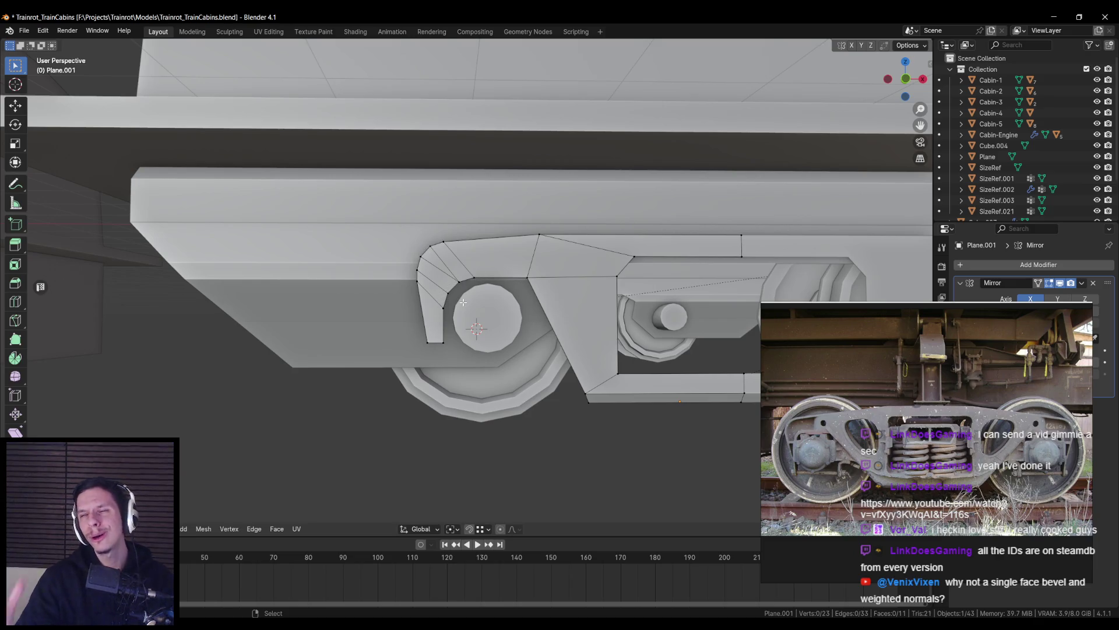
pyautogui.scroll(1, 463, 302)
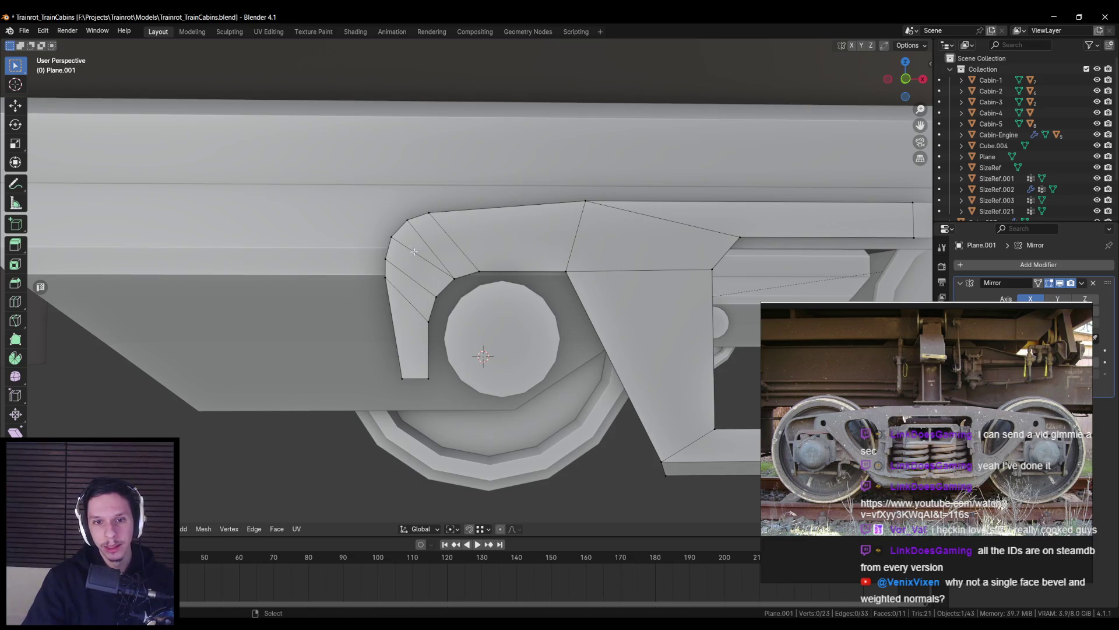
pyautogui.press('Tab')
pyautogui.press('Tab')
# Undo the corner edits back to the unbevelled top corner
pyautogui.click(407, 222)
pyautogui.keyDown('shift'); pyautogui.click(470, 283); pyautogui.keyUp('shift')
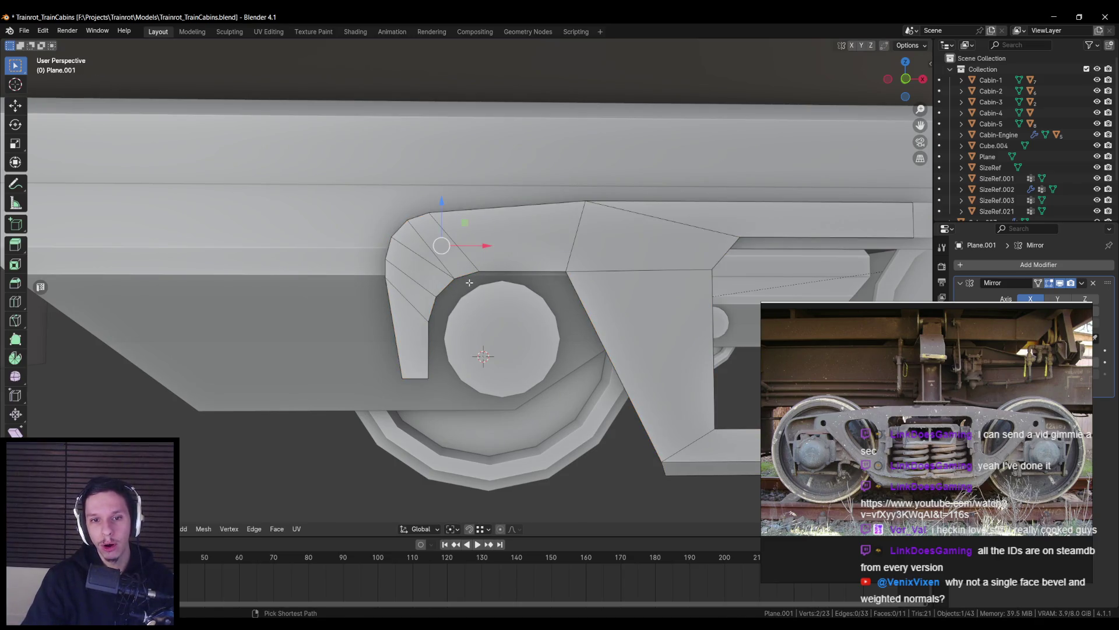
pyautogui.hotkey('ctrl', 'z')
pyautogui.hotkey('ctrl', 'z')
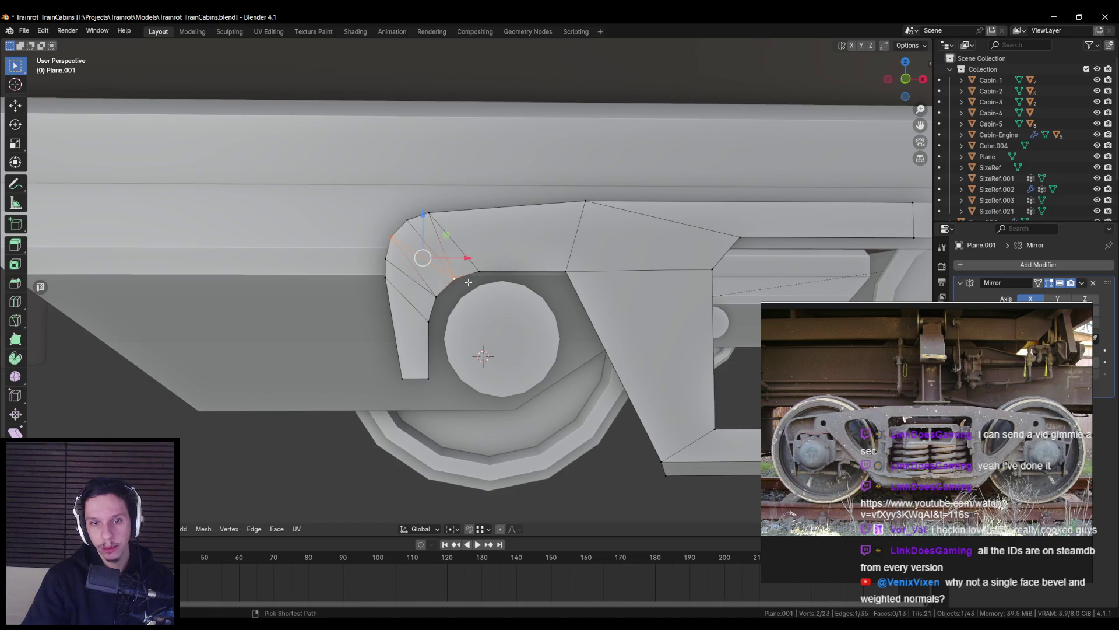
pyautogui.hotkey('ctrl', 'z')
pyautogui.hotkey('ctrl', 'z')
pyautogui.hotkey('ctrl', 'z')
pyautogui.hotkey('ctrl', 'z')
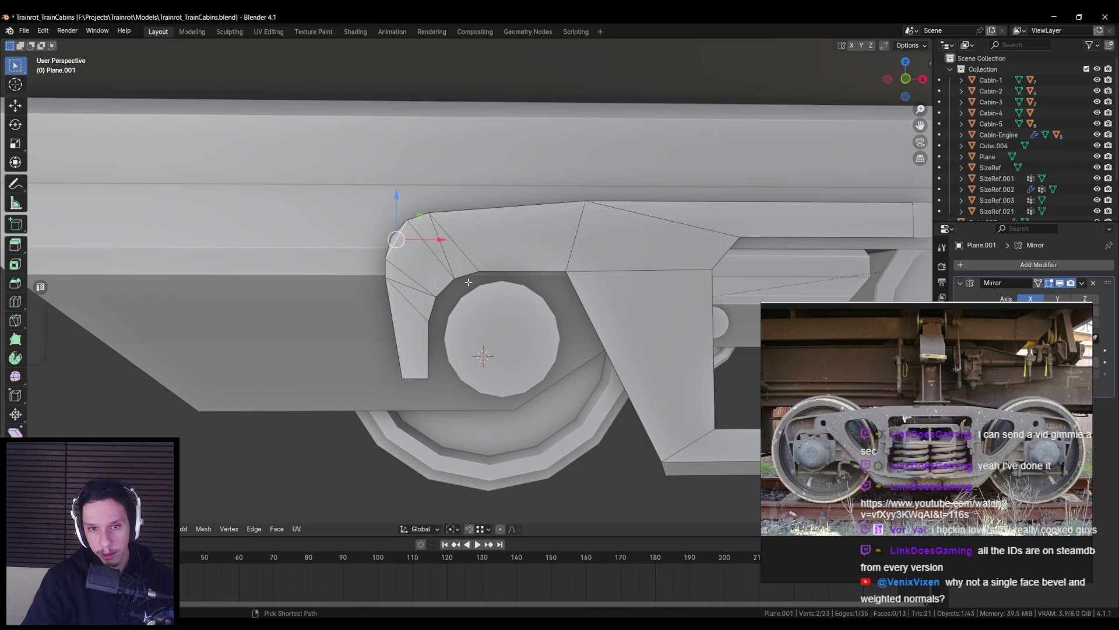
pyautogui.hotkey('ctrl', 'z')
pyautogui.hotkey('ctrl', 'z')
pyautogui.hotkey('ctrl', 'z')
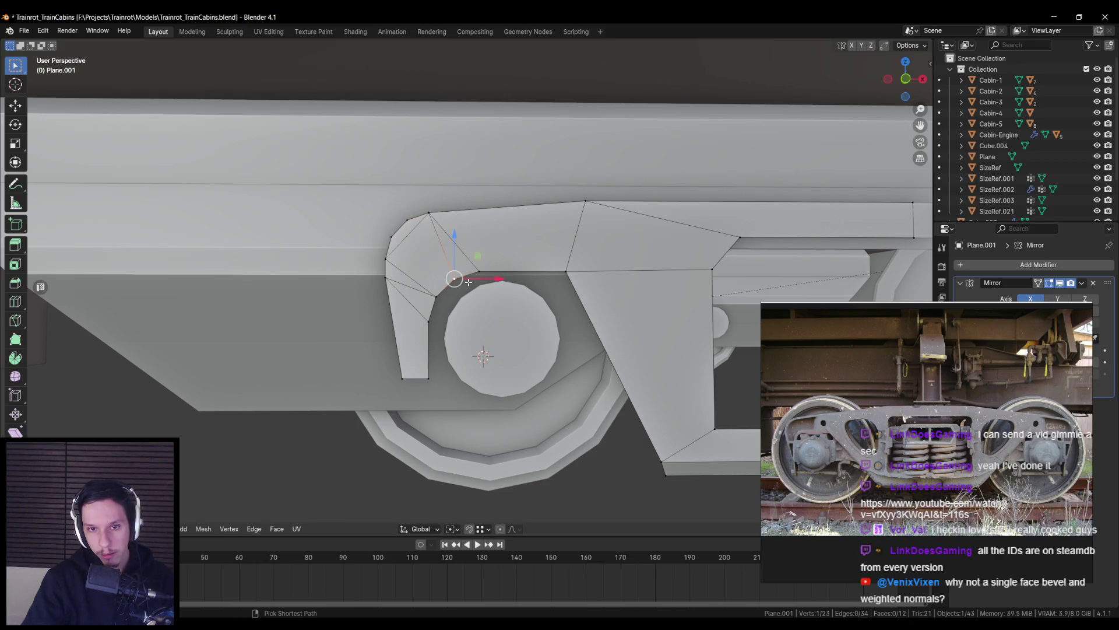
pyautogui.hotkey('ctrl', 'z')
pyautogui.hotkey('ctrl', 'z')
pyautogui.hotkey('ctrl', 'z')
pyautogui.press('a')
pyautogui.hotkey('ctrl', 'z')
pyautogui.hotkey('ctrl', 'z')
pyautogui.hotkey('ctrl', 'z')
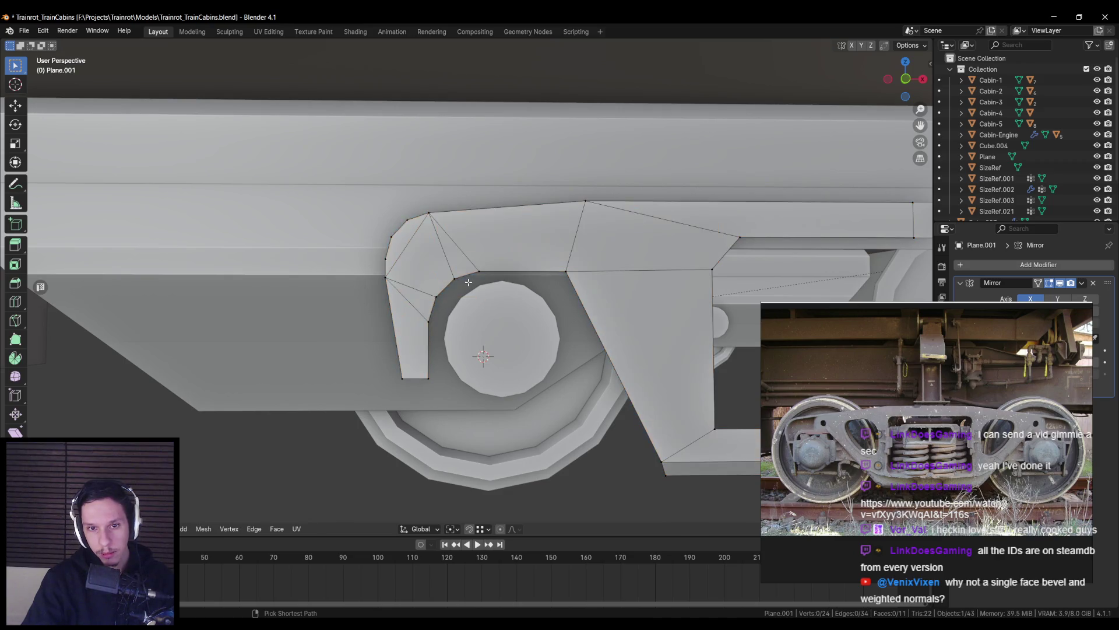
# Re-bevel the plate's top-left corner vertex with Ctrl+Shift+B
pyautogui.hotkey('ctrl', 'b')
pyautogui.press('v')
pyautogui.scroll(1, 501, 300)
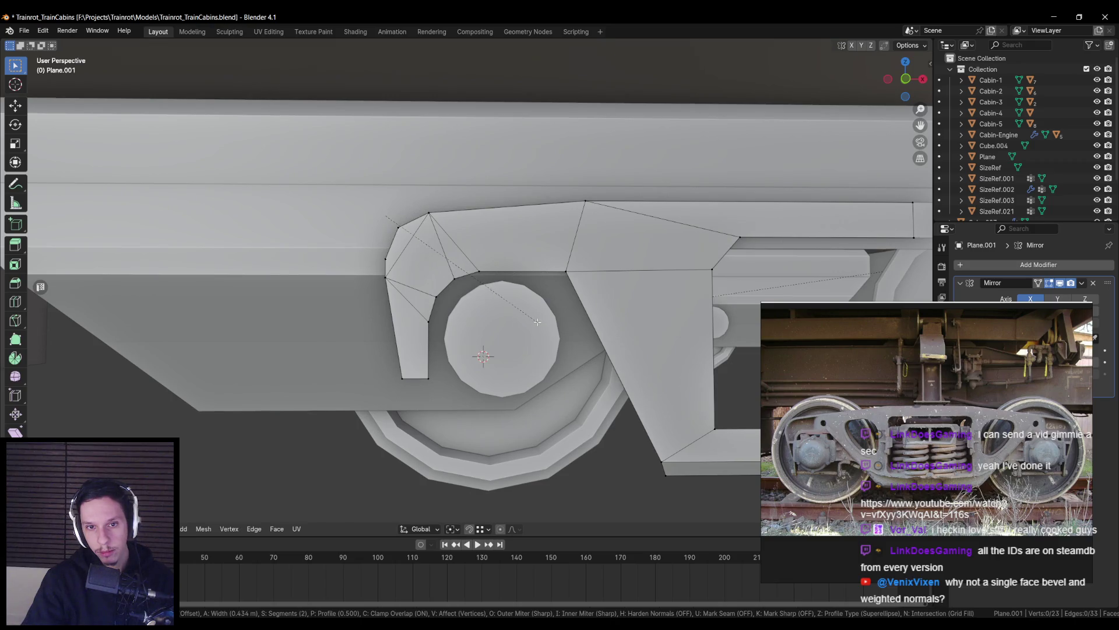
pyautogui.press('m')
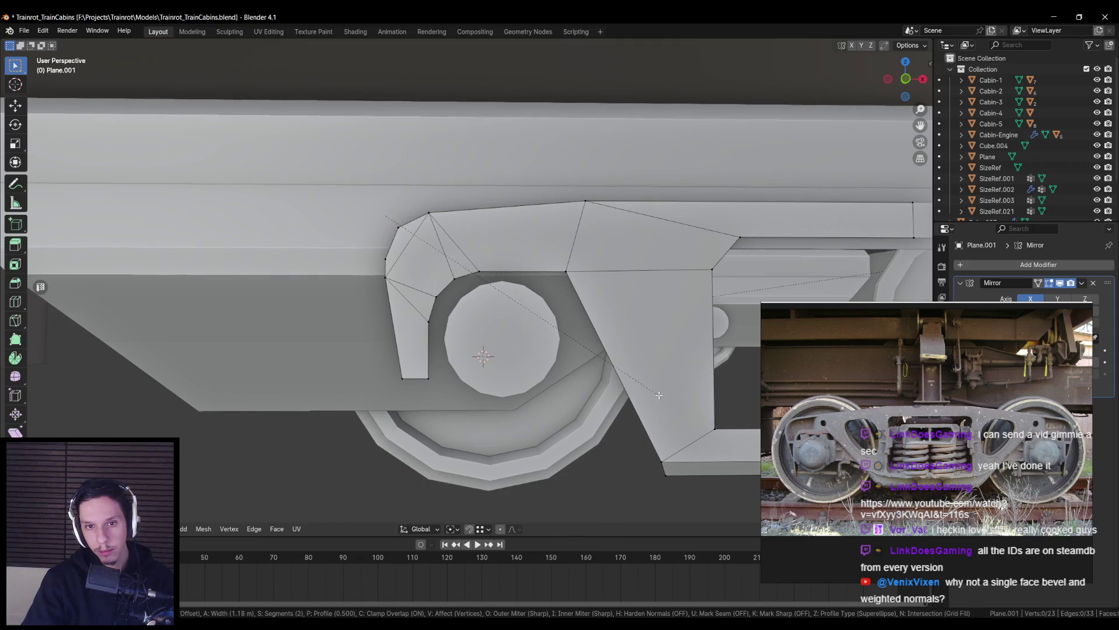
pyautogui.click(733, 441)
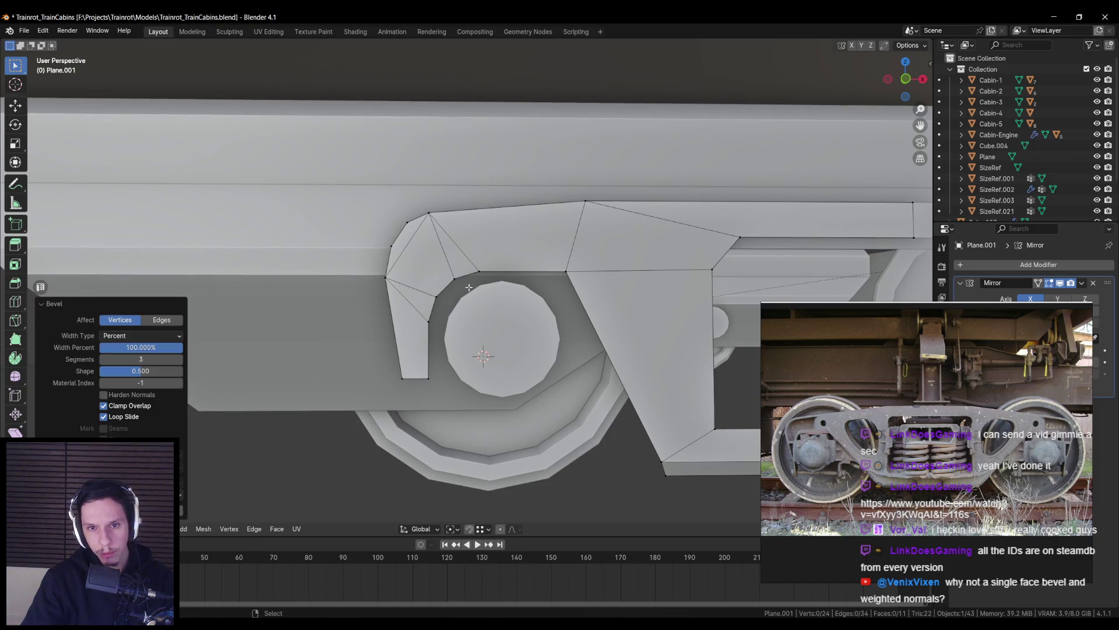
pyautogui.scroll(1, 419, 292)
# Merge the doubled vertices at the rounded corner by distance
pyautogui.press('a')
pyautogui.press('m')
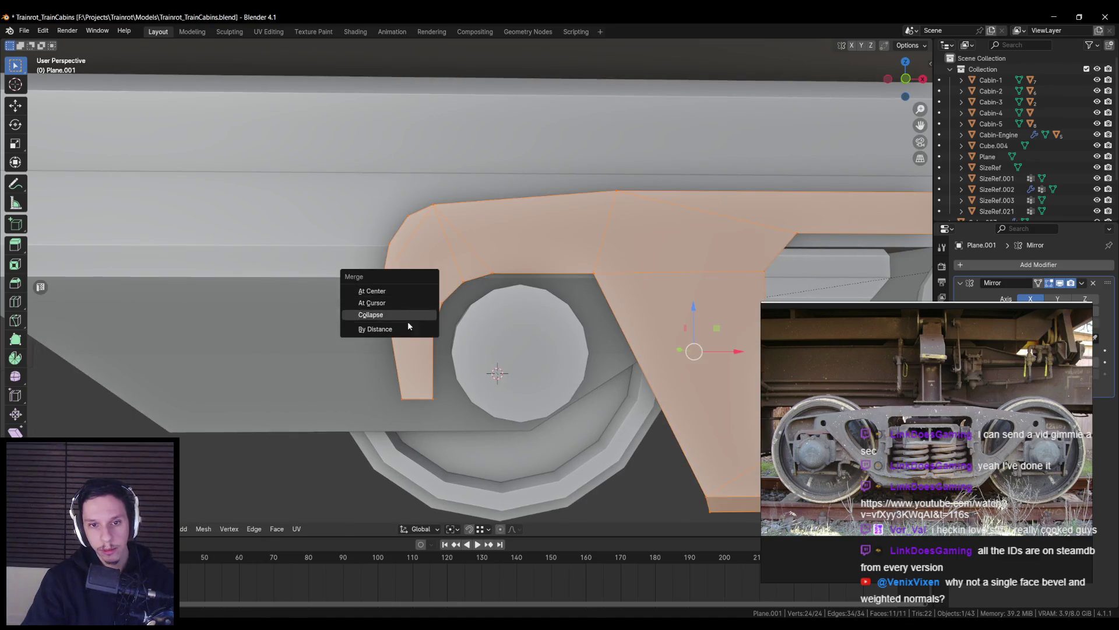
pyautogui.click(412, 320)
pyautogui.hotkey('alt', 'a')
pyautogui.hotkey('ctrl', 'z')
pyautogui.hotkey('ctrl', 'z')
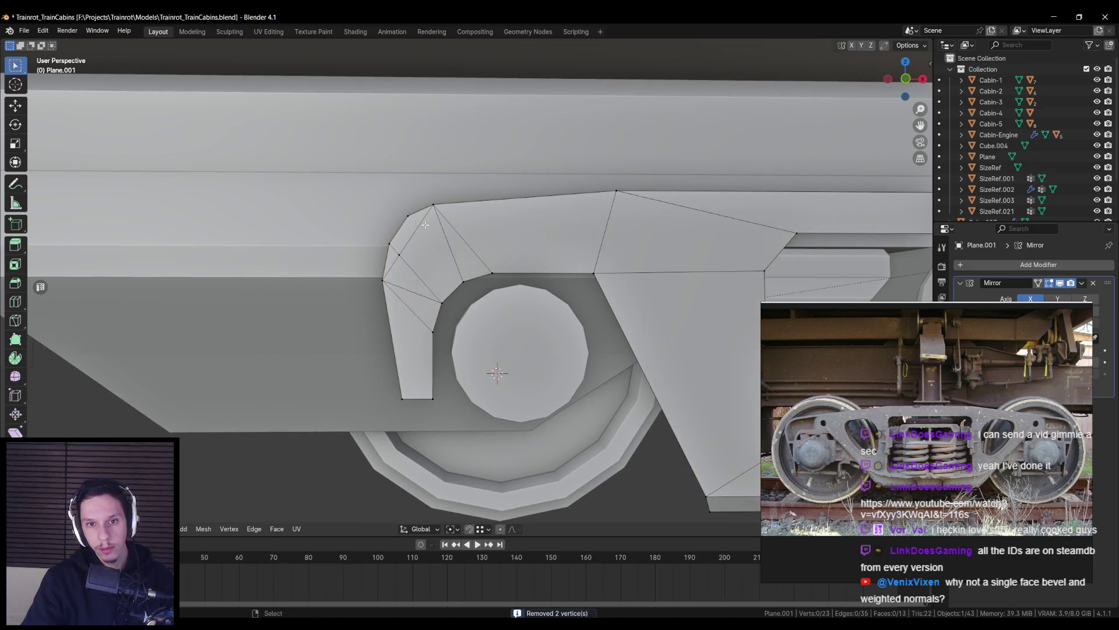
pyautogui.press('m')
pyautogui.press('Escape')
pyautogui.press('m')
pyautogui.click(386, 237)
pyautogui.click(447, 248)
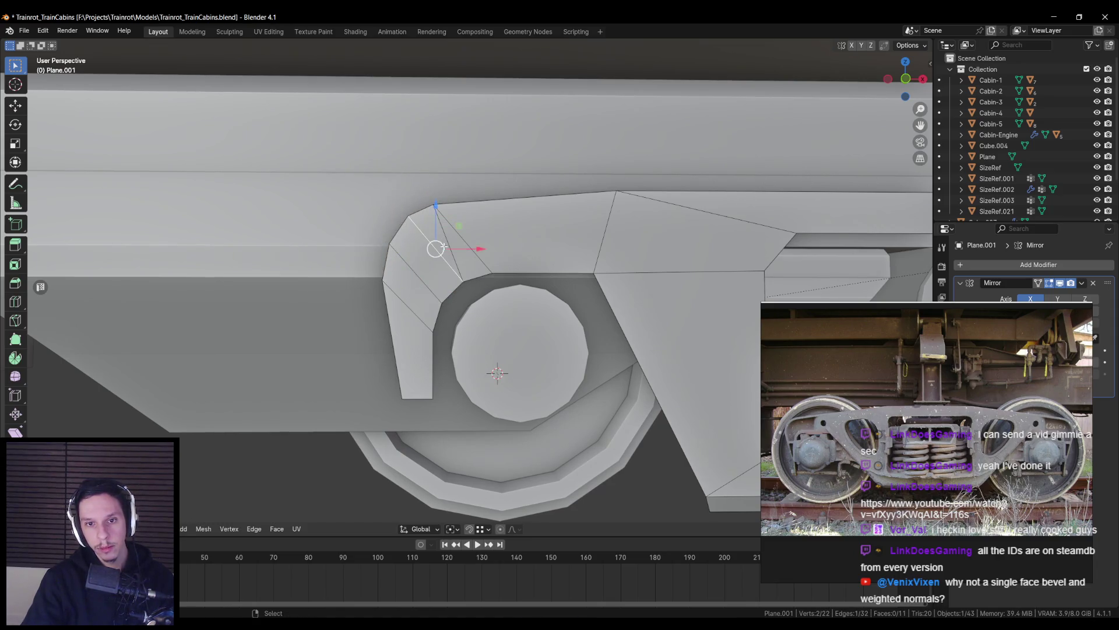
# Return to Object Mode and deselect the plate
pyautogui.press('Tab')
pyautogui.scroll(-8, 446, 319)
pyautogui.scroll(3, 446, 319)
pyautogui.scroll(-3, 445, 319)
pyautogui.hotkey('alt', 'a')
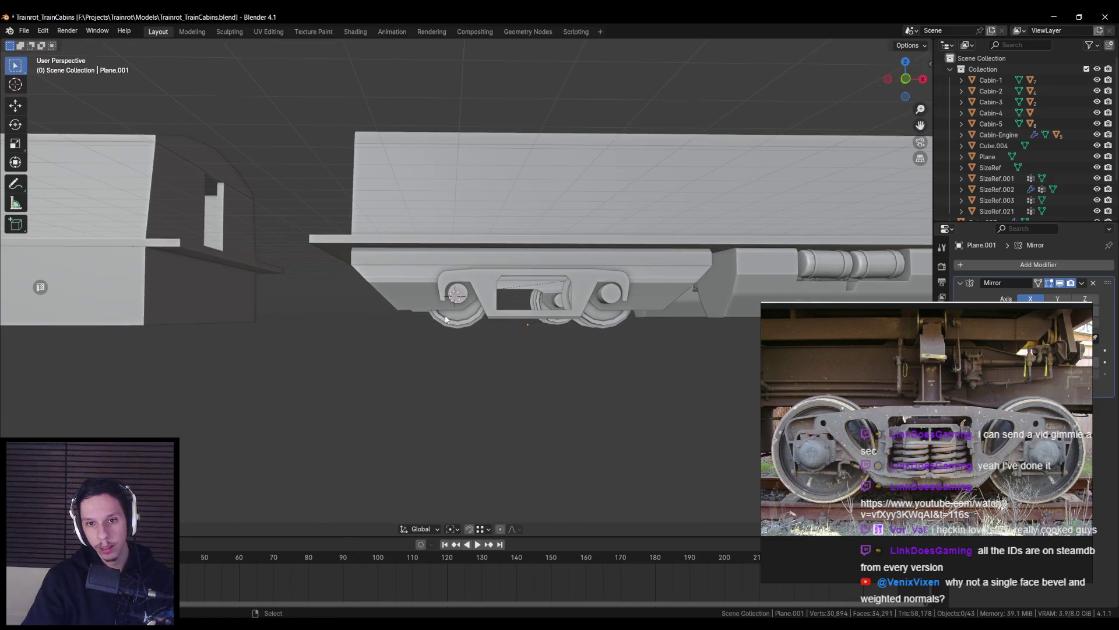
# On side-frame plate Plane.001, slide a vertex of its top edge along X
pyautogui.scroll(3, 442, 305)
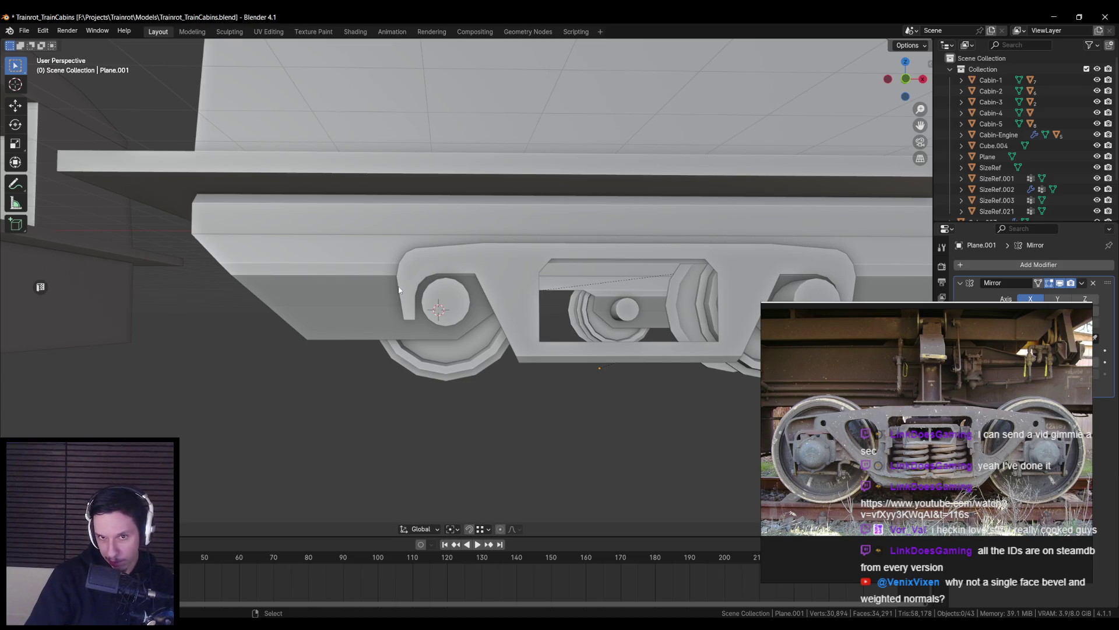
pyautogui.scroll(2, 399, 288)
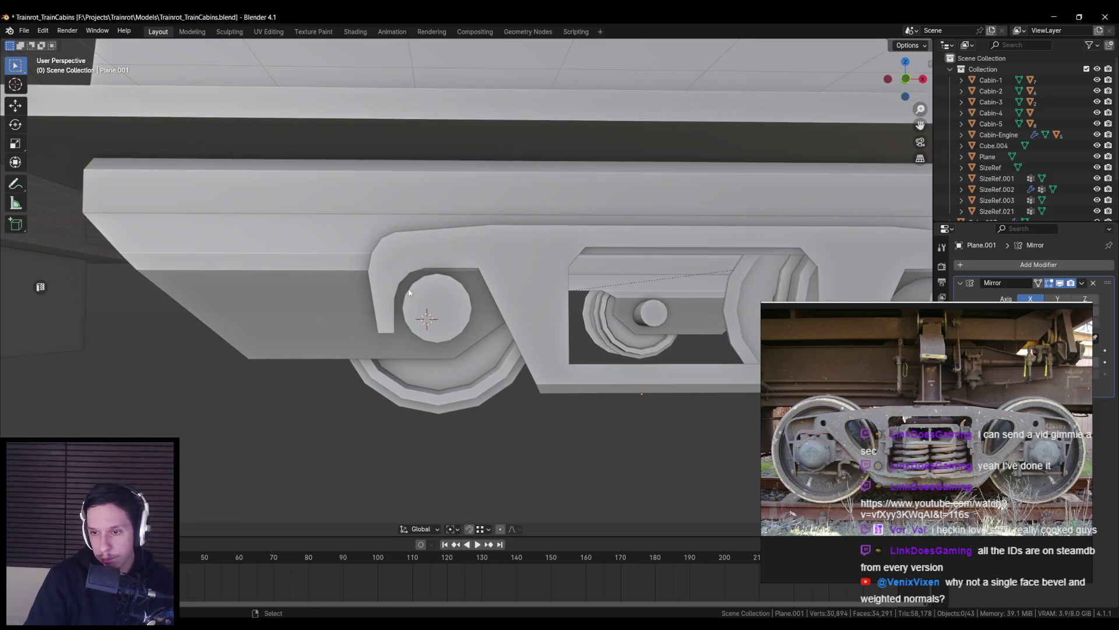
pyautogui.click(523, 272)
pyautogui.press('Tab')
pyautogui.moveTo(519, 340); pyautogui.dragTo(408, 324, button='middle')
pyautogui.click(422, 262)
pyautogui.press('g')
pyautogui.press('x')
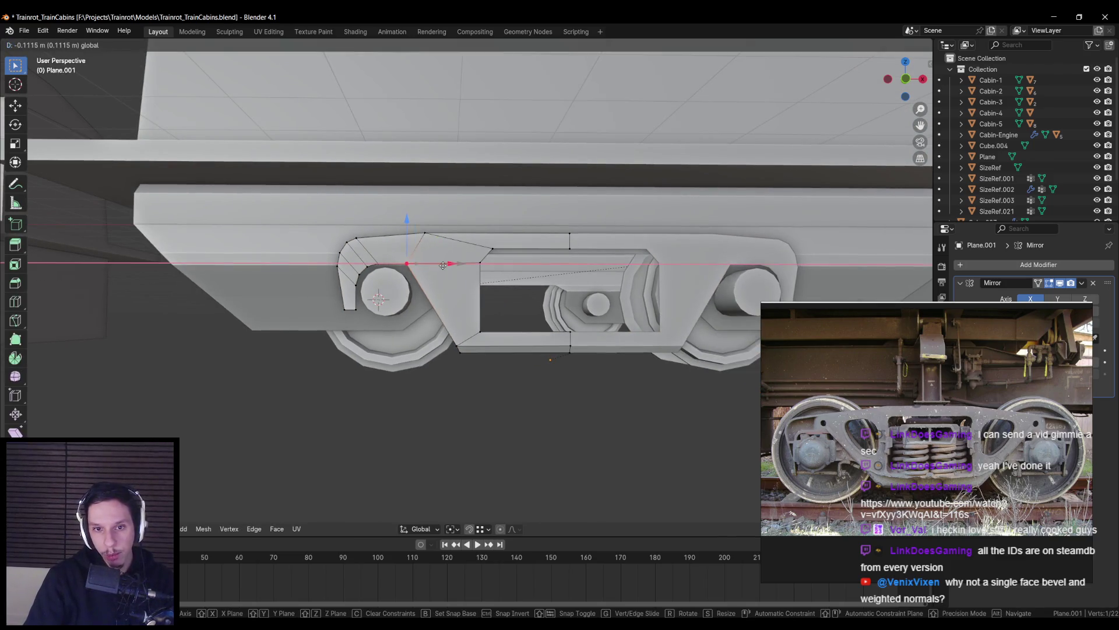
pyautogui.click(443, 265)
pyautogui.moveTo(443, 265); pyautogui.dragTo(427, 287, button='middle')
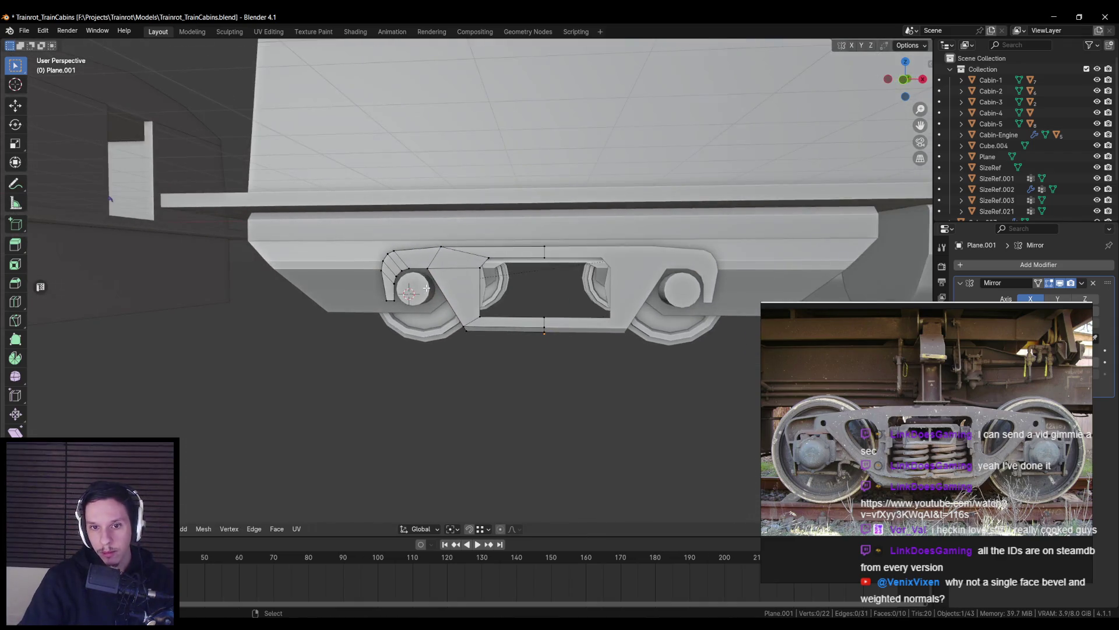
# In front ortho view, select the two diagonal-section faces and try an inset, then cancel it
pyautogui.press('KP_1')
pyautogui.scroll(4, 476, 280)
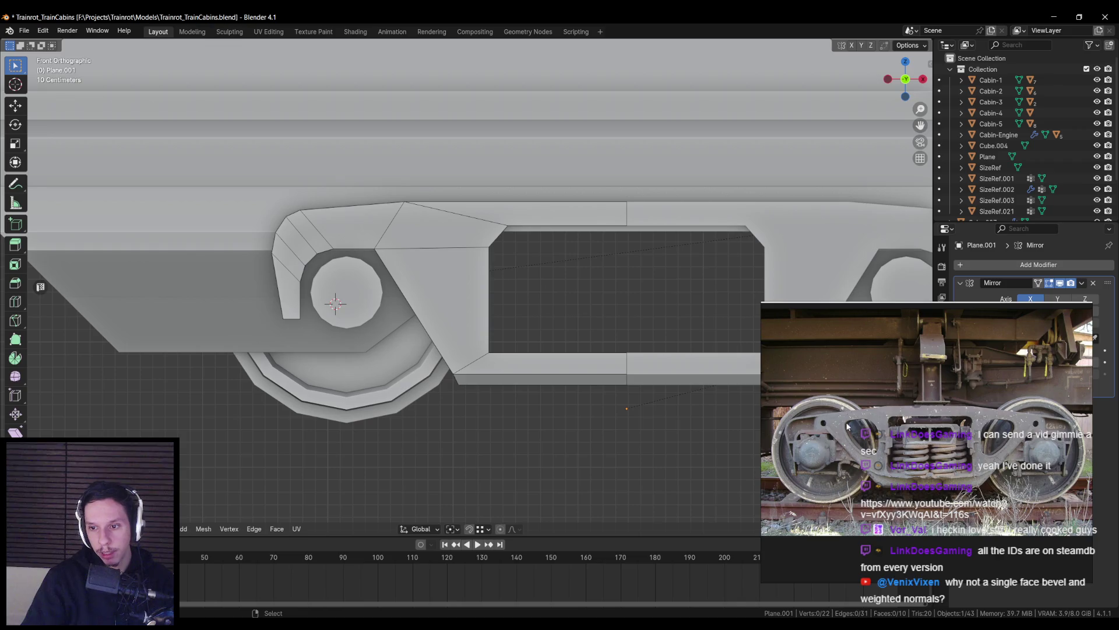
pyautogui.scroll(2, 539, 338)
pyautogui.click(458, 215)
pyautogui.keyDown('shift'); pyautogui.click(460, 272); pyautogui.keyUp('shift')
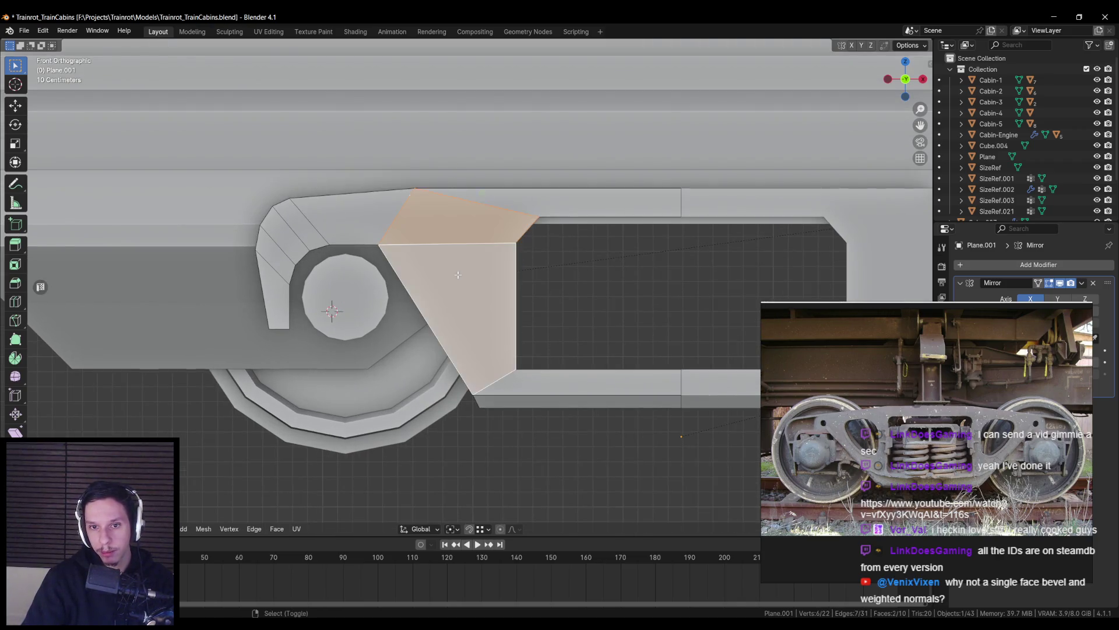
pyautogui.press('i')
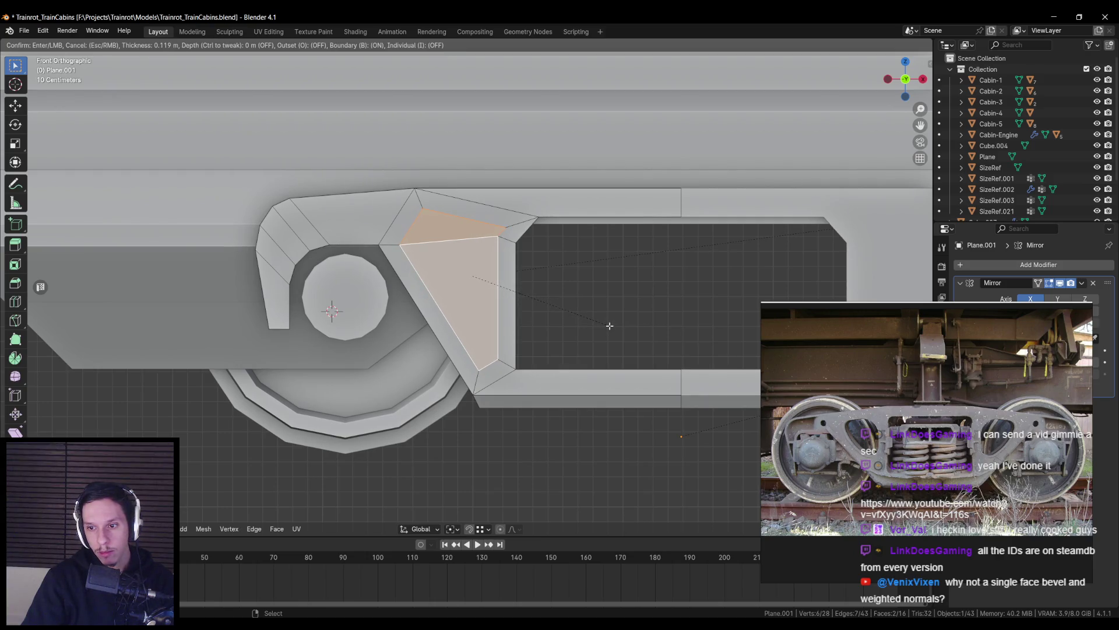
pyautogui.press('Escape')
# In vertex mode, reposition the diagonal section's corner, lower and upper vertices into shape
pyautogui.press('1')
pyautogui.click(504, 226)
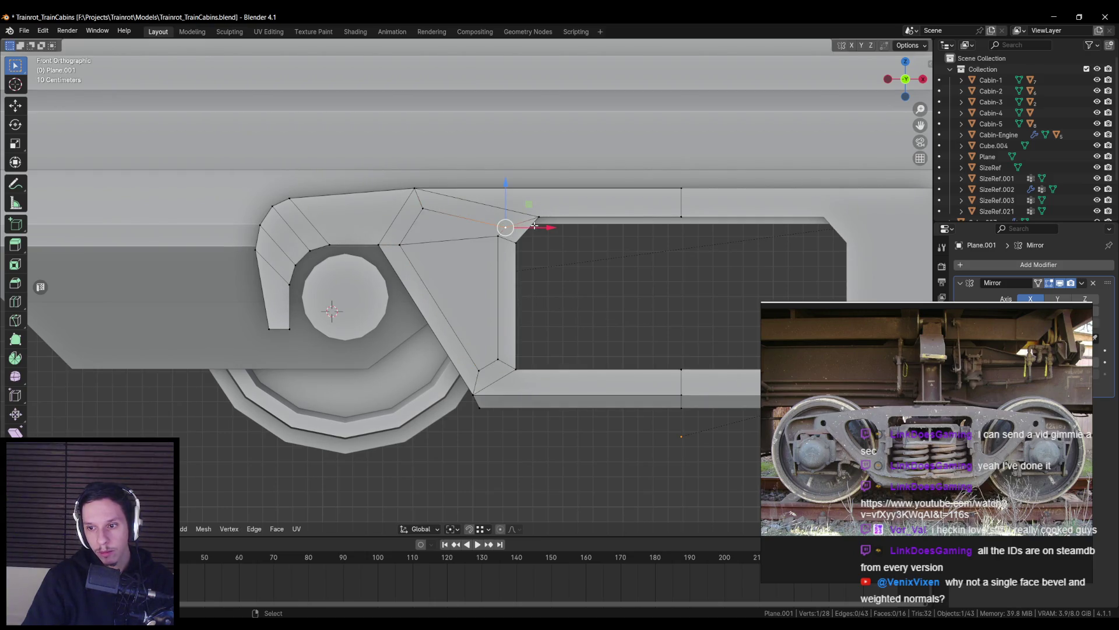
pyautogui.moveTo(534, 226)
pyautogui.mouseDown()
pyautogui.moveTo(516, 226)
pyautogui.moveTo(504, 200)
pyautogui.moveTo(442, 205)
pyautogui.mouseUp()
pyautogui.click(427, 215)
pyautogui.moveTo(467, 346)
pyautogui.mouseDown()
pyautogui.moveTo(508, 379)
pyautogui.moveTo(504, 290)
pyautogui.mouseUp()
pyautogui.click(417, 224)
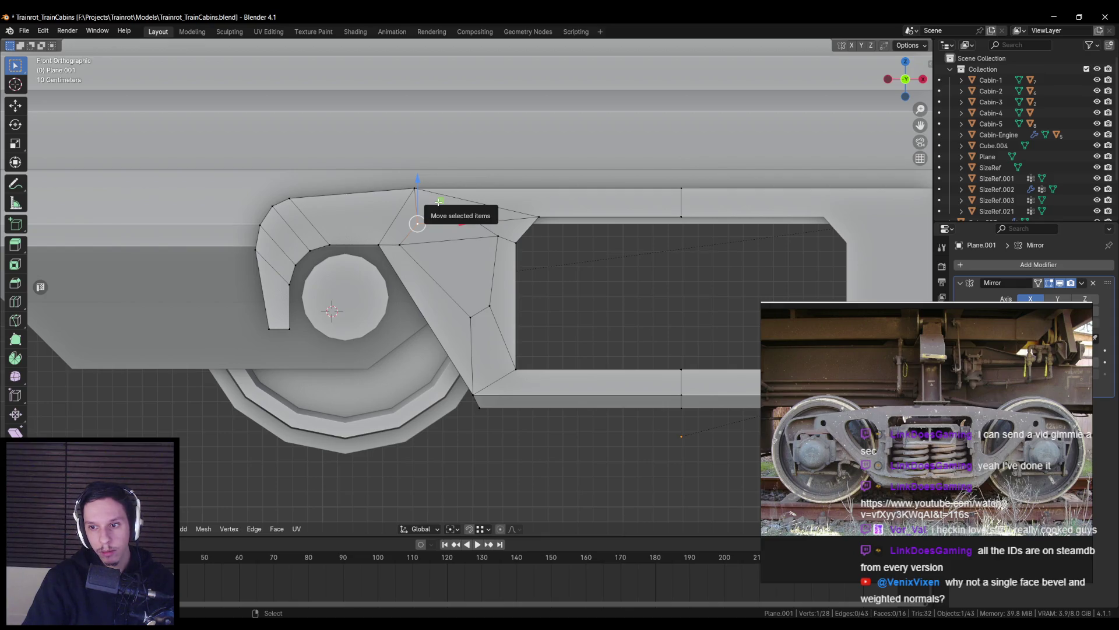
pyautogui.moveTo(442, 201); pyautogui.dragTo(431, 207)
pyautogui.hotkey('alt', 'a')
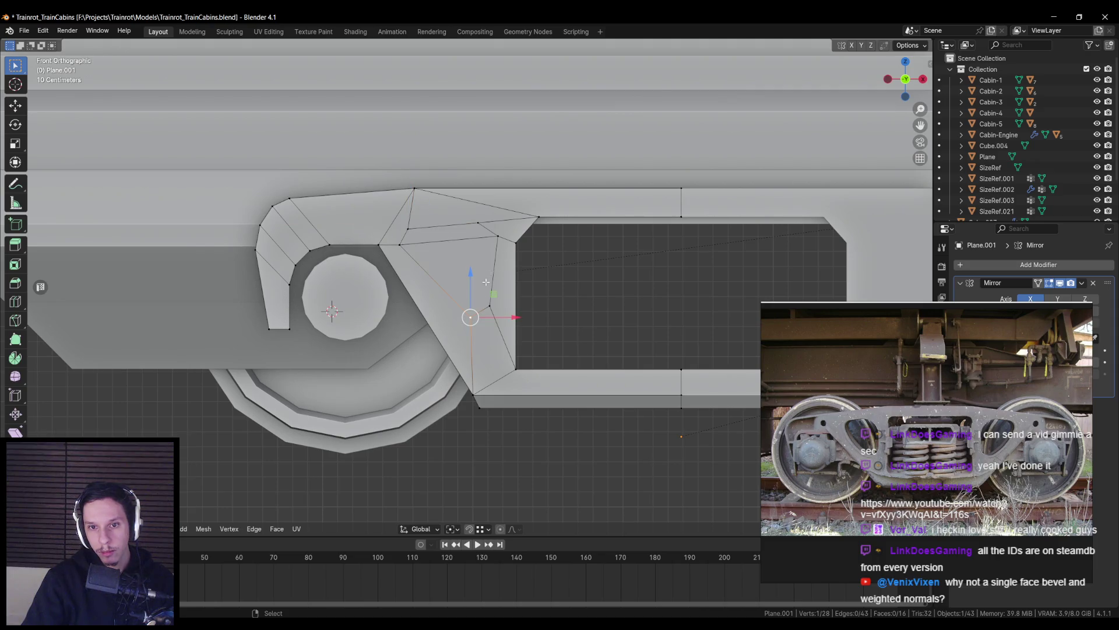
pyautogui.moveTo(494, 294); pyautogui.dragTo(486, 282)
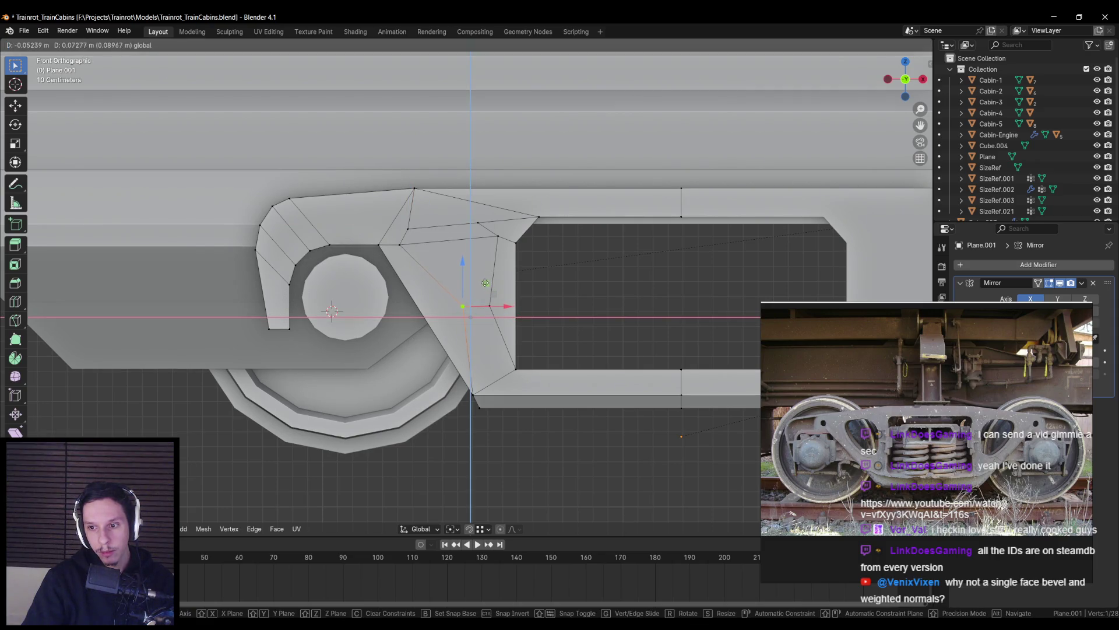
pyautogui.moveTo(486, 283); pyautogui.dragTo(491, 304)
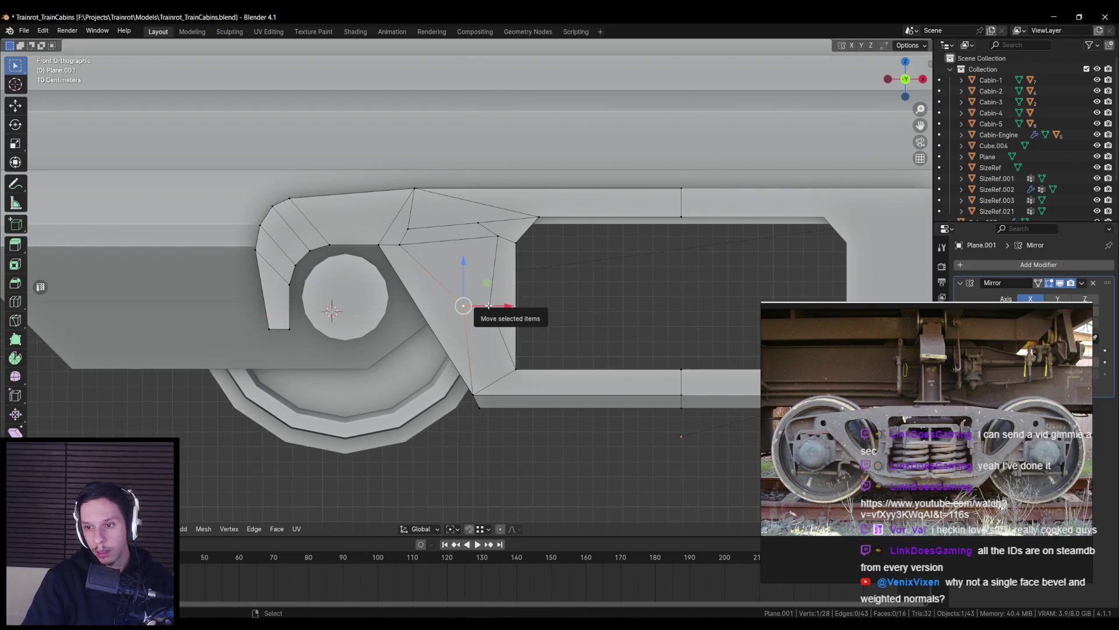
pyautogui.moveTo(498, 305)
pyautogui.mouseDown()
pyautogui.moveTo(537, 306)
pyautogui.moveTo(496, 305)
pyautogui.mouseUp()
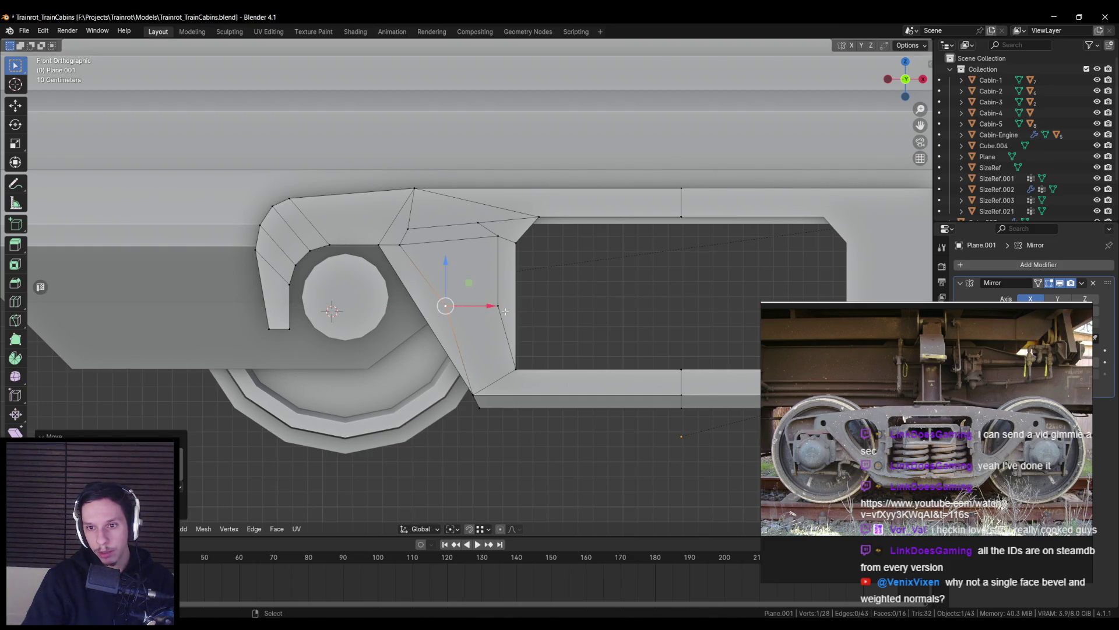
# Slide three diagonal-section vertices left along X and nudge an opening-edge vertex right
pyautogui.keyDown('shift'); pyautogui.click(496, 235); pyautogui.keyUp('shift')
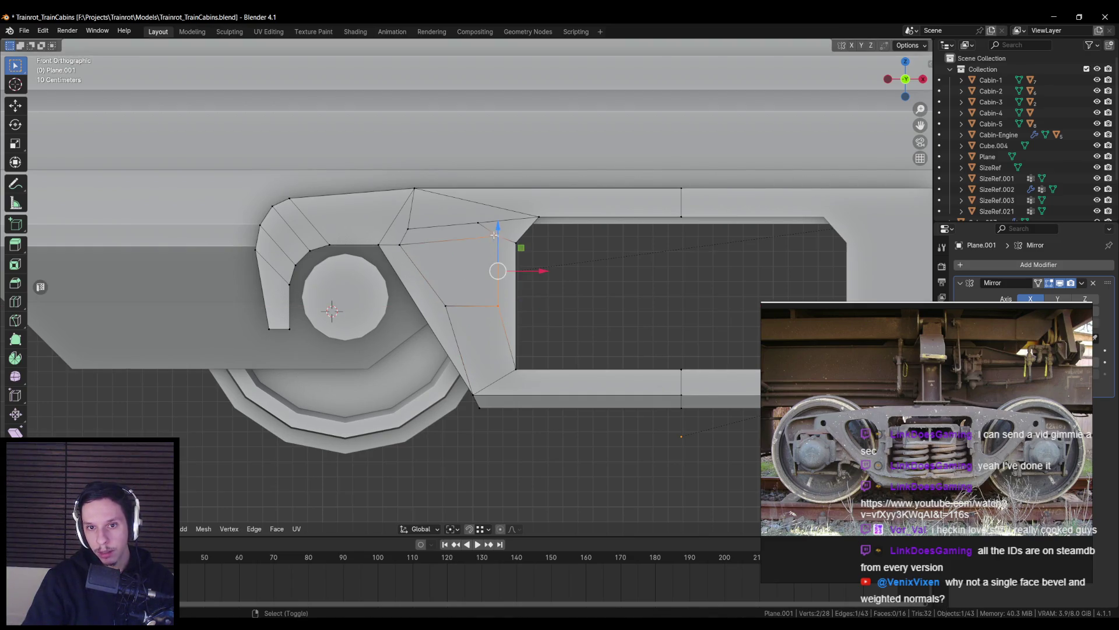
pyautogui.click(537, 271)
pyautogui.keyDown('shift'); pyautogui.click(477, 222); pyautogui.keyUp('shift')
pyautogui.moveTo(532, 263); pyautogui.dragTo(520, 262)
pyautogui.scroll(1, 495, 259)
pyautogui.click(392, 238)
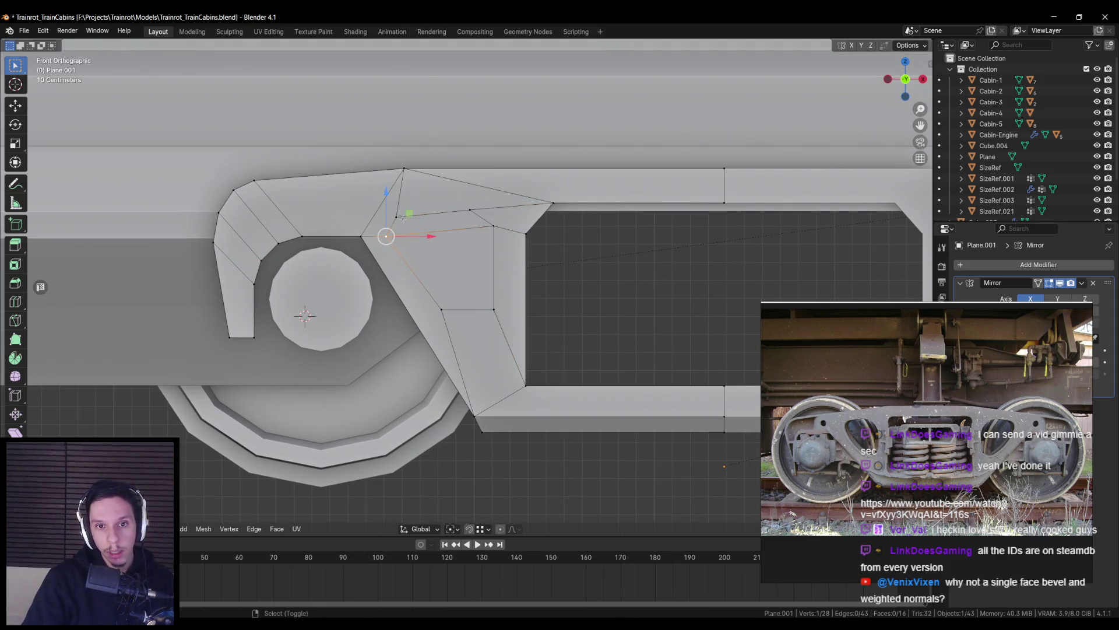
pyautogui.moveTo(430, 228); pyautogui.dragTo(439, 229)
# Delete the diagonal section's inner face to open a window beside the wheel
pyautogui.click(440, 308)
pyautogui.press('3')
pyautogui.click(468, 279)
pyautogui.press('x')
pyautogui.click(484, 297)
pyautogui.moveTo(443, 285); pyautogui.dragTo(421, 273, button='middle')
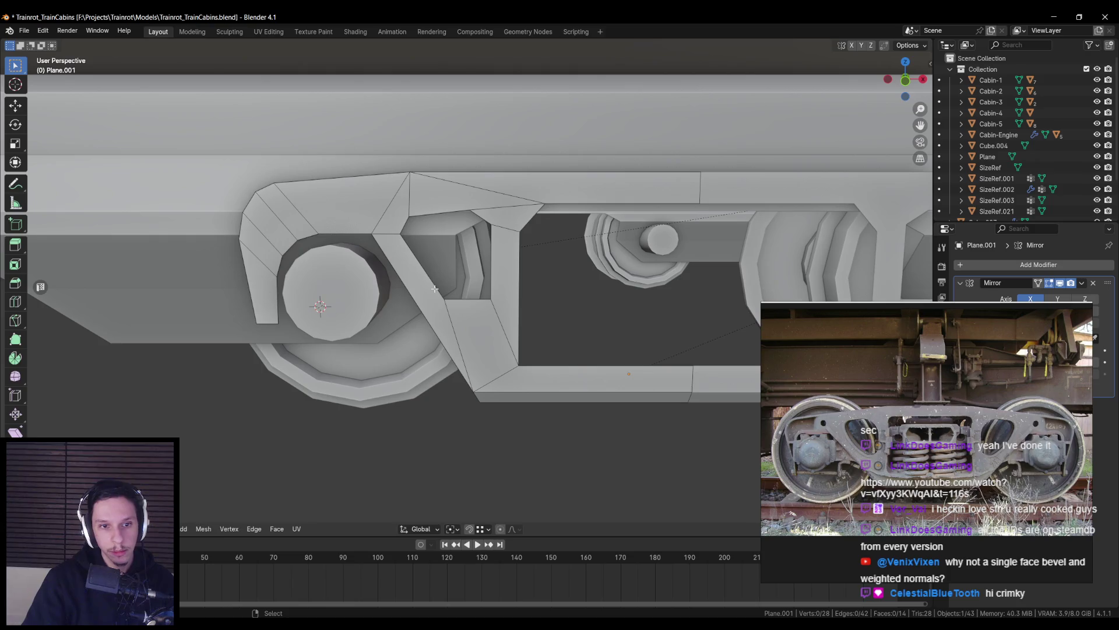
# Duplicate the frame outline, offset the copy along Y and scale it narrower in Y
pyautogui.scroll(-5, 429, 278)
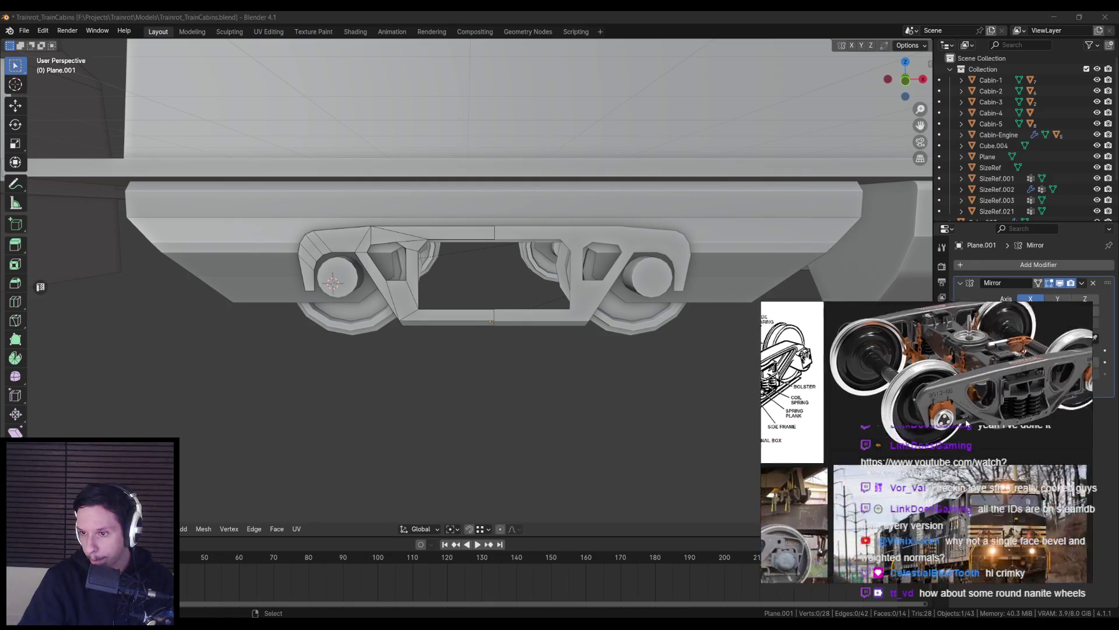
pyautogui.moveTo(650, 372)
pyautogui.mouseDown(button='middle')
pyautogui.moveTo(562, 369)
pyautogui.moveTo(654, 332)
pyautogui.moveTo(463, 346)
pyautogui.moveTo(450, 325)
pyautogui.mouseUp(button='middle')
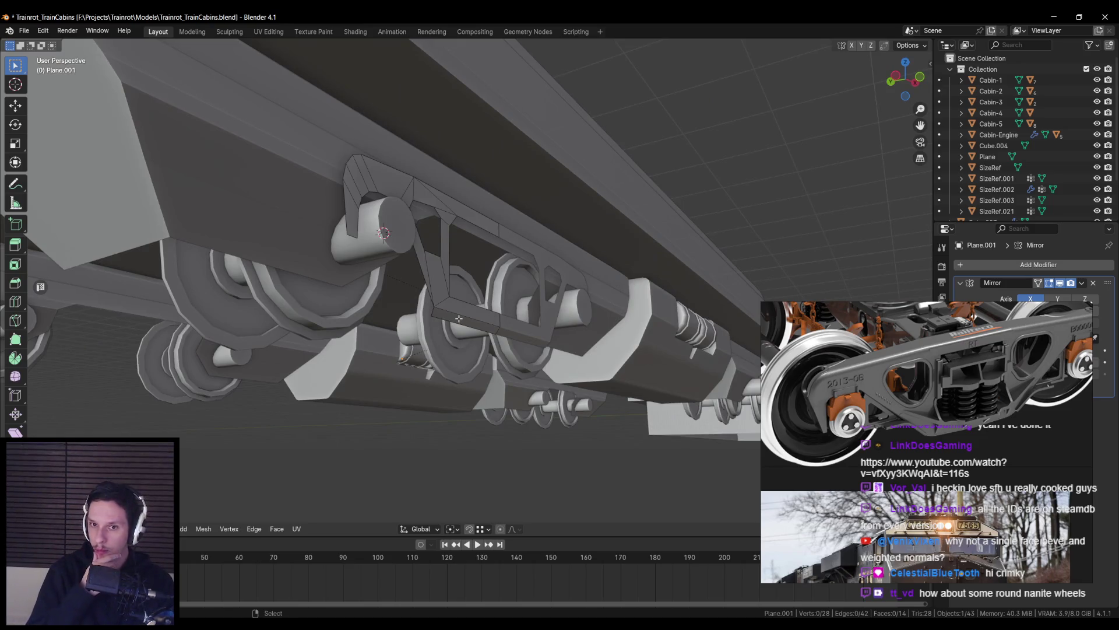
pyautogui.moveTo(438, 285); pyautogui.dragTo(509, 251, button='middle')
pyautogui.scroll(3, 437, 285)
pyautogui.hotkey('shift', 'd')
pyautogui.press('Escape')
pyautogui.moveTo(510, 252); pyautogui.dragTo(470, 257)
pyautogui.press('s')
pyautogui.press('Escape')
pyautogui.press('s')
pyautogui.press('y')
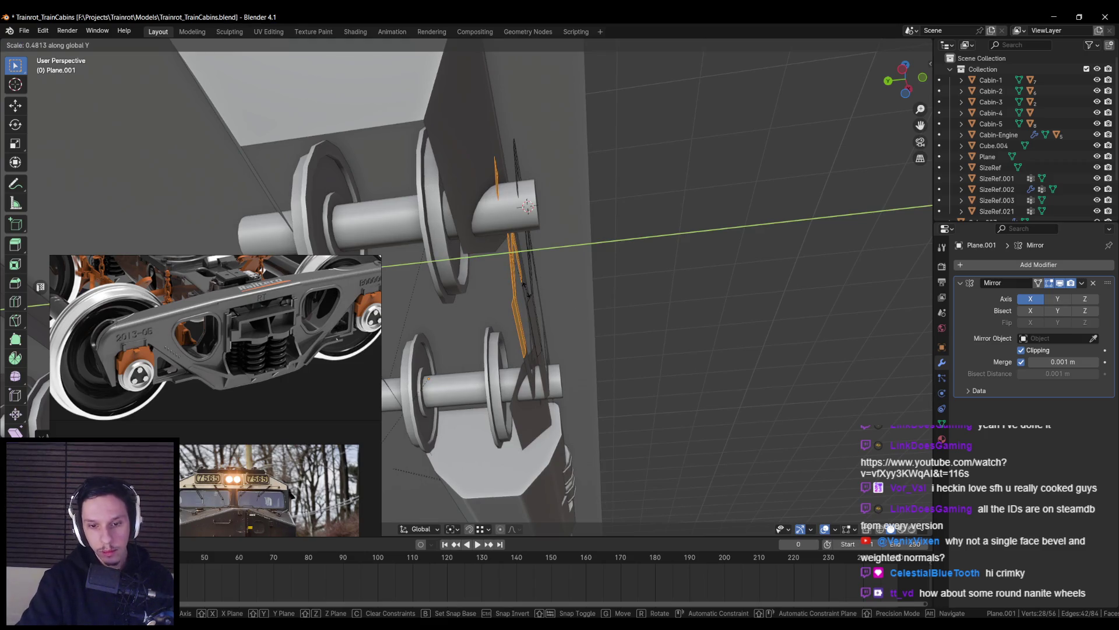
pyautogui.click(527, 206)
# Move the reference images aside and shift both plate layers together along Y
pyautogui.moveTo(527, 206)
pyautogui.mouseDown(button='middle')
pyautogui.moveTo(607, 310)
pyautogui.moveTo(511, 320)
pyautogui.mouseUp(button='middle')
pyautogui.moveTo(205, 409)
pyautogui.mouseDown()
pyautogui.moveTo(480, 369)
pyautogui.moveTo(920, 331)
pyautogui.moveTo(858, 431)
pyautogui.mouseUp()
pyautogui.moveTo(524, 326); pyautogui.dragTo(427, 215, button='middle')
pyautogui.press('a')
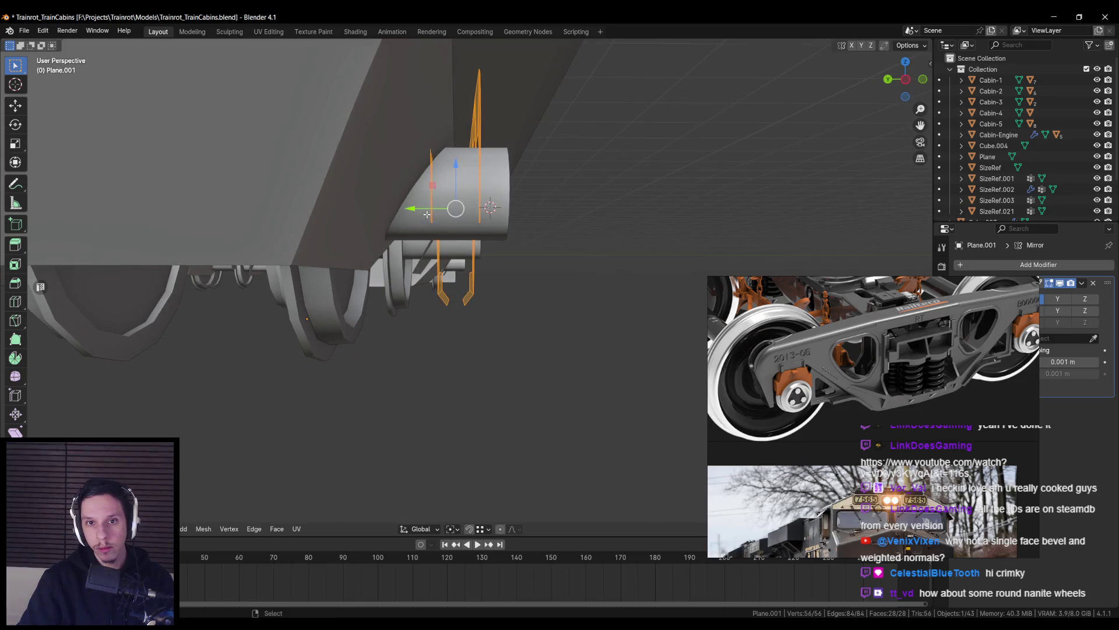
pyautogui.moveTo(427, 214); pyautogui.dragTo(429, 211)
pyautogui.press('Tab')
# Move the axle cylinder's end face along Y to match the plates
pyautogui.moveTo(430, 210); pyautogui.dragTo(443, 215, button='middle')
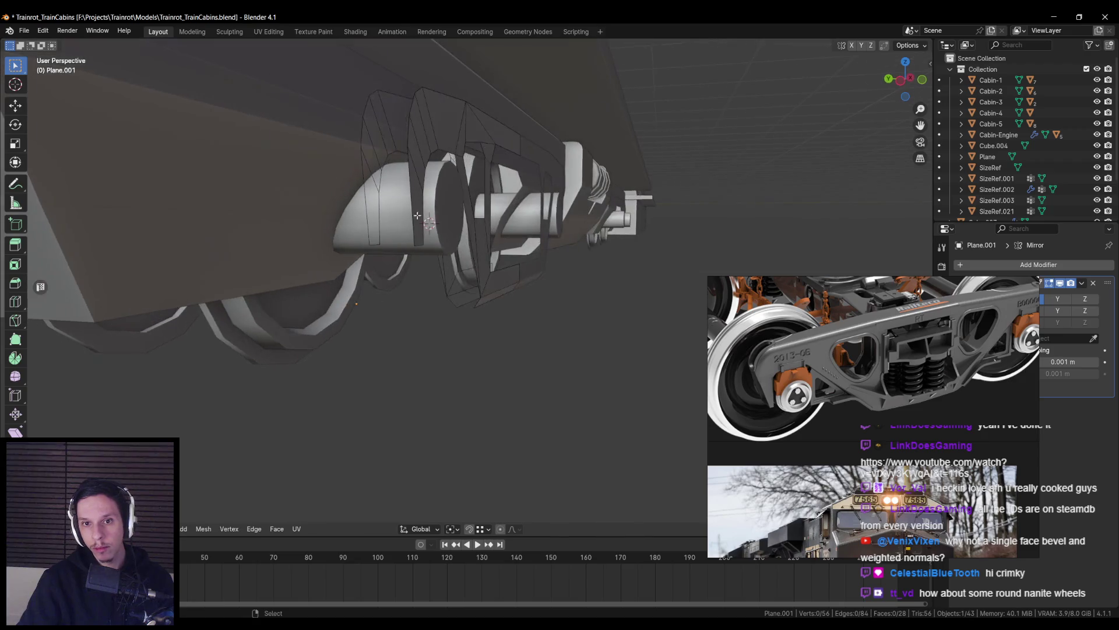
pyautogui.click(444, 214)
pyautogui.press('Tab')
pyautogui.press('g')
pyautogui.press('y')
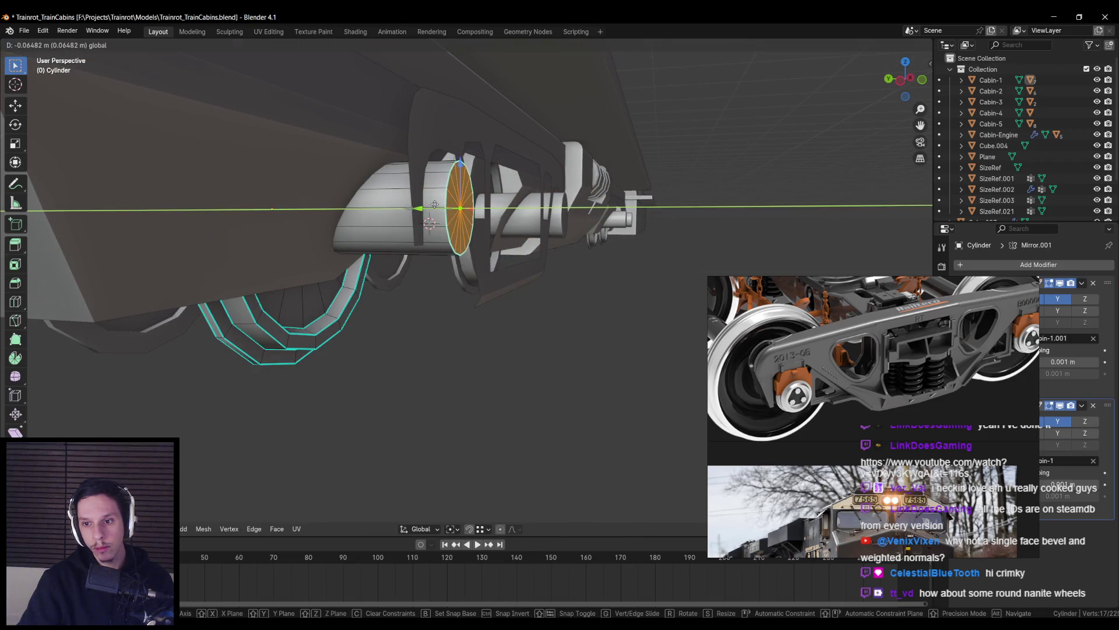
pyautogui.click(436, 210)
pyautogui.moveTo(436, 210); pyautogui.dragTo(441, 222, button='middle')
pyautogui.press('Tab')
# Reselect the side-frame plate in Edit Mode, frame it and select all its geometry
pyautogui.click(467, 175)
pyautogui.moveTo(466, 175); pyautogui.dragTo(490, 240, button='middle')
pyautogui.press('Tab')
pyautogui.press('KP_Decimal')
pyautogui.hotkey('alt', 'a')
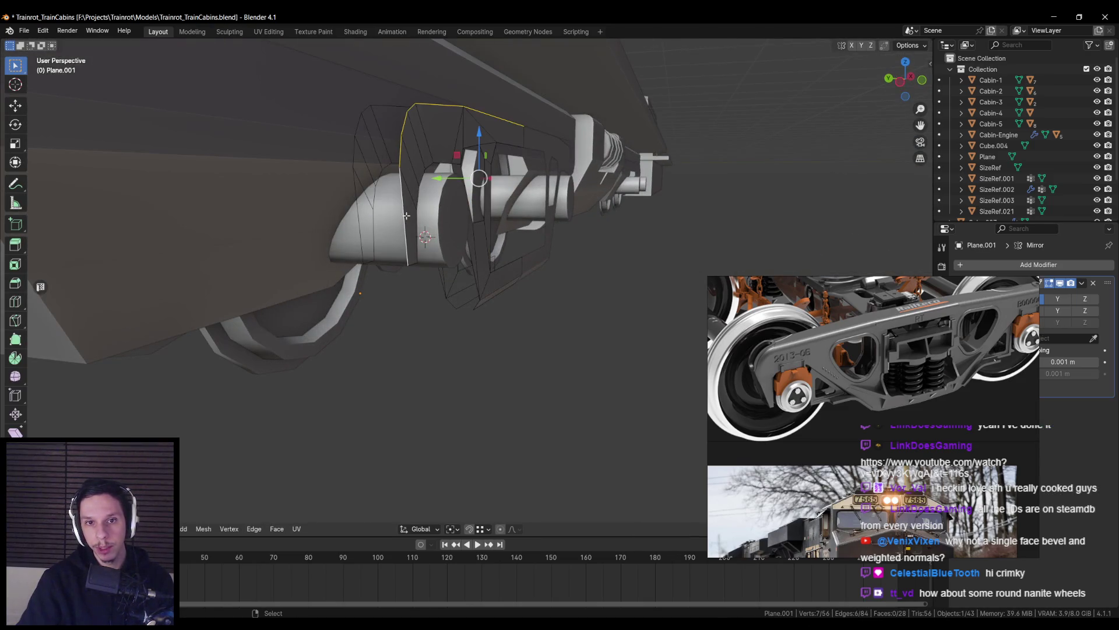
pyautogui.press('a')
pyautogui.rightClick(410, 217)
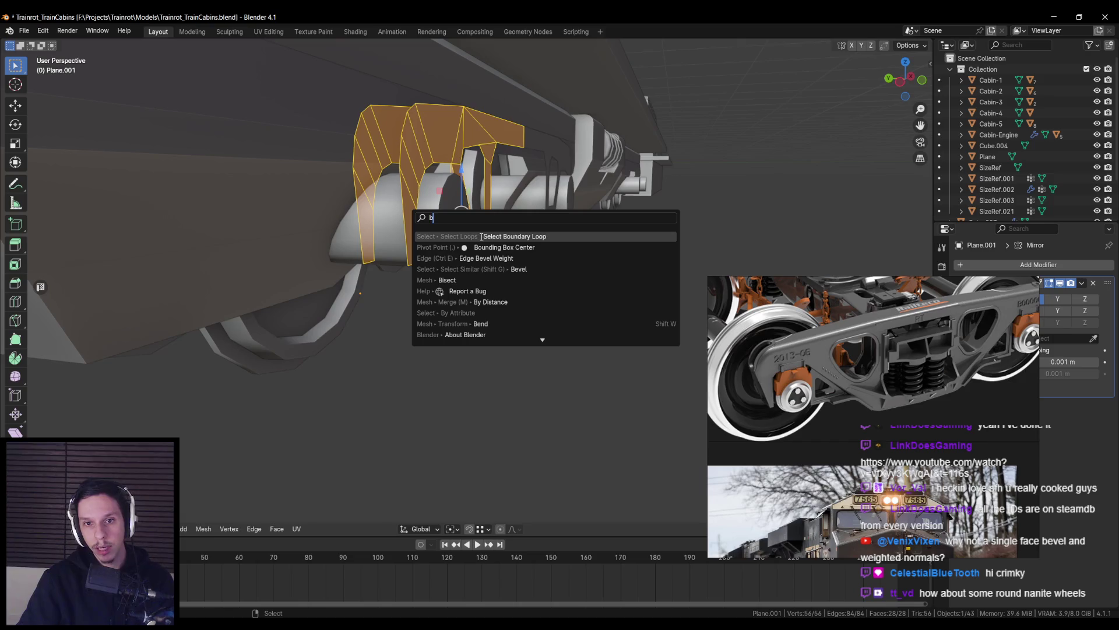
# Try bridging the plate's two outlines, undoing both attempts and isolating the plate in local view
pyautogui.click(482, 236)
pyautogui.moveTo(482, 237); pyautogui.dragTo(461, 239, button='middle')
pyautogui.hotkey('ctrl', 'e')
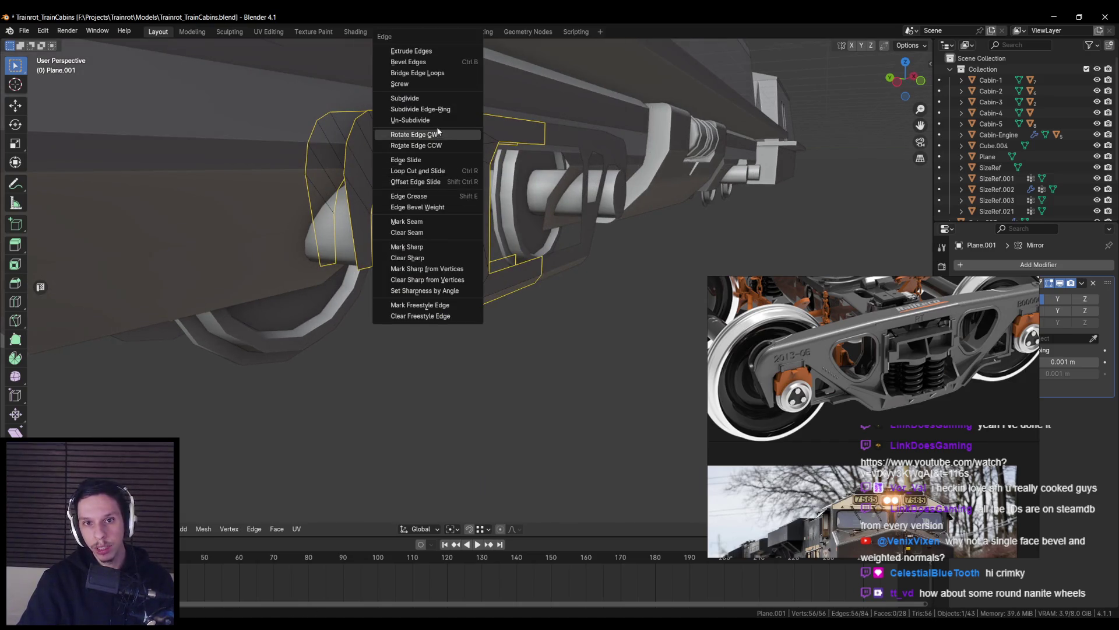
pyautogui.click(428, 82)
pyautogui.moveTo(478, 161)
pyautogui.mouseDown(button='middle')
pyautogui.moveTo(494, 221)
pyautogui.moveTo(387, 267)
pyautogui.moveTo(313, 245)
pyautogui.moveTo(535, 257)
pyautogui.moveTo(451, 265)
pyautogui.mouseUp(button='middle')
pyautogui.hotkey('ctrl', 'z')
pyautogui.press('KP_Divide')
pyautogui.hotkey('ctrl', 'e')
pyautogui.click(534, 256)
pyautogui.hotkey('ctrl', 'z')
# Bridge the opening's inner loops into a tunnel and the plates' outer loops together
pyautogui.keyDown('alt'); pyautogui.click(448, 264); pyautogui.keyUp('alt')
pyautogui.hotkey('ctrl', 'e')
pyautogui.click(449, 263)
pyautogui.keyDown('alt'); pyautogui.click(543, 323); pyautogui.keyUp('alt')
pyautogui.hotkey('ctrl', 'e')
pyautogui.click(544, 324)
# Select the remaining edge loops along the frame bottom and bridge them with faces
pyautogui.keyDown('alt'); pyautogui.click(381, 247); pyautogui.keyUp('alt')
pyautogui.moveTo(382, 247); pyautogui.dragTo(443, 328, button='middle')
pyautogui.keyDown('alt'); pyautogui.click(443, 328); pyautogui.keyUp('alt')
pyautogui.keyDown('alt'); pyautogui.keyDown('shift'); pyautogui.click(478, 398); pyautogui.keyUp('shift'); pyautogui.keyUp('alt')
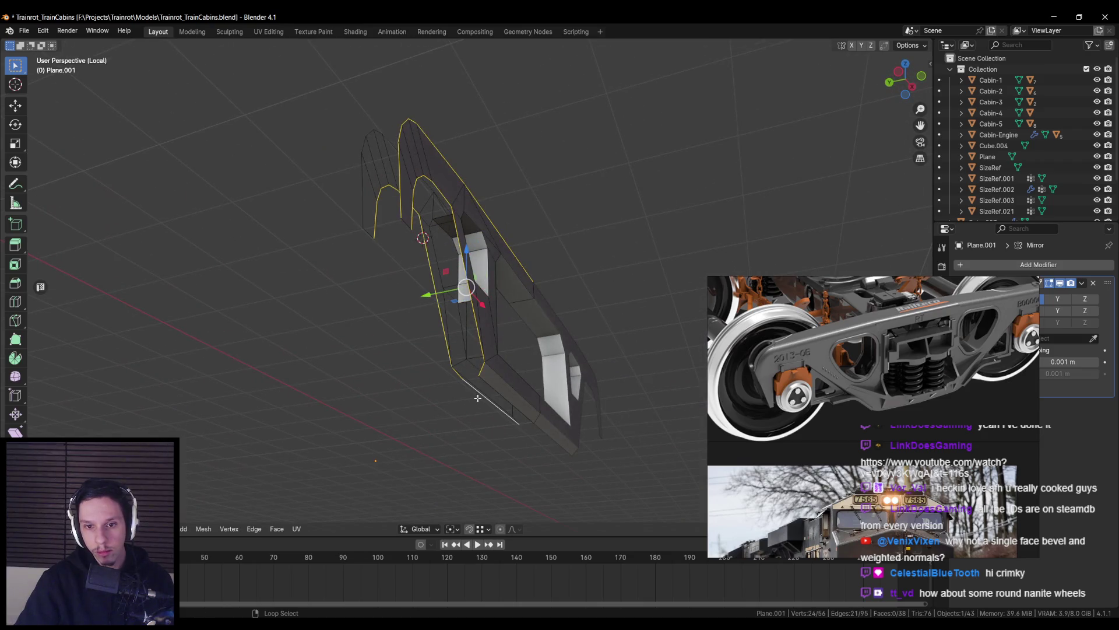
pyautogui.moveTo(502, 393)
pyautogui.mouseDown(button='middle')
pyautogui.moveTo(317, 290)
pyautogui.moveTo(358, 260)
pyautogui.mouseUp(button='middle')
pyautogui.hotkey('ctrl', 'e')
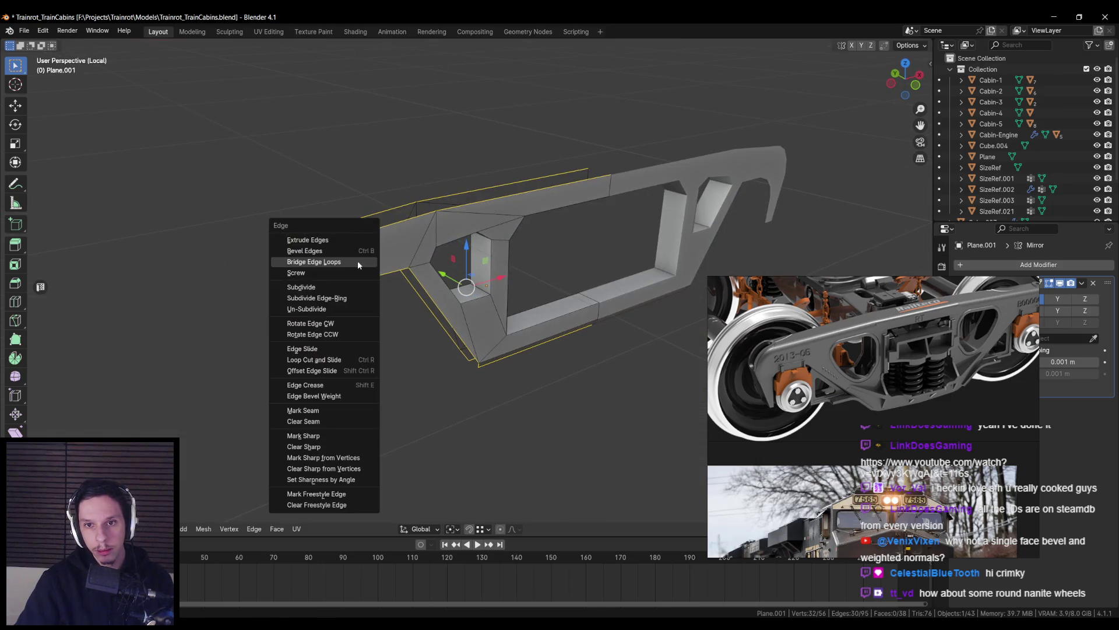
pyautogui.click(358, 261)
# Check the solid bogie frame in Object Mode, then return to Edit Mode
pyautogui.moveTo(454, 306)
pyautogui.mouseDown(button='middle')
pyautogui.moveTo(370, 353)
pyautogui.moveTo(446, 373)
pyautogui.mouseUp(button='middle')
pyautogui.press('Tab')
pyautogui.scroll(-5, 466, 302)
pyautogui.scroll(-3, 369, 353)
pyautogui.scroll(6, 447, 373)
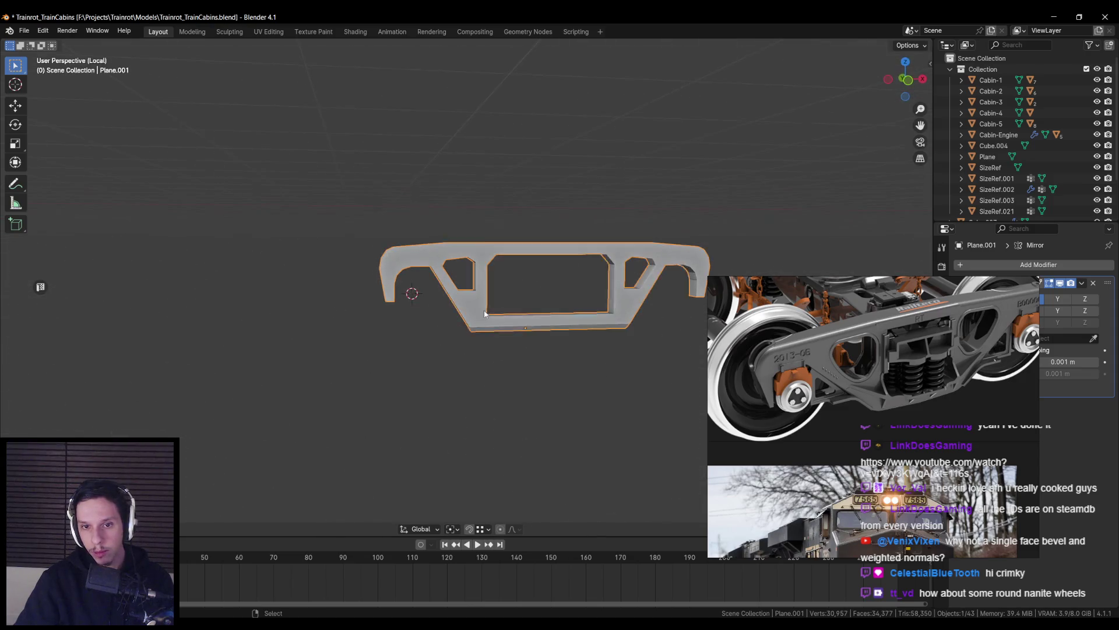
pyautogui.press('Tab')
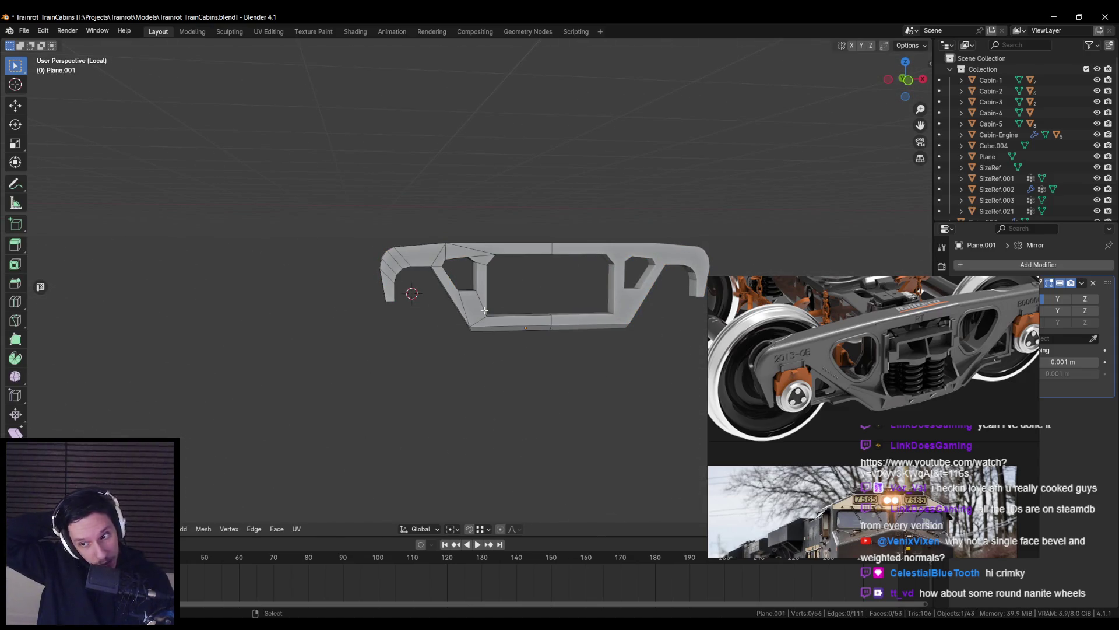
# Select the short corner edges of the smaller side-frame opening
pyautogui.press('Tab')
pyautogui.moveTo(509, 297); pyautogui.dragTo(447, 346, button='middle')
pyautogui.press('Tab')
pyautogui.scroll(4, 447, 346)
pyautogui.keyDown('alt'); pyautogui.click(444, 294); pyautogui.keyUp('alt')
pyautogui.scroll(3, 460, 304)
pyautogui.moveTo(566, 340)
pyautogui.mouseDown(button='middle')
pyautogui.moveTo(532, 274)
pyautogui.moveTo(442, 251)
pyautogui.mouseUp(button='middle')
# Chamfer those corner edges with a single-segment, fixed-offset bevel
pyautogui.hotkey('ctrl', 'b')
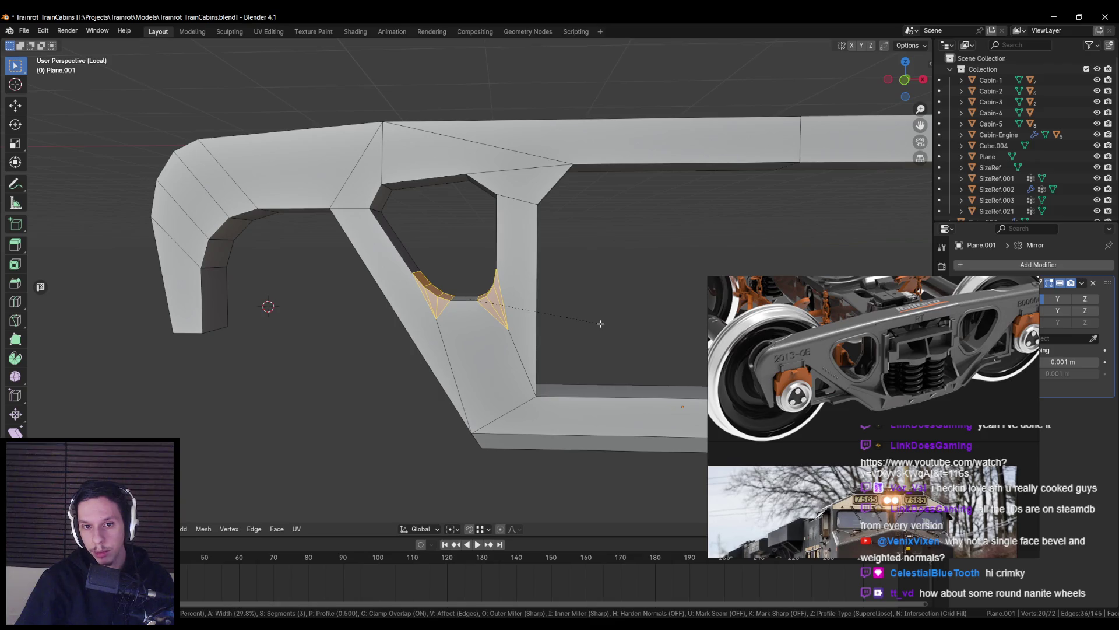
pyautogui.press('Escape')
pyautogui.moveTo(600, 324)
pyautogui.mouseDown(button='middle')
pyautogui.moveTo(390, 192)
pyautogui.moveTo(443, 227)
pyautogui.mouseUp(button='middle')
pyautogui.hotkey('ctrl', 'b')
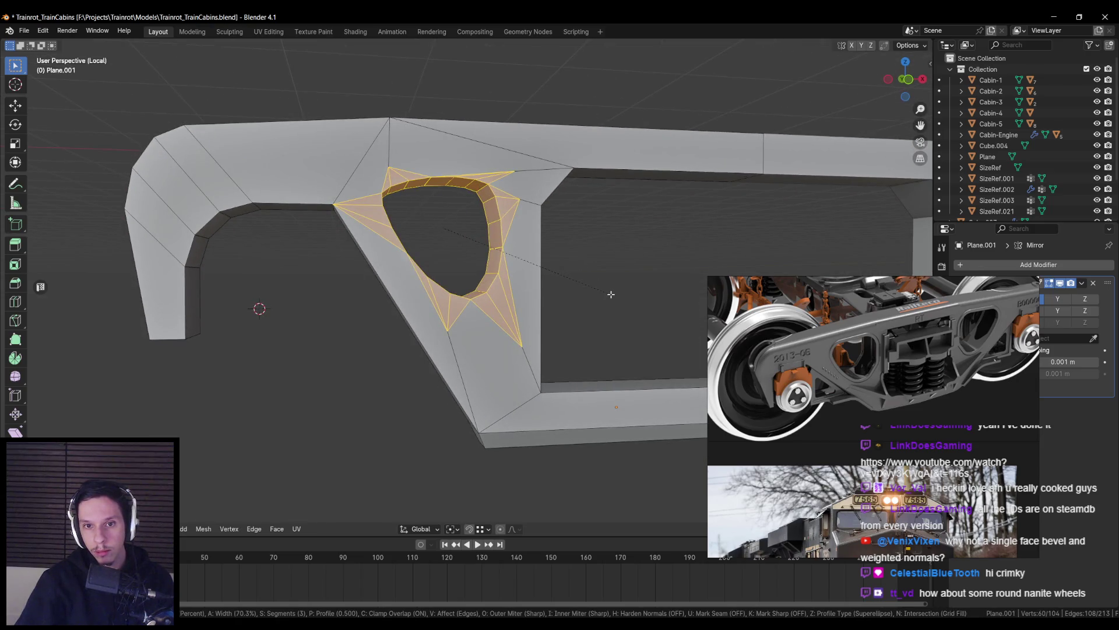
pyautogui.press('m')
pyautogui.press('m')
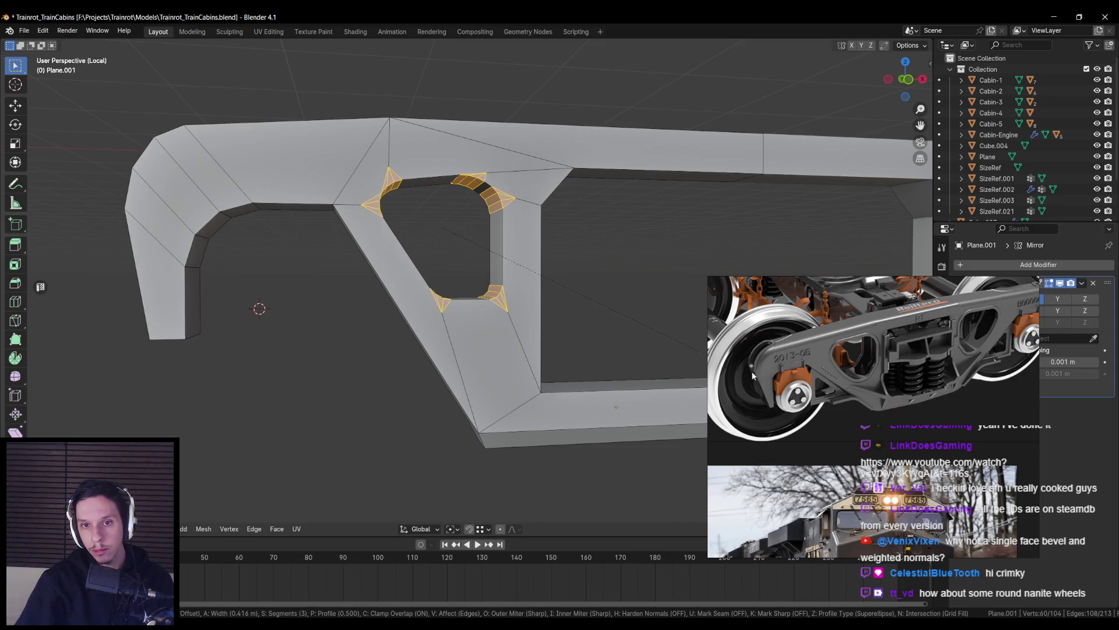
pyautogui.scroll(-2, 642, 351)
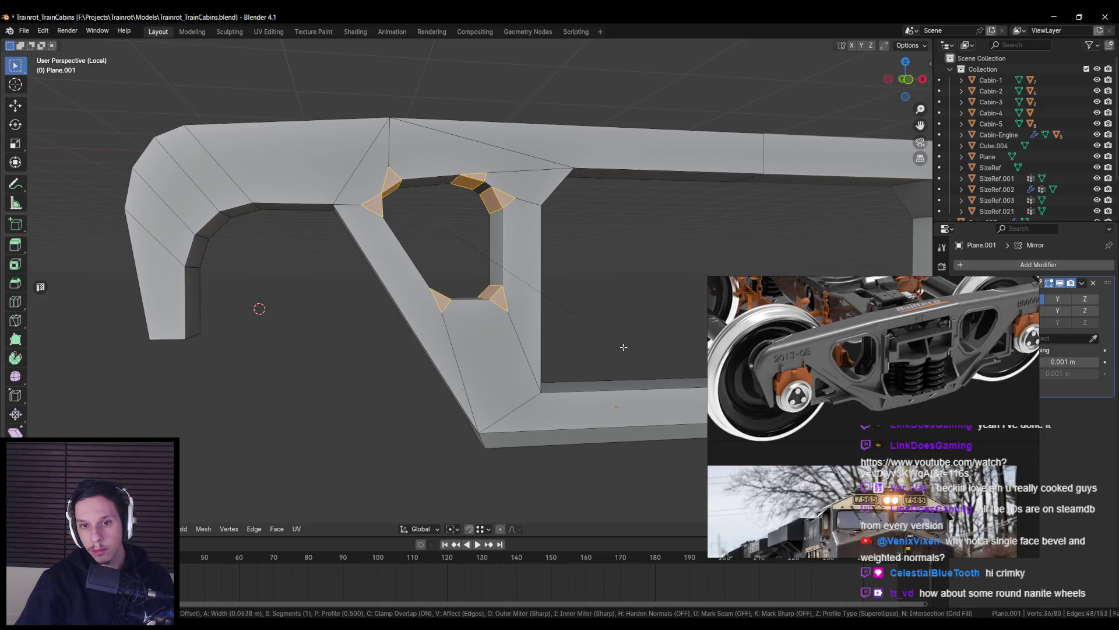
pyautogui.click(624, 346)
# Merge overlapping vertices by distance across the whole frame mesh
pyautogui.press('a')
pyautogui.press('m')
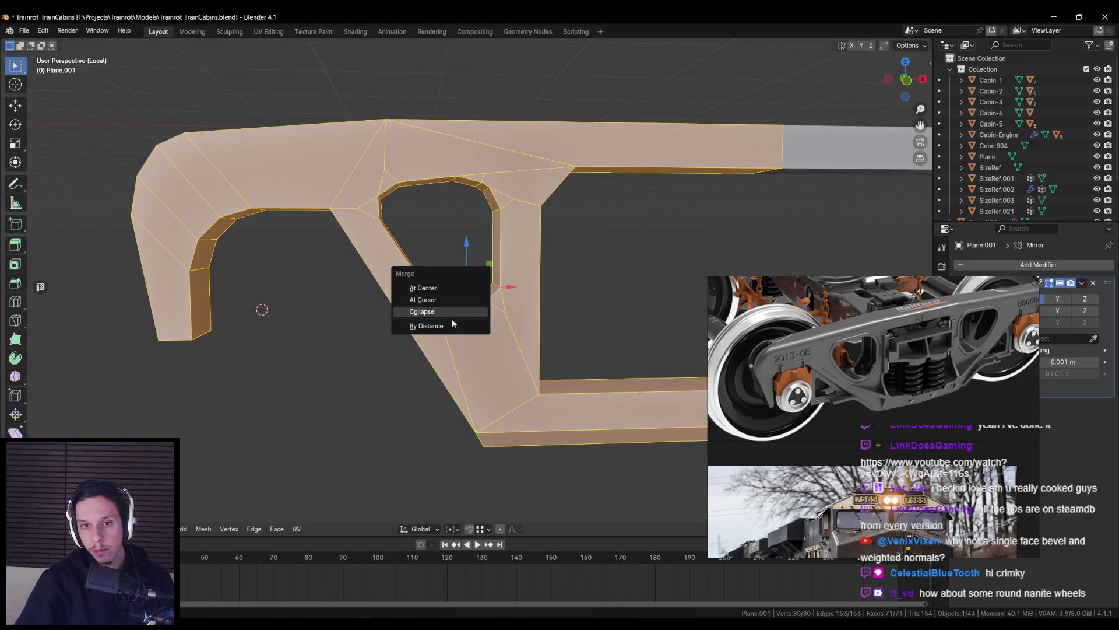
pyautogui.click(452, 318)
# Merge the stray vertex at the opening's top-left corner with a neighbouring vertex
pyautogui.hotkey('alt', 'a')
pyautogui.scroll(2, 427, 237)
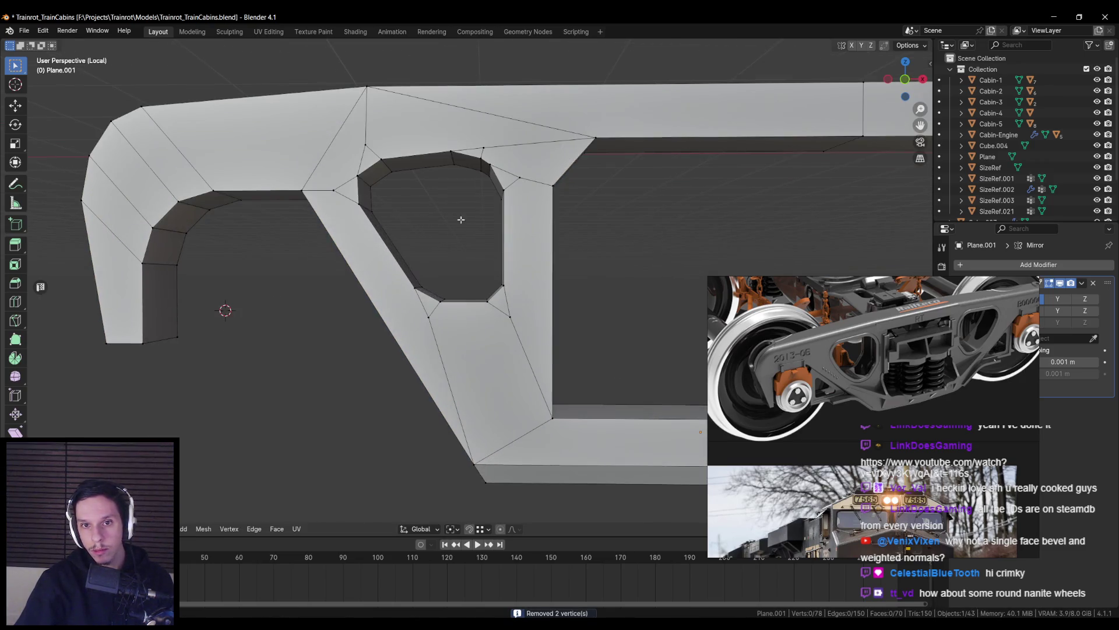
pyautogui.scroll(1, 458, 219)
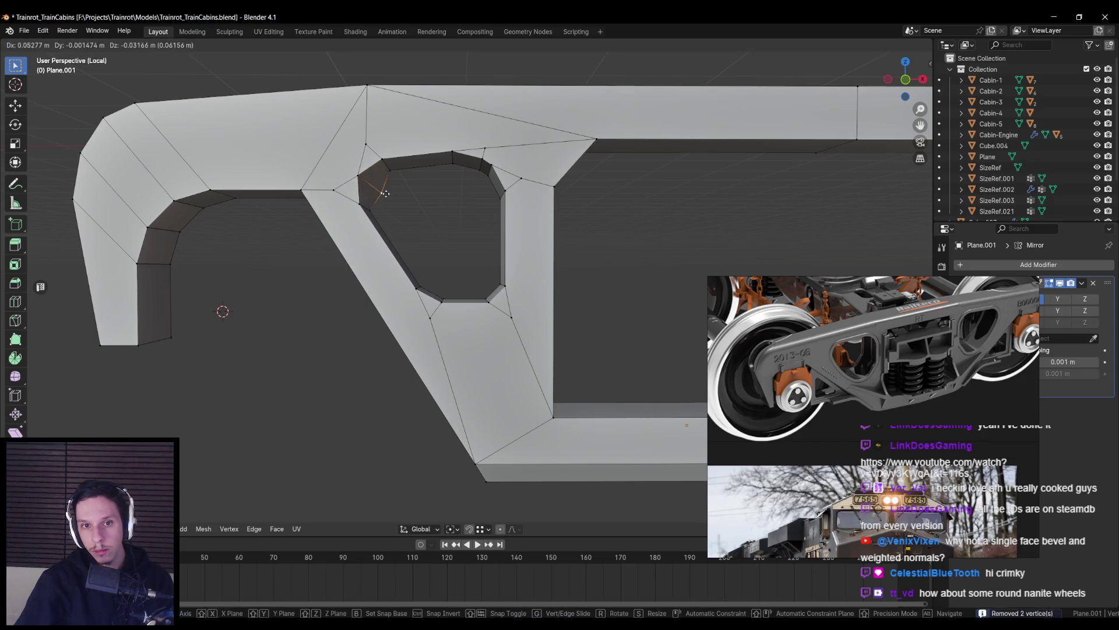
pyautogui.click(369, 184)
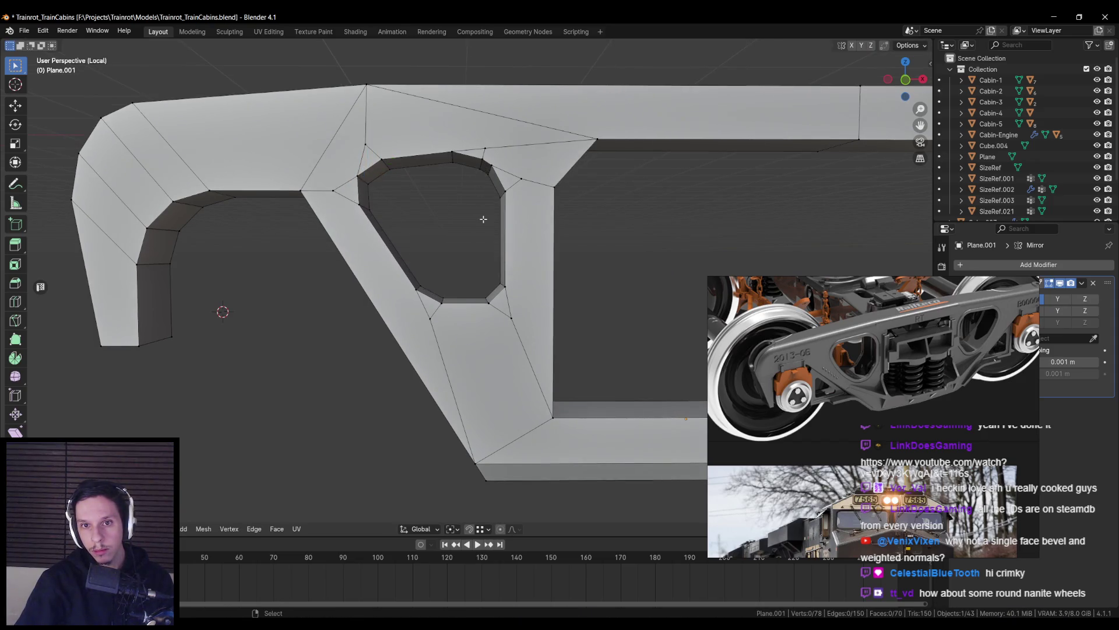
pyautogui.press('Tab')
pyautogui.scroll(-4, 434, 272)
pyautogui.scroll(3, 479, 253)
pyautogui.press('Tab')
pyautogui.keyDown('shift'); pyautogui.click(497, 291); pyautogui.keyUp('shift')
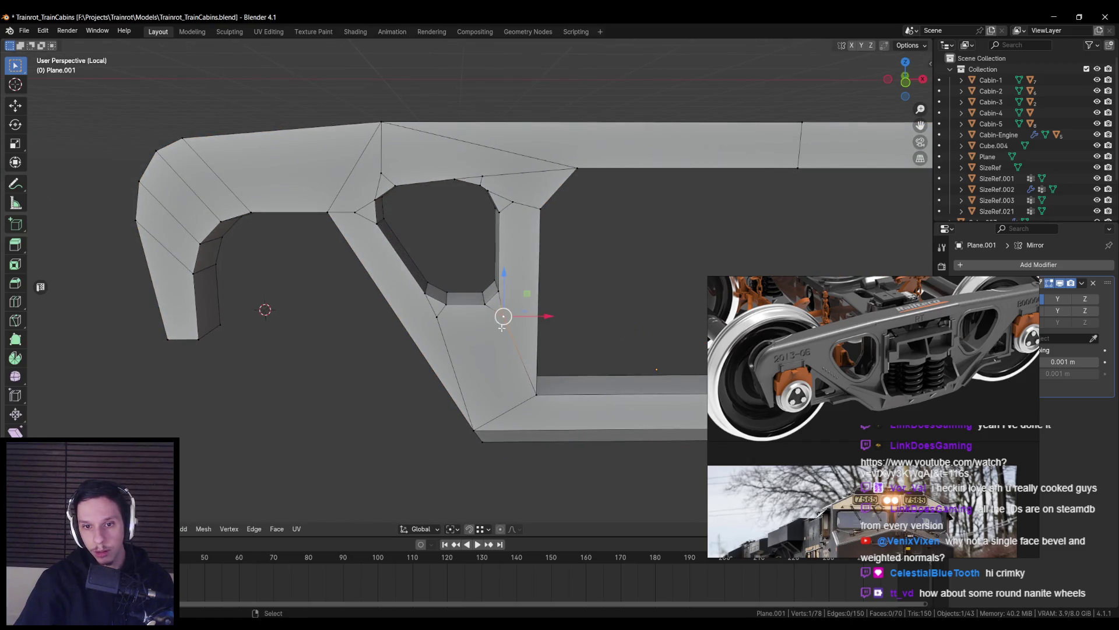
pyautogui.press('m')
pyautogui.click(511, 382)
# Merge further stray vertex pairs beside and above the opening
pyautogui.keyDown('shift'); pyautogui.click(474, 430); pyautogui.keyUp('shift')
pyautogui.press('m')
pyautogui.click(431, 412)
pyautogui.click(329, 211)
pyautogui.click(381, 124)
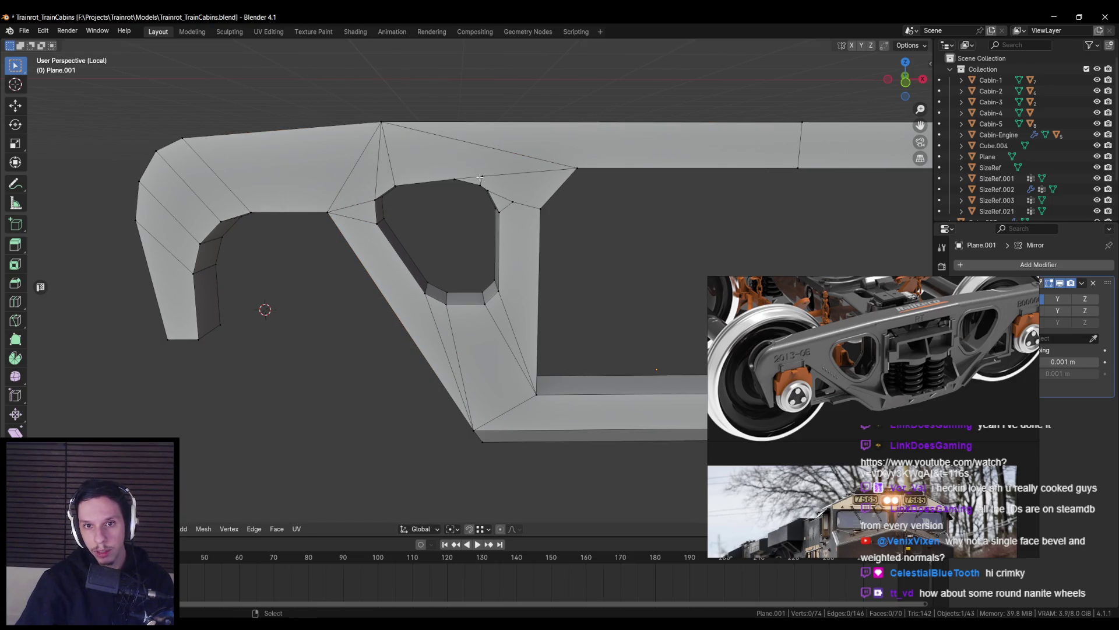
pyautogui.click(504, 204)
pyautogui.press('m')
pyautogui.click(540, 214)
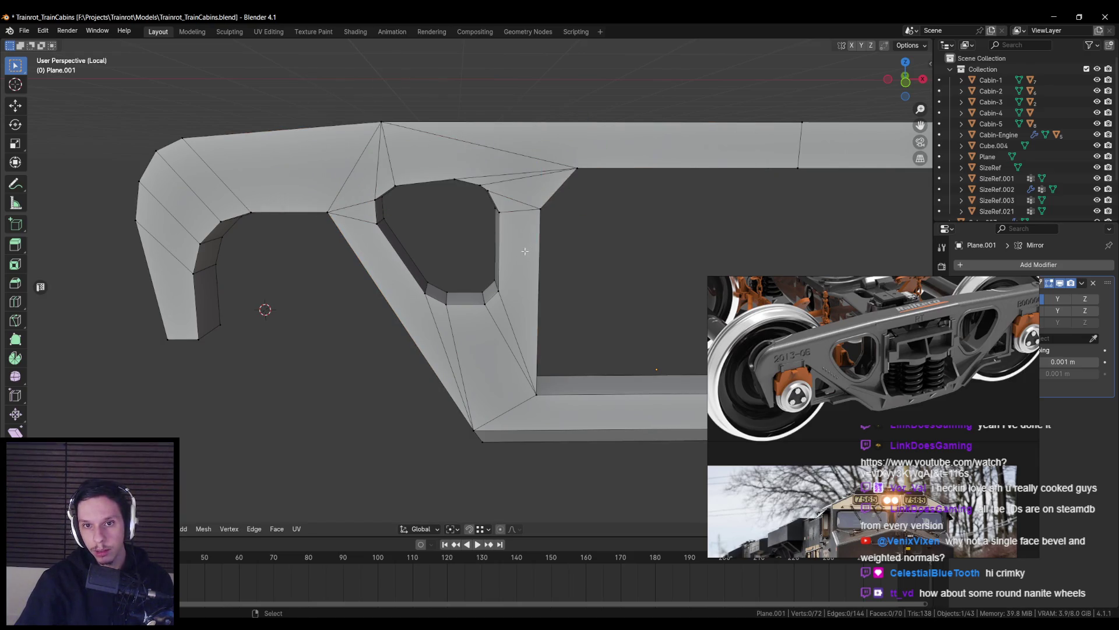
# In a front X-ray view, knife a vertical cut from above the smaller opening to the top edge
pyautogui.moveTo(527, 253); pyautogui.dragTo(518, 236, button='middle')
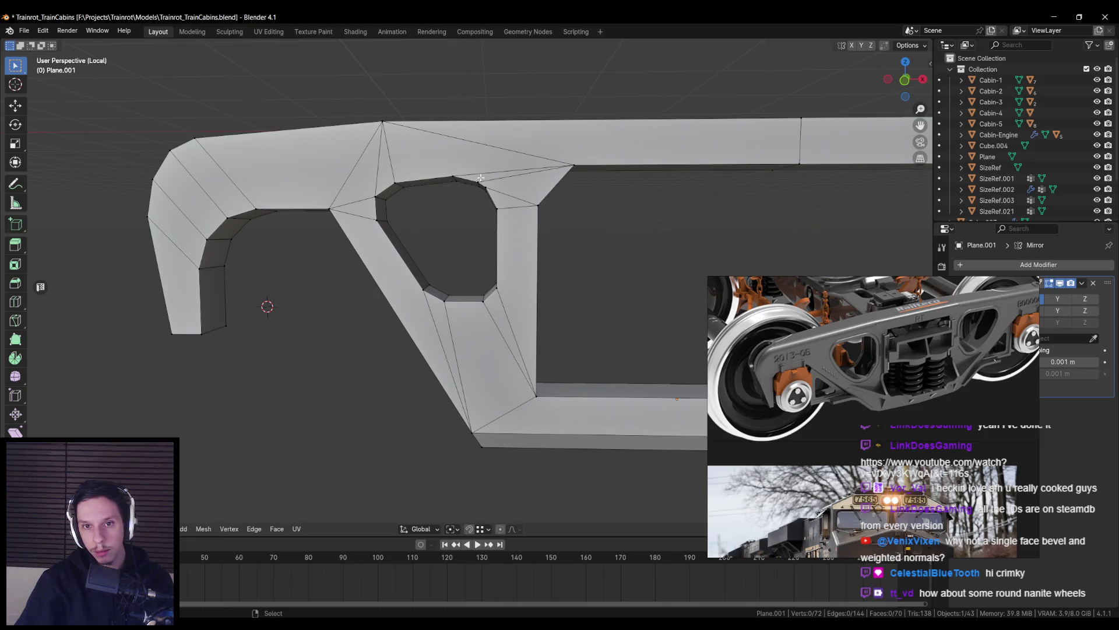
pyautogui.press('KP_1')
pyautogui.hotkey('alt', 'z')
pyautogui.press('KP_5')
pyautogui.press('k')
pyautogui.click(510, 200)
pyautogui.click(510, 159)
pyautogui.press('Return')
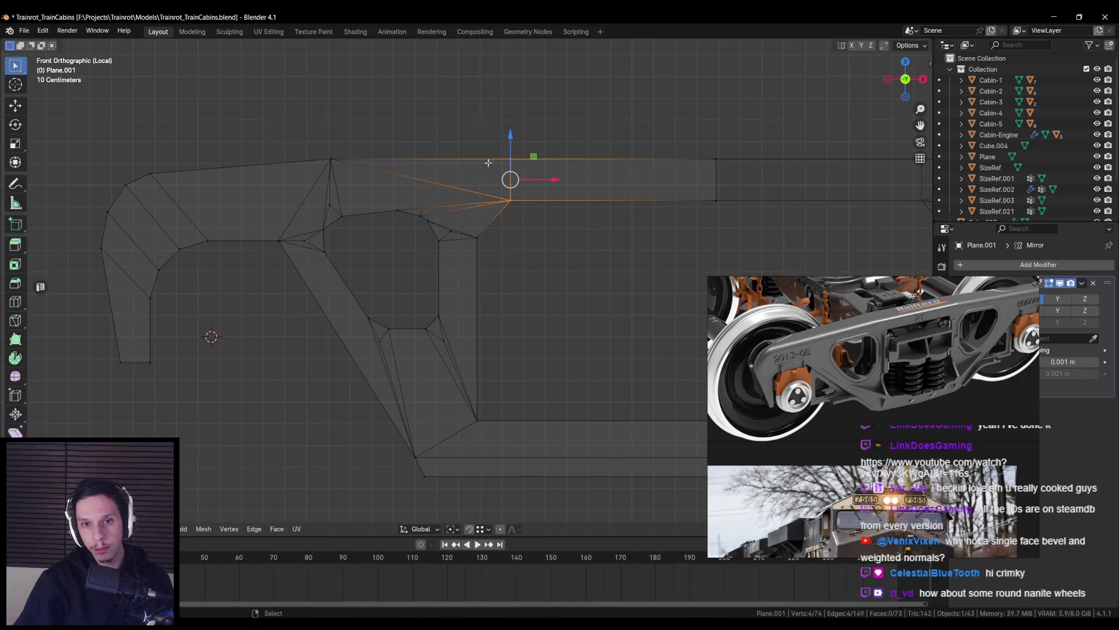
# Confirm the knife cut, collapse the new edge and delete the face between the openings
pyautogui.hotkey('alt', 'z')
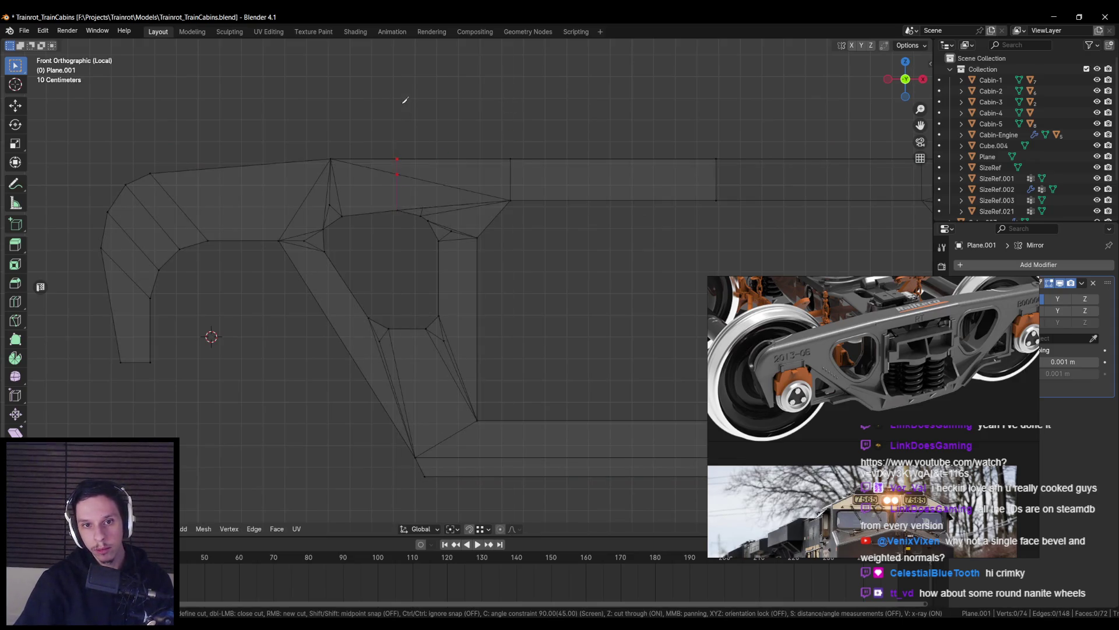
pyautogui.press('Return')
pyautogui.moveTo(437, 180)
pyautogui.mouseDown(button='middle')
pyautogui.moveTo(506, 152)
pyautogui.moveTo(489, 209)
pyautogui.mouseUp(button='middle')
pyautogui.press('m')
pyautogui.click(488, 209)
pyautogui.click(465, 179)
pyautogui.press('x')
pyautogui.click(466, 174)
# Merge two vertices and fill the triangular gap at the frame's top edge
pyautogui.keyDown('shift'); pyautogui.click(409, 157); pyautogui.keyUp('shift')
pyautogui.press('m')
pyautogui.click(408, 157)
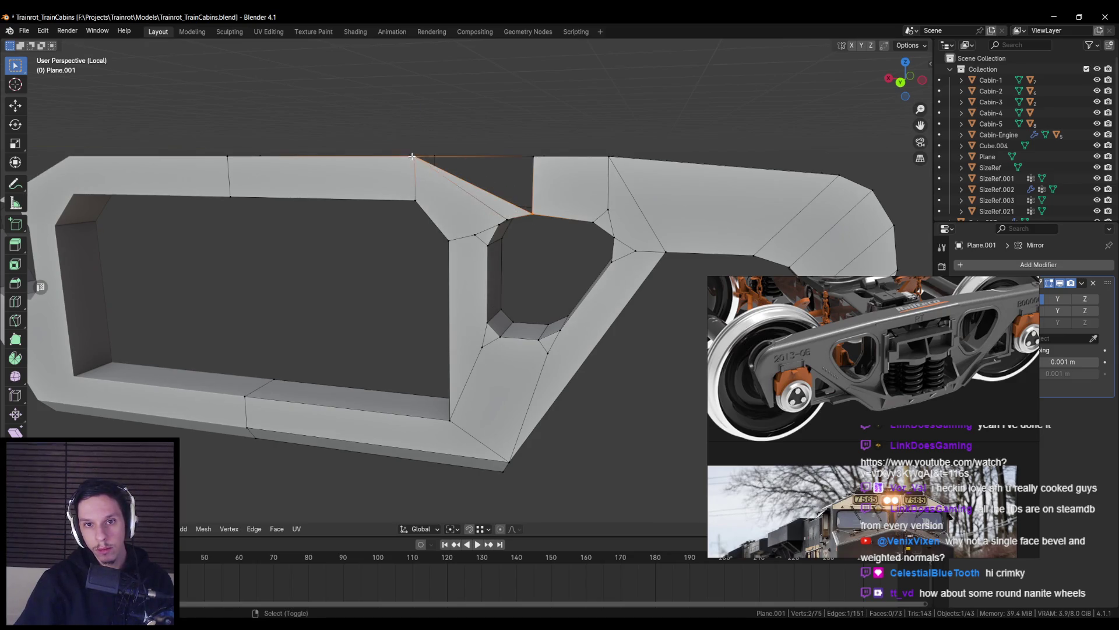
pyautogui.press('f')
# Merge the next pair of vertices near the smaller opening
pyautogui.hotkey('alt', 'a')
pyautogui.scroll(2, 505, 228)
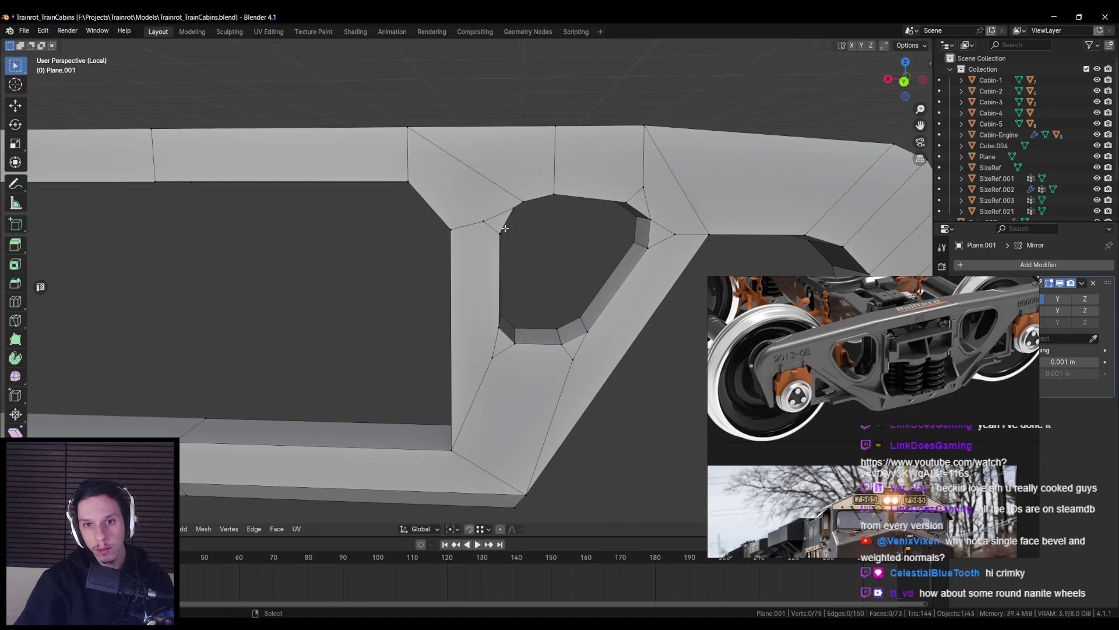
pyautogui.press('m')
pyautogui.click(476, 246)
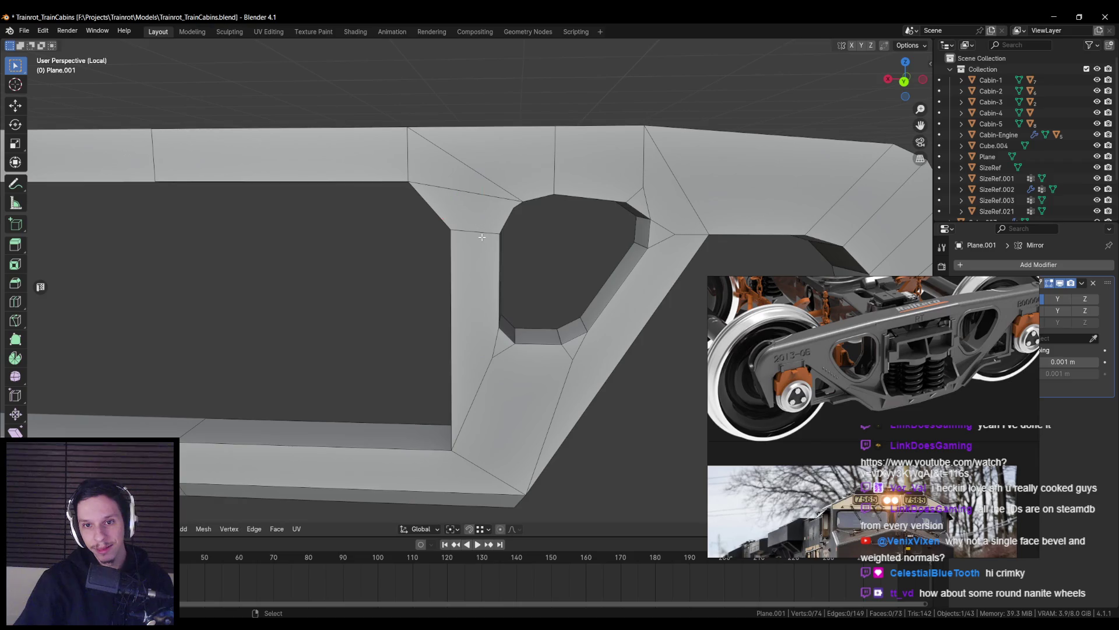
pyautogui.scroll(-3, 511, 210)
pyautogui.moveTo(511, 209)
pyautogui.mouseDown(button='middle')
pyautogui.moveTo(365, 225)
pyautogui.moveTo(396, 238)
pyautogui.mouseUp(button='middle')
pyautogui.scroll(3, 365, 228)
pyautogui.scroll(-3, 424, 236)
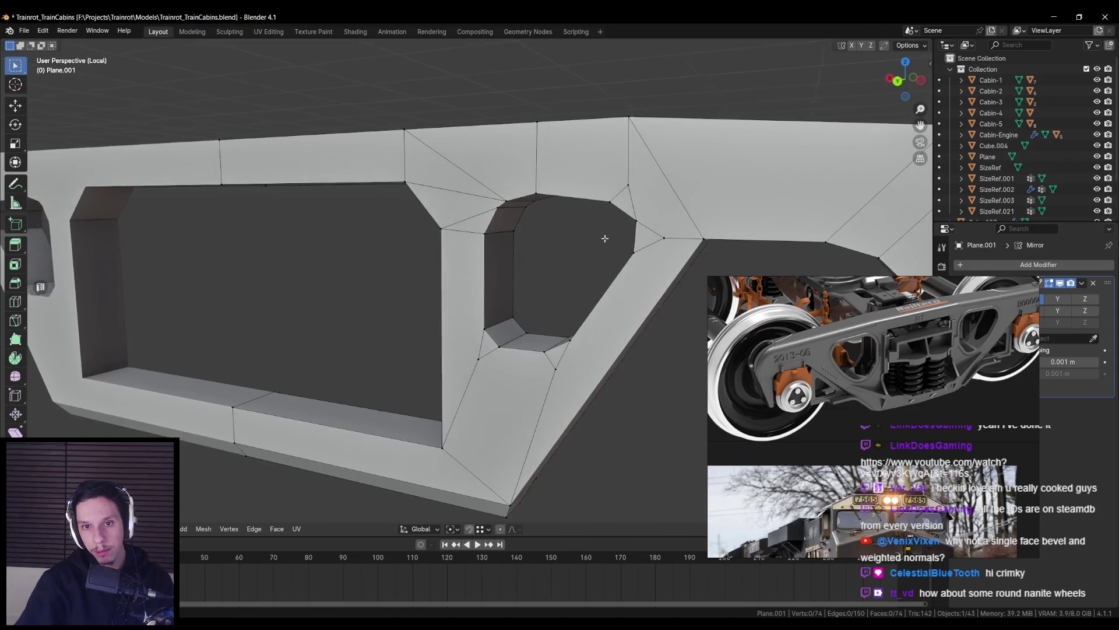
pyautogui.scroll(3, 396, 238)
pyautogui.scroll(-3, 579, 240)
pyautogui.scroll(3, 630, 237)
pyautogui.moveTo(579, 239)
pyautogui.mouseDown(button='middle')
pyautogui.moveTo(629, 237)
pyautogui.moveTo(446, 230)
pyautogui.mouseUp(button='middle')
pyautogui.press('m')
pyautogui.click(475, 161)
# Merge the remaining loose vertices near the opening and at the frame's end onto the last selected ones
pyautogui.keyDown('shift'); pyautogui.click(501, 248); pyautogui.keyUp('shift')
pyautogui.press('m')
pyautogui.click(529, 249)
pyautogui.scroll(1, 472, 265)
pyautogui.keyDown('shift'); pyautogui.moveTo(408, 359); pyautogui.dragTo(472, 266, button='middle'); pyautogui.keyUp('shift')
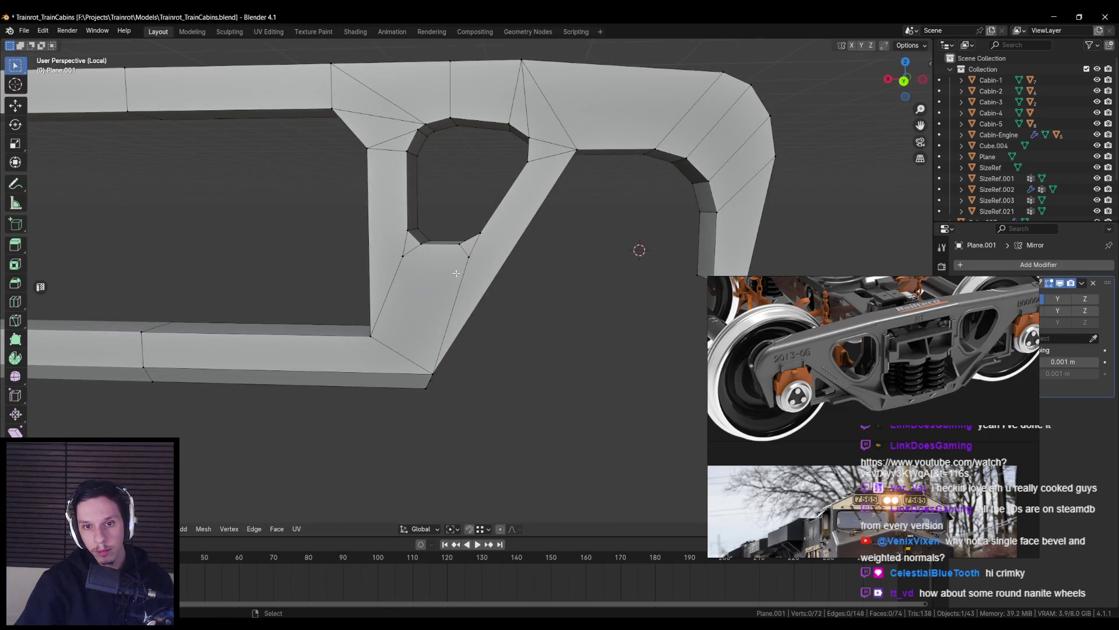
pyautogui.keyDown('shift'); pyautogui.click(403, 256); pyautogui.keyUp('shift')
pyautogui.press('m')
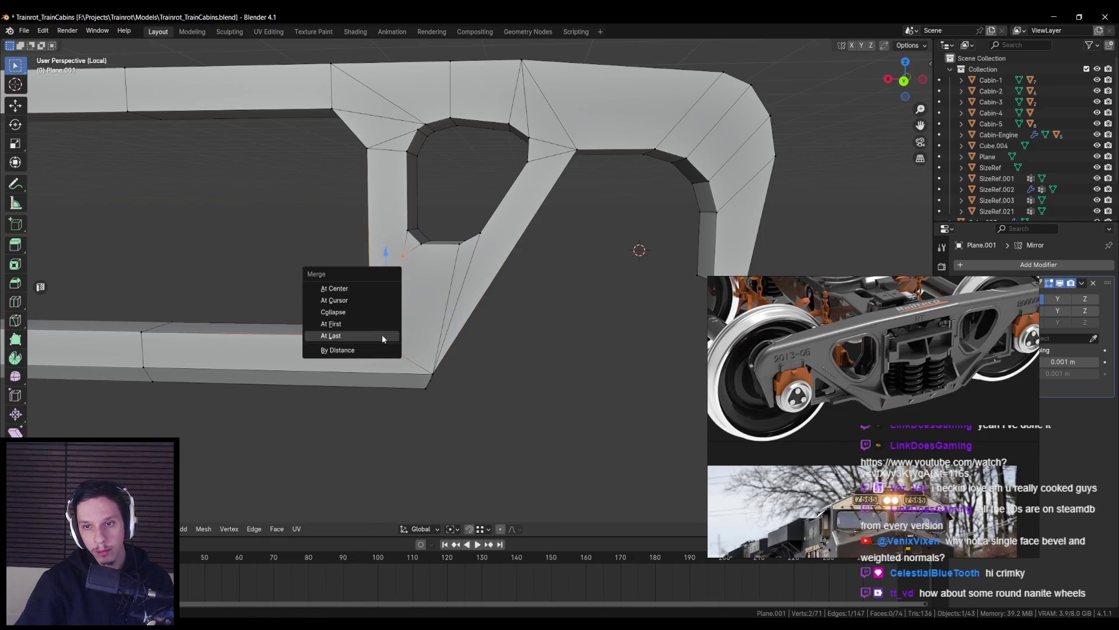
pyautogui.click(383, 334)
pyautogui.scroll(-3, 382, 334)
# Leave Edit Mode and local view to see the full train, then select the bogie side frame
pyautogui.press('Tab')
pyautogui.moveTo(567, 265)
pyautogui.mouseDown(button='middle')
pyautogui.moveTo(501, 290)
pyautogui.moveTo(397, 296)
pyautogui.moveTo(439, 296)
pyautogui.moveTo(415, 261)
pyautogui.moveTo(637, 290)
pyautogui.moveTo(455, 312)
pyautogui.moveTo(453, 327)
pyautogui.moveTo(487, 330)
pyautogui.moveTo(396, 333)
pyautogui.moveTo(398, 320)
pyautogui.mouseUp(button='middle')
pyautogui.click(397, 297)
pyautogui.press('KP_Divide')
pyautogui.scroll(6, 398, 320)
pyautogui.moveTo(525, 325)
pyautogui.mouseDown(button='middle')
pyautogui.moveTo(546, 401)
pyautogui.moveTo(436, 327)
pyautogui.moveTo(488, 314)
pyautogui.mouseUp(button='middle')
pyautogui.click(436, 327)
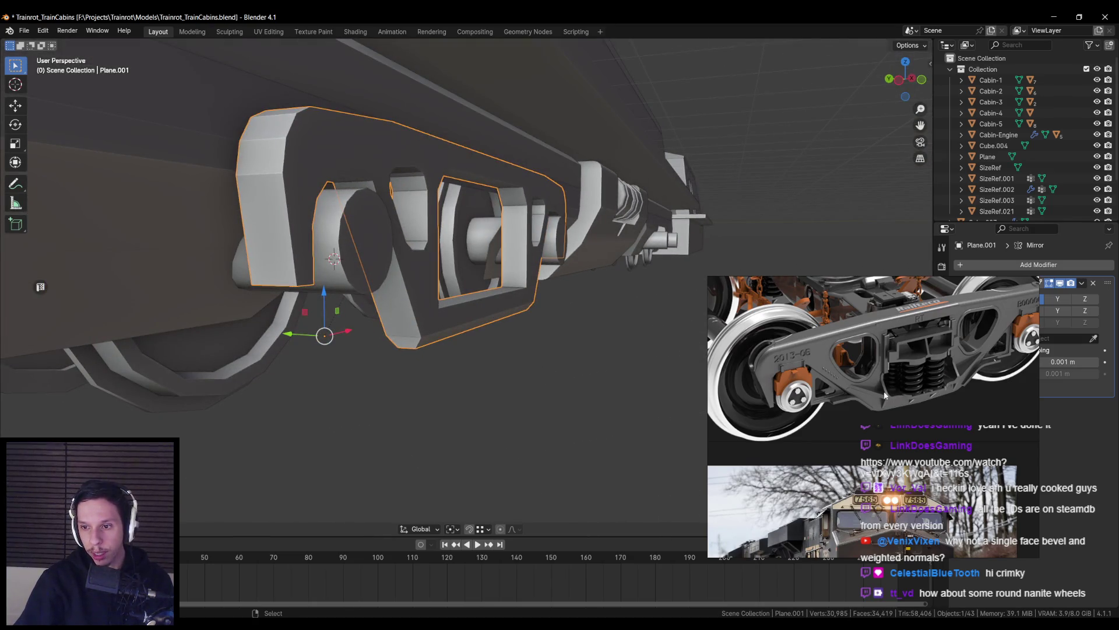
# Select the two bottom ledge faces of the side frame and stretch them along Y
pyautogui.press('Tab')
pyautogui.moveTo(525, 349); pyautogui.dragTo(443, 338, button='middle')
pyautogui.click(429, 336)
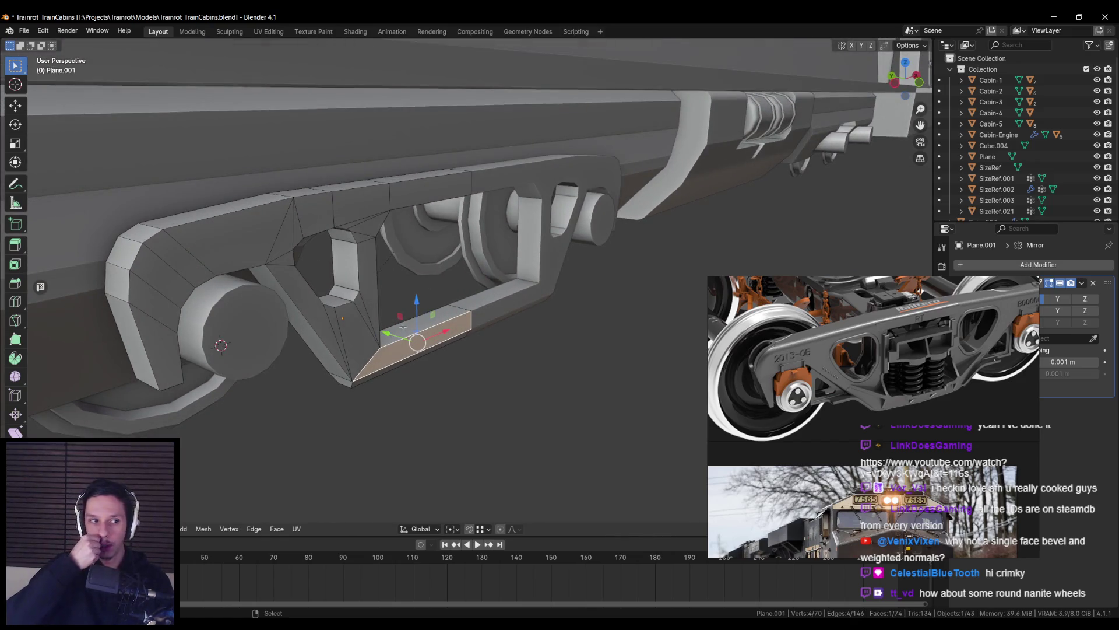
pyautogui.moveTo(403, 326)
pyautogui.mouseDown(button='middle')
pyautogui.moveTo(463, 290)
pyautogui.moveTo(583, 291)
pyautogui.mouseUp(button='middle')
pyautogui.keyDown('shift'); pyautogui.click(500, 270); pyautogui.keyUp('shift')
pyautogui.press('s')
pyautogui.press('y')
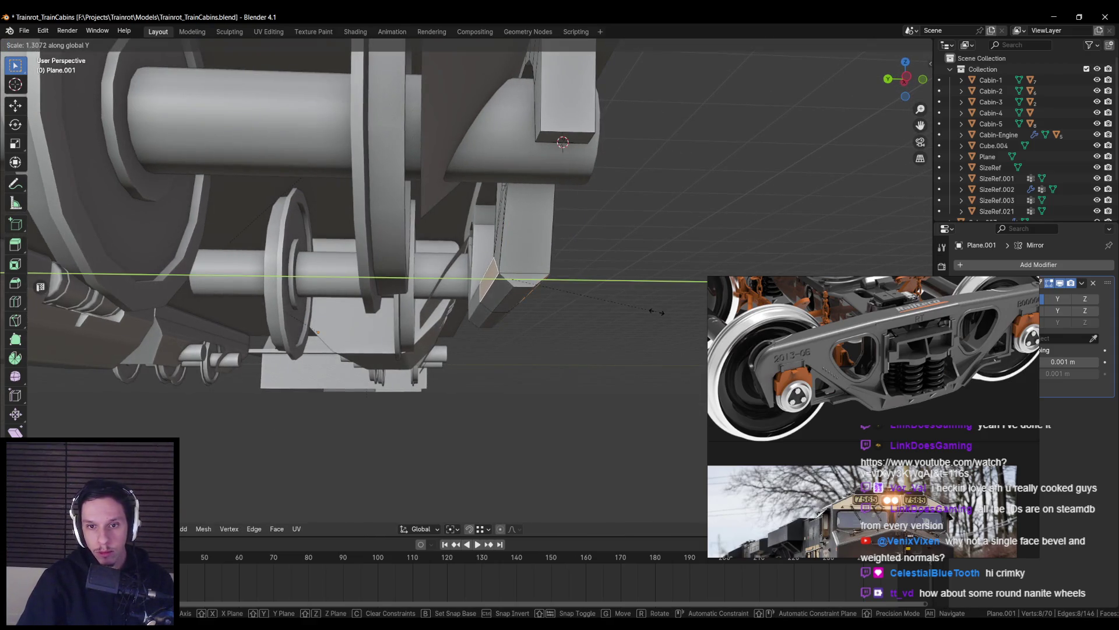
pyautogui.moveTo(664, 312)
pyautogui.keyDown('alt'); pyautogui.mouseDown(button='middle')
pyautogui.moveTo(664, 334)
pyautogui.moveTo(642, 337)
pyautogui.moveTo(454, 339)
pyautogui.mouseUp(button='middle'); pyautogui.keyUp('alt')
pyautogui.click(454, 338)
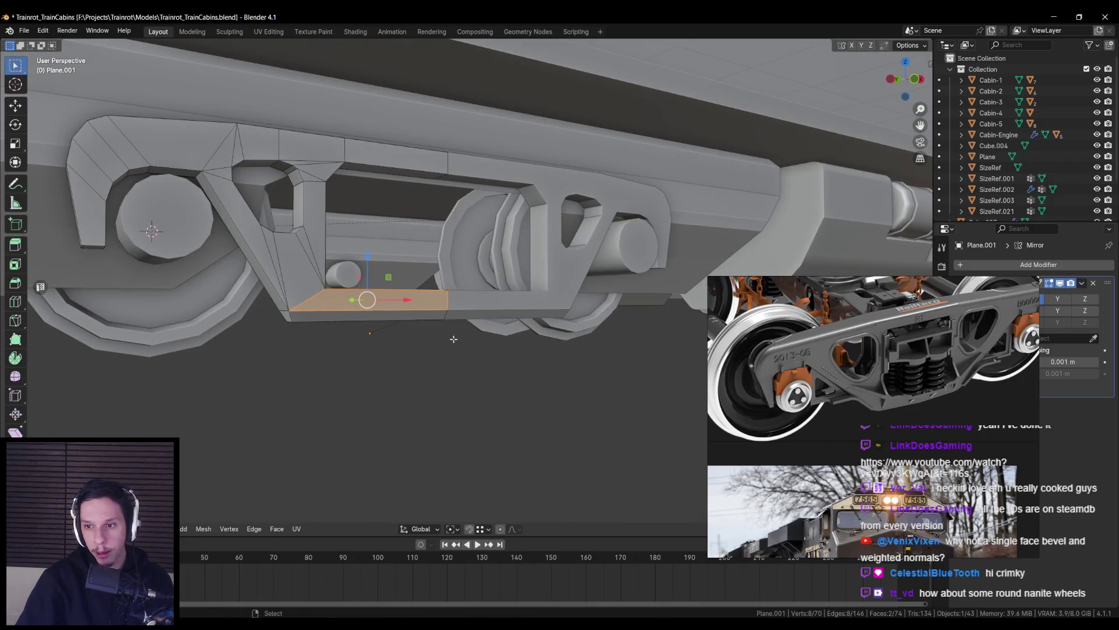
# Check the bogie from lower angles, then scale the bottom ledge along Y again to about 1.5379
pyautogui.moveTo(319, 269); pyautogui.dragTo(414, 323, button='middle')
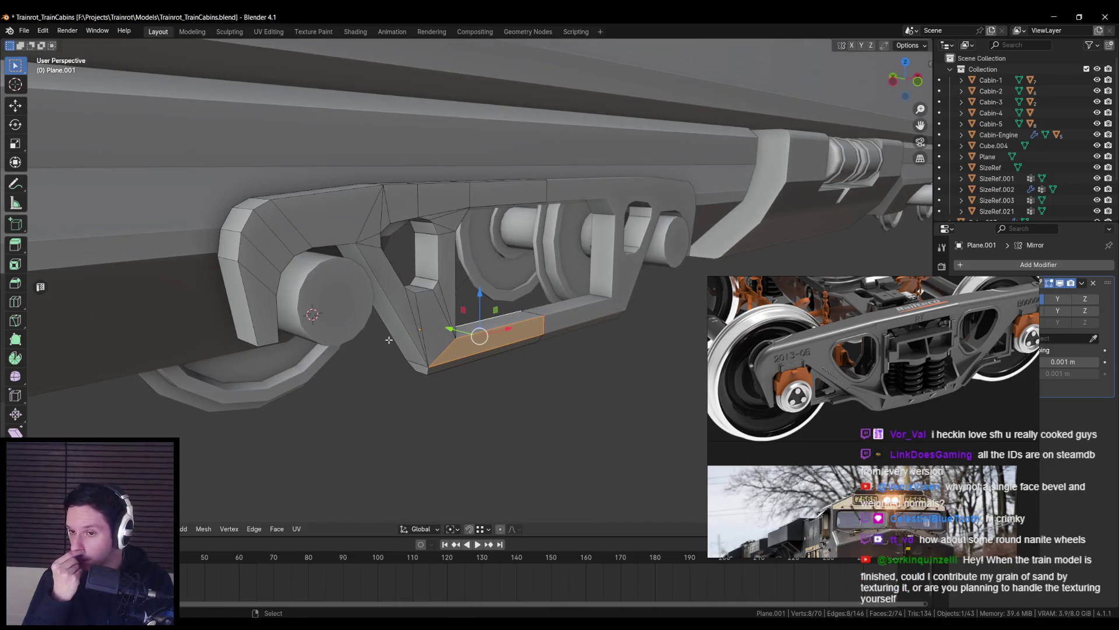
pyautogui.moveTo(388, 340); pyautogui.dragTo(440, 418, button='middle')
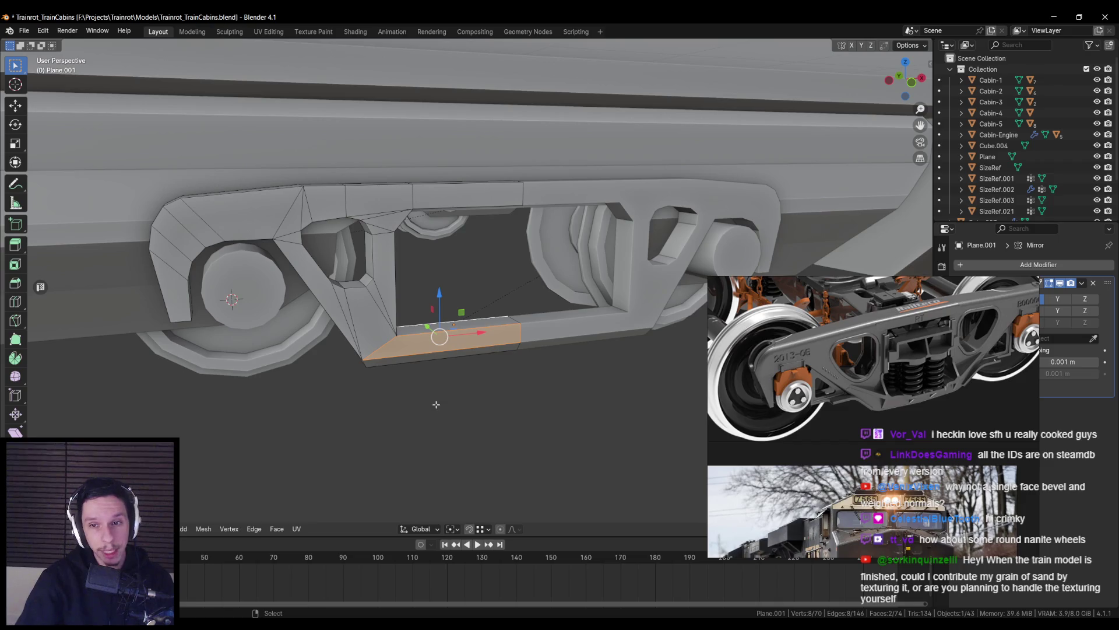
pyautogui.moveTo(437, 400)
pyautogui.mouseDown(button='middle')
pyautogui.moveTo(384, 392)
pyautogui.moveTo(670, 253)
pyautogui.mouseUp(button='middle')
pyautogui.press('s')
pyautogui.press('y')
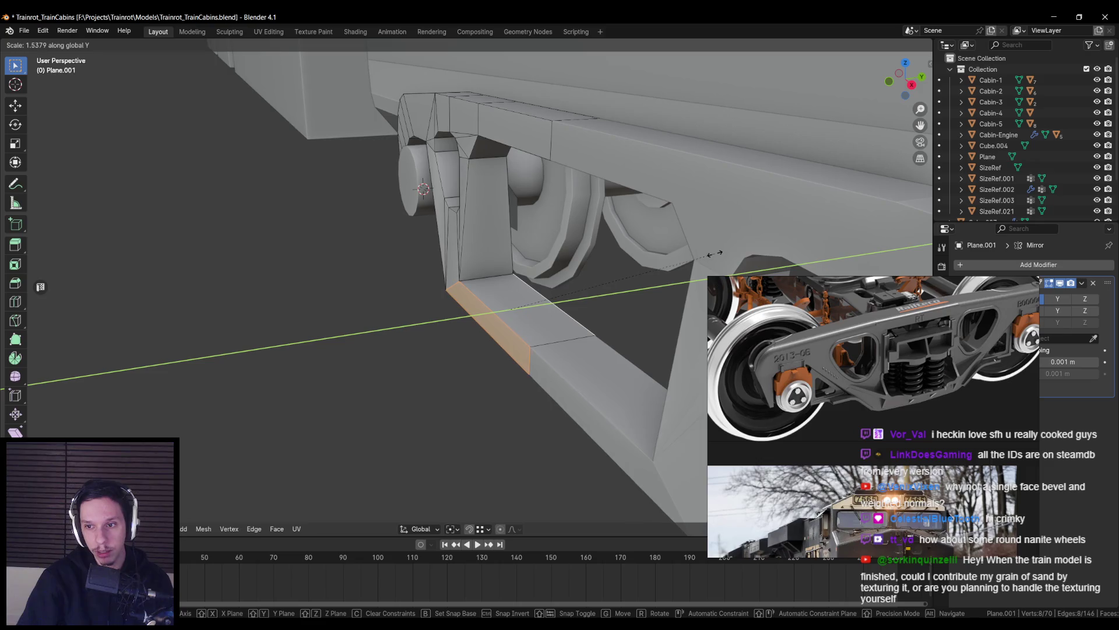
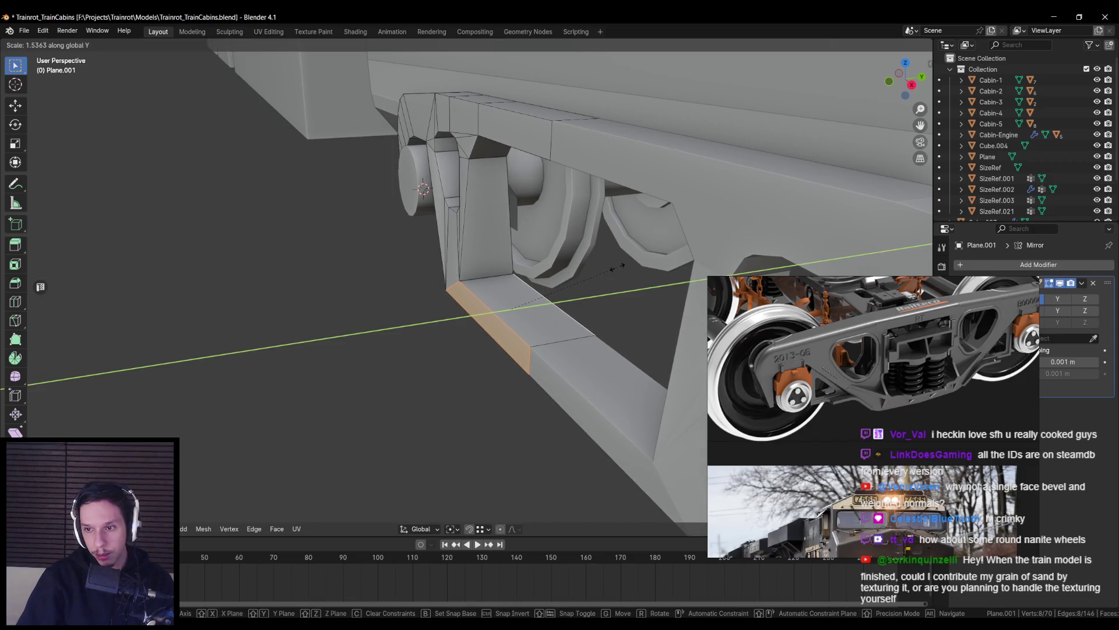
# Lengthen the side frame's bottom bar face along the Y axis in two scaling passes
pyautogui.moveTo(658, 271)
pyautogui.mouseDown(button='middle')
pyautogui.moveTo(507, 307)
pyautogui.moveTo(699, 293)
pyautogui.moveTo(492, 303)
pyautogui.mouseUp(button='middle')
pyautogui.click(699, 294)
pyautogui.hotkey('alt', 'a')
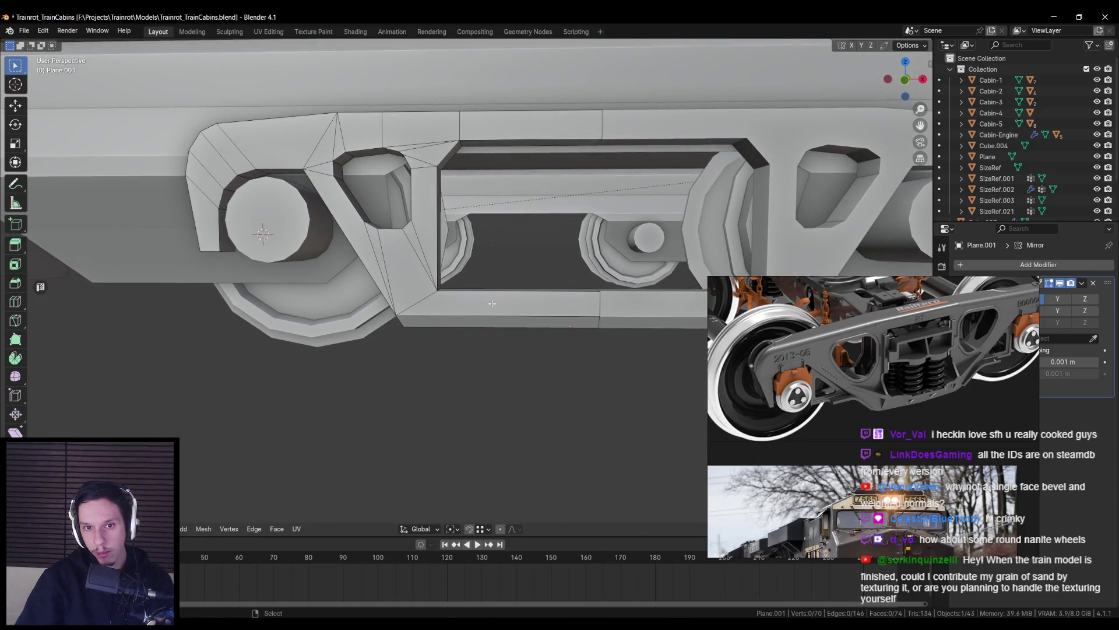
pyautogui.press('KP_1')
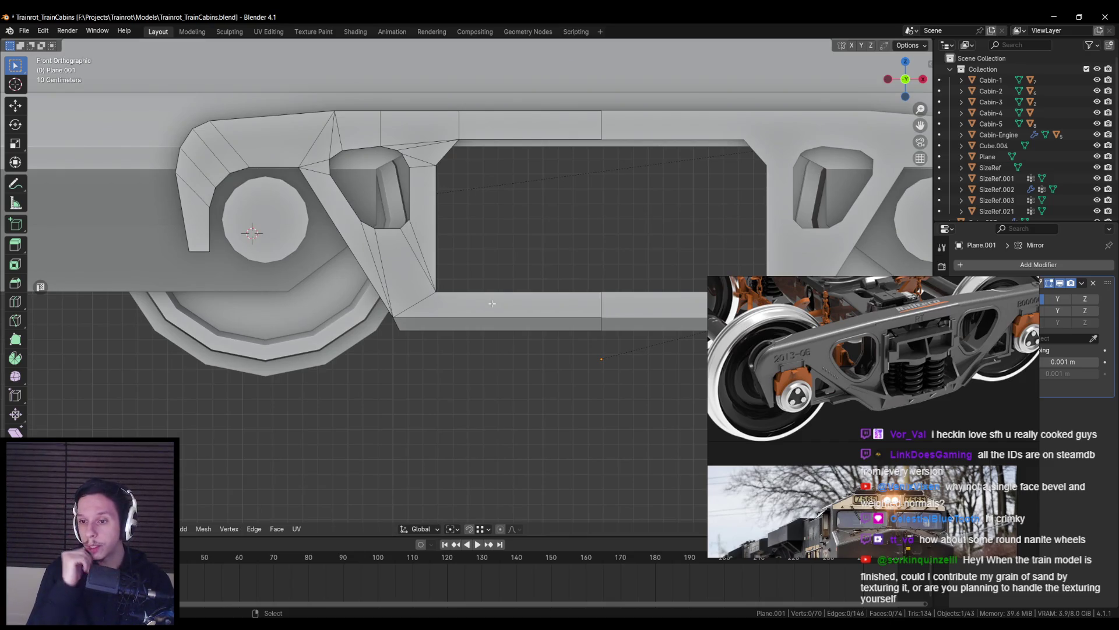
pyautogui.click(452, 292)
pyautogui.press('KP_Decimal')
pyautogui.moveTo(501, 326)
pyautogui.mouseDown(button='middle')
pyautogui.moveTo(517, 345)
pyautogui.moveTo(629, 376)
pyautogui.mouseUp(button='middle')
pyautogui.press('s')
pyautogui.press('y')
pyautogui.click(712, 398)
pyautogui.moveTo(712, 398)
pyautogui.mouseDown(button='middle')
pyautogui.moveTo(536, 326)
pyautogui.moveTo(480, 327)
pyautogui.mouseUp(button='middle')
# From the front view, knife-cut through the whole frame beside the upper opening
pyautogui.hotkey('alt', 'a')
pyautogui.press('KP_1')
pyautogui.scroll(2, 480, 327)
pyautogui.press('k')
pyautogui.click(406, 304)
pyautogui.press('z')
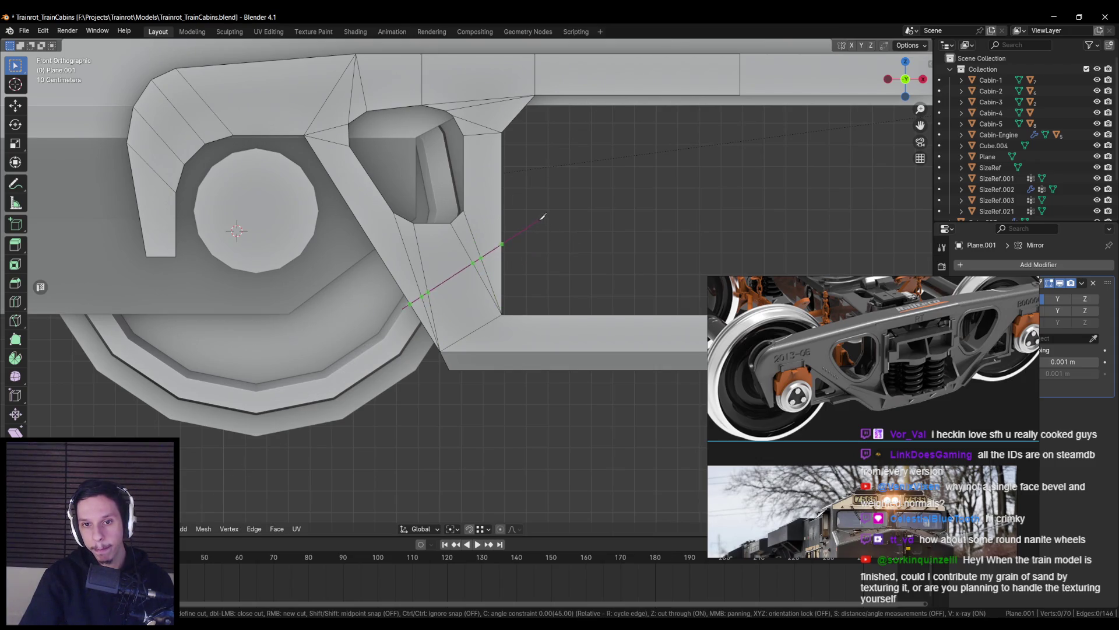
pyautogui.scroll(1, 472, 262)
pyautogui.press('Return')
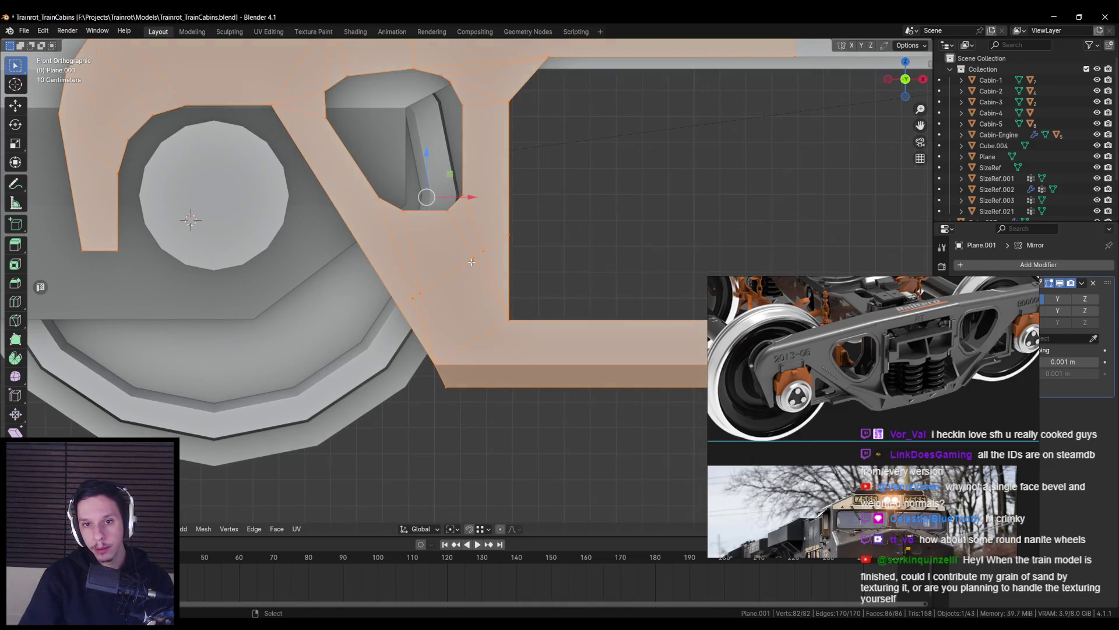
# Delete the stray vertex, then maximize the reference board
pyautogui.hotkey('alt', 'a')
pyautogui.press('x')
pyautogui.click(513, 243)
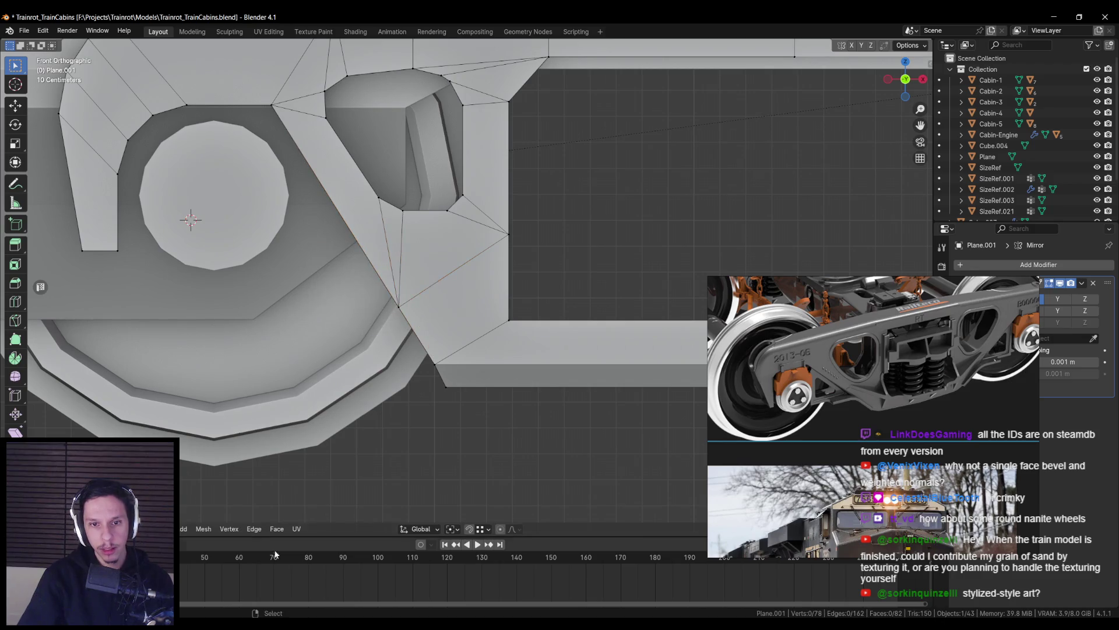
pyautogui.scroll(-5, 907, 344)
pyautogui.hotkey('ctrl', 'f')
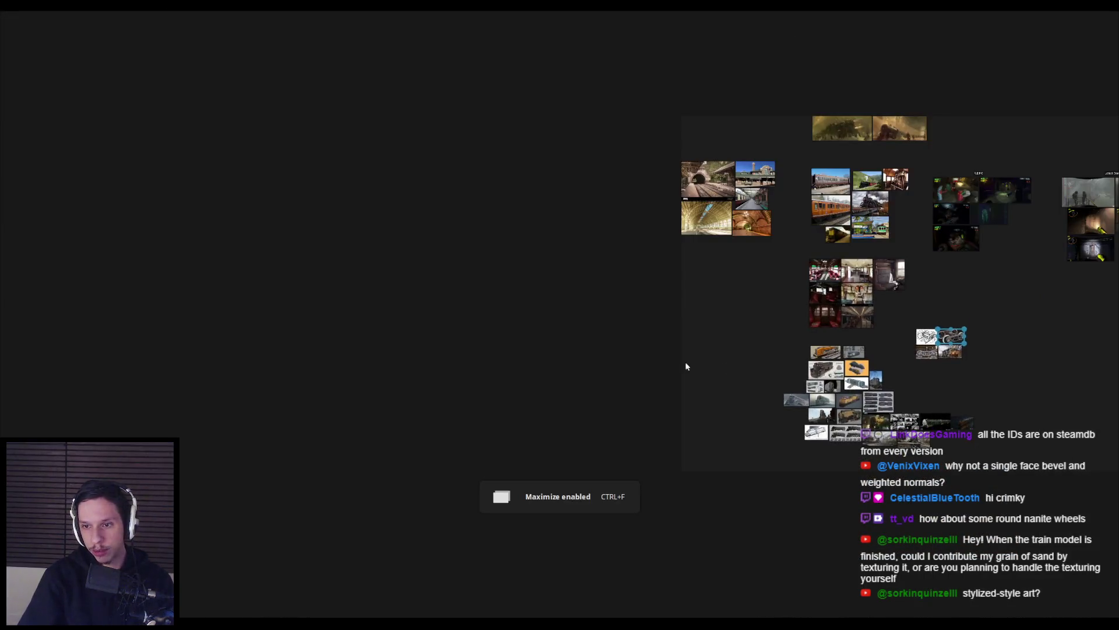
# Browse the R.E.P.O screenshots on the reference board
pyautogui.scroll(3, 903, 411)
pyautogui.moveTo(521, 363); pyautogui.dragTo(482, 296, button='middle')
pyautogui.scroll(-3, 473, 378)
pyautogui.scroll(6, 359, 405)
pyautogui.scroll(3, 420, 297)
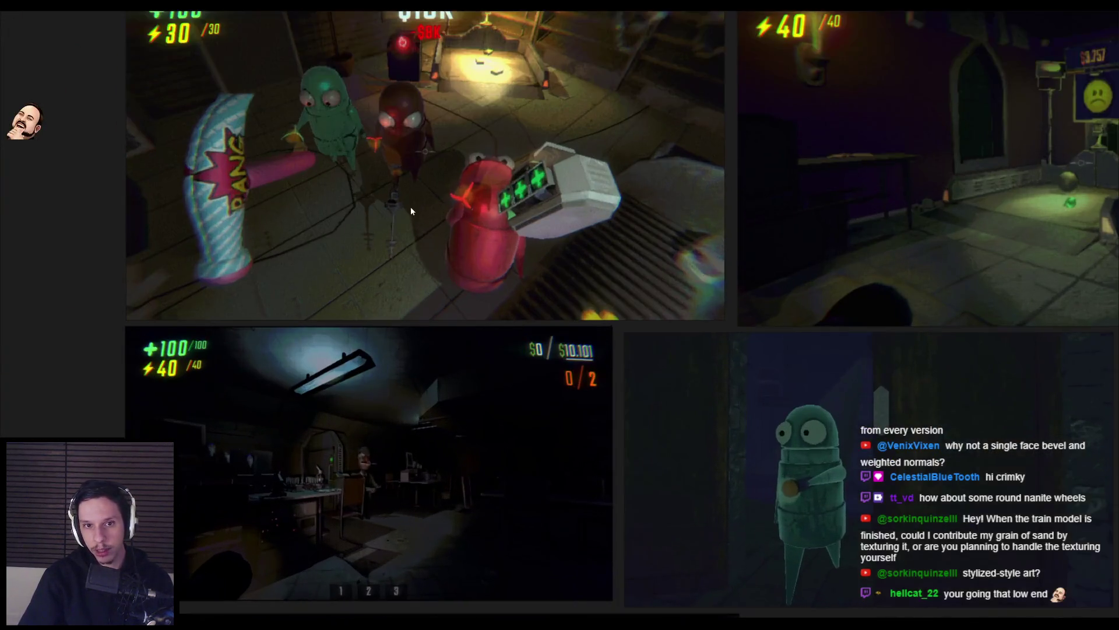
pyautogui.moveTo(411, 206); pyautogui.dragTo(394, 353, button='middle')
pyautogui.scroll(-4, 483, 216)
pyautogui.scroll(5, 509, 296)
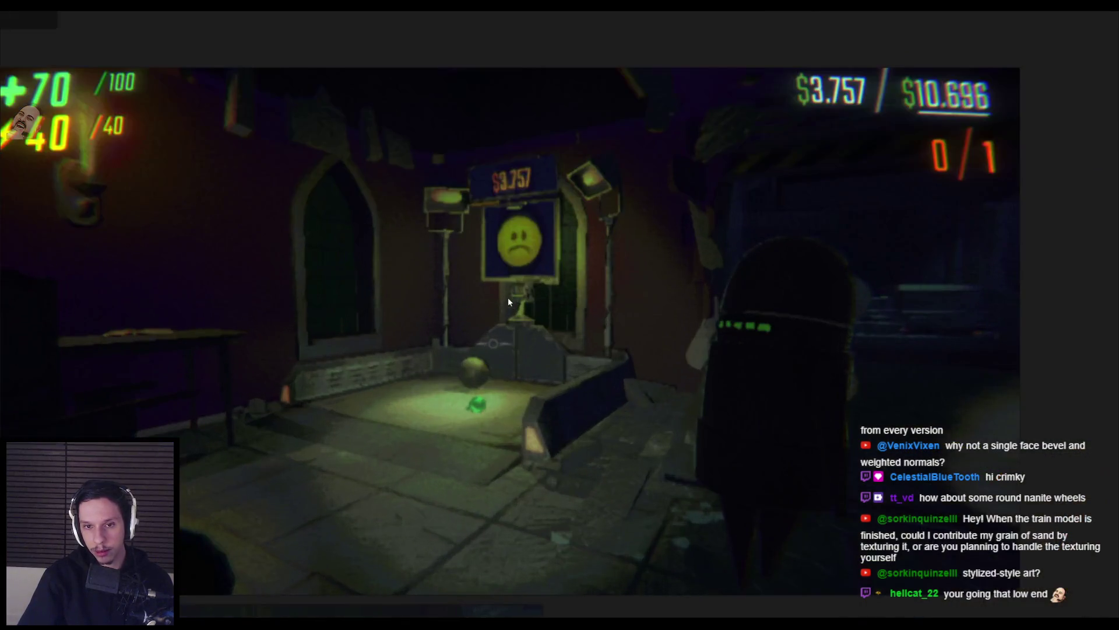
pyautogui.scroll(-2, 270, 363)
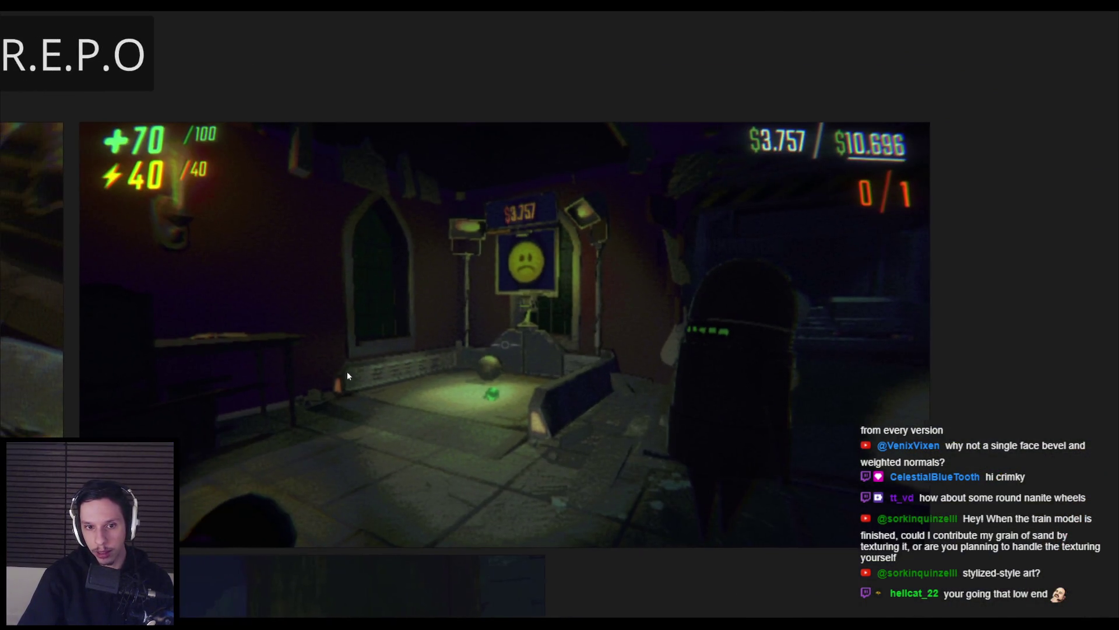
pyautogui.scroll(-2, 657, 365)
pyautogui.scroll(-3, 656, 365)
# Look through the Lethal Company and PEAK groups, then shrink the board back to a small window
pyautogui.moveTo(656, 365); pyautogui.dragTo(326, 362, button='middle')
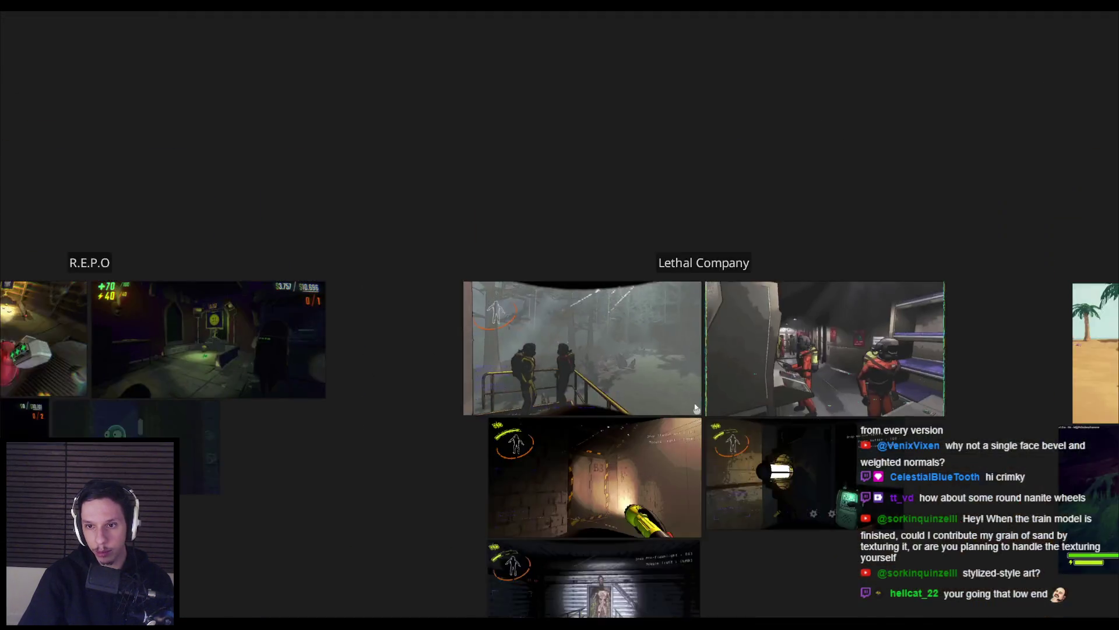
pyautogui.moveTo(776, 344); pyautogui.dragTo(431, 252, button='middle')
pyautogui.scroll(5, 432, 252)
pyautogui.scroll(-4, 527, 356)
pyautogui.scroll(-4, 527, 355)
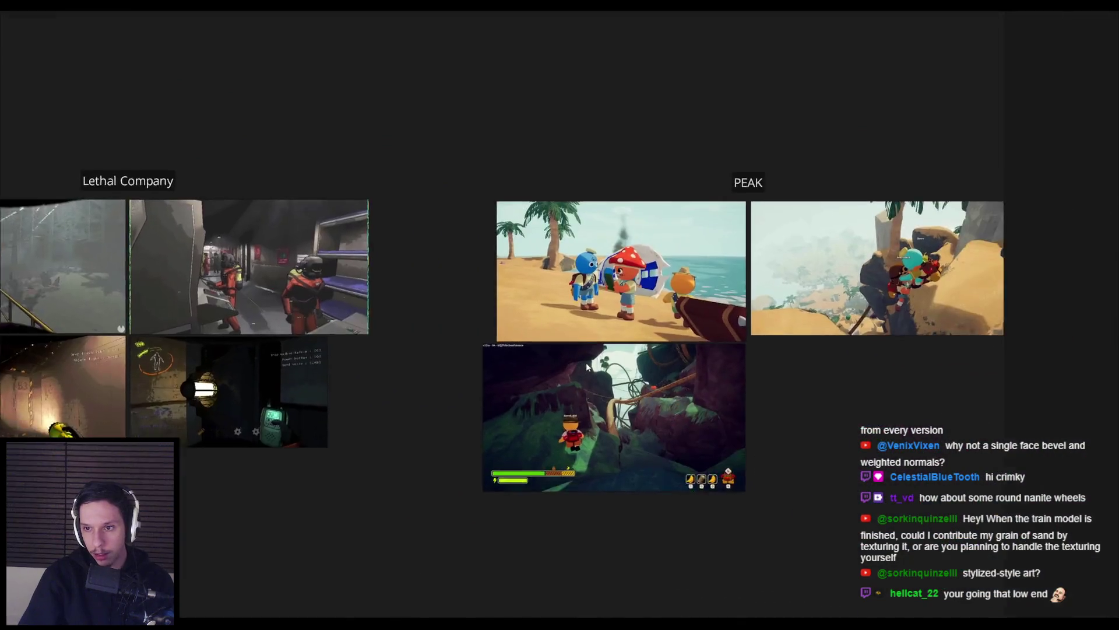
pyautogui.scroll(4, 709, 351)
pyautogui.scroll(-7, 466, 353)
pyautogui.scroll(5, 554, 421)
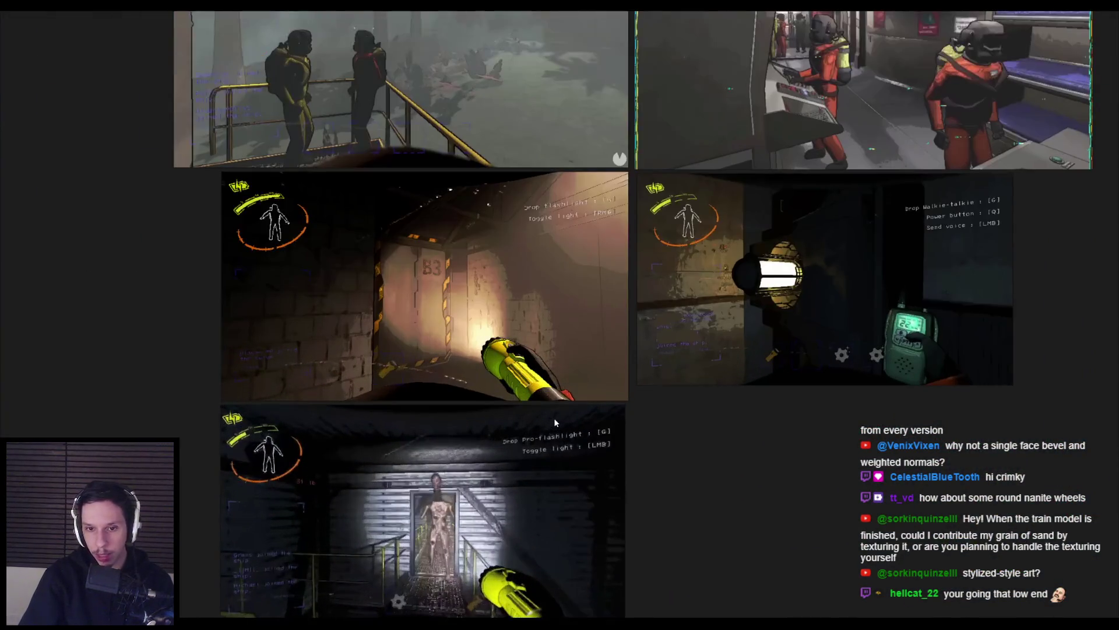
pyautogui.hotkey('ctrl', 'f')
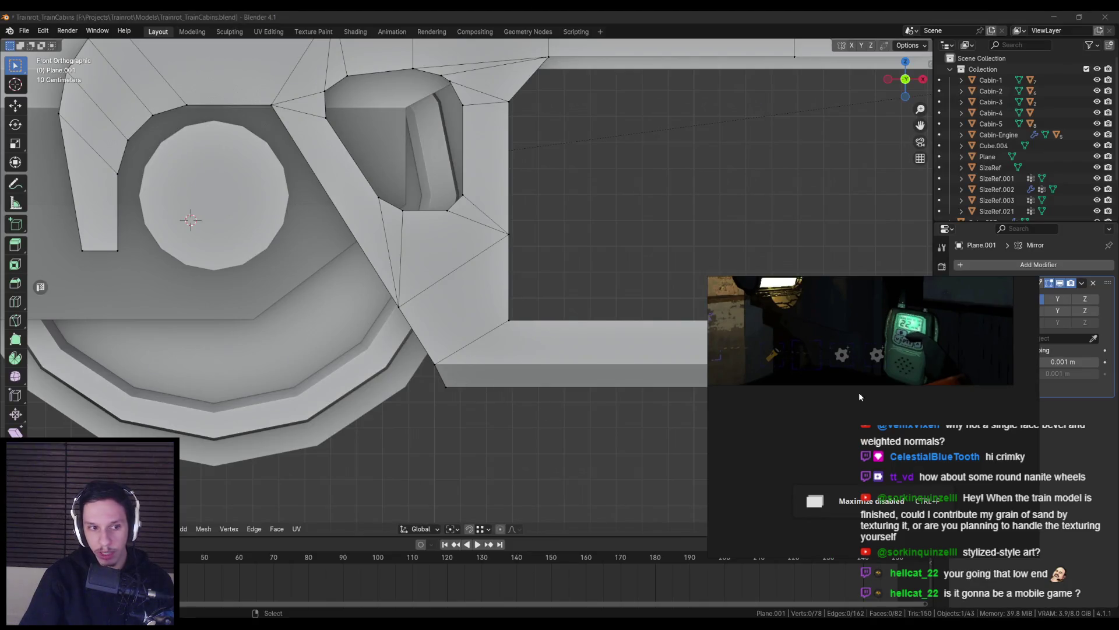
# Dissolve three extra vertices on the side frame
pyautogui.scroll(-8, 859, 397)
pyautogui.scroll(5, 821, 386)
pyautogui.scroll(5, 840, 455)
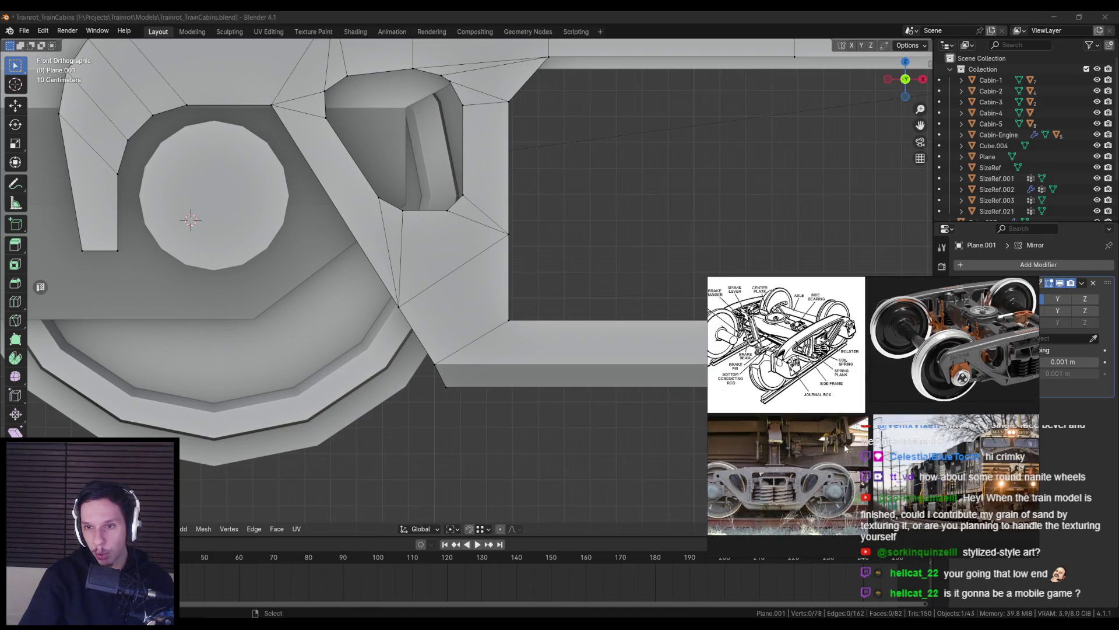
pyautogui.moveTo(513, 298)
pyautogui.mouseDown(button='middle')
pyautogui.moveTo(503, 333)
pyautogui.moveTo(513, 350)
pyautogui.moveTo(471, 356)
pyautogui.moveTo(475, 341)
pyautogui.mouseUp(button='middle')
pyautogui.click(517, 355)
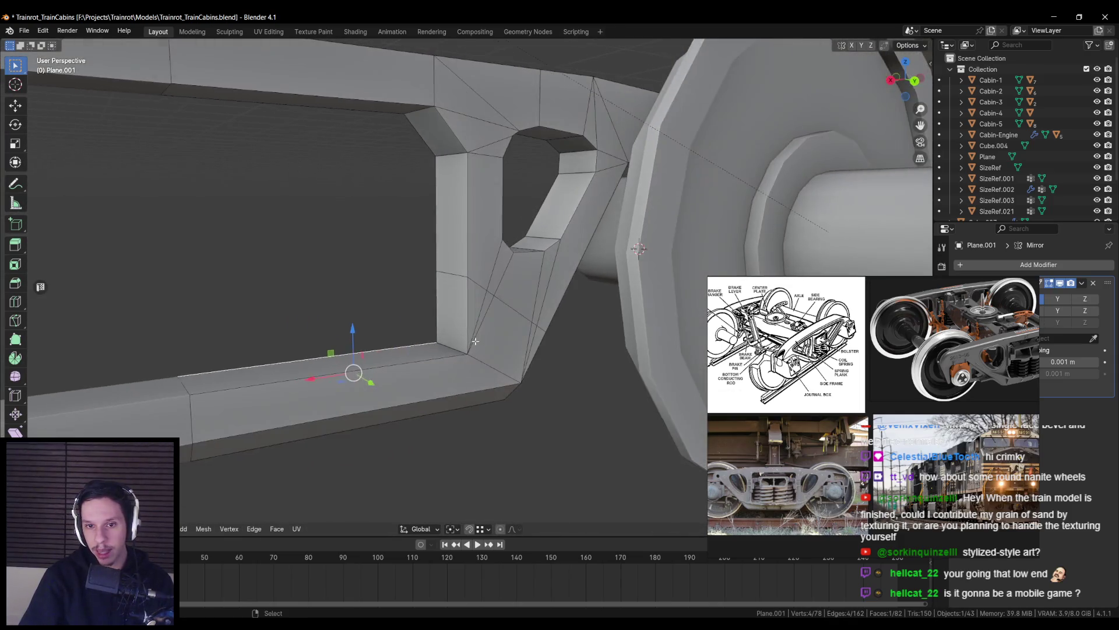
pyautogui.press('x')
pyautogui.click(493, 289)
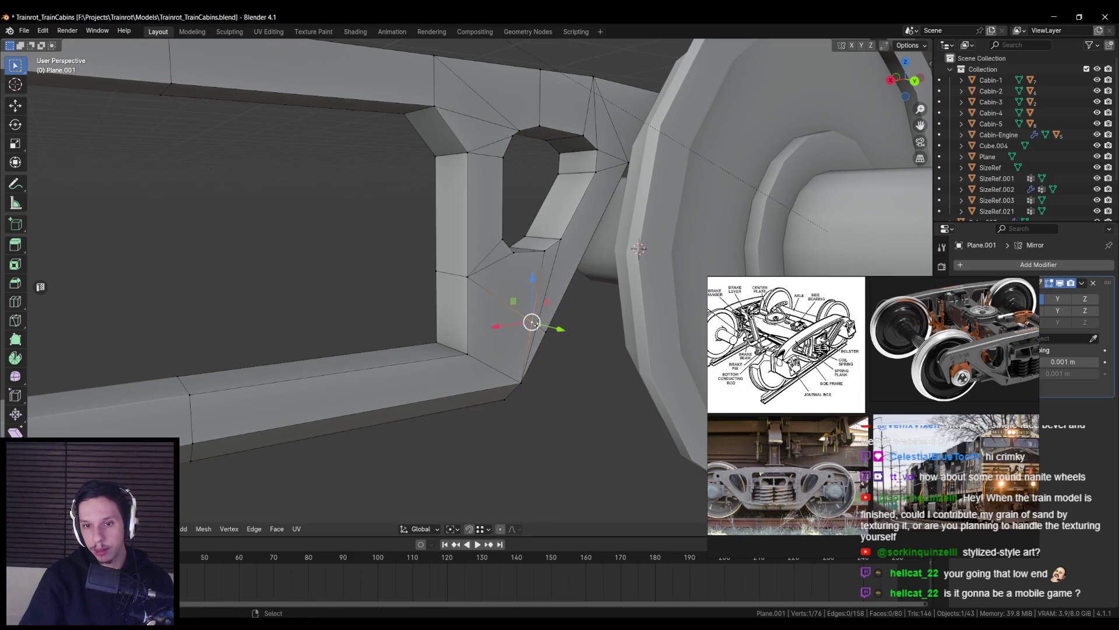
pyautogui.press('x')
pyautogui.click(503, 344)
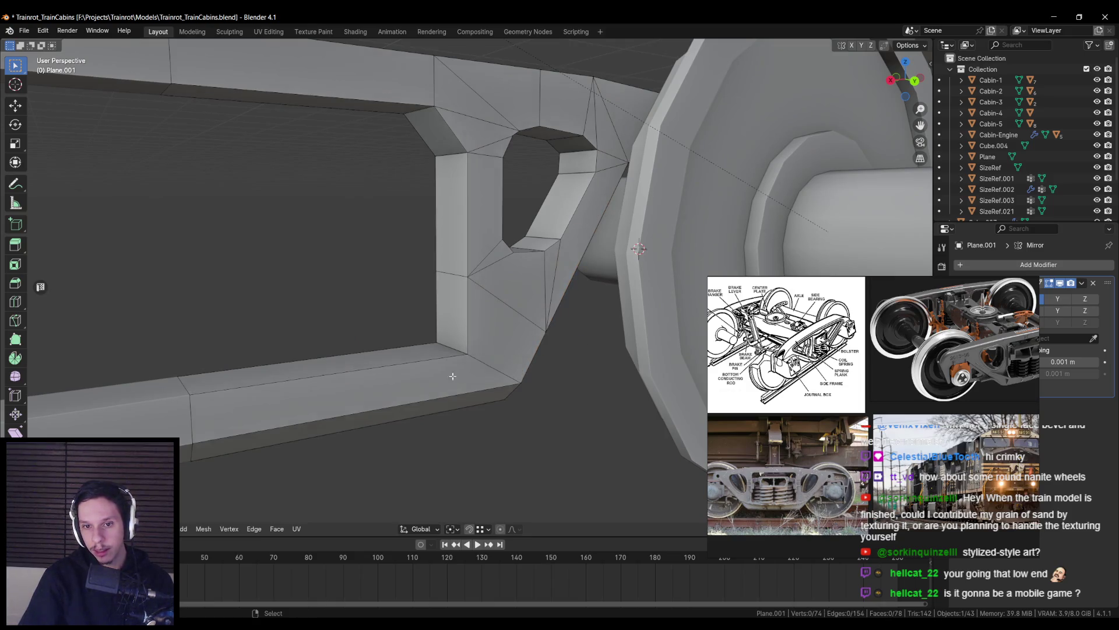
# Widen the lower beam's face loop along the Y axis
pyautogui.keyDown('alt'); pyautogui.click(452, 376); pyautogui.keyUp('alt')
pyautogui.moveTo(453, 376)
pyautogui.mouseDown(button='middle')
pyautogui.moveTo(557, 392)
pyautogui.moveTo(549, 250)
pyautogui.mouseUp(button='middle')
pyautogui.press('s')
pyautogui.press('y')
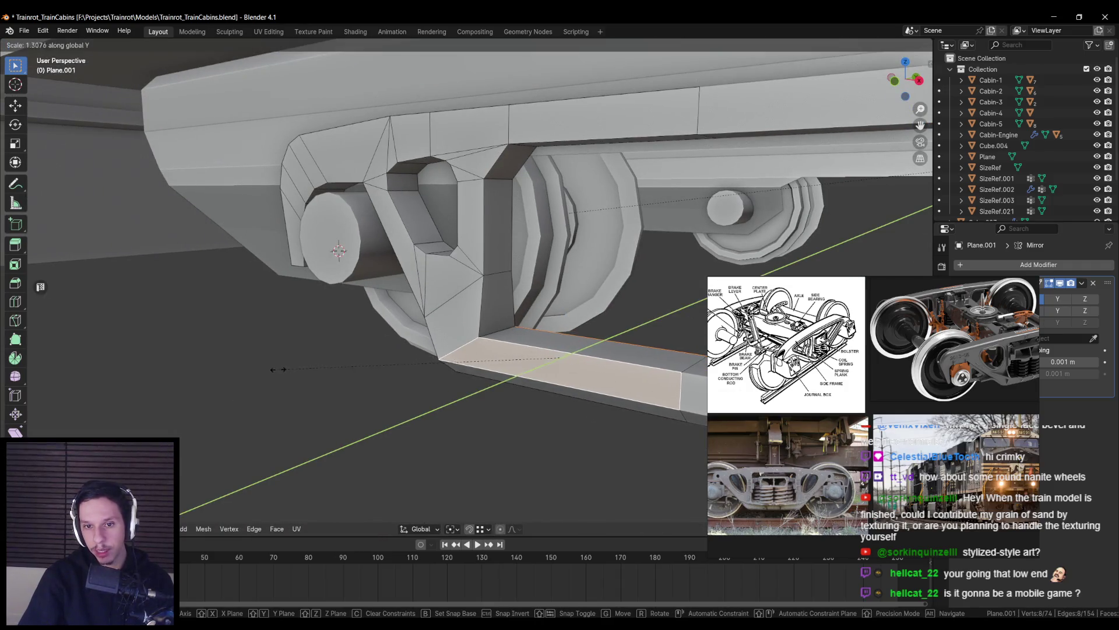
pyautogui.click(227, 373)
pyautogui.press('Tab')
pyautogui.moveTo(227, 373)
pyautogui.mouseDown(button='middle')
pyautogui.moveTo(428, 410)
pyautogui.moveTo(481, 364)
pyautogui.moveTo(475, 347)
pyautogui.moveTo(411, 332)
pyautogui.moveTo(430, 330)
pyautogui.mouseUp(button='middle')
pyautogui.press('Tab')
pyautogui.scroll(2, 476, 345)
# Add a centred loop cut across the frame
pyautogui.hotkey('alt', 'a')
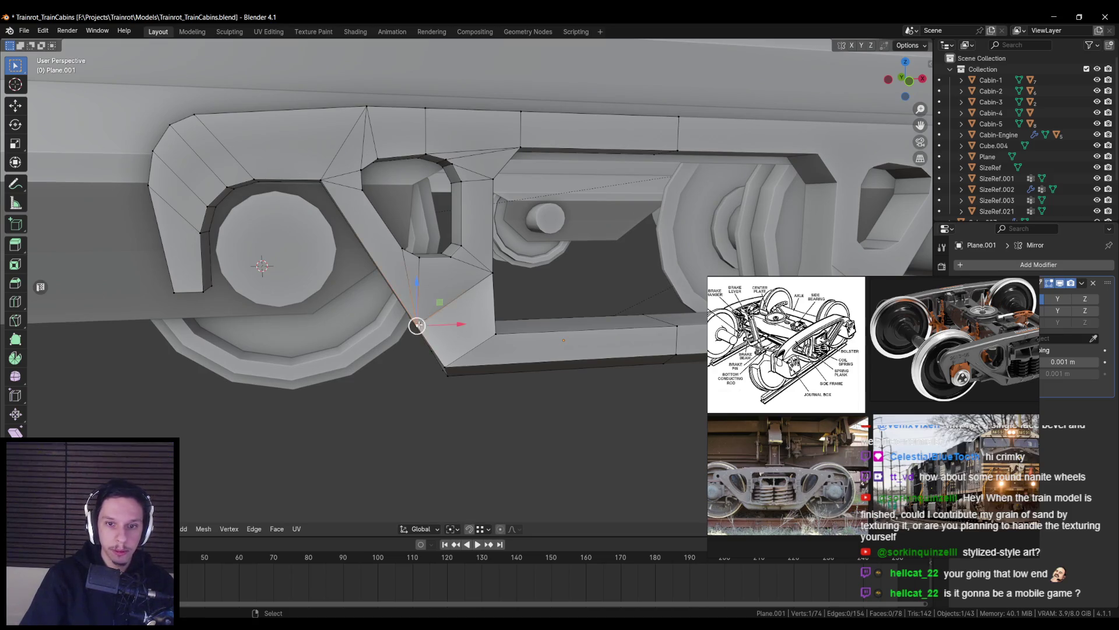
pyautogui.press('KP_1')
pyautogui.moveTo(445, 312); pyautogui.dragTo(505, 271, button='middle')
pyautogui.hotkey('ctrl', 'r')
pyautogui.click(505, 271)
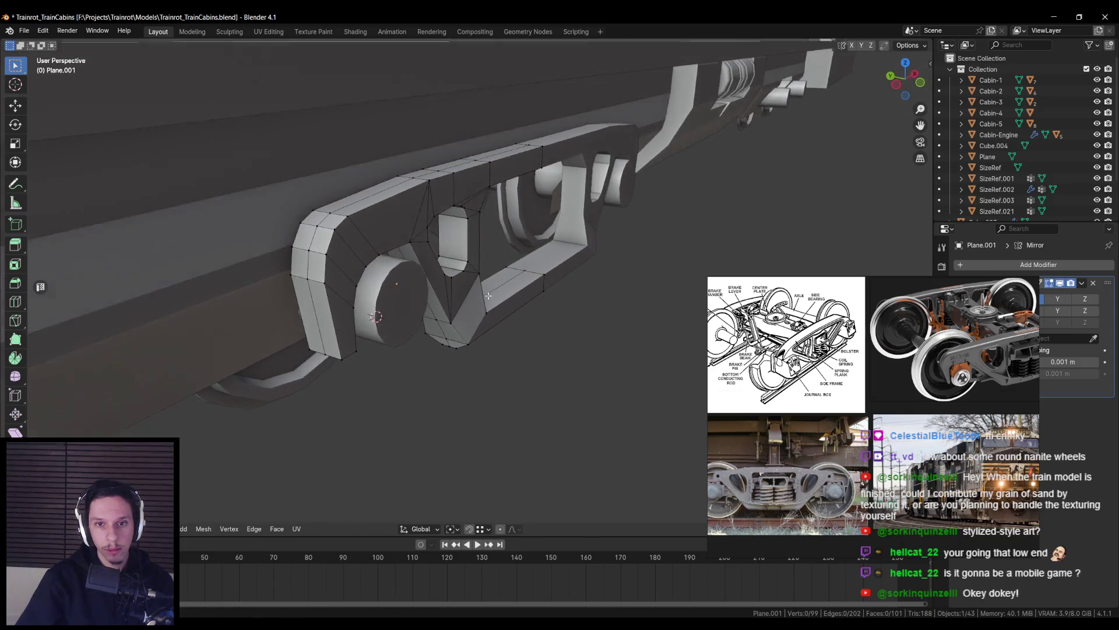
pyautogui.rightClick(490, 268)
# From the top view, box-select and delete the unneeded edges, then return to object mode
pyautogui.press('KP_7')
pyautogui.moveTo(257, 244); pyautogui.dragTo(647, 265)
pyautogui.press('KP_Decimal')
pyautogui.press('x')
pyautogui.click(648, 252)
pyautogui.moveTo(648, 252); pyautogui.dragTo(589, 286, button='middle')
pyautogui.press('Tab')
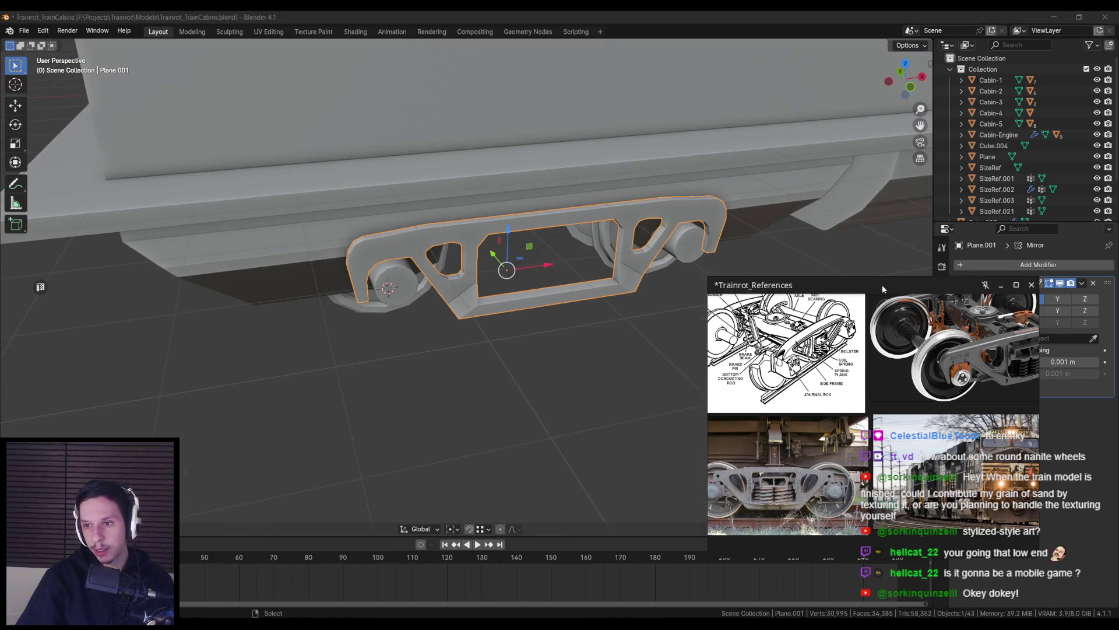
# Mirror the frame on Y in the Mirror modifier and apply its rotation and scale
pyautogui.moveTo(884, 284); pyautogui.dragTo(596, 277)
pyautogui.click(1057, 299)
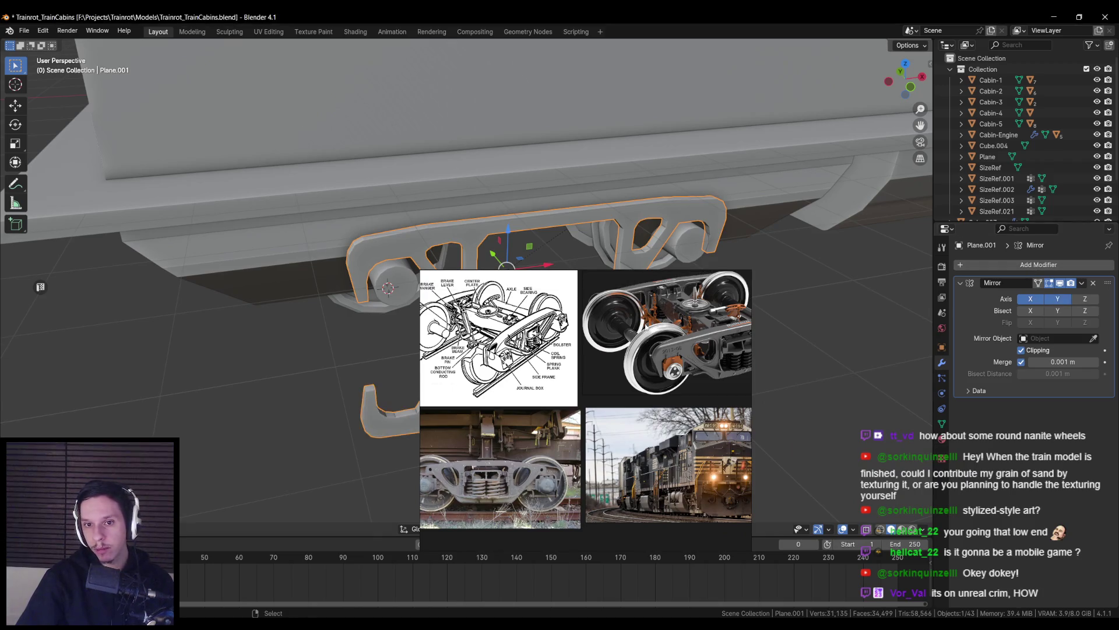
pyautogui.click(1057, 299)
pyautogui.click(1085, 298)
pyautogui.hotkey('ctrl', 'a')
pyautogui.click(317, 304)
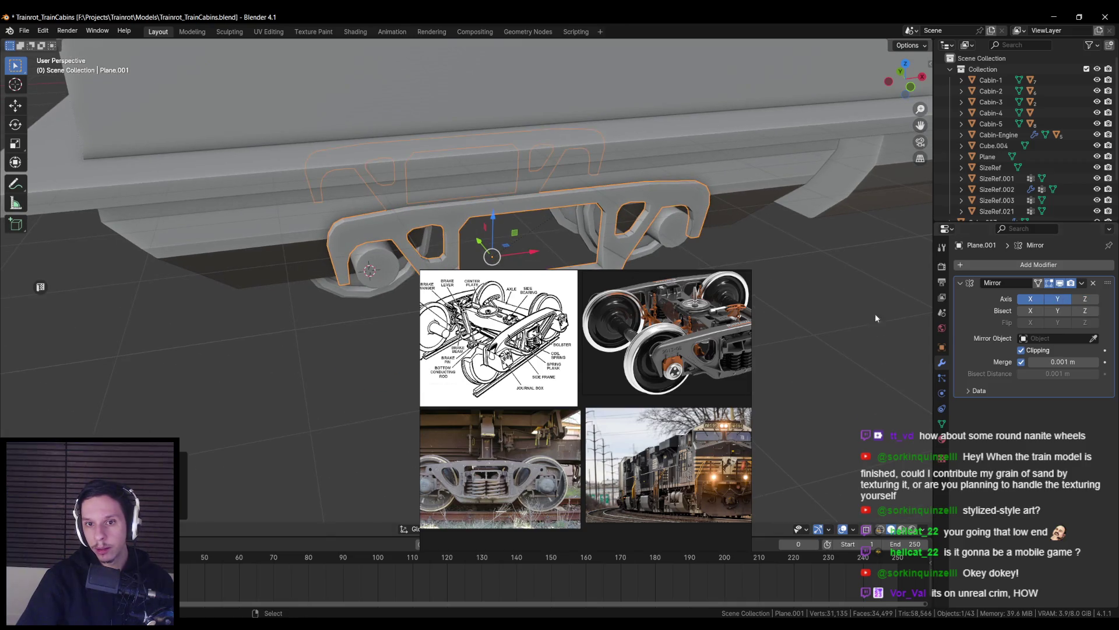
# Delete two unneeded vertices near the axles
pyautogui.press('Tab')
pyautogui.moveTo(375, 294); pyautogui.dragTo(448, 315, button='middle')
pyautogui.scroll(4, 448, 316)
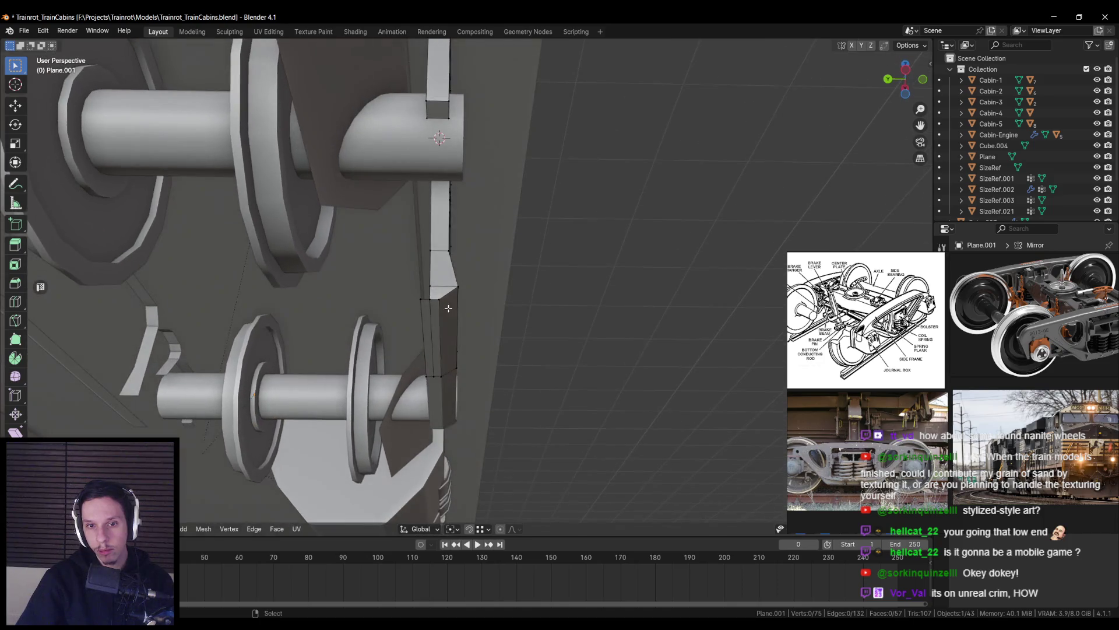
pyautogui.moveTo(423, 321)
pyautogui.mouseDown(button='middle')
pyautogui.moveTo(509, 332)
pyautogui.moveTo(693, 407)
pyautogui.moveTo(677, 418)
pyautogui.moveTo(645, 412)
pyautogui.moveTo(675, 382)
pyautogui.moveTo(575, 365)
pyautogui.moveTo(600, 355)
pyautogui.moveTo(574, 367)
pyautogui.mouseUp(button='middle')
pyautogui.press('x')
pyautogui.click(426, 325)
# Snap the 3D cursor to the selection and set the frame's origin to the 3D cursor
pyautogui.hotkey('shift', 's')
pyautogui.press('Tab')
pyautogui.rightClick(573, 367)
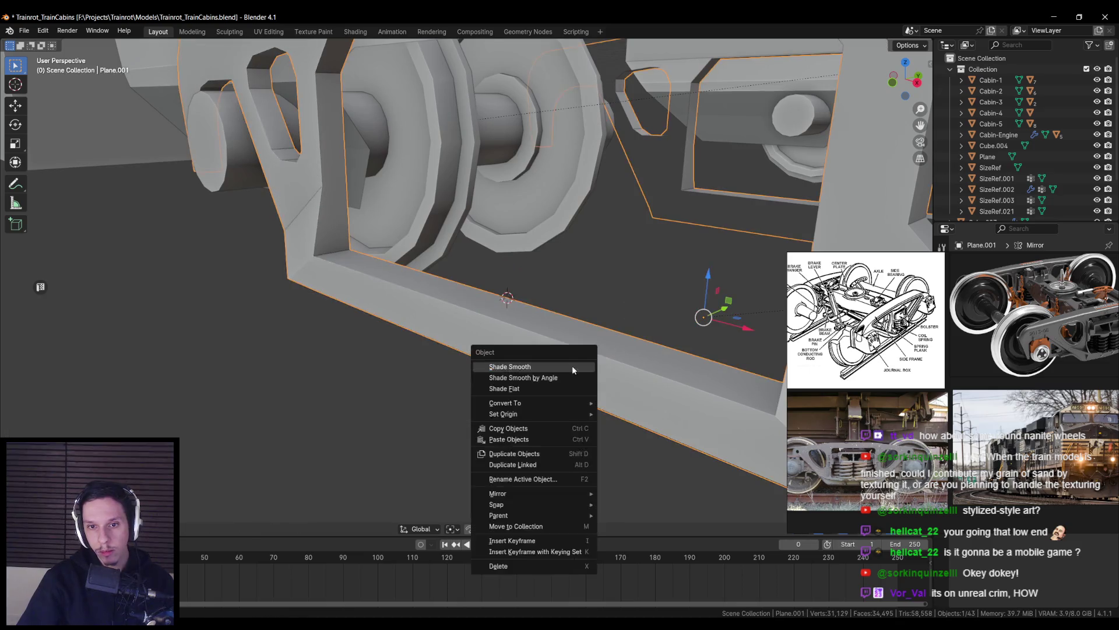
pyautogui.click(623, 438)
pyautogui.press('KP_Decimal')
pyautogui.moveTo(523, 338)
pyautogui.mouseDown(button='middle')
pyautogui.moveTo(488, 331)
pyautogui.moveTo(571, 328)
pyautogui.mouseUp(button='middle')
pyautogui.press('n')
pyautogui.press('n')
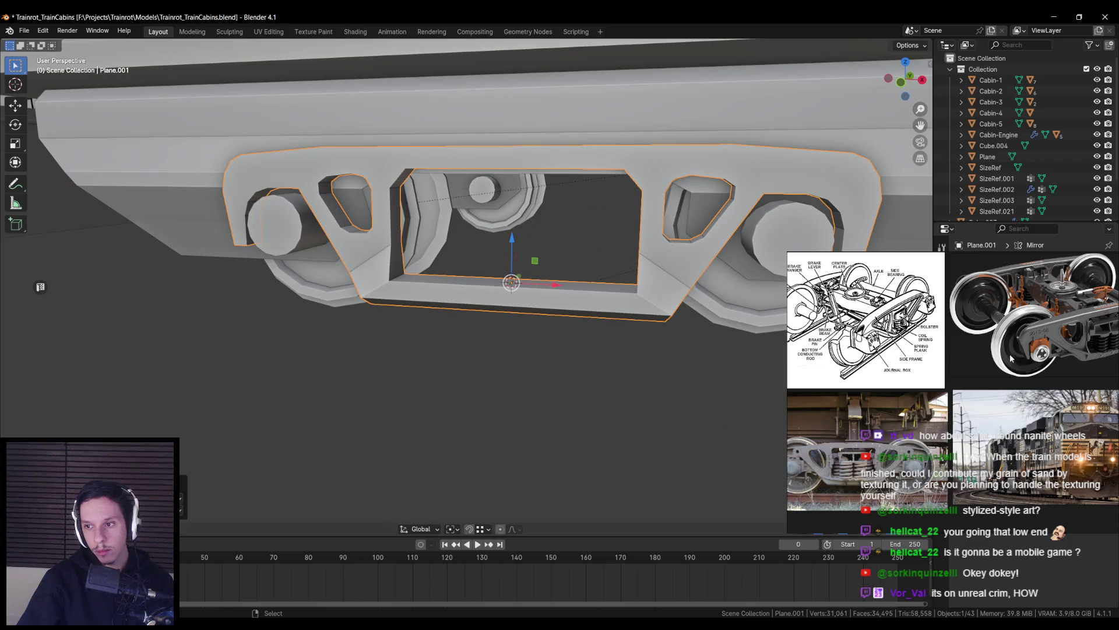
pyautogui.moveTo(1009, 358); pyautogui.dragTo(878, 360)
pyautogui.press('Tab')
pyautogui.scroll(2, 397, 318)
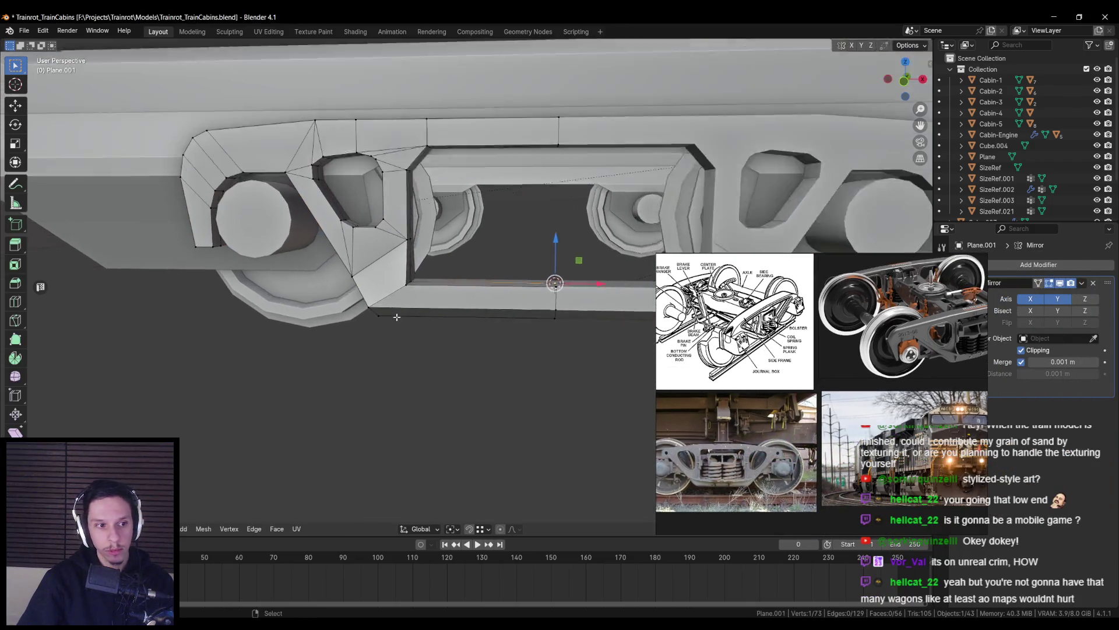
# Save the blend file
pyautogui.scroll(1, 396, 317)
pyautogui.scroll(-1, 455, 320)
pyautogui.hotkey('ctrl', 's')
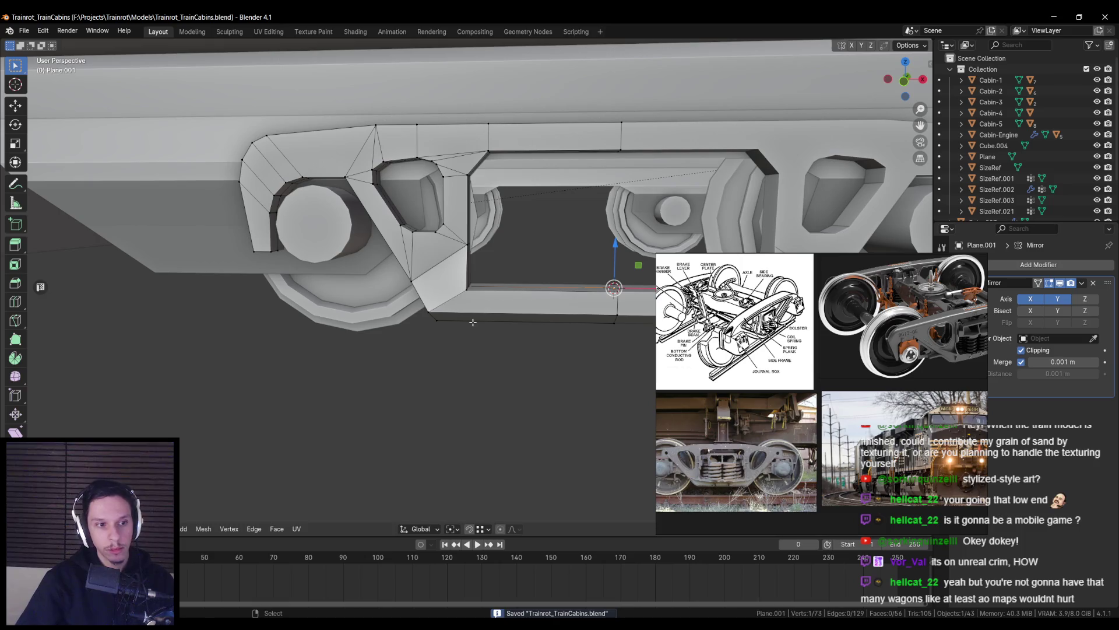
# Knife-cut new edges into the frame corner beside the wheel
pyautogui.scroll(3, 473, 321)
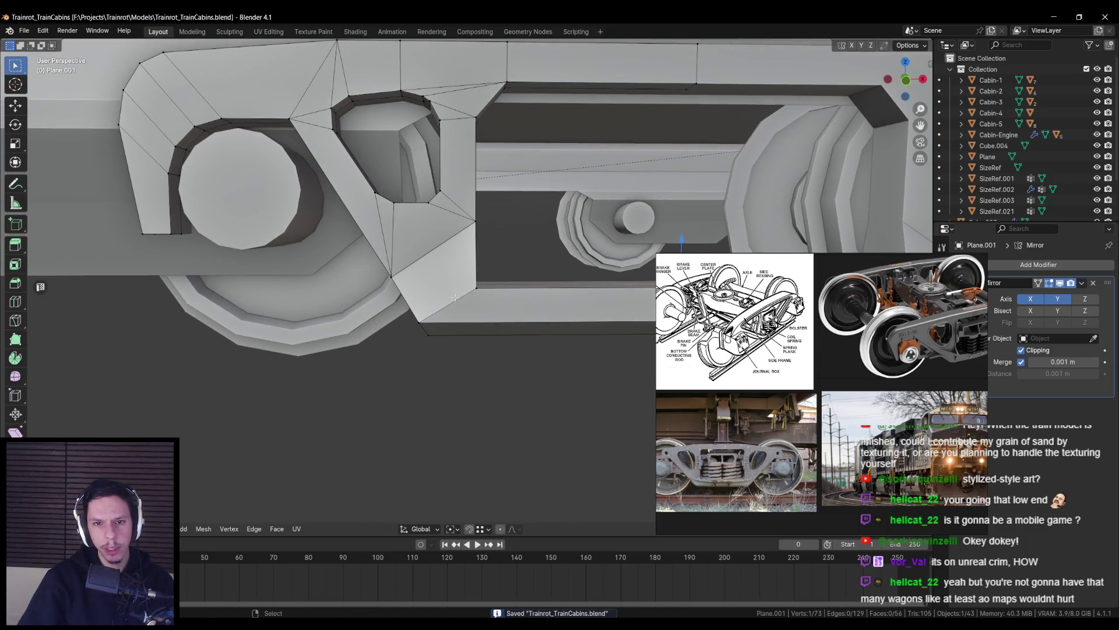
pyautogui.scroll(-1, 451, 297)
pyautogui.moveTo(918, 365); pyautogui.dragTo(897, 365)
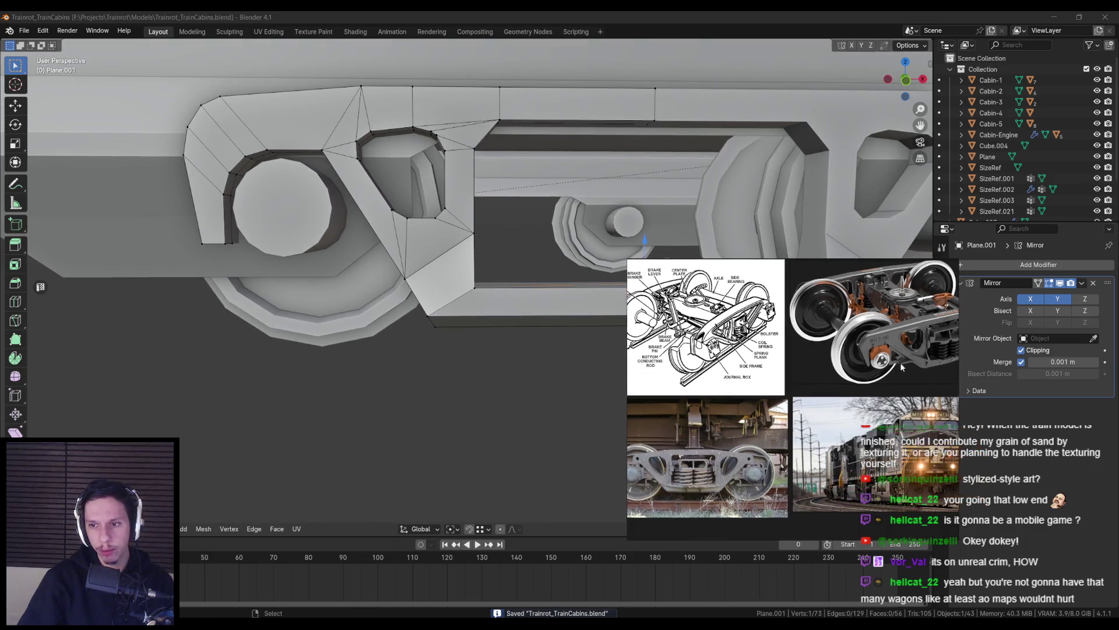
pyautogui.scroll(5, 845, 373)
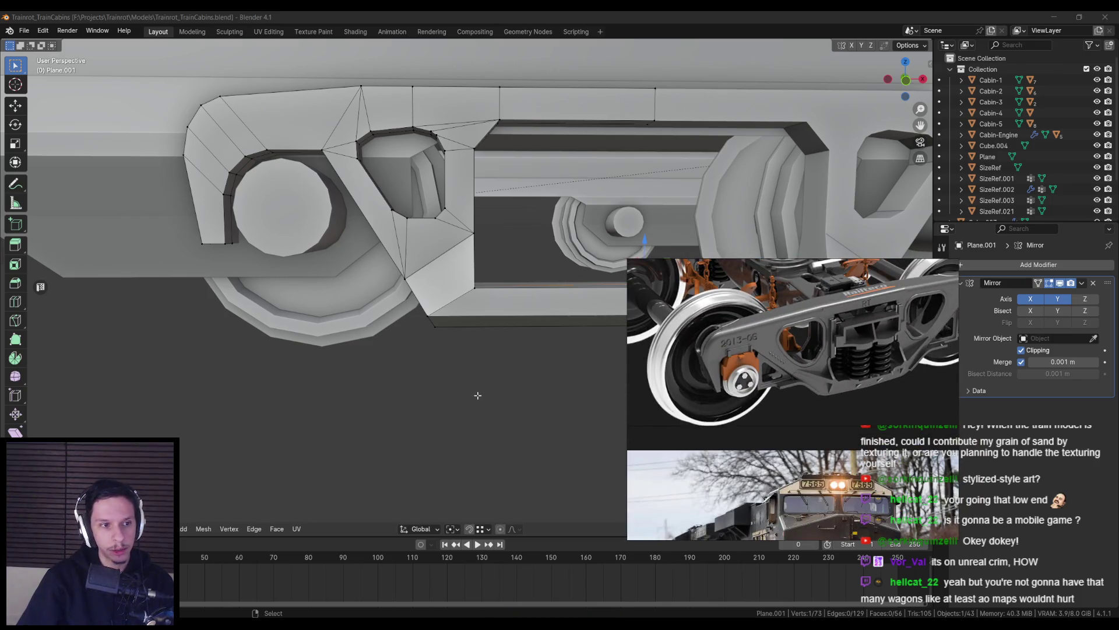
pyautogui.moveTo(475, 391); pyautogui.dragTo(474, 381, button='middle')
pyautogui.scroll(3, 441, 334)
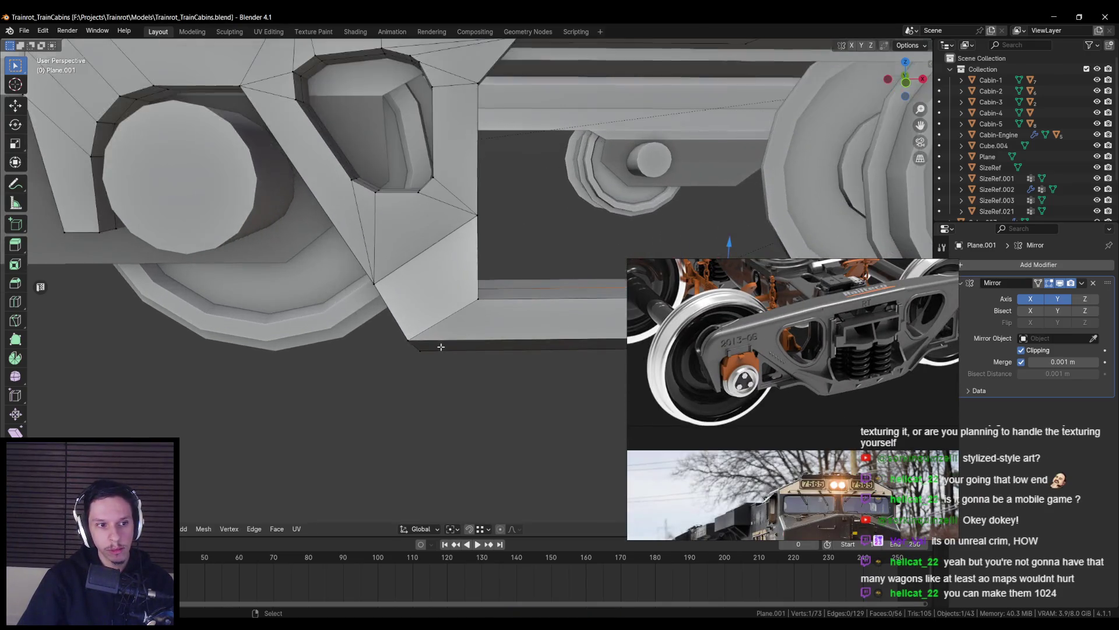
pyautogui.click(425, 311)
pyautogui.scroll(2, 408, 299)
pyautogui.press('k')
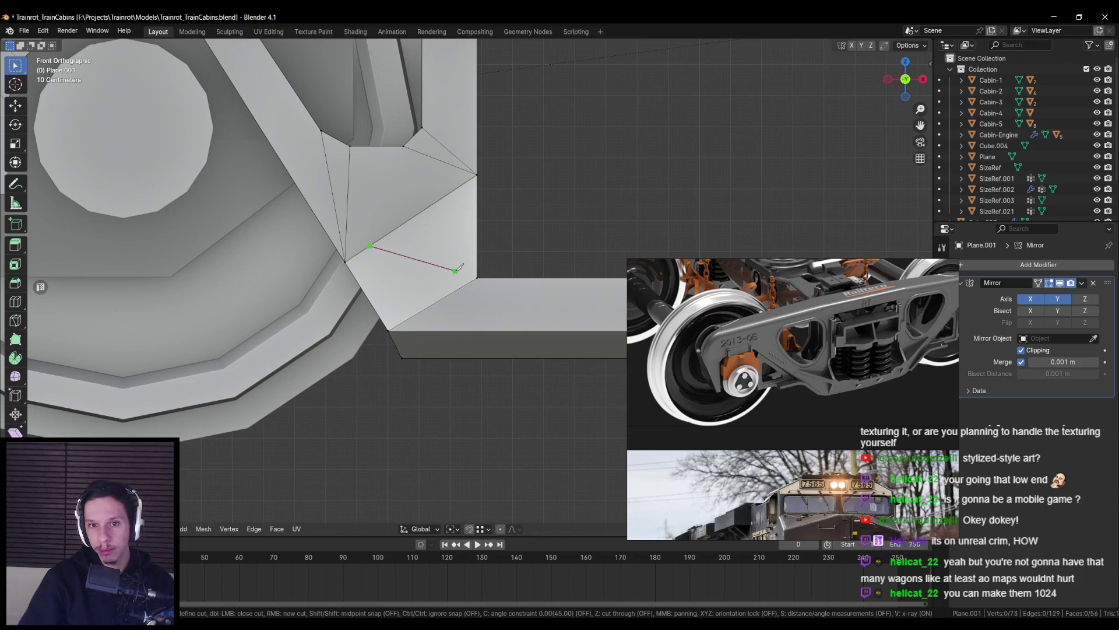
pyautogui.click(455, 191)
pyautogui.press('Return')
# Fill the remaining gap at the strut and beam joint with a triangle face
pyautogui.click(438, 253)
pyautogui.moveTo(438, 252); pyautogui.dragTo(378, 251, button='middle')
pyautogui.click(377, 252)
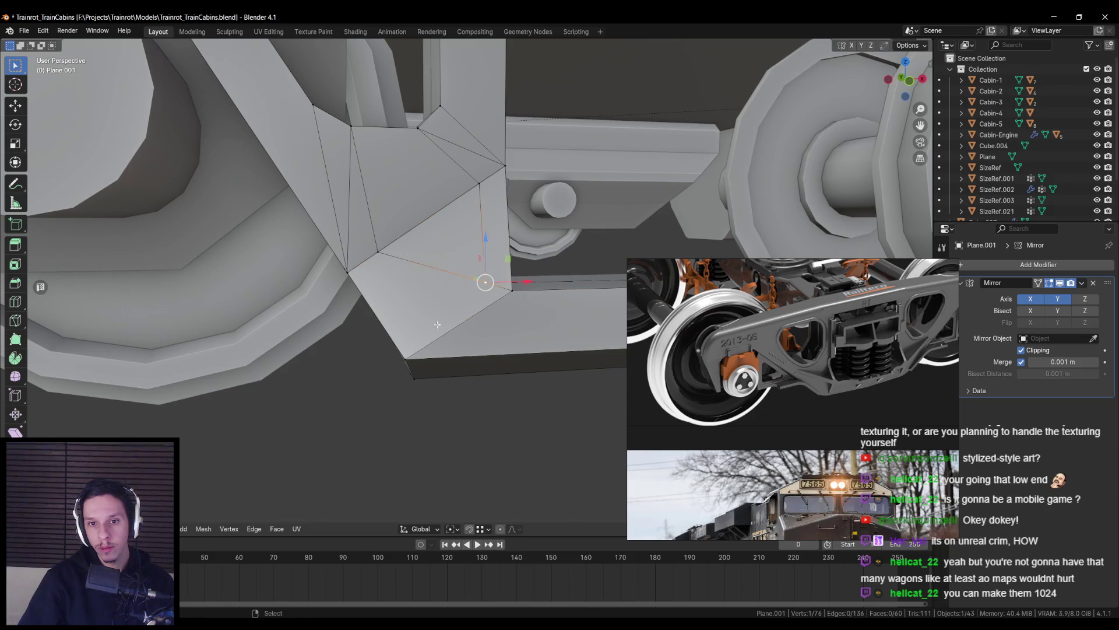
pyautogui.scroll(-5, 422, 308)
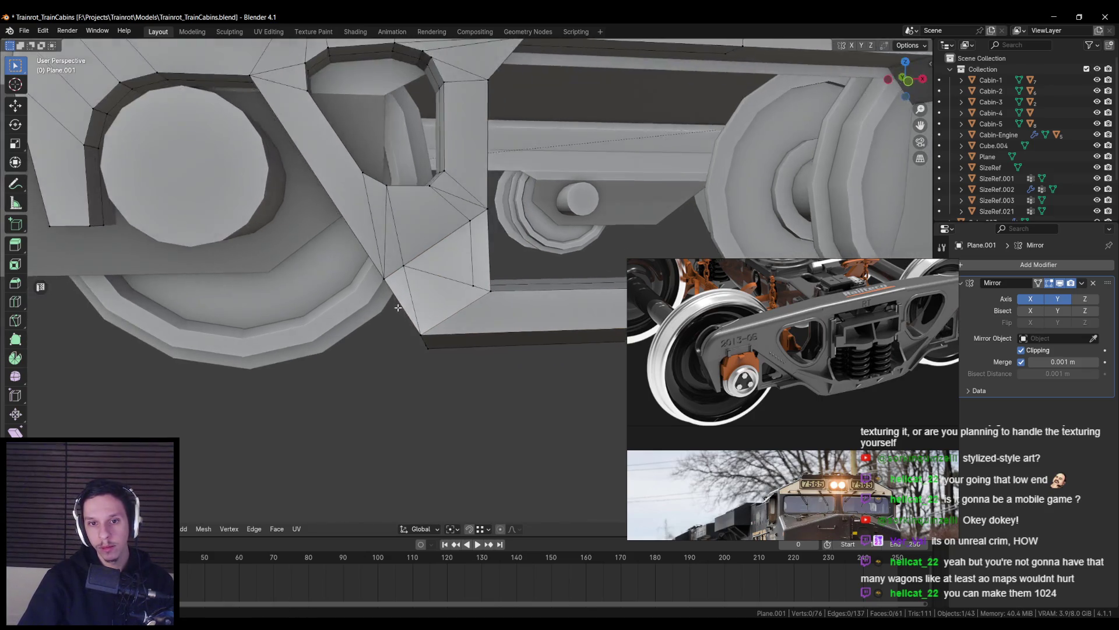
pyautogui.scroll(5, 454, 297)
pyautogui.click(468, 291)
pyautogui.keyDown('shift'); pyautogui.click(402, 360); pyautogui.keyUp('shift')
pyautogui.press('f')
pyautogui.moveTo(402, 360)
pyautogui.mouseDown(button='middle')
pyautogui.moveTo(440, 284)
pyautogui.moveTo(491, 313)
pyautogui.mouseUp(button='middle')
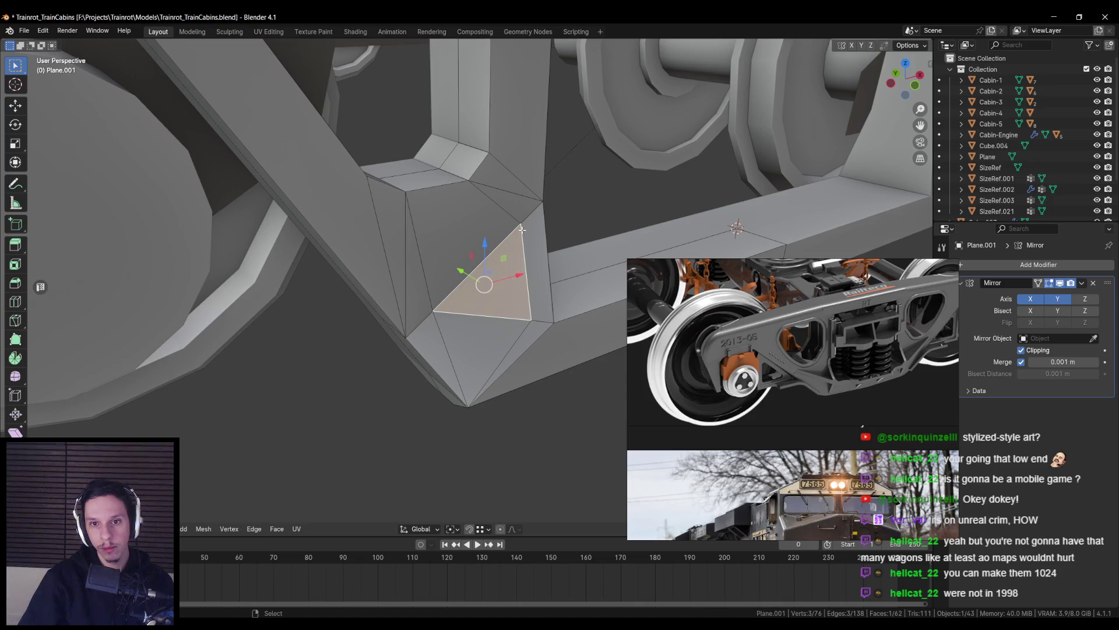
# Flatten the new triangle face by scaling it along Y
pyautogui.press('s')
pyautogui.press('y')
pyautogui.click(535, 357)
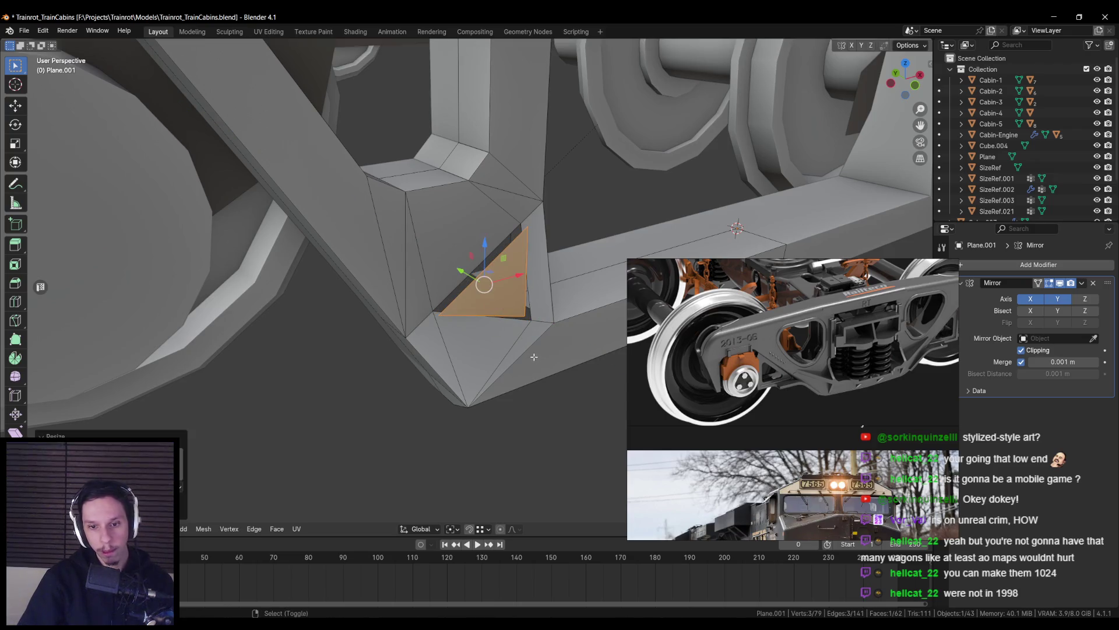
pyautogui.press('s')
pyautogui.press('y')
pyautogui.click(526, 289)
# Merge overlapping vertices by distance across the frame, then fill the dark triangular hole with a face
pyautogui.hotkey('alt', 'a')
pyautogui.press('a')
pyautogui.press('m')
pyautogui.click(501, 342)
pyautogui.hotkey('alt', 'a')
pyautogui.moveTo(501, 343); pyautogui.dragTo(426, 333, button='middle')
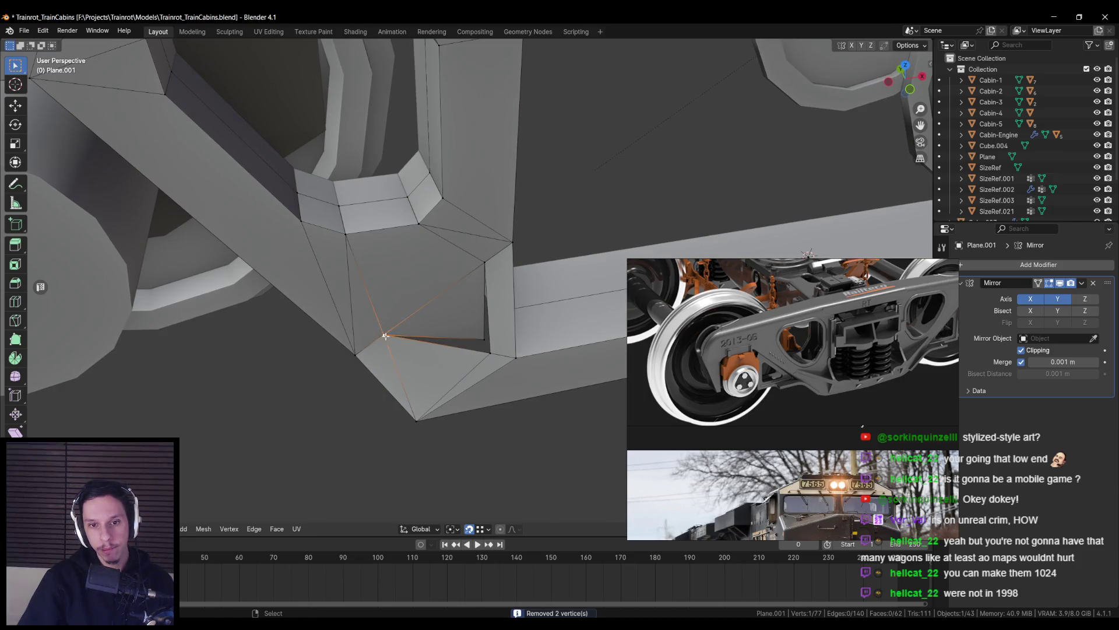
pyautogui.press('f')
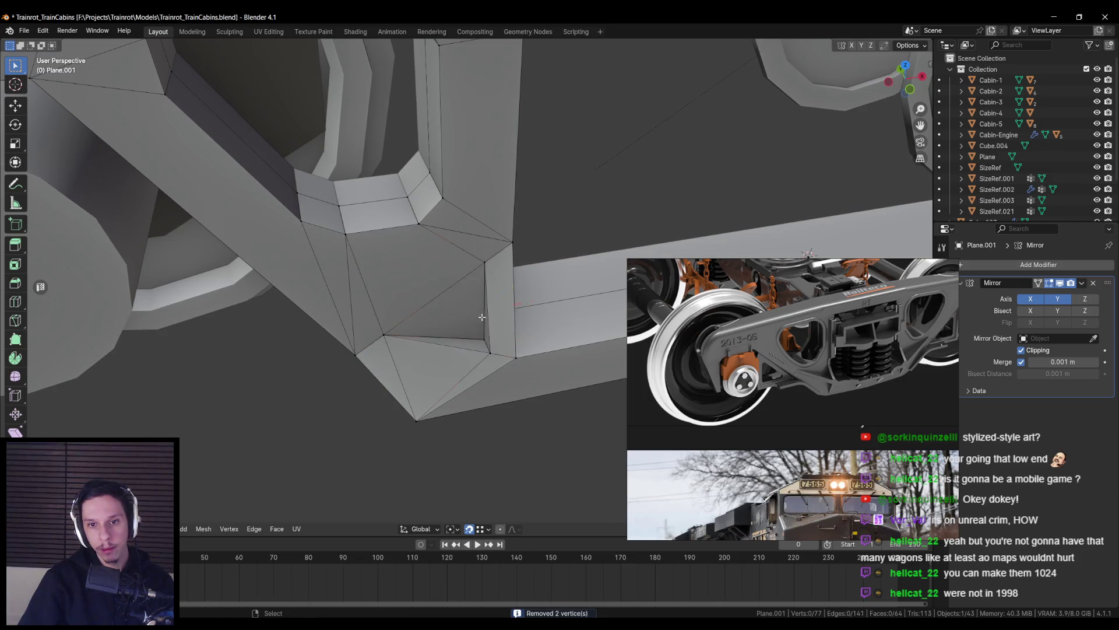
# Return to object mode, reselect the bogie frame and switch to the front view
pyautogui.press('Tab')
pyautogui.scroll(-5, 487, 323)
pyautogui.click(487, 323)
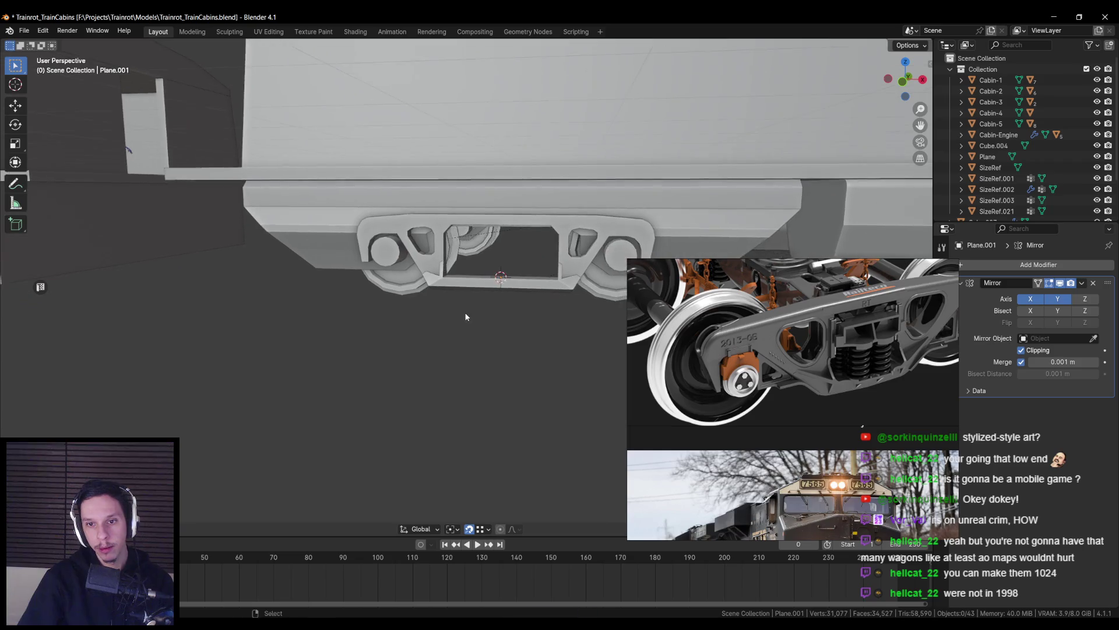
pyautogui.scroll(2, 461, 309)
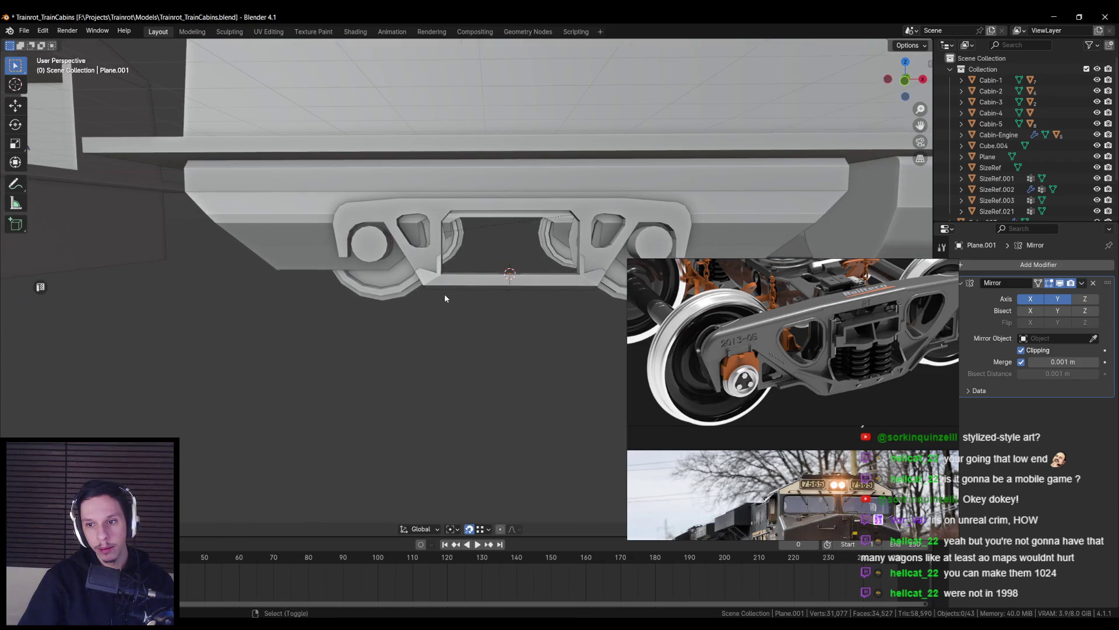
pyautogui.scroll(2, 482, 304)
pyautogui.scroll(1, 473, 303)
pyautogui.click(473, 303)
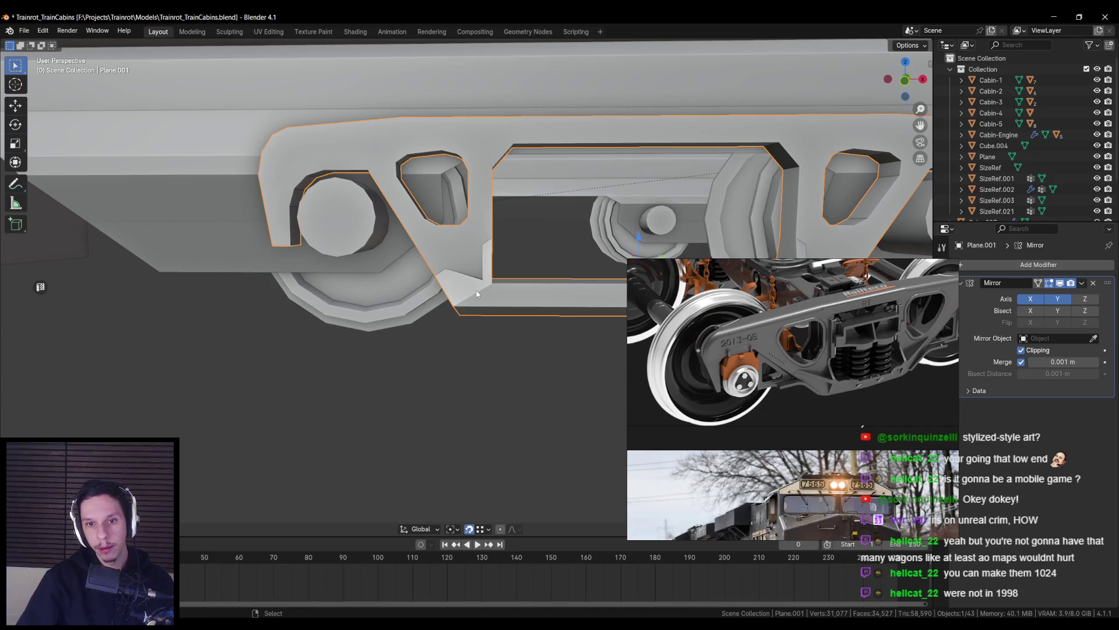
pyautogui.press('KP_1')
pyautogui.scroll(1, 508, 265)
# Enter edit mode on the frame and try repositioning the corner vertex, cancelling each attempt
pyautogui.press('Tab')
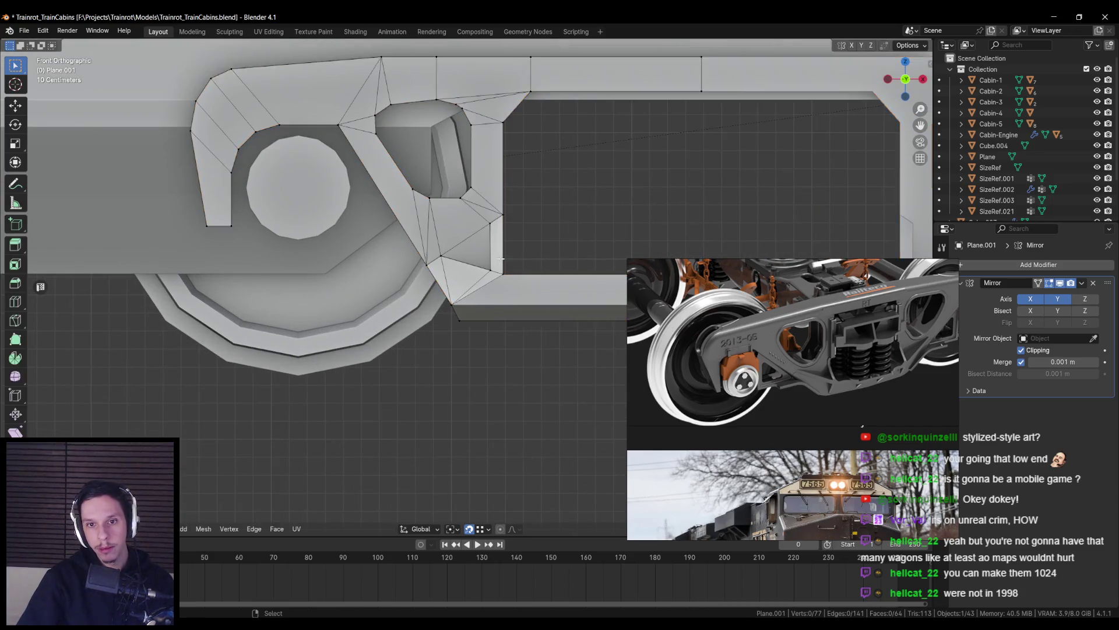
pyautogui.scroll(2, 492, 208)
pyautogui.press('g')
pyautogui.press('g')
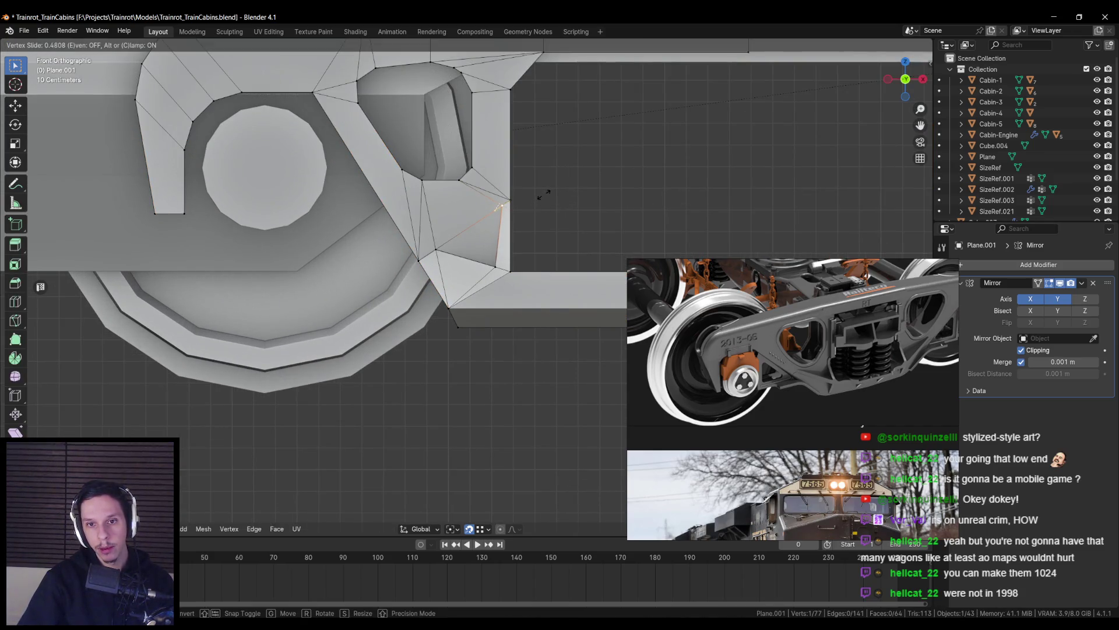
pyautogui.rightClick(543, 195)
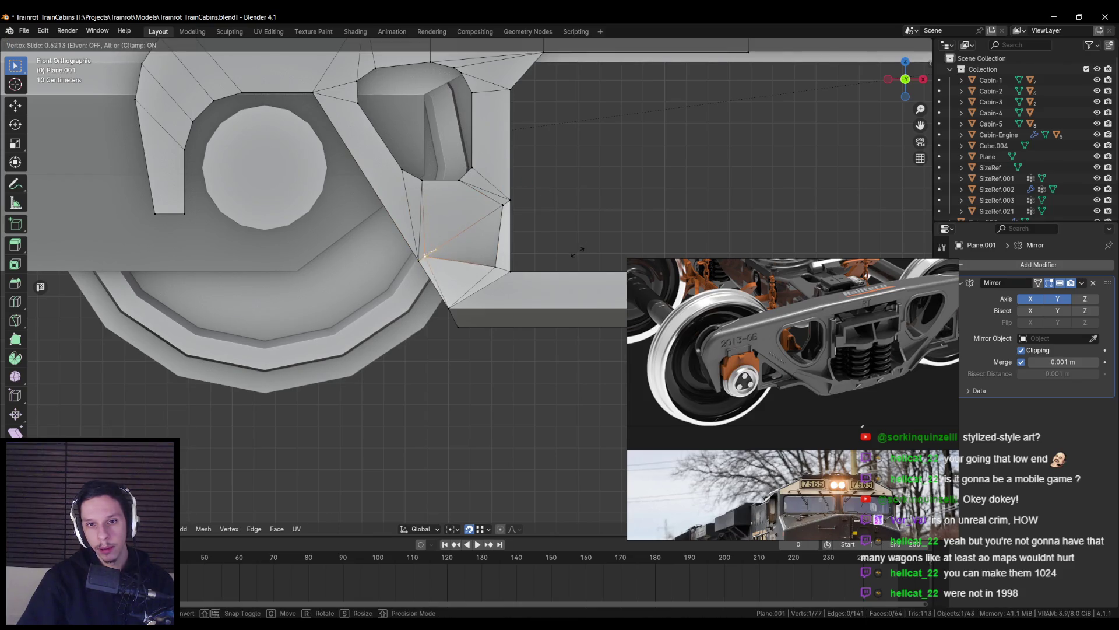
pyautogui.press('Tab')
pyautogui.scroll(-1, 516, 284)
pyautogui.scroll(3, 518, 282)
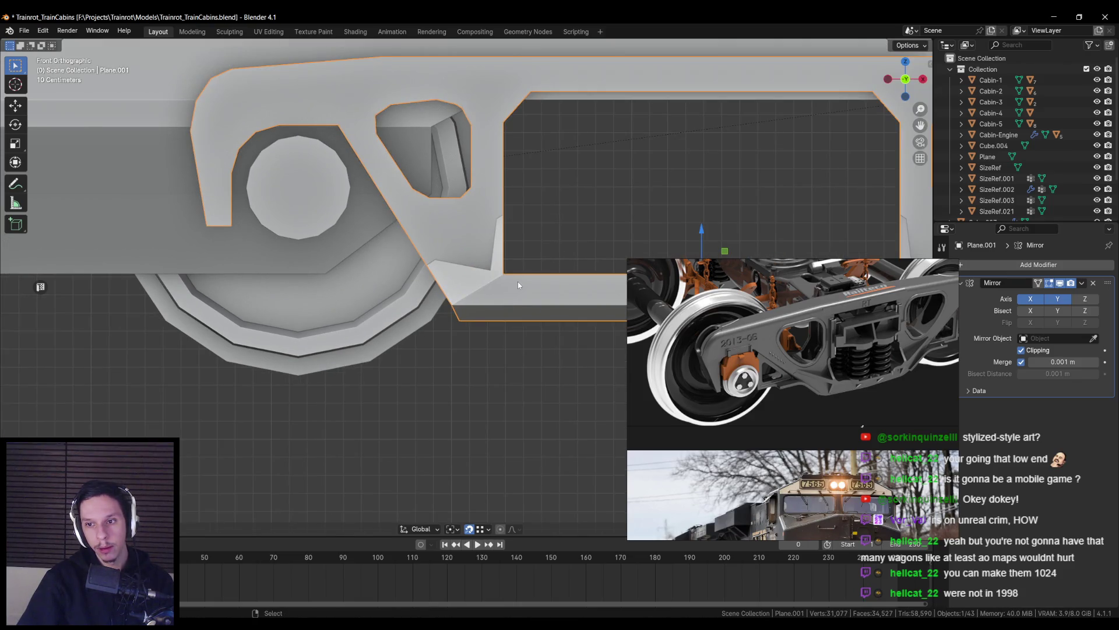
pyautogui.press('Tab')
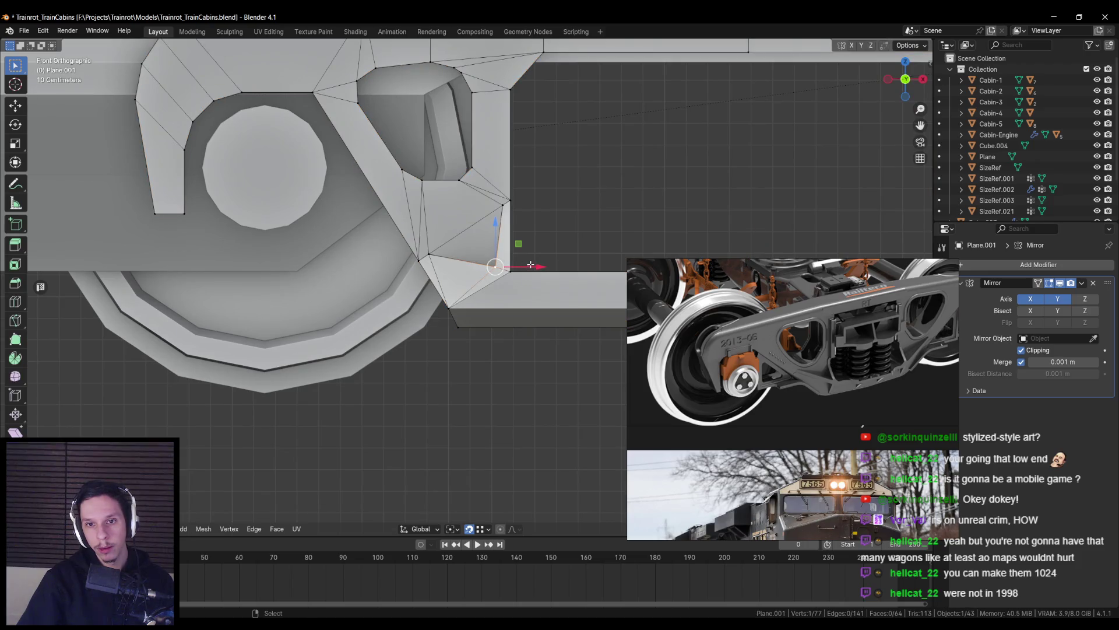
pyautogui.press('g')
pyautogui.rightClick(496, 265)
# Raise the corner vertex vertically along Z, checking it in wireframe first
pyautogui.hotkey('shift', 'z')
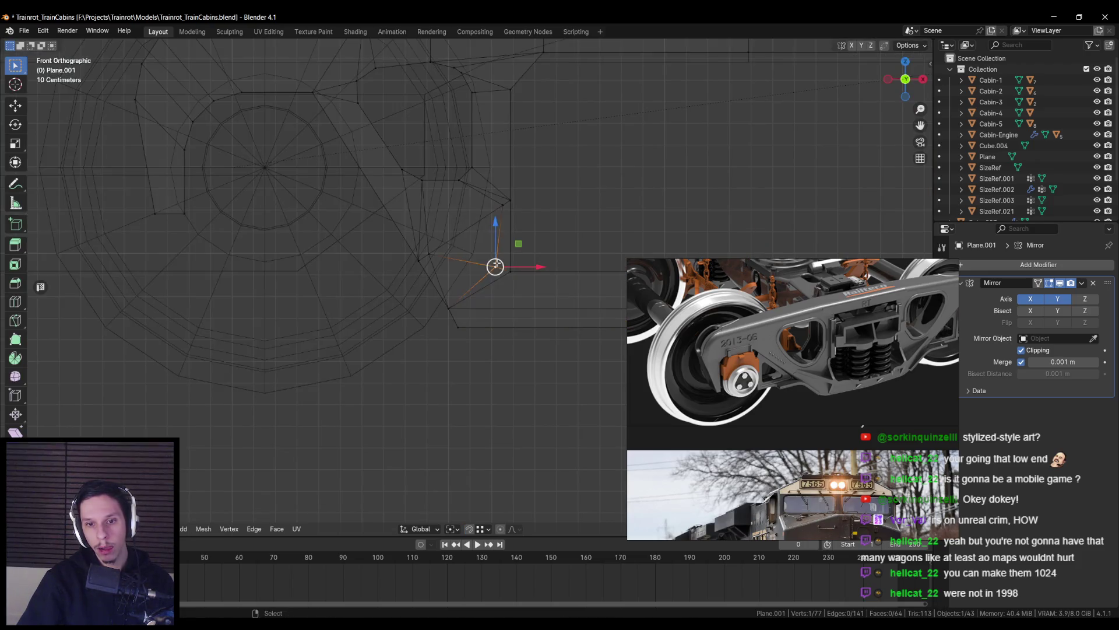
pyautogui.press('g')
pyautogui.press('x')
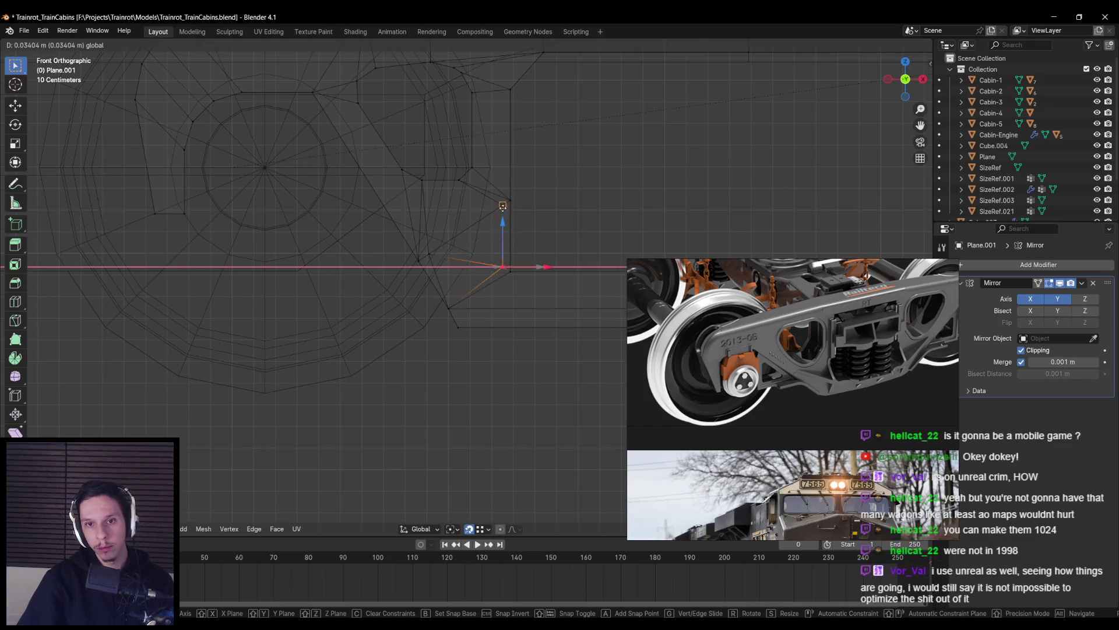
pyautogui.press('Escape')
pyautogui.hotkey('shift', 'z')
pyautogui.press('g')
pyautogui.press('z')
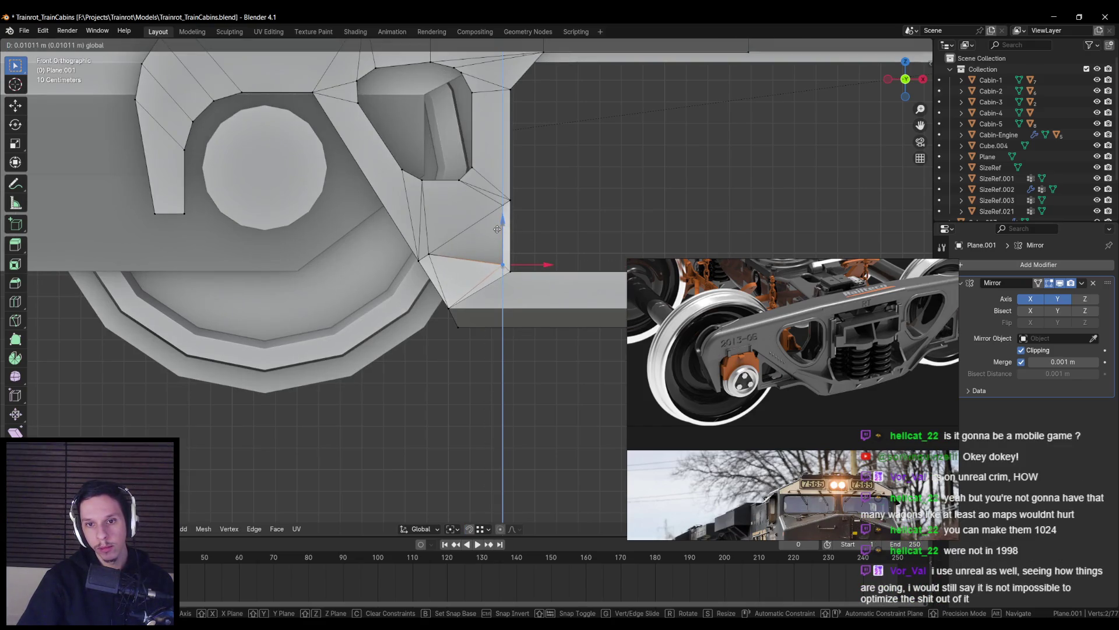
pyautogui.click(497, 229)
# Toggle edit mode to view the frame at an angle, then clear the object selection
pyautogui.press('Tab')
pyautogui.press('Tab')
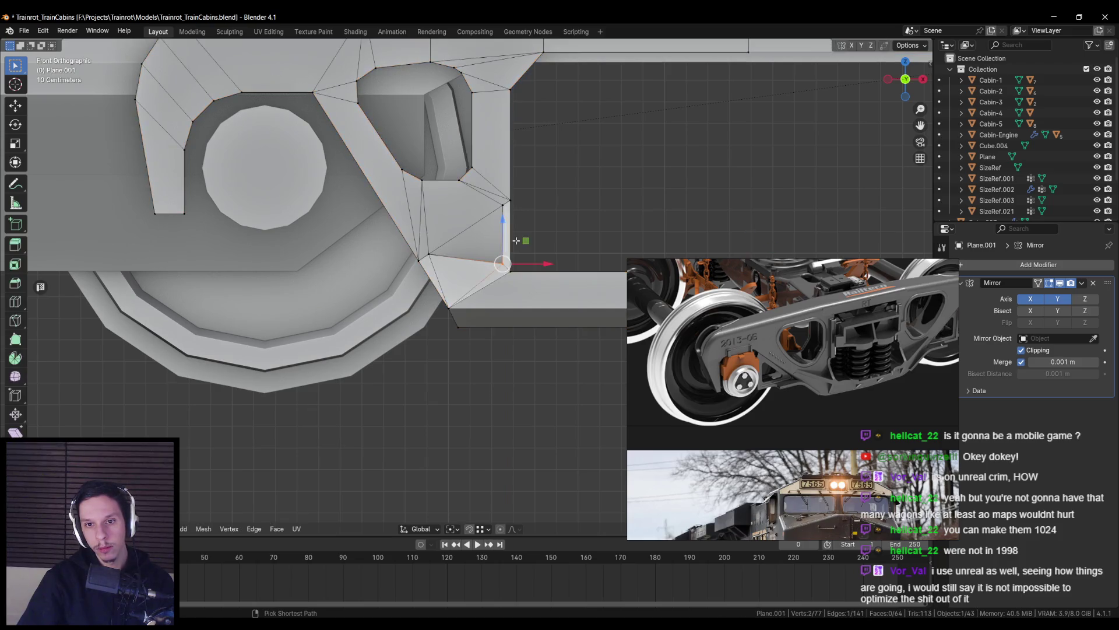
pyautogui.moveTo(516, 240)
pyautogui.mouseDown(button='middle')
pyautogui.moveTo(557, 315)
pyautogui.moveTo(417, 309)
pyautogui.moveTo(366, 327)
pyautogui.moveTo(356, 342)
pyautogui.moveTo(439, 320)
pyautogui.mouseUp(button='middle')
pyautogui.press('Tab')
pyautogui.scroll(-5, 498, 305)
pyautogui.click(455, 306)
pyautogui.scroll(4, 439, 323)
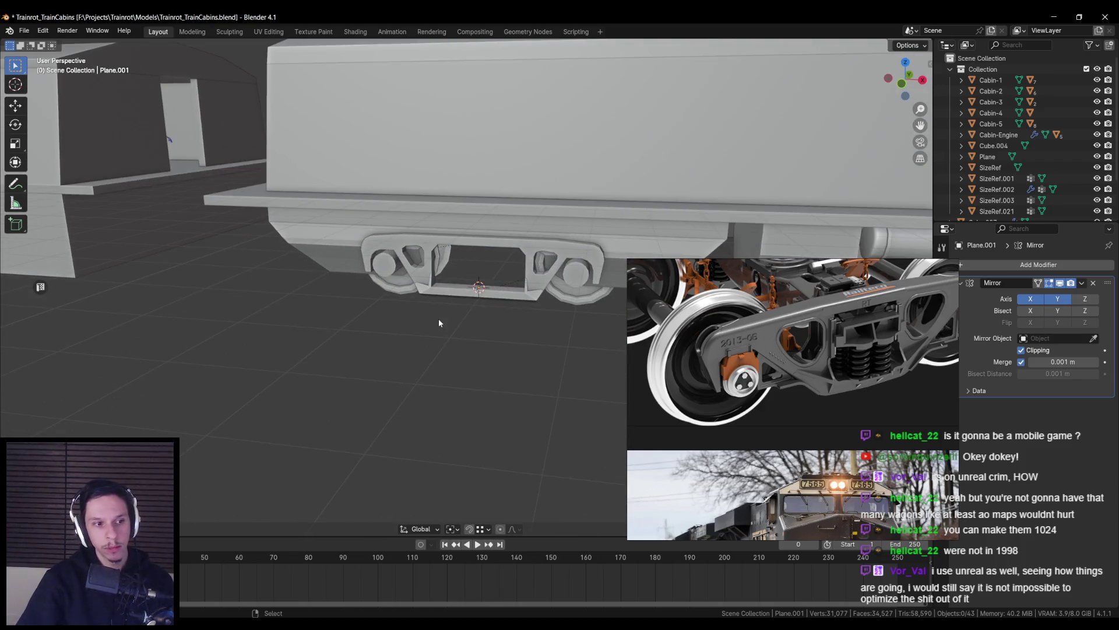
# Save the Trainrot_TrainCabins file
pyautogui.scroll(4, 439, 318)
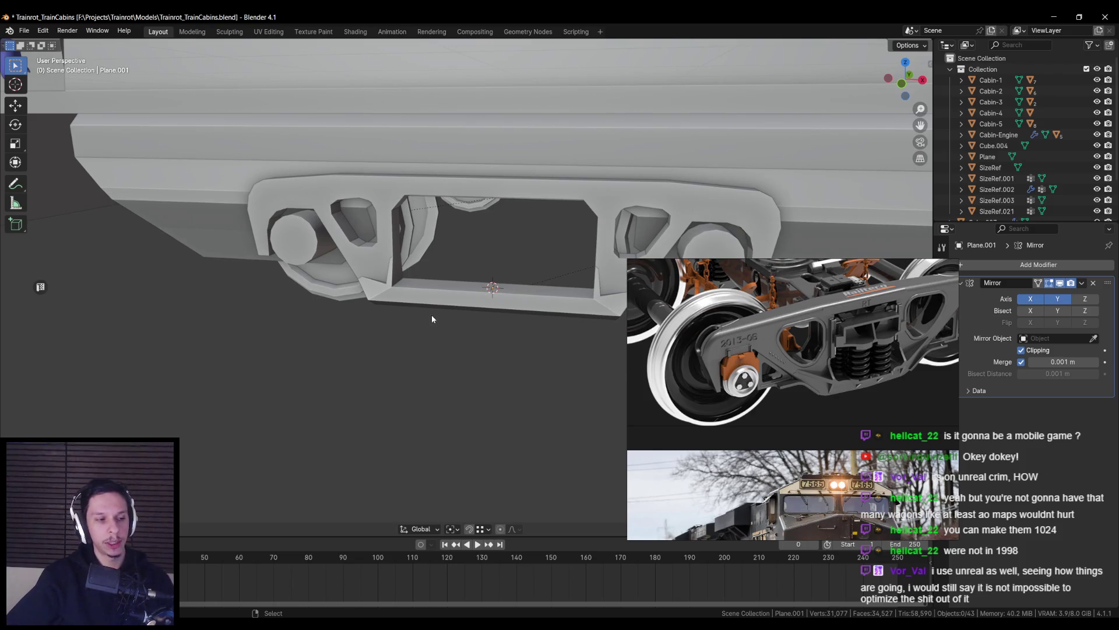
pyautogui.moveTo(431, 318); pyautogui.dragTo(450, 312, button='middle')
pyautogui.hotkey('ctrl', 's')
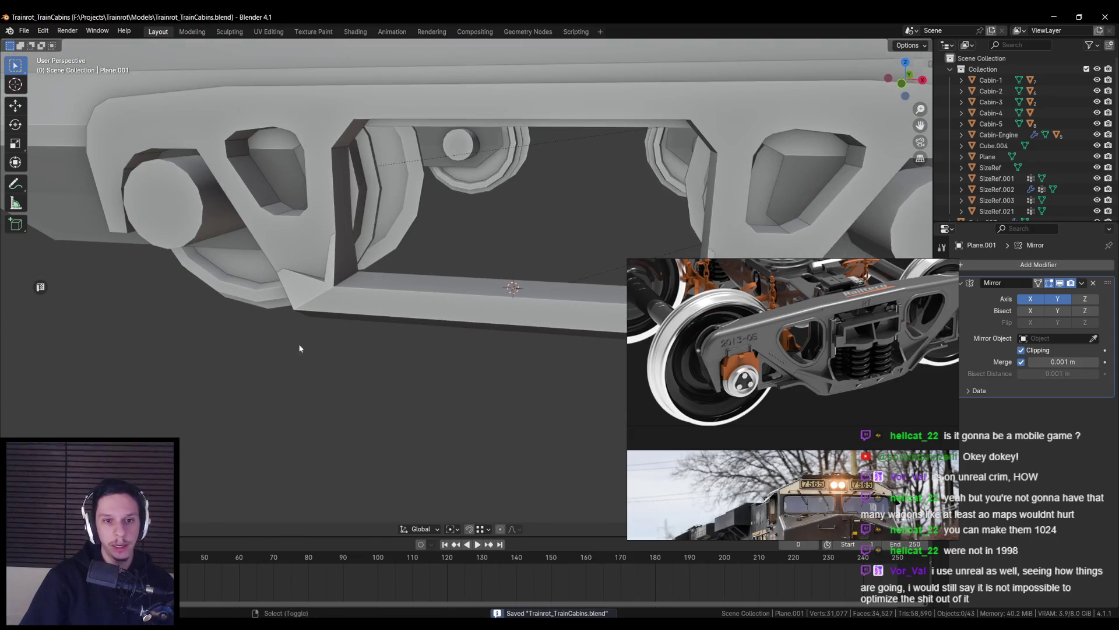
pyautogui.moveTo(282, 342); pyautogui.dragTo(550, 348, button='middle')
# Enter edit mode on the frame, orbit to a low side view and clear the vertex selection
pyautogui.press('Tab')
pyautogui.scroll(5, 534, 261)
pyautogui.press('g')
pyautogui.rightClick(534, 262)
pyautogui.moveTo(534, 261); pyautogui.dragTo(451, 223, button='middle')
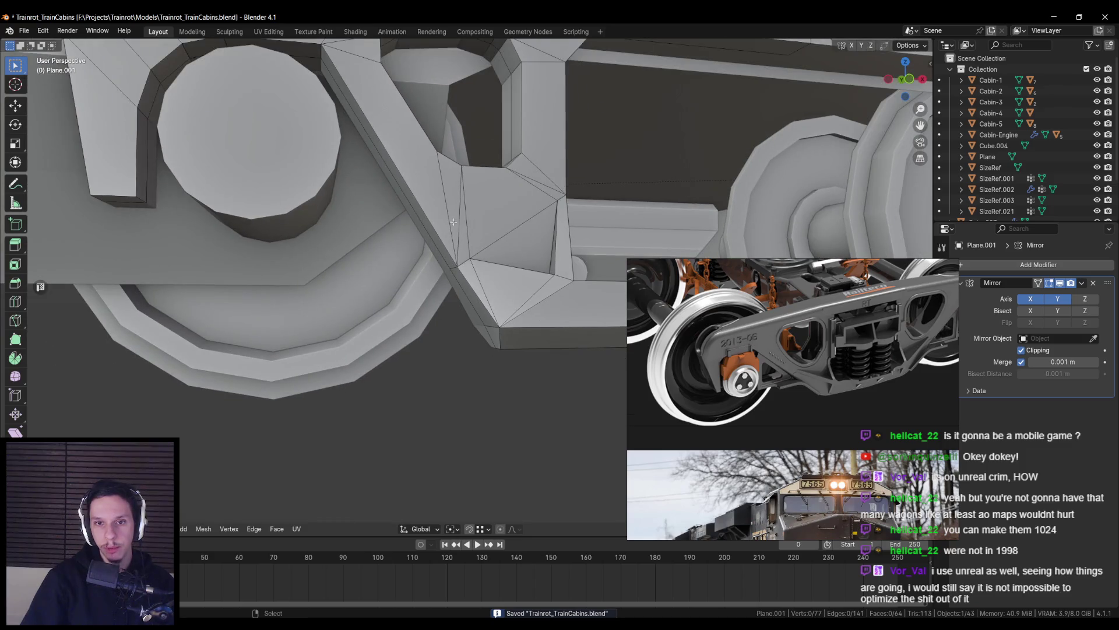
pyautogui.scroll(-5, 538, 215)
pyautogui.moveTo(538, 215)
pyautogui.mouseDown(button='middle')
pyautogui.moveTo(492, 297)
pyautogui.moveTo(523, 275)
pyautogui.moveTo(482, 330)
pyautogui.mouseUp(button='middle')
pyautogui.hotkey('alt', 'a')
# Move a corner vertex along X in wireframe view, then return to object mode
pyautogui.hotkey('shift', 'z')
pyautogui.scroll(6, 481, 330)
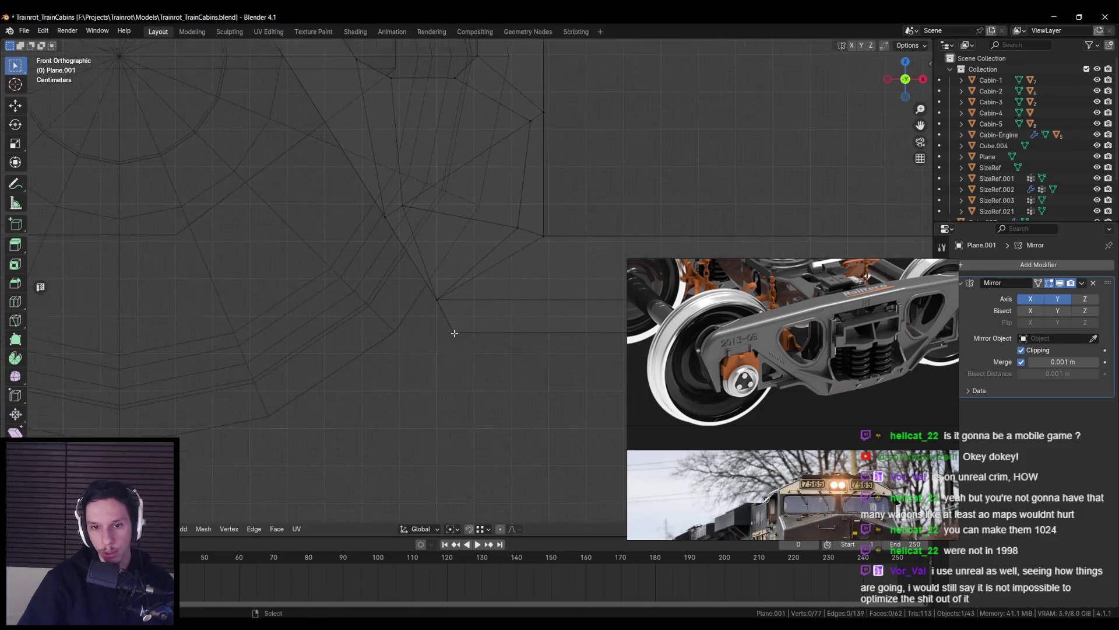
pyautogui.scroll(-4, 424, 339)
pyautogui.press('g')
pyautogui.press('x')
pyautogui.hotkey('shift', 'z')
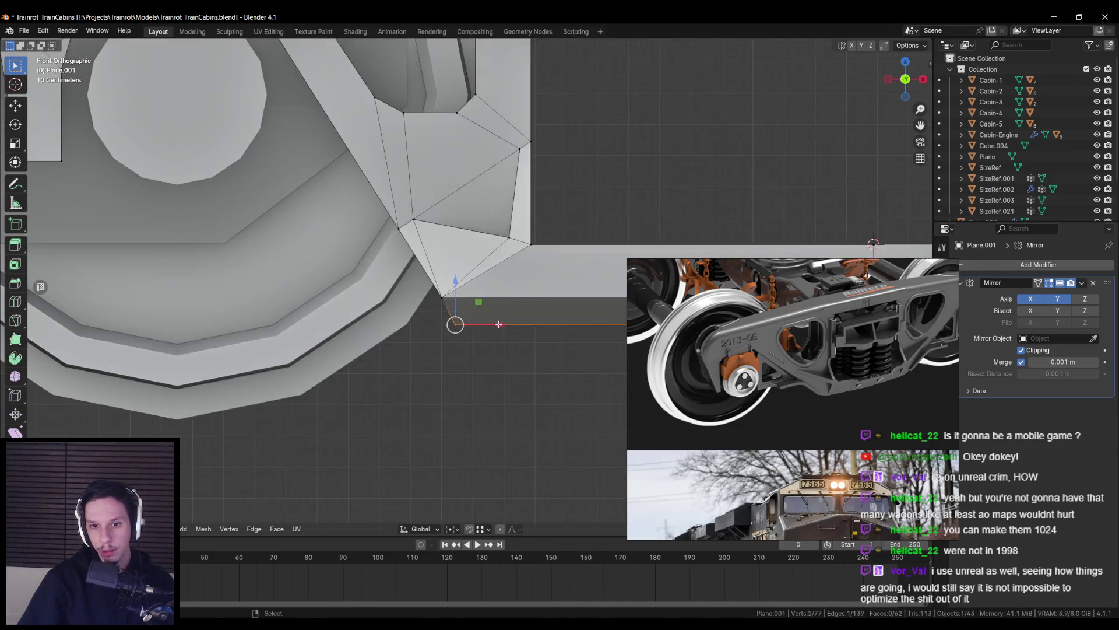
pyautogui.click(532, 325)
pyautogui.scroll(-6, 529, 324)
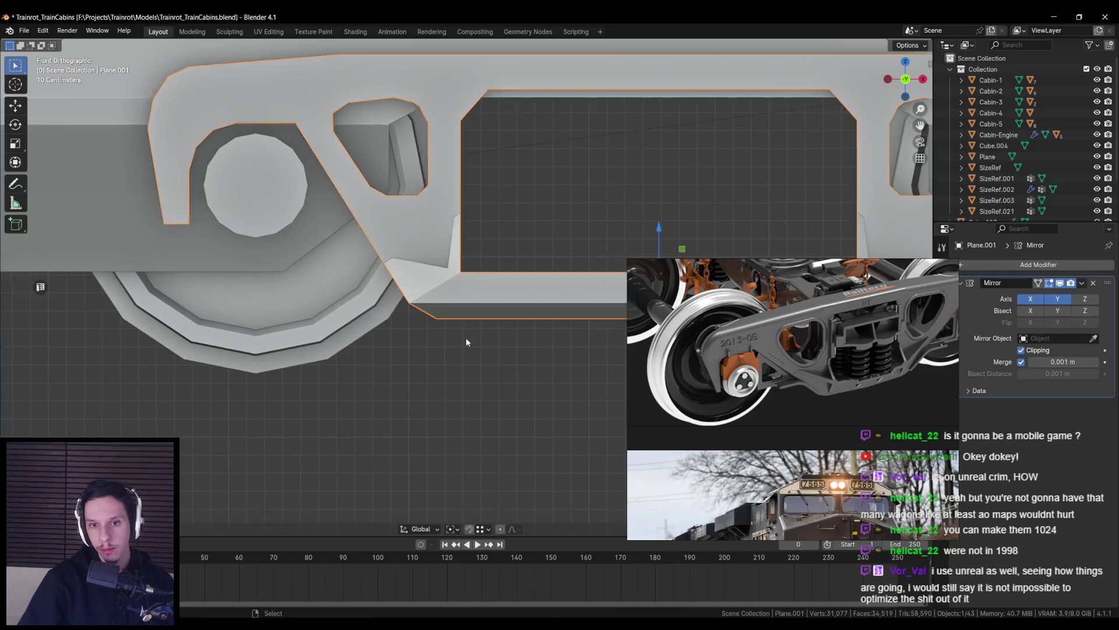
pyautogui.press('Tab')
# Open the side panel, reselect the bogie frame and enter edit mode on its mesh
pyautogui.press('n')
pyautogui.press('n')
pyautogui.moveTo(436, 338)
pyautogui.mouseDown(button='middle')
pyautogui.moveTo(352, 349)
pyautogui.moveTo(297, 326)
pyautogui.moveTo(473, 342)
pyautogui.moveTo(471, 383)
pyautogui.mouseUp(button='middle')
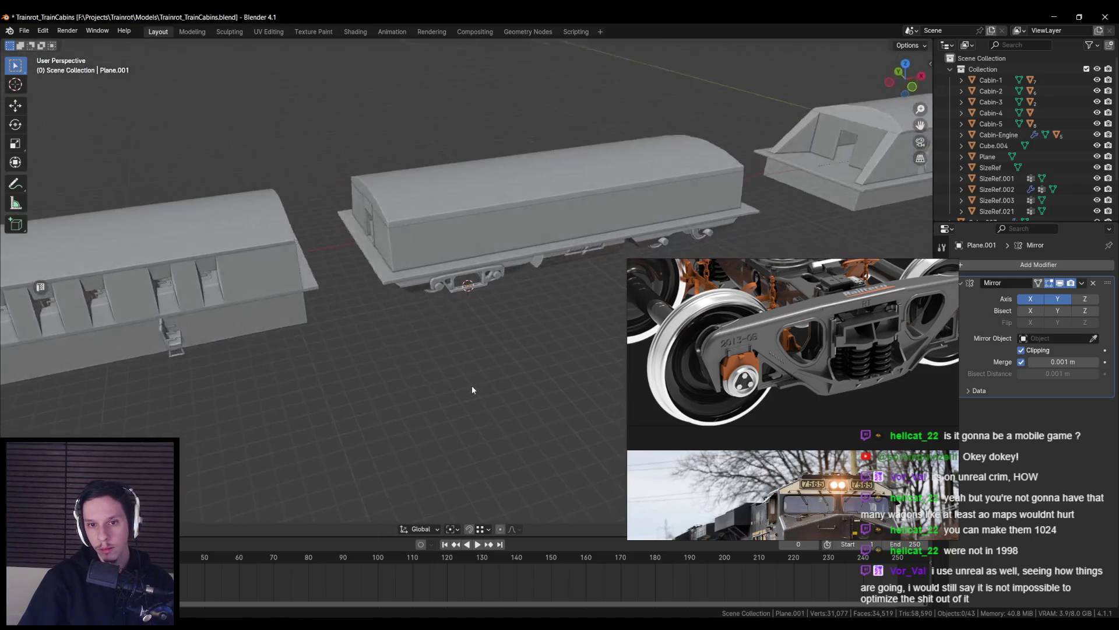
pyautogui.scroll(6, 465, 389)
pyautogui.click(454, 307)
pyautogui.press('Tab')
pyautogui.scroll(4, 443, 304)
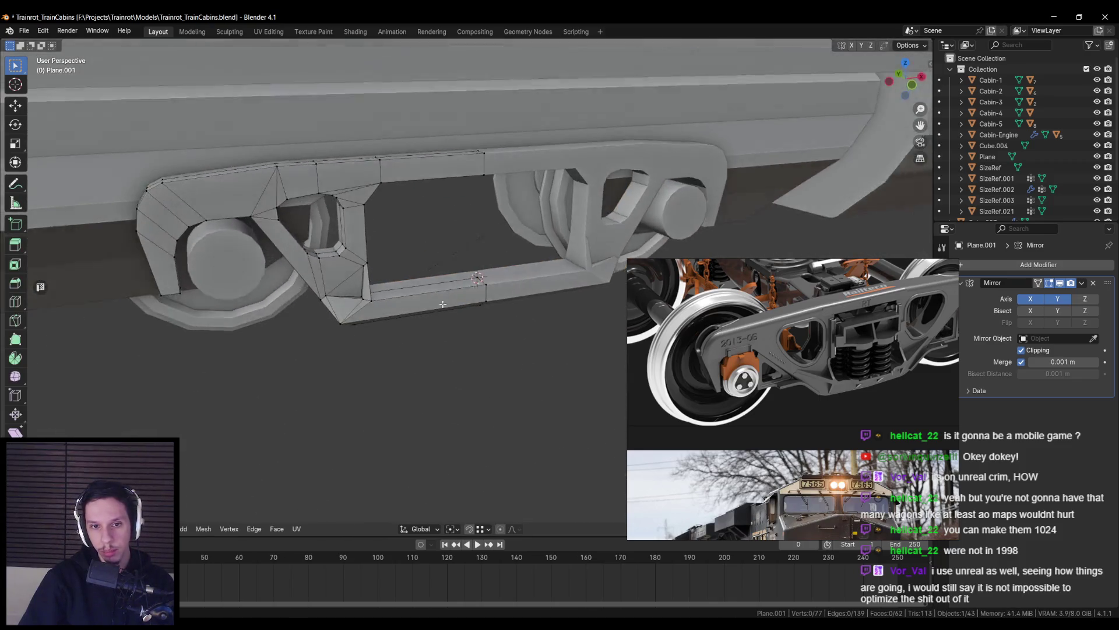
pyautogui.moveTo(847, 396)
pyautogui.mouseDown(button='middle')
pyautogui.moveTo(457, 278)
pyautogui.moveTo(495, 274)
pyautogui.moveTo(402, 280)
pyautogui.moveTo(422, 255)
pyautogui.moveTo(373, 337)
pyautogui.moveTo(362, 281)
pyautogui.moveTo(454, 315)
pyautogui.moveTo(379, 302)
pyautogui.moveTo(463, 255)
pyautogui.moveTo(354, 341)
pyautogui.moveTo(411, 348)
pyautogui.moveTo(327, 315)
pyautogui.moveTo(263, 411)
pyautogui.moveTo(414, 309)
pyautogui.moveTo(388, 285)
pyautogui.moveTo(502, 275)
pyautogui.moveTo(524, 291)
pyautogui.mouseUp(button='middle')
# Shift the selected geometry and three beam vertices along the Y axis
pyautogui.press('g')
pyautogui.press('y')
pyautogui.click(449, 279)
pyautogui.click(369, 335)
pyautogui.press('g')
pyautogui.press('y')
pyautogui.click(398, 292)
pyautogui.press('g')
pyautogui.press('y')
pyautogui.click(425, 275)
pyautogui.press('g')
pyautogui.press('y')
pyautogui.click(437, 325)
# Adjust one more vertex along Y and inspect the corner edge of the frame
pyautogui.press('Tab')
pyautogui.moveTo(511, 282); pyautogui.dragTo(475, 257)
pyautogui.moveTo(475, 256)
pyautogui.mouseDown(button='middle')
pyautogui.moveTo(520, 320)
pyautogui.moveTo(505, 275)
pyautogui.moveTo(564, 283)
pyautogui.moveTo(549, 275)
pyautogui.mouseUp(button='middle')
pyautogui.press('Tab')
pyautogui.press('Tab')
pyautogui.moveTo(467, 270)
pyautogui.mouseDown(button='middle')
pyautogui.moveTo(475, 250)
pyautogui.moveTo(474, 286)
pyautogui.moveTo(500, 282)
pyautogui.moveTo(511, 295)
pyautogui.mouseUp(button='middle')
pyautogui.press('Tab')
pyautogui.press('Tab')
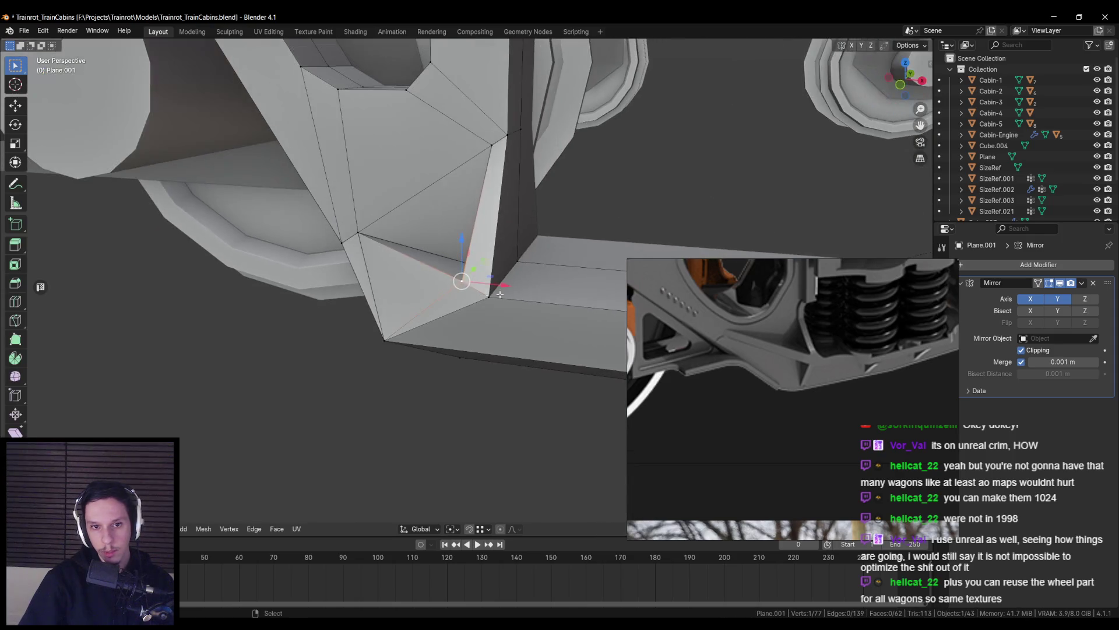
pyautogui.click(364, 272)
pyautogui.moveTo(365, 272); pyautogui.dragTo(459, 303, button='middle')
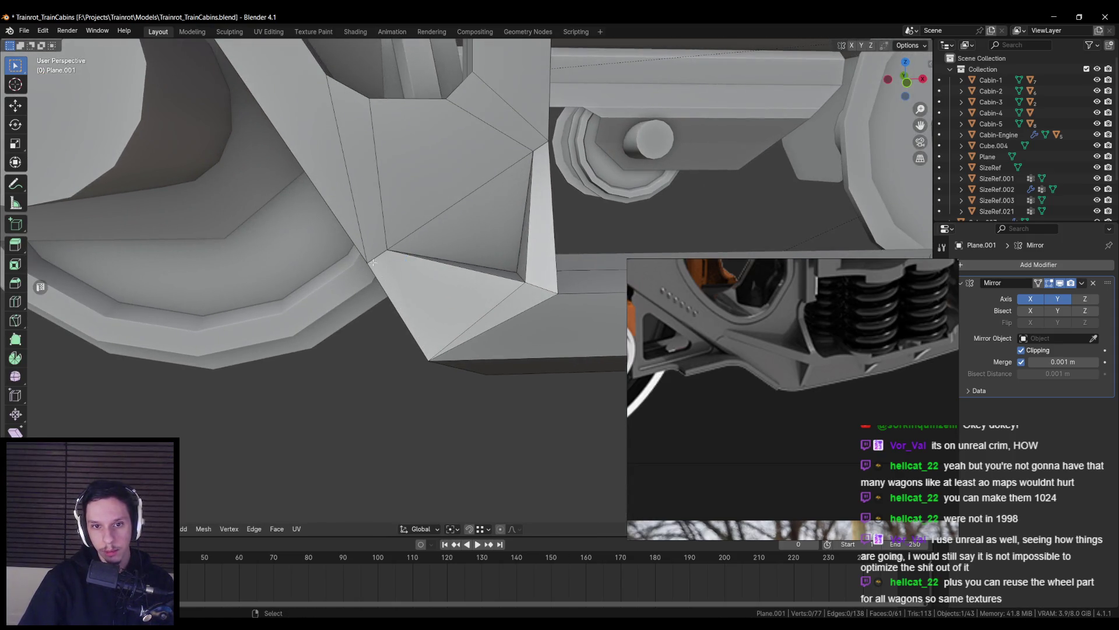
pyautogui.moveTo(410, 342)
pyautogui.mouseDown(button='middle')
pyautogui.moveTo(429, 295)
pyautogui.moveTo(479, 301)
pyautogui.moveTo(379, 310)
pyautogui.moveTo(403, 301)
pyautogui.mouseUp(button='middle')
pyautogui.press('Tab')
pyautogui.scroll(-5, 480, 301)
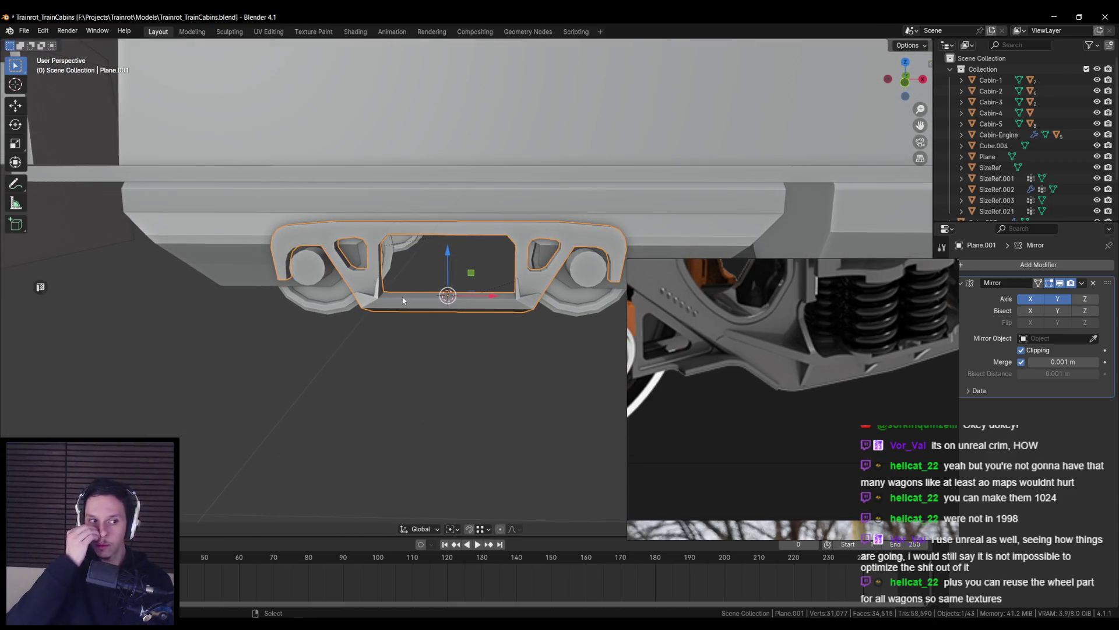
# Vertex-slide the lower corner vertex of the central opening twice to reshape the corner
pyautogui.scroll(-5, 416, 292)
pyautogui.scroll(3, 454, 354)
pyautogui.scroll(-2, 398, 276)
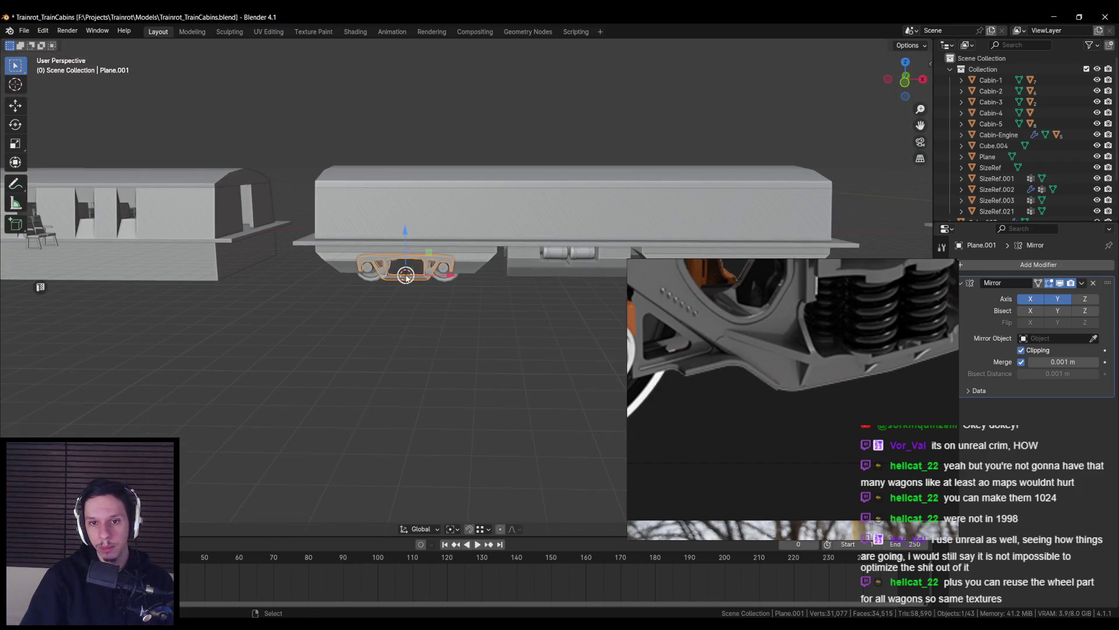
pyautogui.scroll(-2, 746, 338)
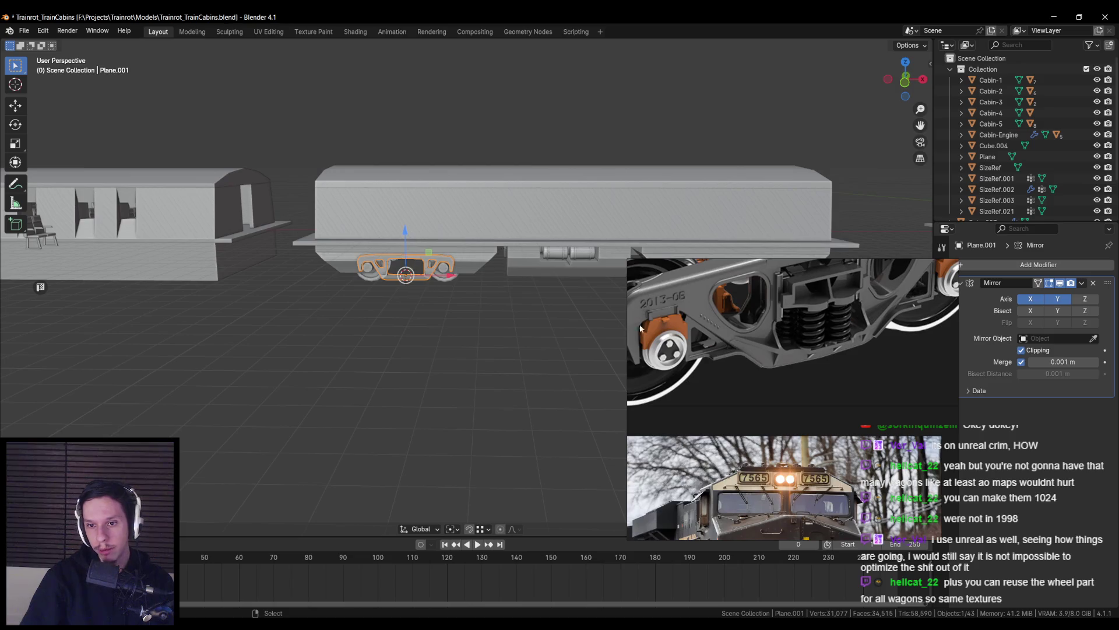
pyautogui.scroll(3, 792, 309)
pyautogui.scroll(-3, 790, 316)
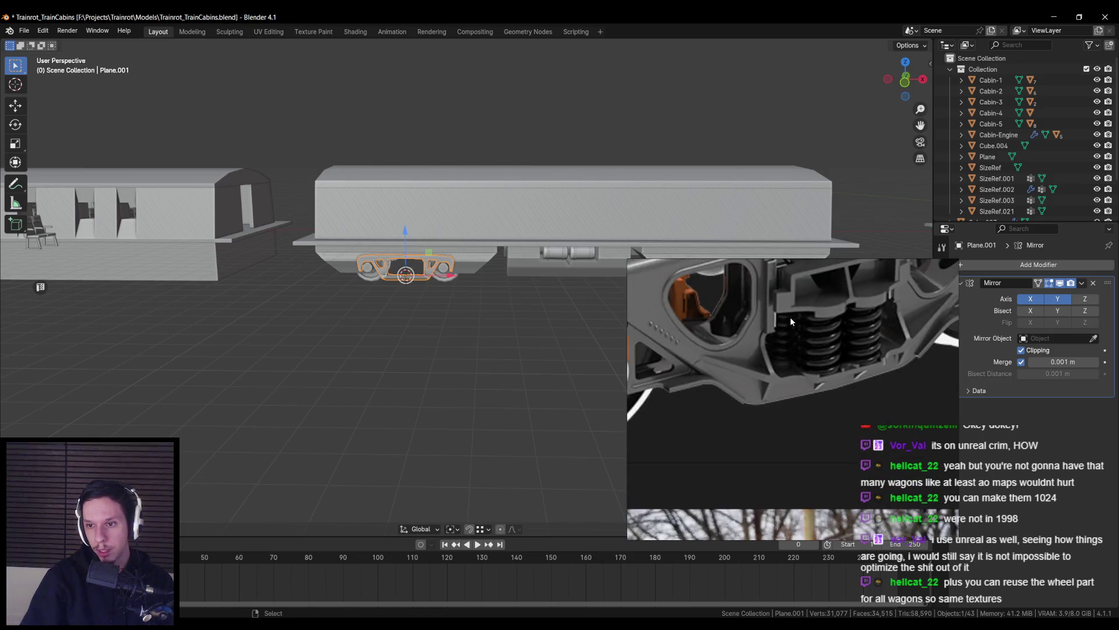
pyautogui.scroll(2, 831, 343)
pyautogui.scroll(-2, 831, 342)
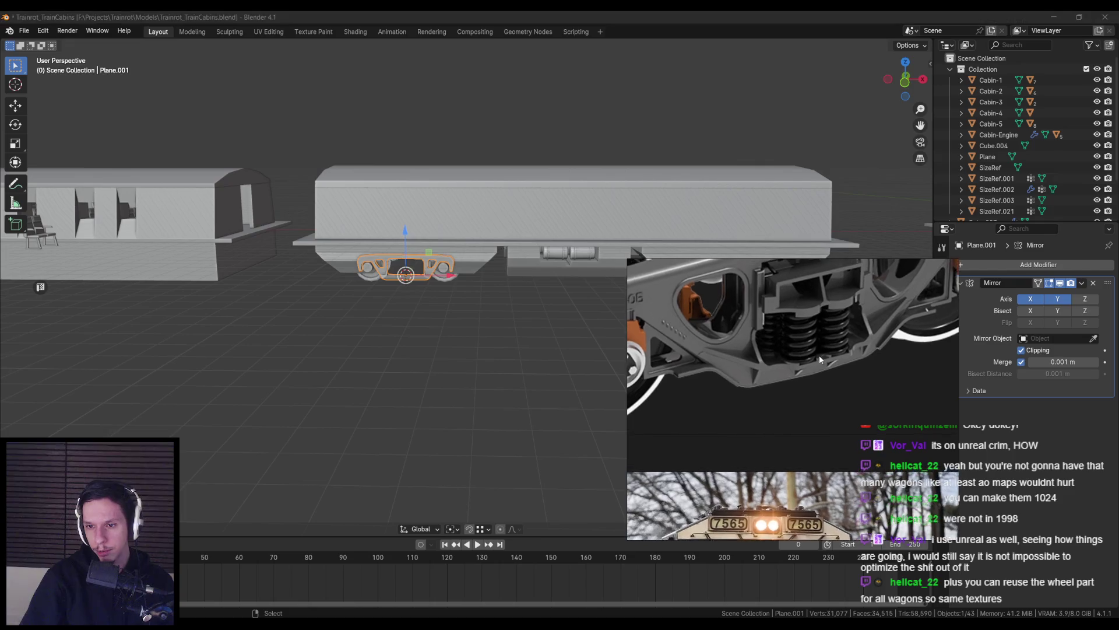
pyautogui.scroll(3, 384, 348)
pyautogui.scroll(3, 240, 242)
pyautogui.scroll(-2, 262, 272)
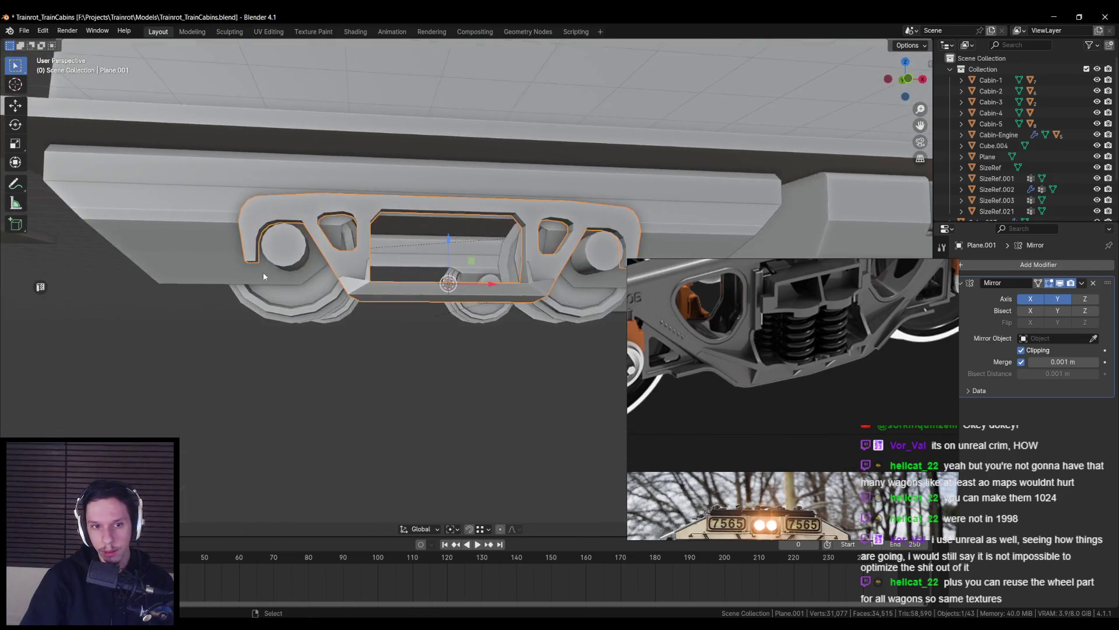
pyautogui.scroll(4, 309, 294)
pyautogui.scroll(3, 308, 293)
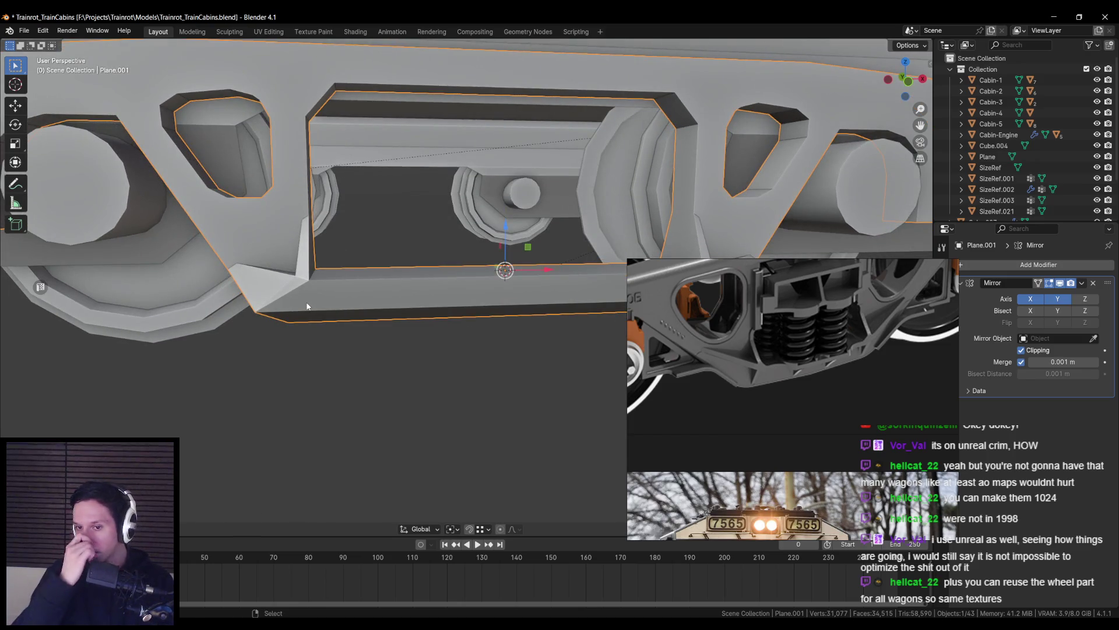
pyautogui.press('Tab')
pyautogui.scroll(3, 462, 296)
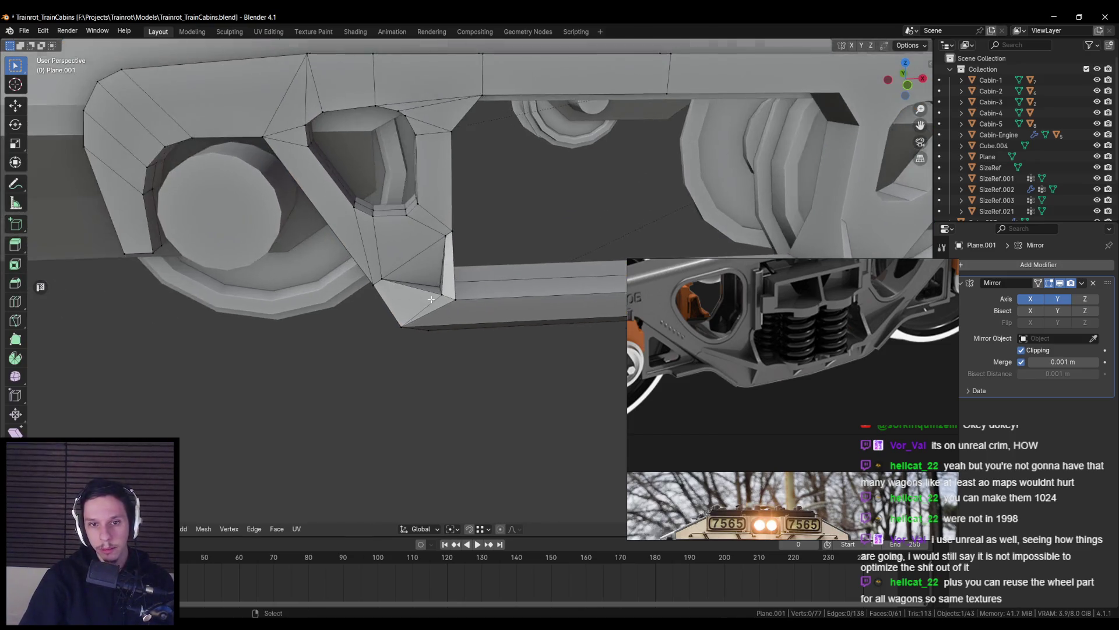
pyautogui.hotkey('shift', 'v')
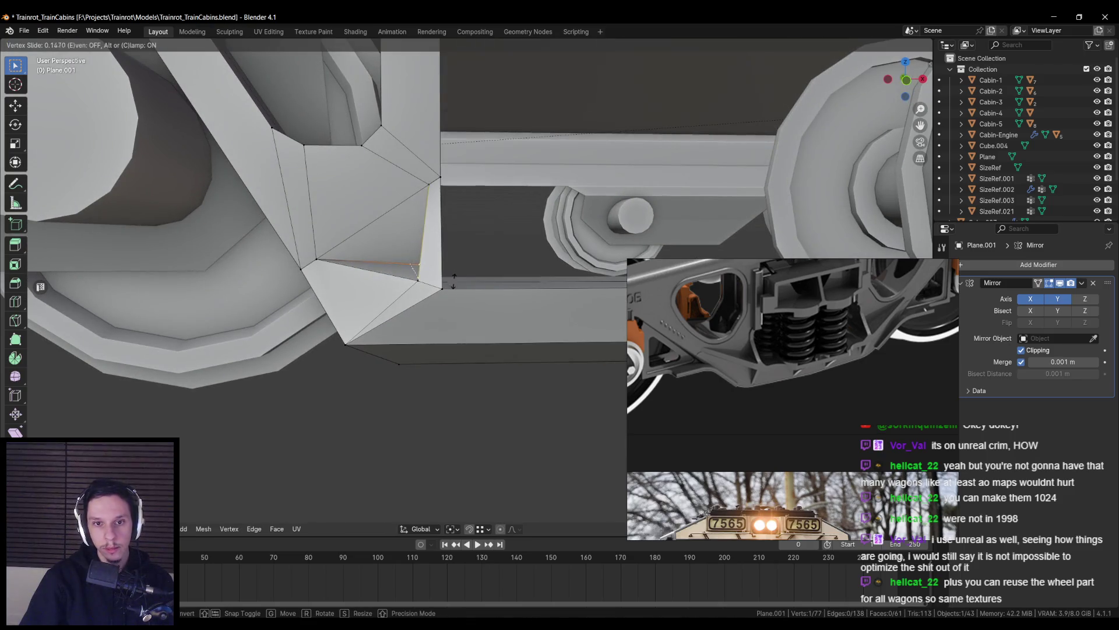
pyautogui.click(449, 283)
pyautogui.hotkey('shift', 'v')
pyautogui.click(442, 284)
pyautogui.scroll(-8, 441, 283)
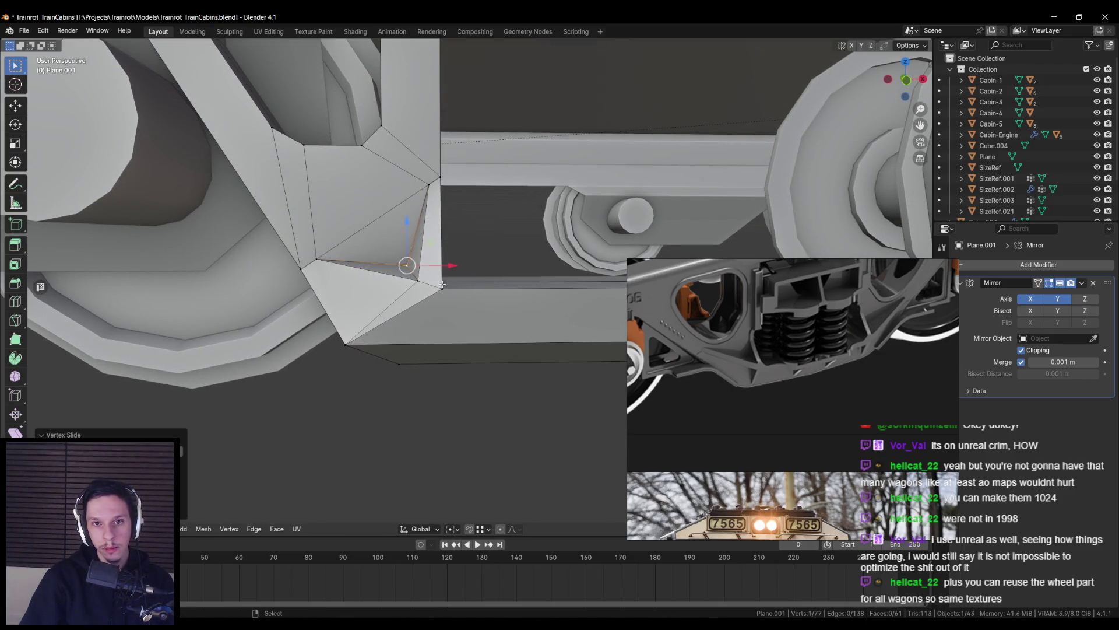
pyautogui.press('Tab')
# Select the vertical bar part beside the axles, view the frame from the side, and enter edit mode
pyautogui.scroll(-5, 429, 328)
pyautogui.moveTo(428, 328)
pyautogui.mouseDown(button='middle')
pyautogui.moveTo(398, 345)
pyautogui.moveTo(479, 349)
pyautogui.moveTo(584, 309)
pyautogui.moveTo(460, 315)
pyautogui.mouseUp(button='middle')
pyautogui.scroll(8, 584, 309)
pyautogui.scroll(-3, 802, 368)
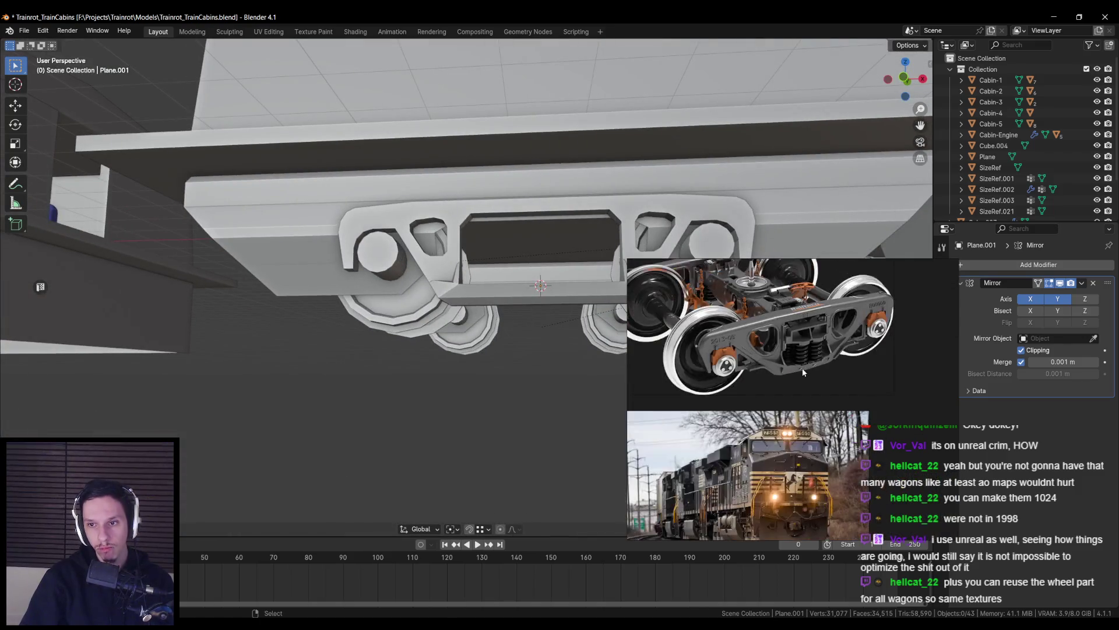
pyautogui.scroll(-6, 564, 343)
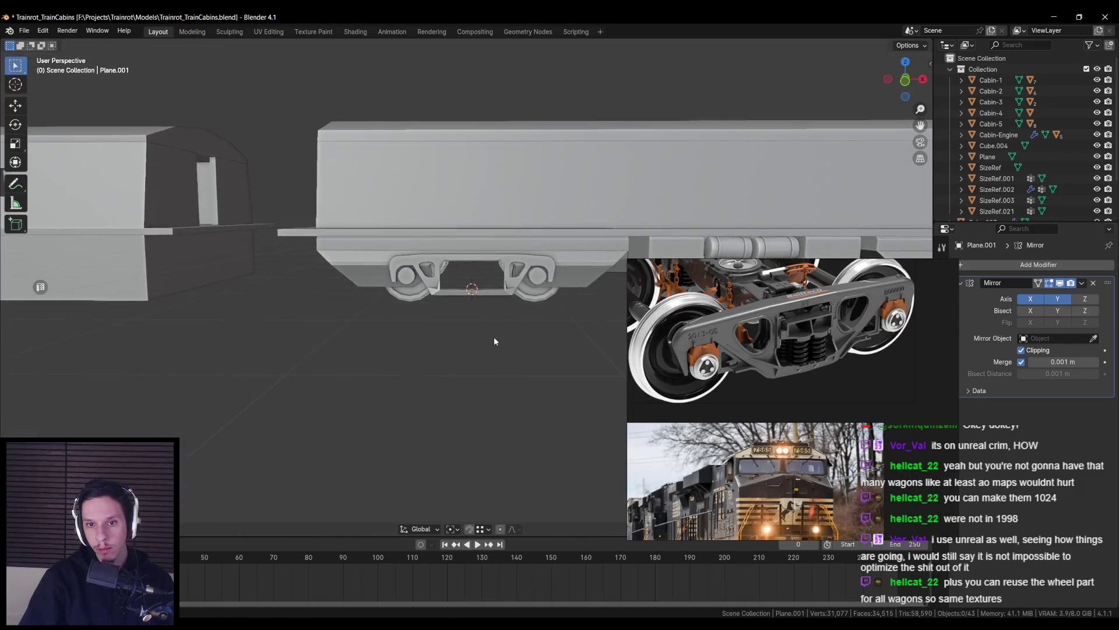
pyautogui.scroll(5, 494, 337)
pyautogui.scroll(-2, 802, 331)
pyautogui.moveTo(802, 331); pyautogui.dragTo(822, 387, button='middle')
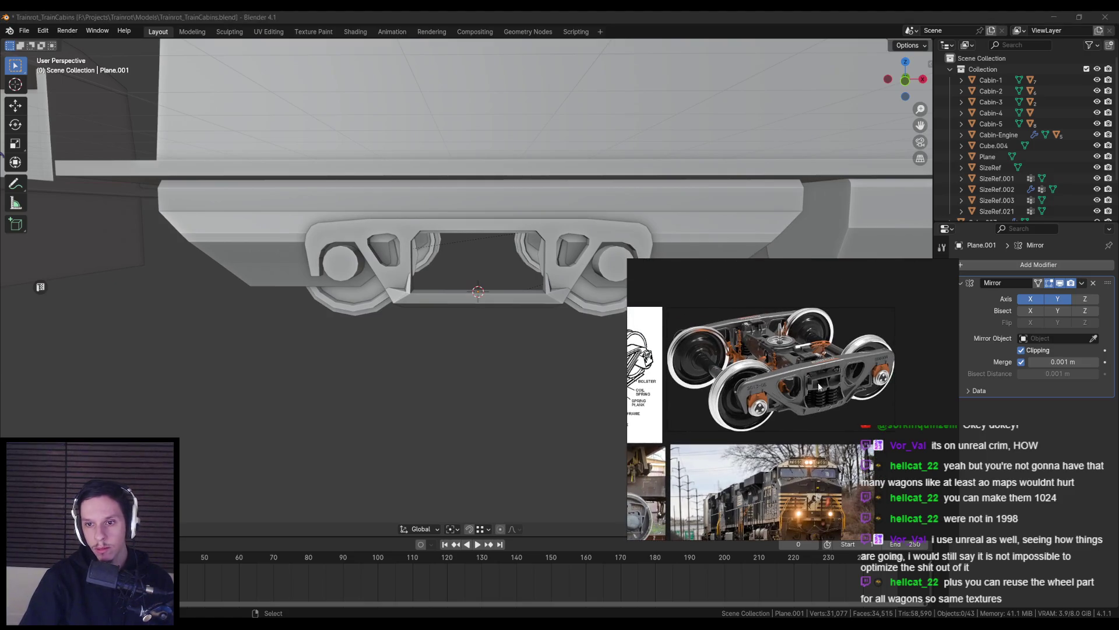
pyautogui.moveTo(473, 347)
pyautogui.mouseDown(button='middle')
pyautogui.moveTo(463, 338)
pyautogui.moveTo(561, 279)
pyautogui.moveTo(572, 284)
pyautogui.mouseUp(button='middle')
pyautogui.click(466, 293)
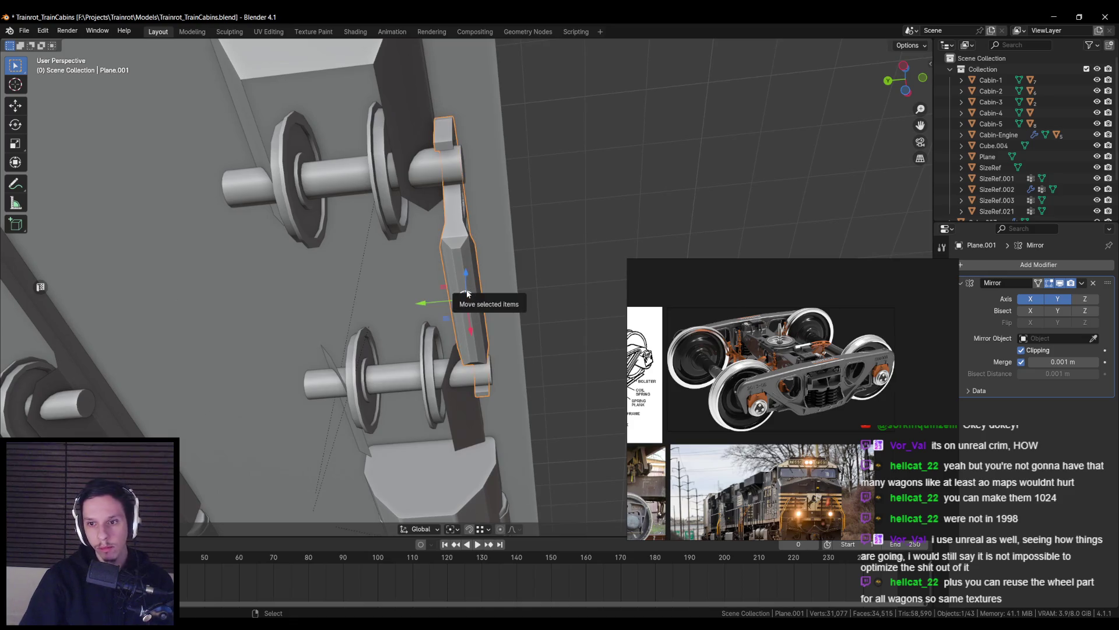
pyautogui.scroll(3, 834, 396)
pyautogui.moveTo(478, 350)
pyautogui.mouseDown(button='middle')
pyautogui.moveTo(314, 398)
pyautogui.moveTo(341, 442)
pyautogui.moveTo(351, 418)
pyautogui.mouseUp(button='middle')
pyautogui.press('Tab')
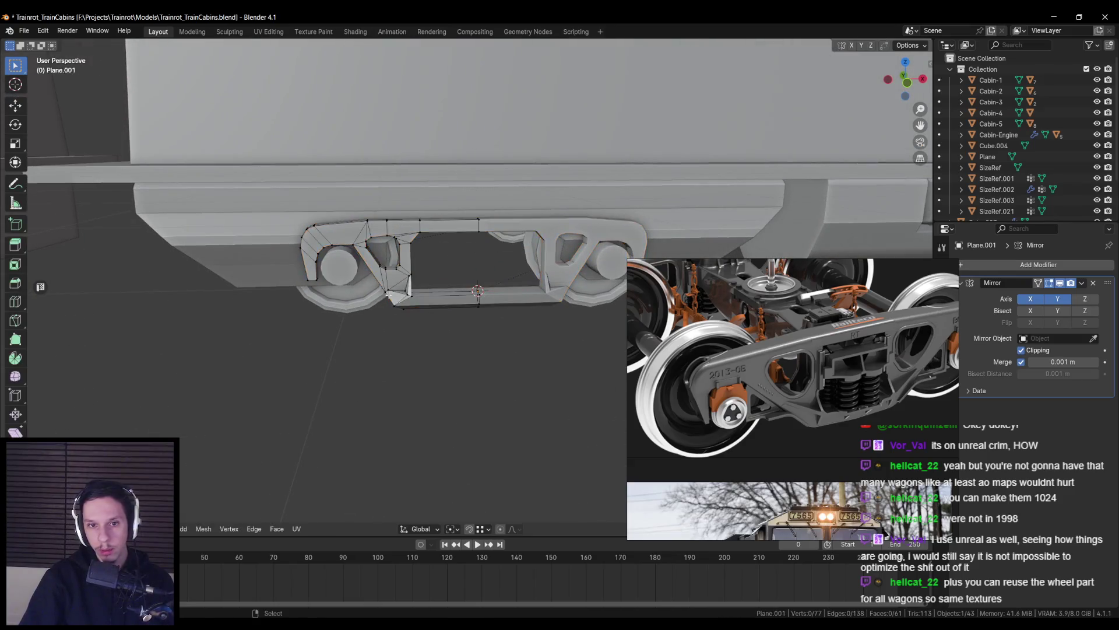
# Mark the edge loop around the small window opening as sharp, then clear the selection
pyautogui.scroll(5, 387, 297)
pyautogui.scroll(1, 380, 215)
pyautogui.moveTo(380, 216)
pyautogui.keyDown('shift'); pyautogui.mouseDown(button='middle')
pyautogui.moveTo(416, 198)
pyautogui.moveTo(434, 301)
pyautogui.moveTo(492, 333)
pyautogui.mouseUp(button='middle'); pyautogui.keyUp('shift')
pyautogui.keyDown('alt'); pyautogui.click(452, 307); pyautogui.keyUp('alt')
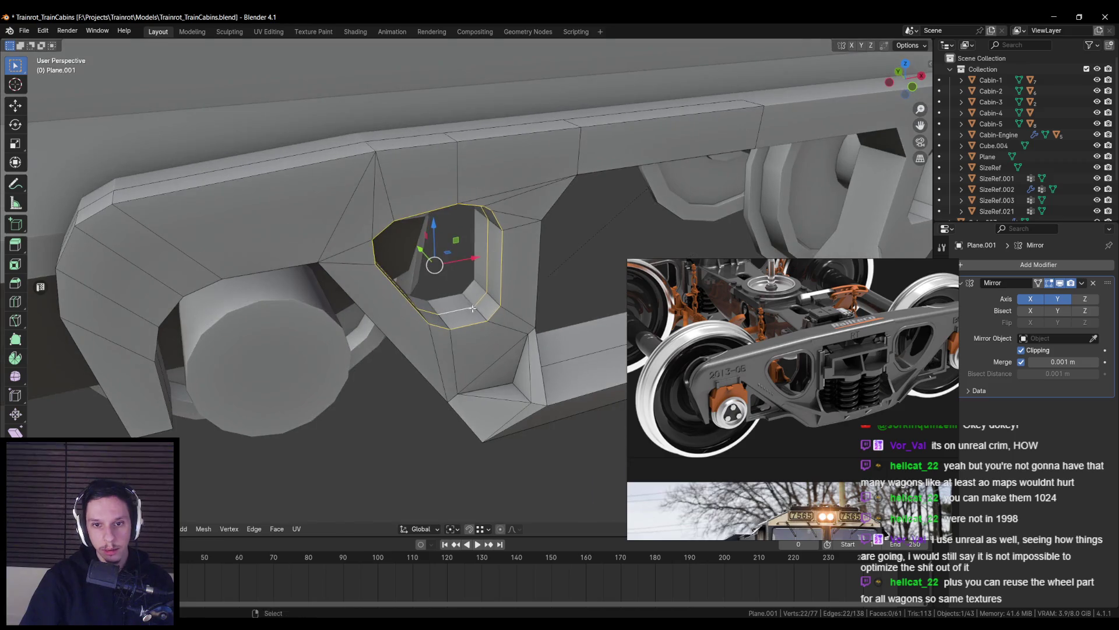
pyautogui.hotkey('ctrl', 'e')
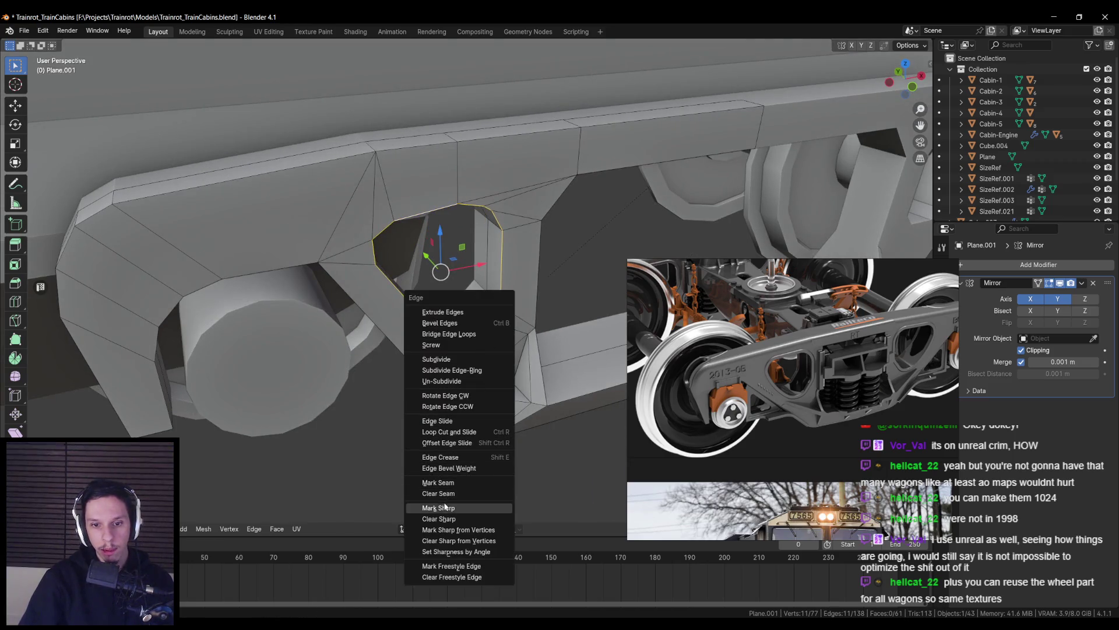
pyautogui.click(450, 483)
pyautogui.hotkey('alt', 'a')
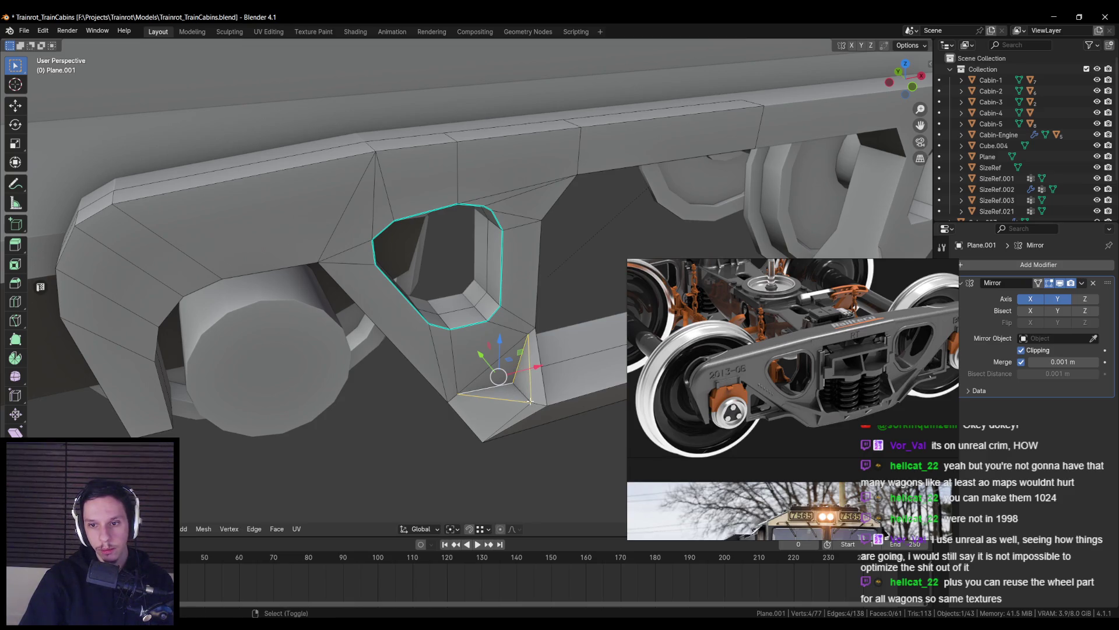
# Select several more outline edges of the side frame from different angles
pyautogui.scroll(3, 524, 397)
pyautogui.moveTo(524, 397)
pyautogui.mouseDown(button='middle')
pyautogui.moveTo(451, 340)
pyautogui.moveTo(457, 377)
pyautogui.mouseUp(button='middle')
pyautogui.moveTo(509, 319); pyautogui.dragTo(448, 330, button='middle')
pyautogui.keyDown('shift'); pyautogui.click(448, 330); pyautogui.keyUp('shift')
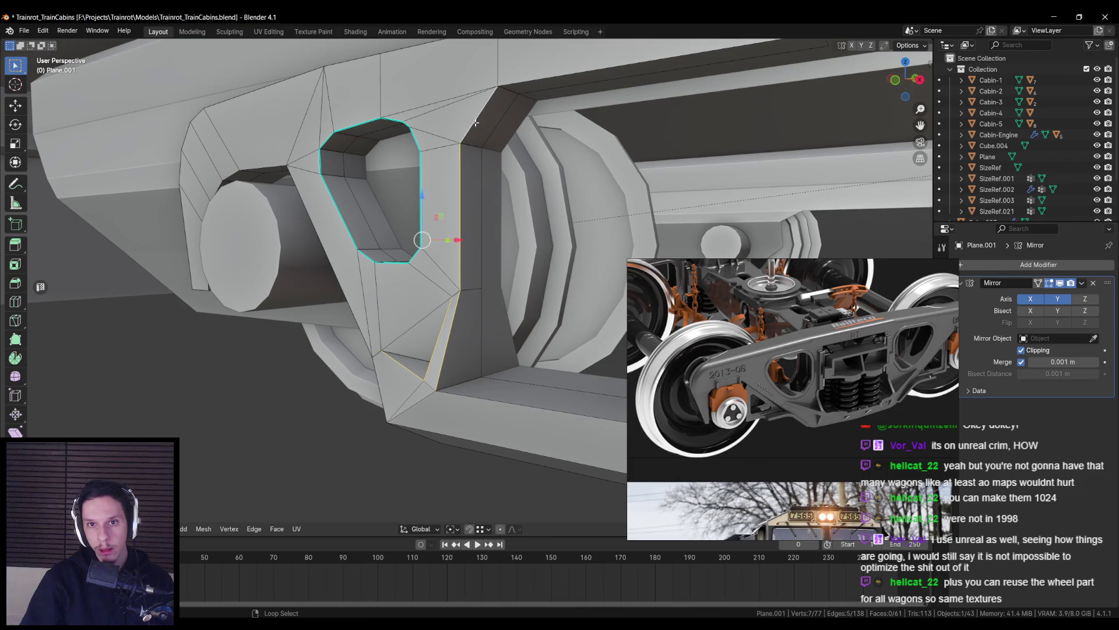
pyautogui.moveTo(475, 123); pyautogui.dragTo(530, 110, button='middle')
pyautogui.keyDown('shift'); pyautogui.click(465, 365); pyautogui.keyUp('shift')
pyautogui.moveTo(464, 365); pyautogui.dragTo(526, 251, button='middle')
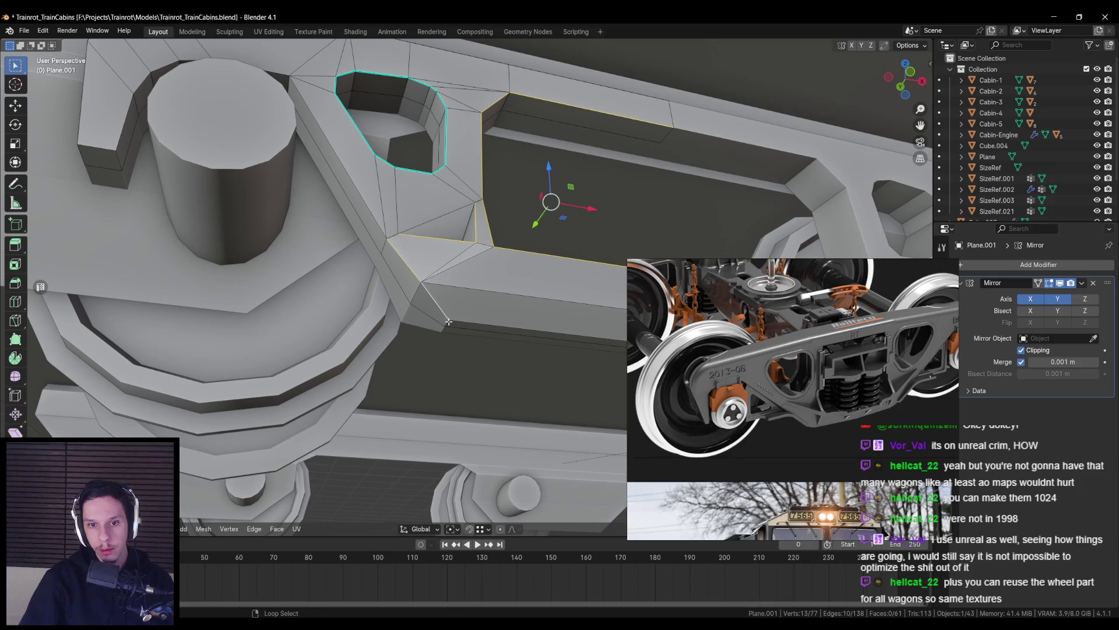
pyautogui.keyDown('shift'); pyautogui.click(385, 229); pyautogui.keyUp('shift')
pyautogui.moveTo(385, 229)
pyautogui.mouseDown(button='middle')
pyautogui.moveTo(399, 233)
pyautogui.moveTo(285, 313)
pyautogui.mouseUp(button='middle')
pyautogui.keyDown('alt'); pyautogui.keyDown('shift'); pyautogui.click(275, 312); pyautogui.keyUp('shift'); pyautogui.keyUp('alt')
# Shade the side frame smooth and select another of its outline edges
pyautogui.rightClick(284, 313)
pyautogui.press('Escape')
pyautogui.press('Tab')
pyautogui.rightClick(453, 316)
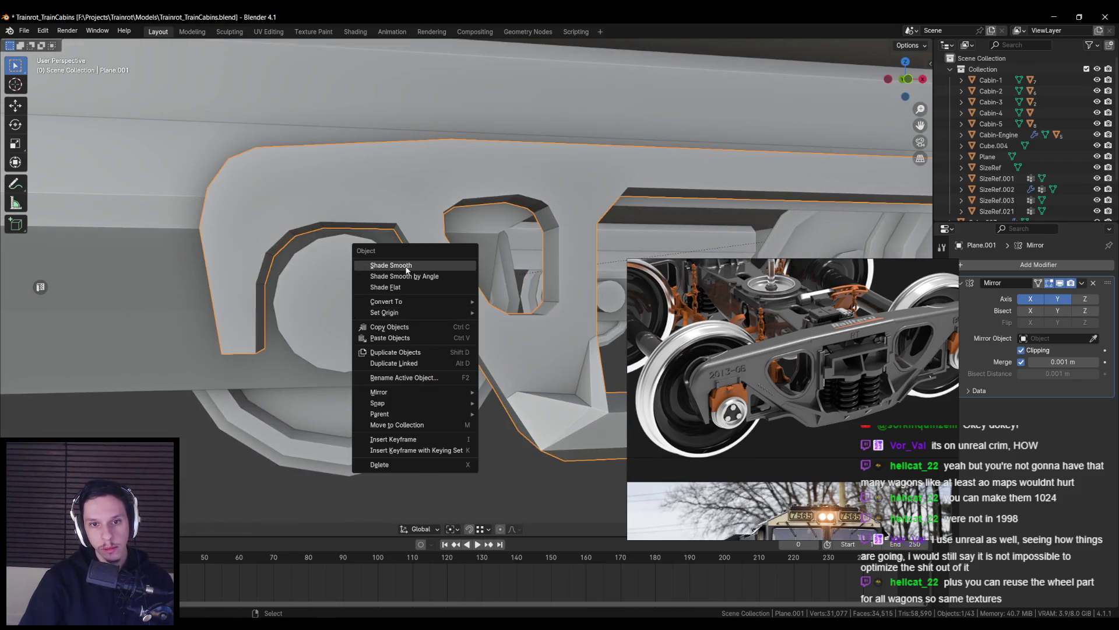
pyautogui.press('Escape')
pyautogui.press('Tab')
pyautogui.moveTo(437, 291); pyautogui.dragTo(459, 195, button='middle')
pyautogui.keyDown('shift'); pyautogui.click(651, 200); pyautogui.keyUp('shift')
pyautogui.rightClick(671, 199)
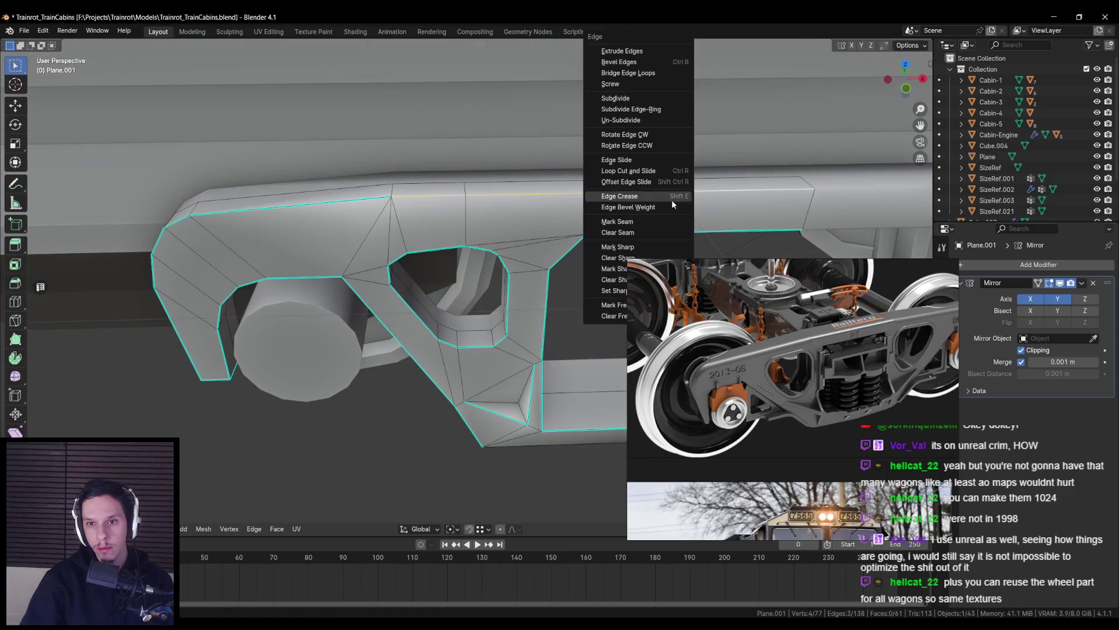
# Turn off Always on top for the PureRef reference board
pyautogui.moveTo(763, 366); pyautogui.dragTo(815, 353)
pyautogui.rightClick(796, 345)
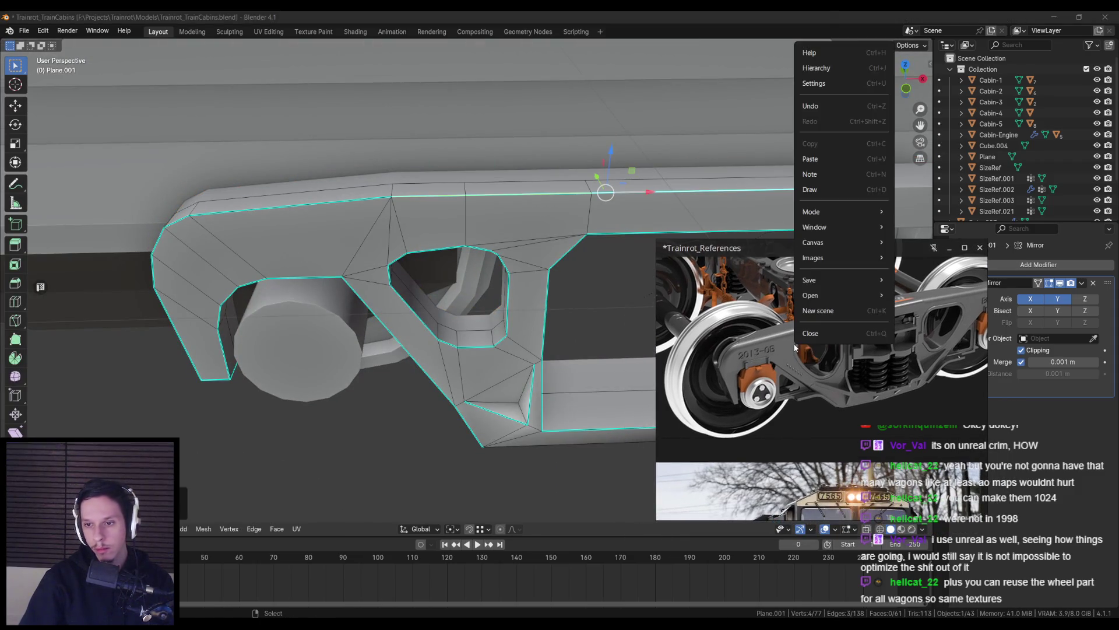
pyautogui.moveTo(810, 214)
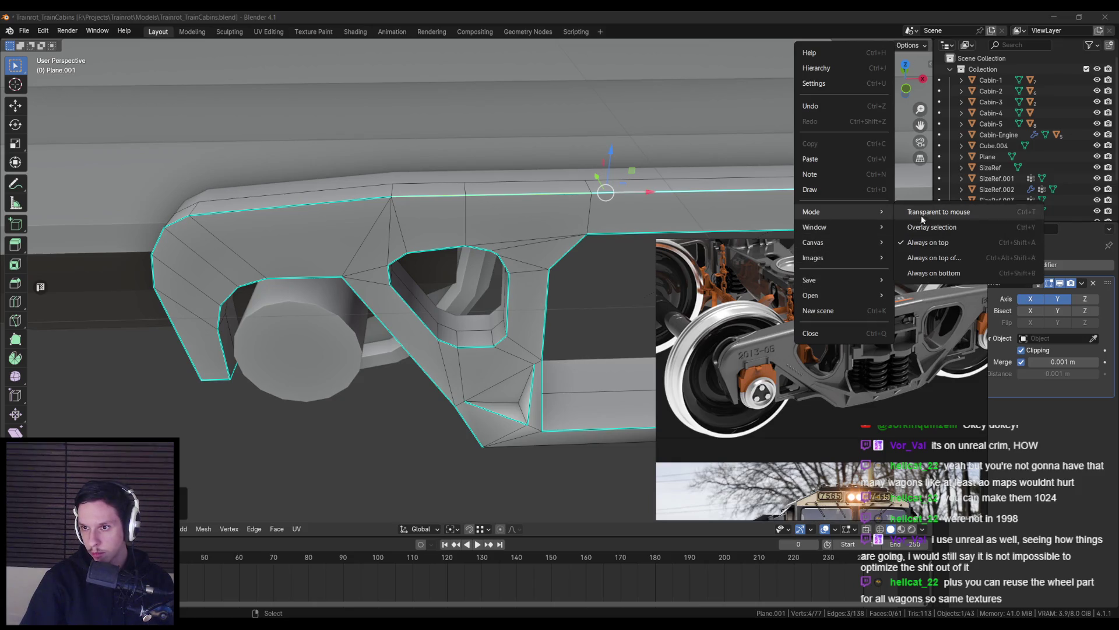
pyautogui.click(933, 242)
# Select a single diagonal edge on the frame and bring up its edge operations
pyautogui.moveTo(419, 309)
pyautogui.mouseDown(button='middle')
pyautogui.moveTo(403, 298)
pyautogui.moveTo(465, 356)
pyautogui.moveTo(454, 338)
pyautogui.moveTo(474, 315)
pyautogui.moveTo(495, 373)
pyautogui.mouseUp(button='middle')
pyautogui.scroll(3, 464, 357)
pyautogui.click(473, 315)
pyautogui.rightClick(495, 376)
pyautogui.press('Escape')
pyautogui.rightClick(495, 377)
pyautogui.press('Escape')
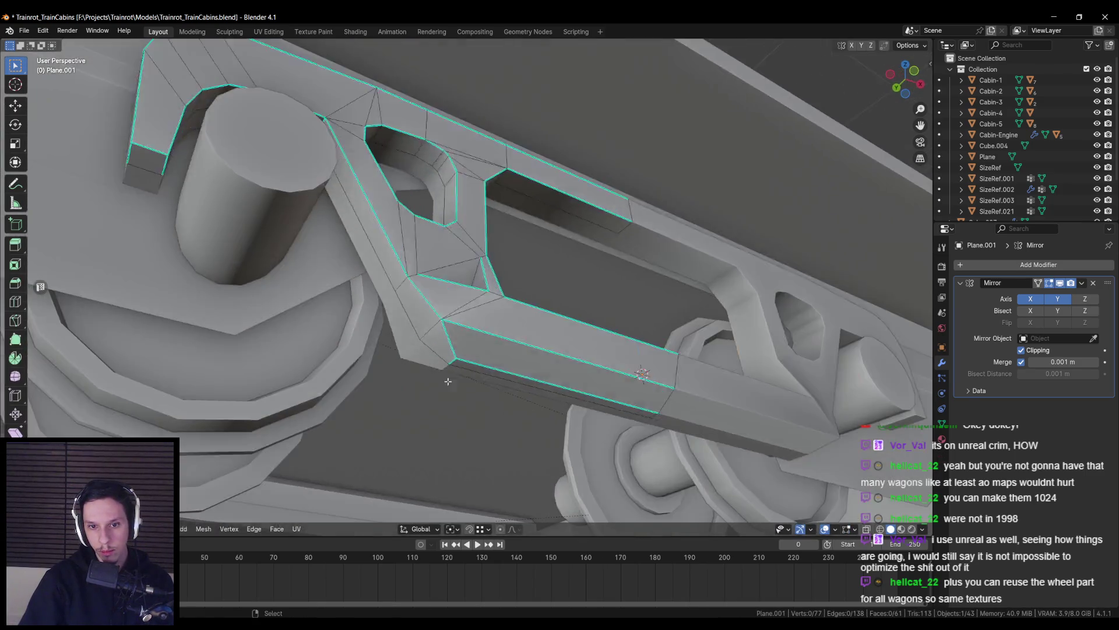
# Select an edge on the frame's lower bar and mark it sharp
pyautogui.moveTo(448, 381); pyautogui.dragTo(525, 321, button='middle')
pyautogui.scroll(5, 501, 338)
pyautogui.click(524, 317)
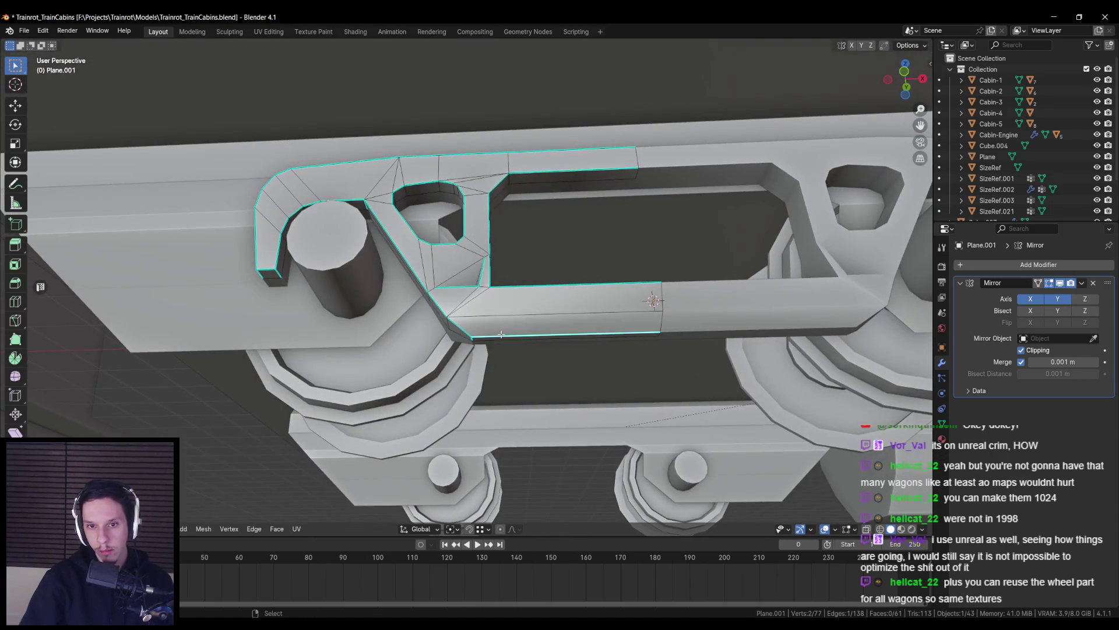
pyautogui.scroll(5, 495, 341)
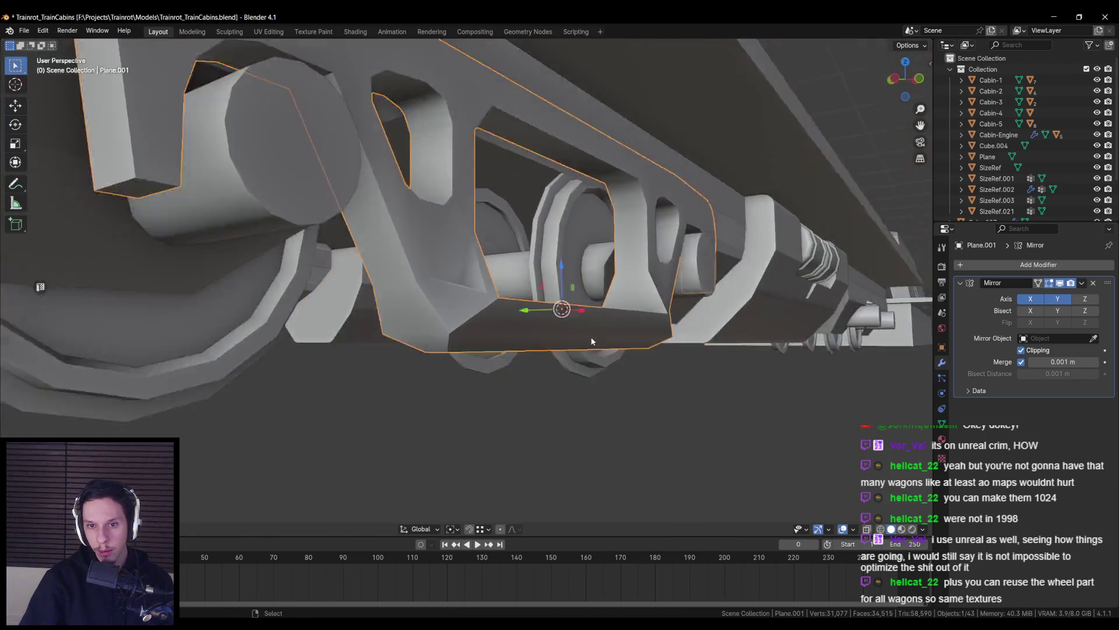
pyautogui.scroll(-5, 591, 341)
pyautogui.moveTo(512, 352)
pyautogui.mouseDown(button='middle')
pyautogui.moveTo(487, 356)
pyautogui.moveTo(484, 306)
pyautogui.moveTo(496, 343)
pyautogui.moveTo(473, 383)
pyautogui.mouseUp(button='middle')
pyautogui.press('Tab')
pyautogui.scroll(5, 487, 357)
pyautogui.hotkey('ctrl', 'e')
pyautogui.click(484, 302)
# Mark the further selected lower-bar edges sharp in two more passes
pyautogui.scroll(-5, 498, 342)
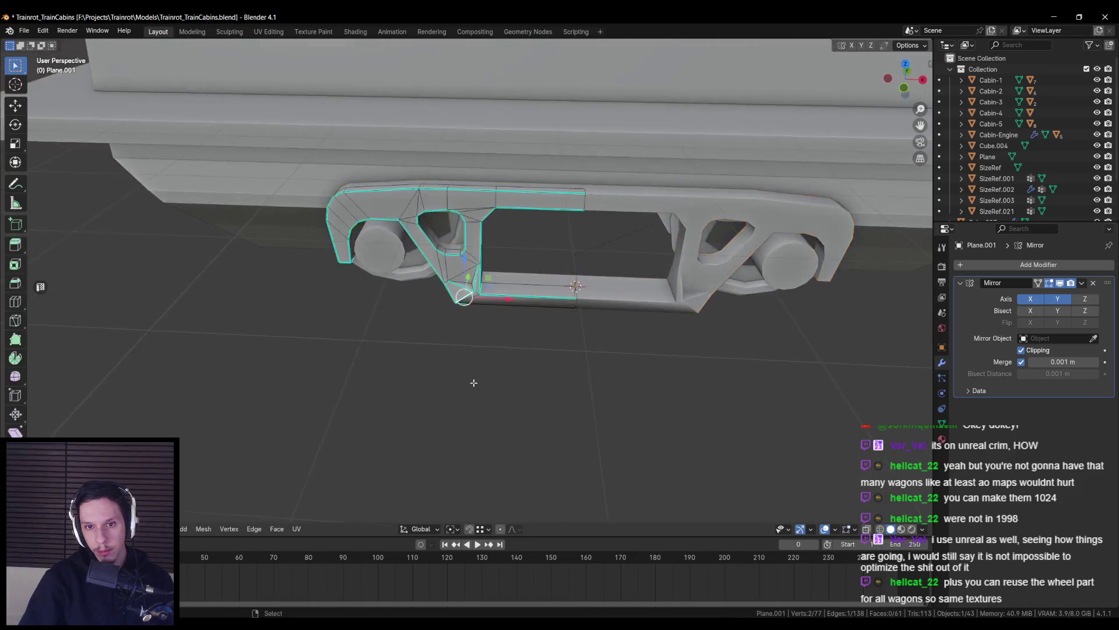
pyautogui.scroll(4, 473, 383)
pyautogui.hotkey('ctrl', 'e')
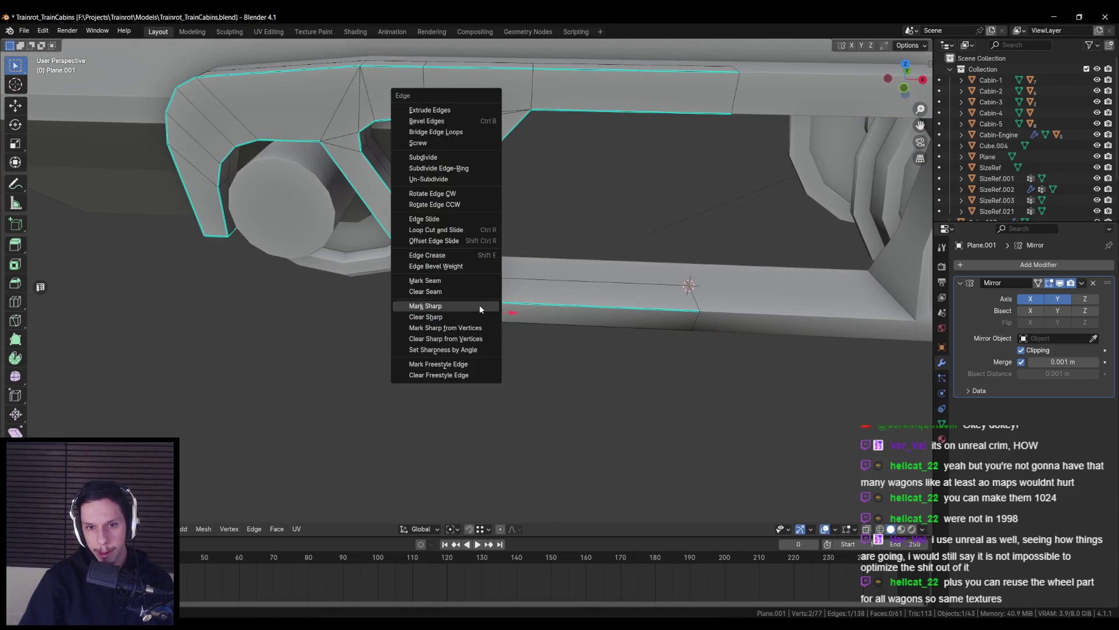
pyautogui.click(480, 304)
pyautogui.scroll(-4, 479, 304)
pyautogui.press('Tab')
pyautogui.moveTo(473, 366)
pyautogui.mouseDown(button='middle')
pyautogui.moveTo(499, 303)
pyautogui.moveTo(507, 321)
pyautogui.moveTo(364, 312)
pyautogui.moveTo(385, 320)
pyautogui.moveTo(370, 339)
pyautogui.moveTo(447, 344)
pyautogui.moveTo(499, 377)
pyautogui.moveTo(524, 344)
pyautogui.mouseUp(button='middle')
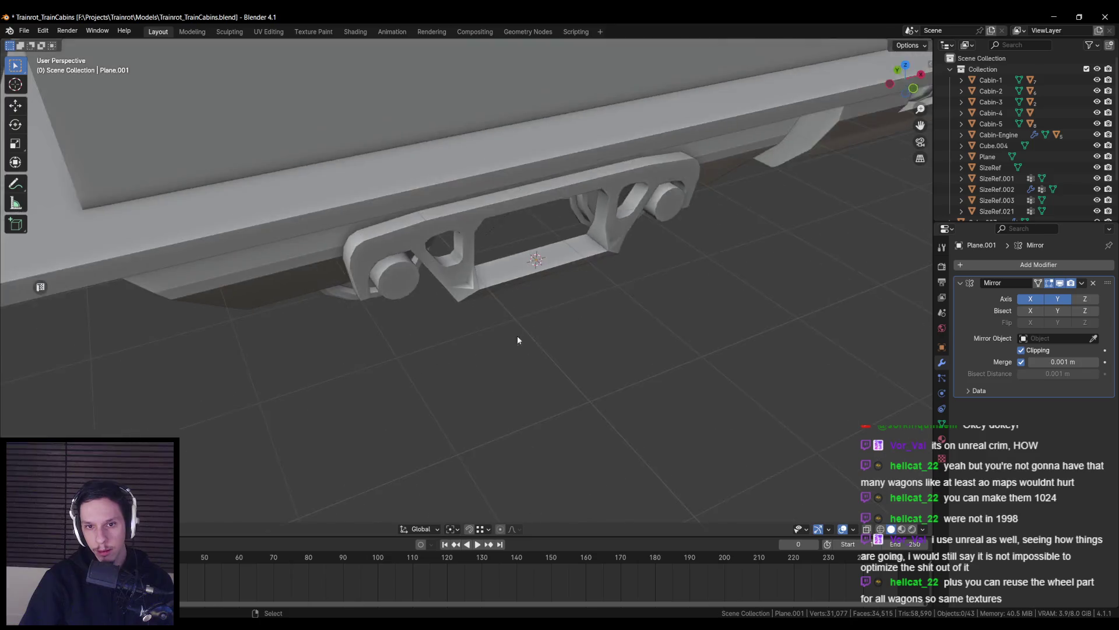
pyautogui.press('Tab')
pyautogui.scroll(6, 475, 284)
pyautogui.hotkey('ctrl', 'e')
pyautogui.click(481, 242)
pyautogui.press('Tab')
pyautogui.scroll(-5, 495, 310)
# Enter the bracket mesh and clear its vertex selection
pyautogui.moveTo(495, 310)
pyautogui.mouseDown(button='middle')
pyautogui.moveTo(482, 297)
pyautogui.moveTo(576, 365)
pyautogui.moveTo(569, 257)
pyautogui.moveTo(470, 274)
pyautogui.mouseUp(button='middle')
pyautogui.press('Tab')
pyautogui.scroll(4, 482, 301)
pyautogui.hotkey('alt', 'a')
pyautogui.scroll(-2, 569, 258)
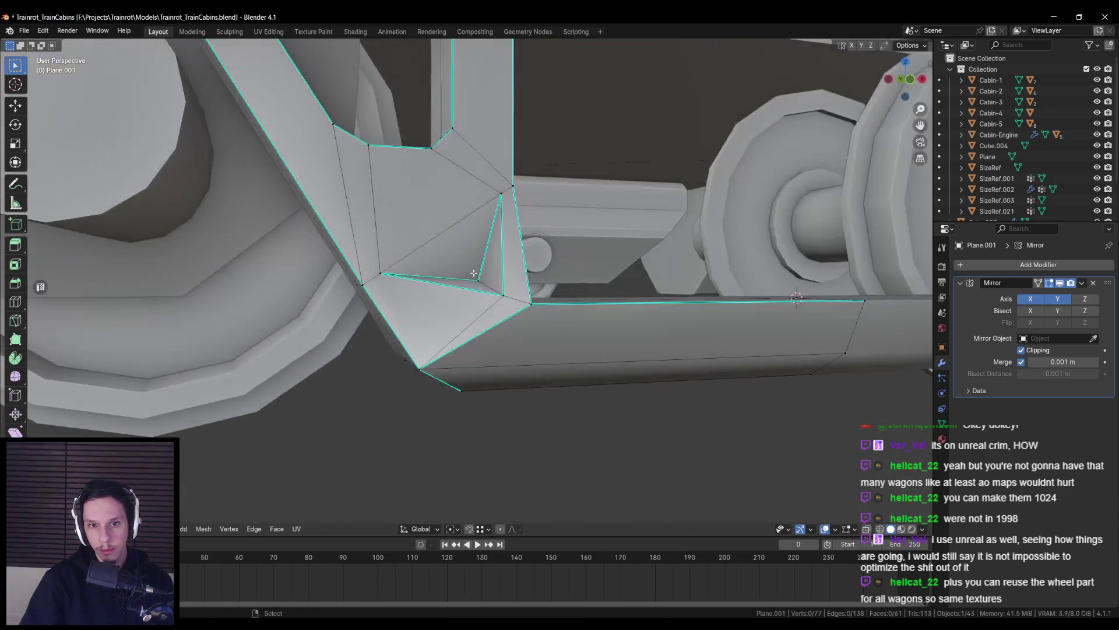
pyautogui.press('Tab')
pyautogui.scroll(-3, 470, 275)
# Deselect all objects, save Trainrot_TrainCabins.blend, and bring up the bogie reference photo
pyautogui.press('a')
pyautogui.moveTo(519, 316); pyautogui.dragTo(503, 321, button='middle')
pyautogui.hotkey('alt', 'a')
pyautogui.scroll(-3, 494, 324)
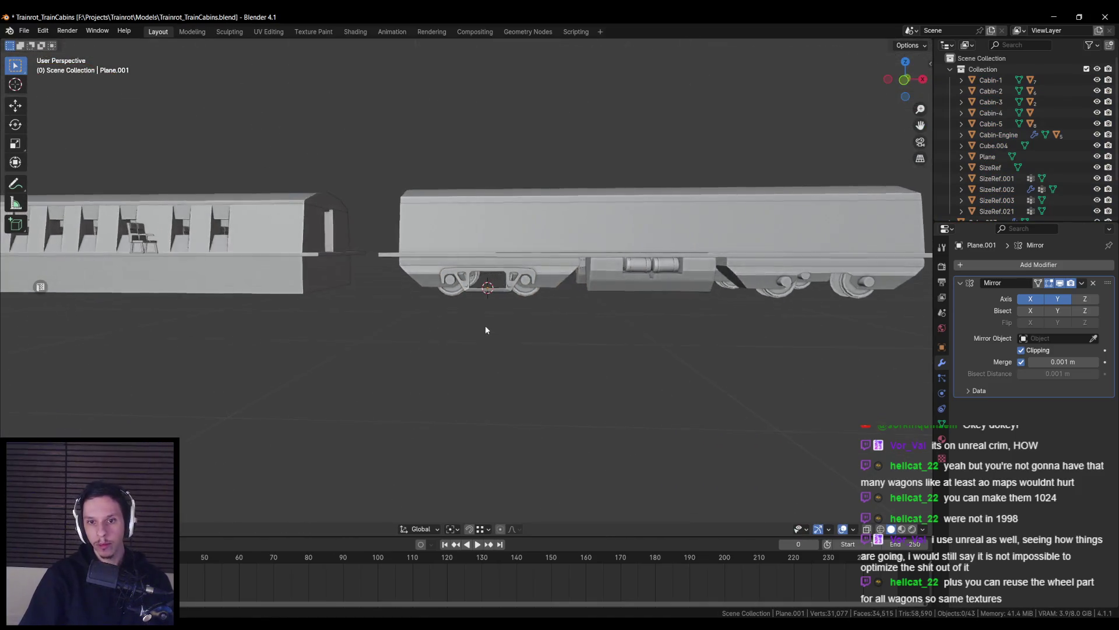
pyautogui.scroll(3, 484, 330)
pyautogui.hotkey('ctrl', 's')
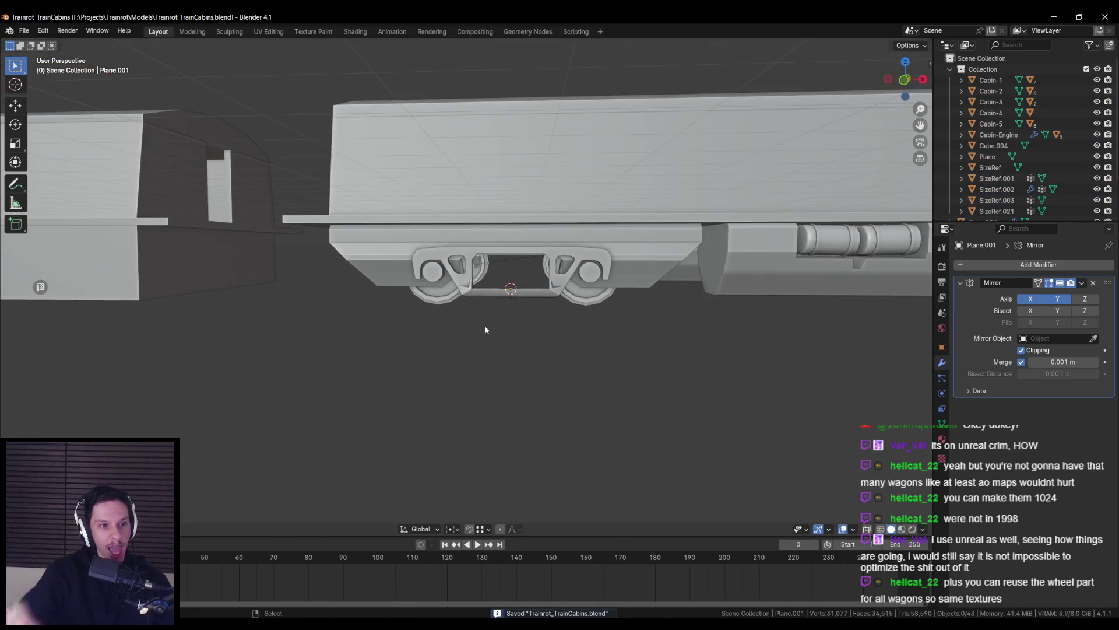
pyautogui.scroll(3, 543, 328)
pyautogui.scroll(-3, 544, 337)
pyautogui.scroll(5, 534, 341)
pyautogui.hotkey('alt', 'Tab')
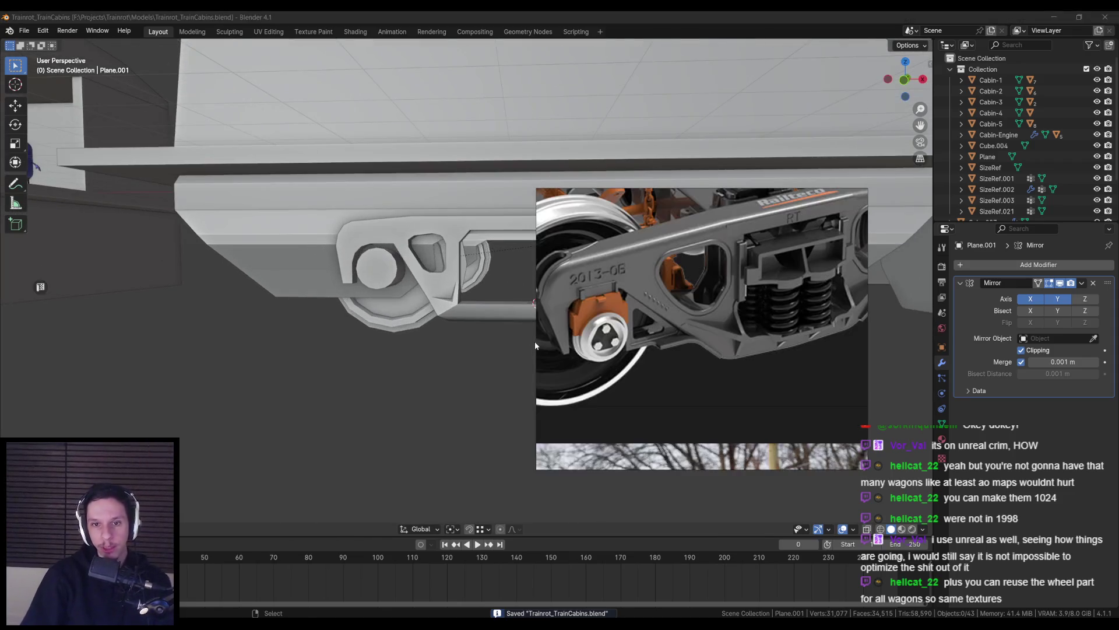
pyautogui.scroll(-8, 641, 341)
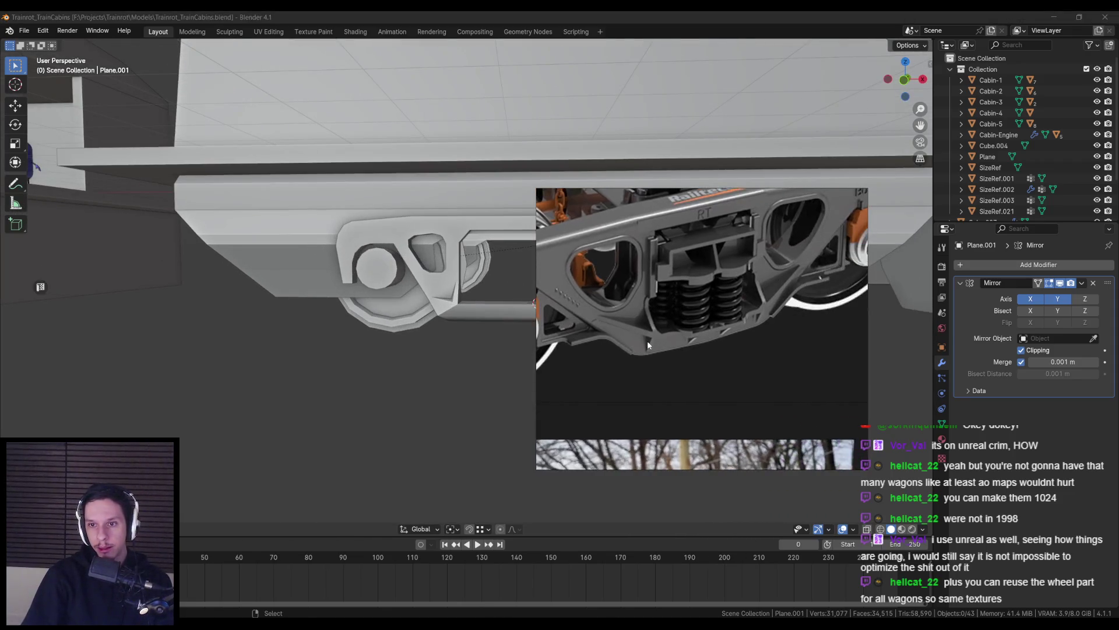
# Slide the selected side-frame vertices along the X axis
pyautogui.scroll(10, 655, 367)
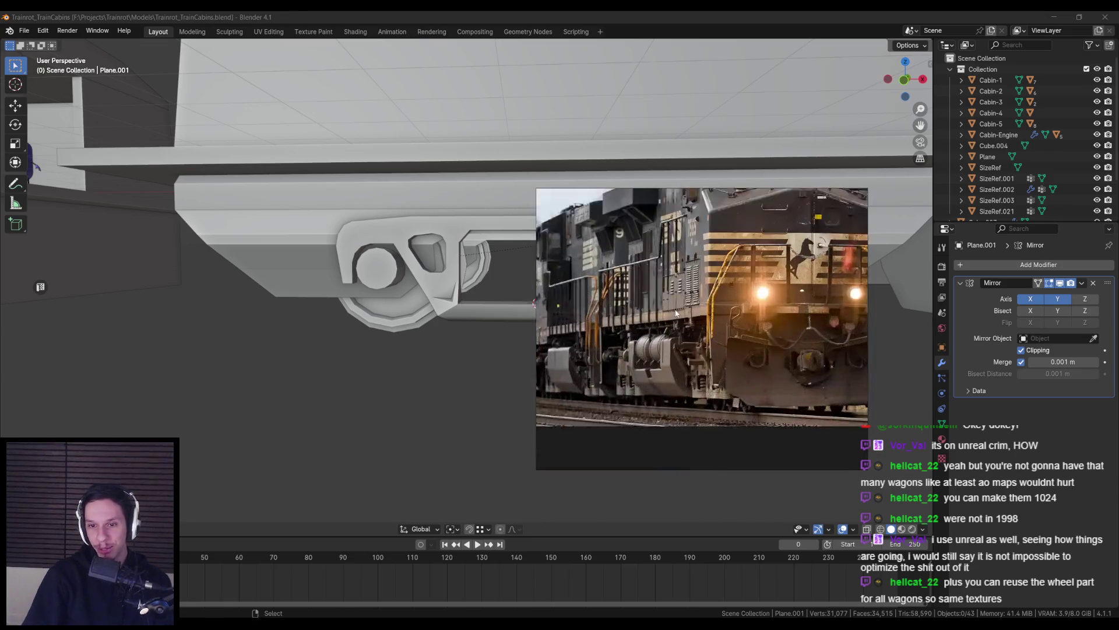
pyautogui.scroll(-2, 726, 378)
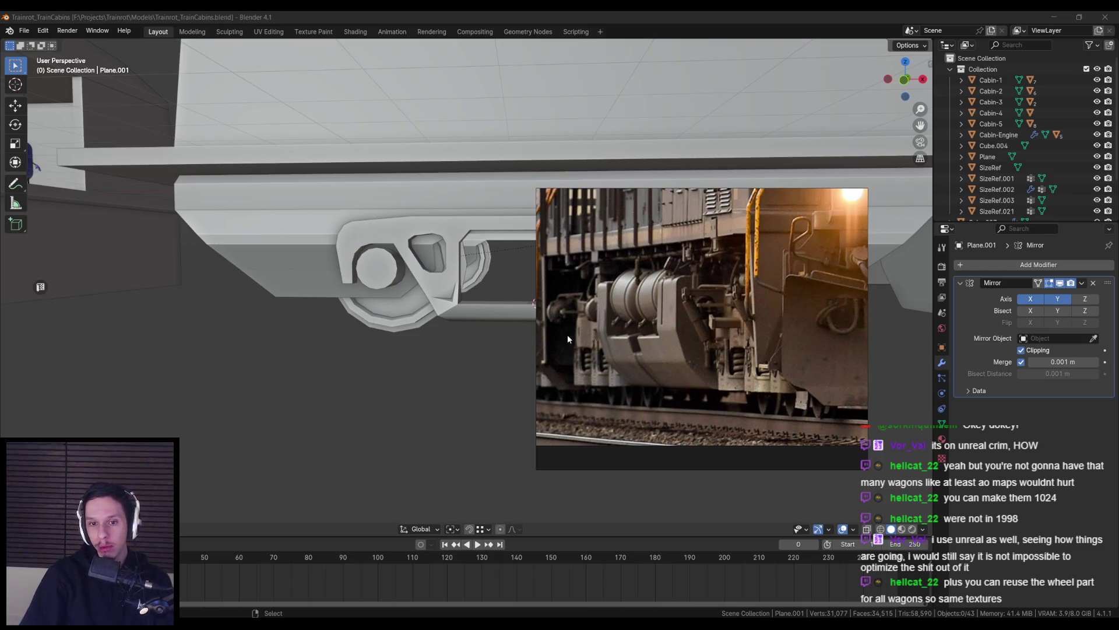
pyautogui.hotkey('alt', 'Tab')
pyautogui.hotkey('alt', 'Tab')
pyautogui.hotkey('alt', 'Tab')
pyautogui.press('Tab')
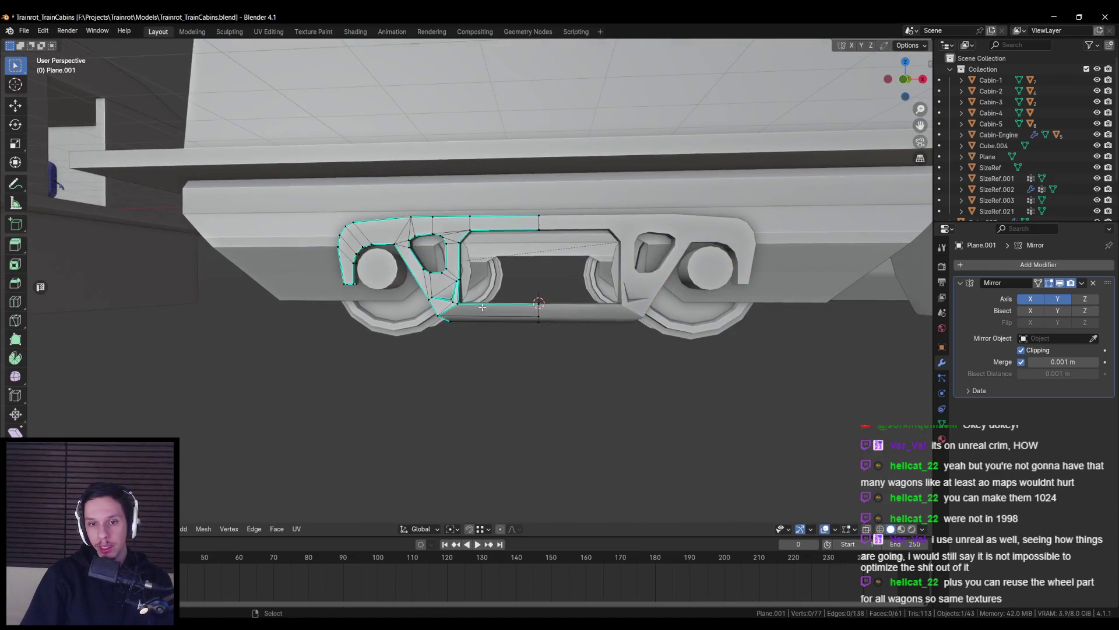
pyautogui.scroll(3, 457, 336)
pyautogui.moveTo(459, 323); pyautogui.dragTo(487, 327, button='middle')
pyautogui.press('g')
pyautogui.press('x')
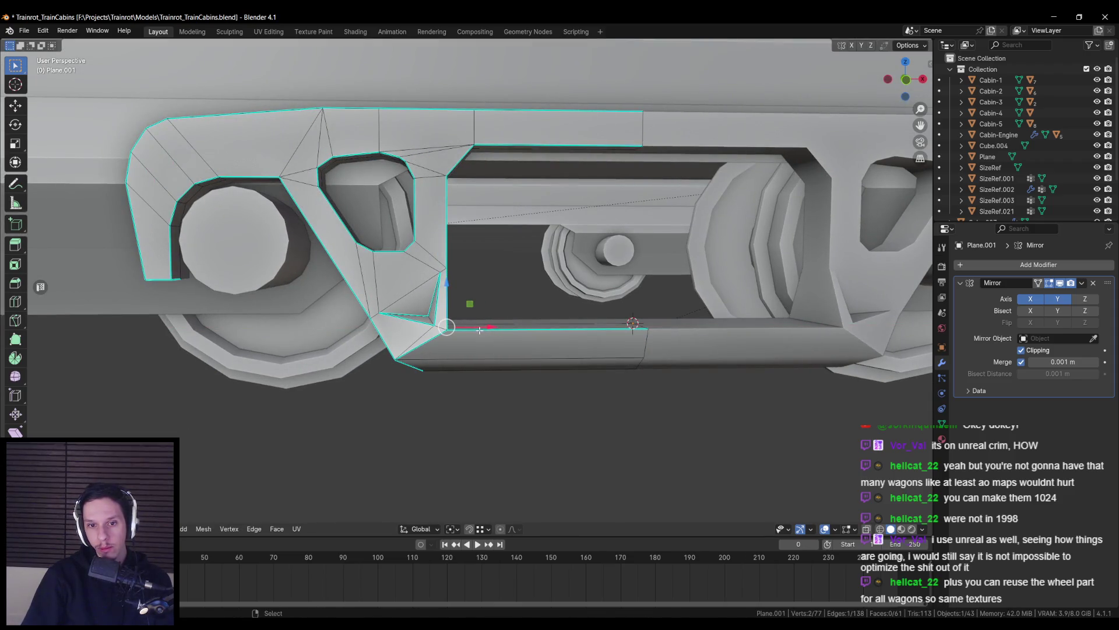
pyautogui.click(490, 329)
pyautogui.moveTo(490, 328)
pyautogui.mouseDown(button='middle')
pyautogui.moveTo(483, 335)
pyautogui.moveTo(501, 338)
pyautogui.moveTo(489, 347)
pyautogui.moveTo(473, 324)
pyautogui.moveTo(517, 345)
pyautogui.moveTo(573, 348)
pyautogui.moveTo(545, 334)
pyautogui.mouseUp(button='middle')
pyautogui.press('Tab')
# Move the frame's lower corner vertex along the Y axis
pyautogui.scroll(-3, 488, 348)
pyautogui.scroll(2, 474, 324)
pyautogui.scroll(3, 572, 348)
pyautogui.press('Tab')
pyautogui.click(495, 341)
pyautogui.press('g')
pyautogui.press('y')
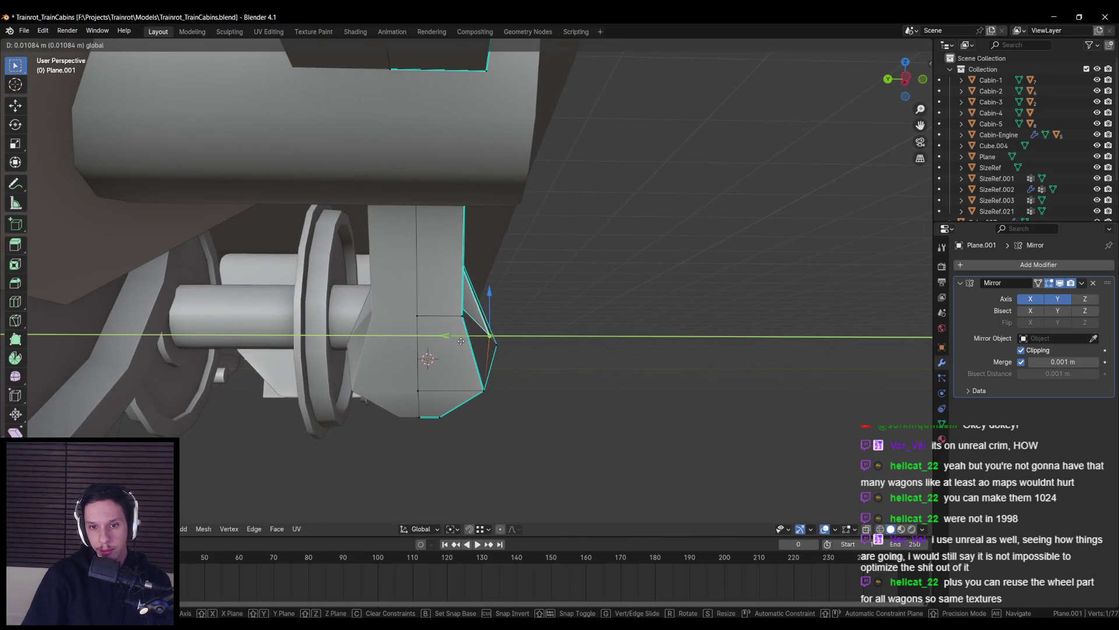
pyautogui.click(461, 340)
pyautogui.press('Tab')
# Save Trainrot_TrainCabins.blend and deselect the side frame
pyautogui.hotkey('ctrl', 's')
pyautogui.scroll(-3, 406, 391)
pyautogui.moveTo(480, 359)
pyautogui.mouseDown(button='middle')
pyautogui.moveTo(405, 390)
pyautogui.moveTo(544, 330)
pyautogui.mouseUp(button='middle')
pyautogui.hotkey('ctrl', 's')
pyautogui.click(472, 360)
pyautogui.scroll(-6, 489, 387)
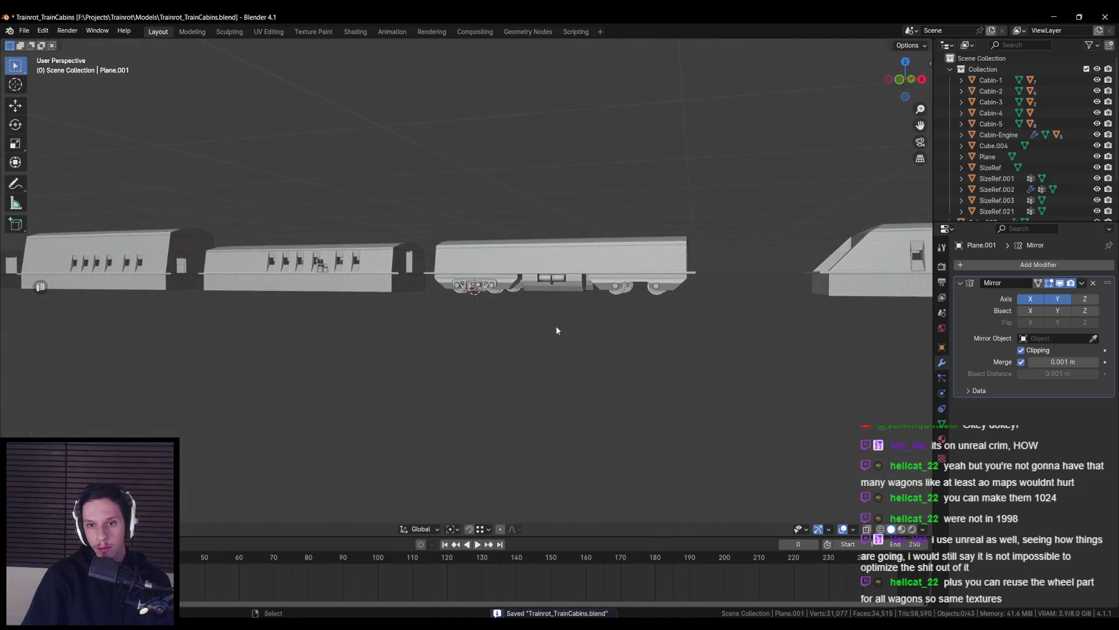
# Switch to Front Orthographic view, select Plane.001, and centre the bogie
pyautogui.scroll(3, 581, 277)
pyautogui.moveTo(581, 277); pyautogui.dragTo(608, 286, button='middle')
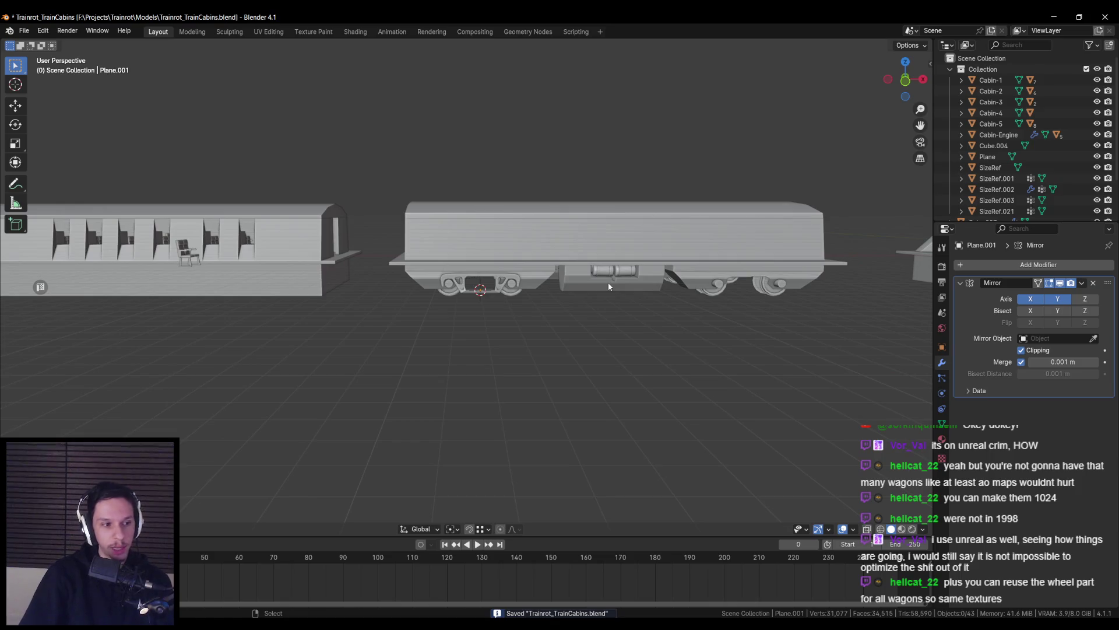
pyautogui.scroll(4, 607, 282)
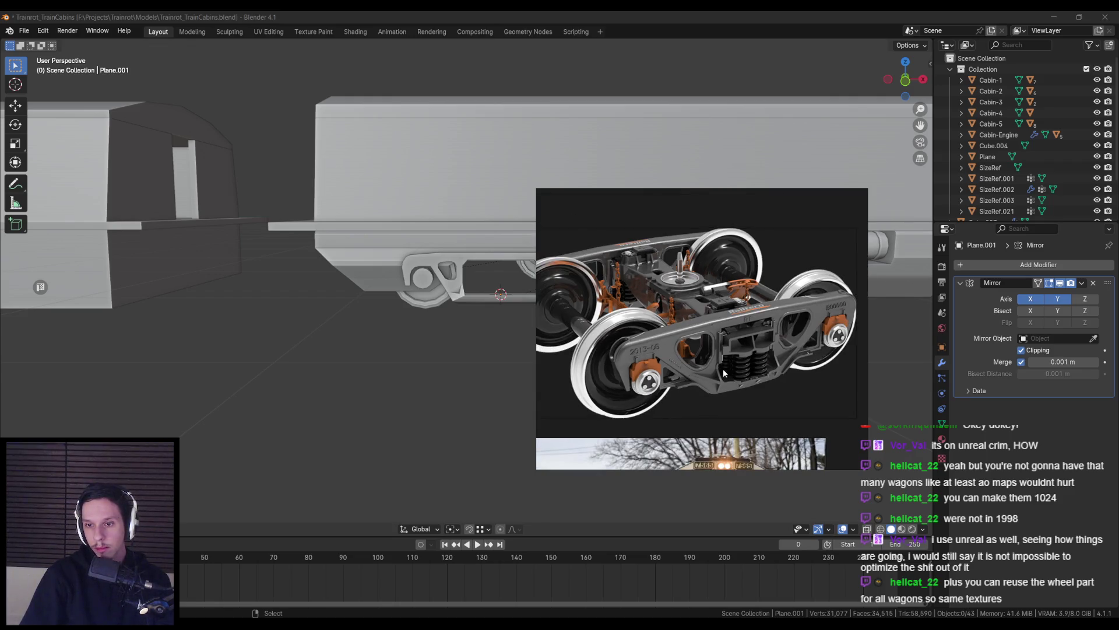
pyautogui.scroll(-3, 369, 333)
pyautogui.moveTo(370, 334); pyautogui.dragTo(398, 286, button='middle')
pyautogui.press('KP_1')
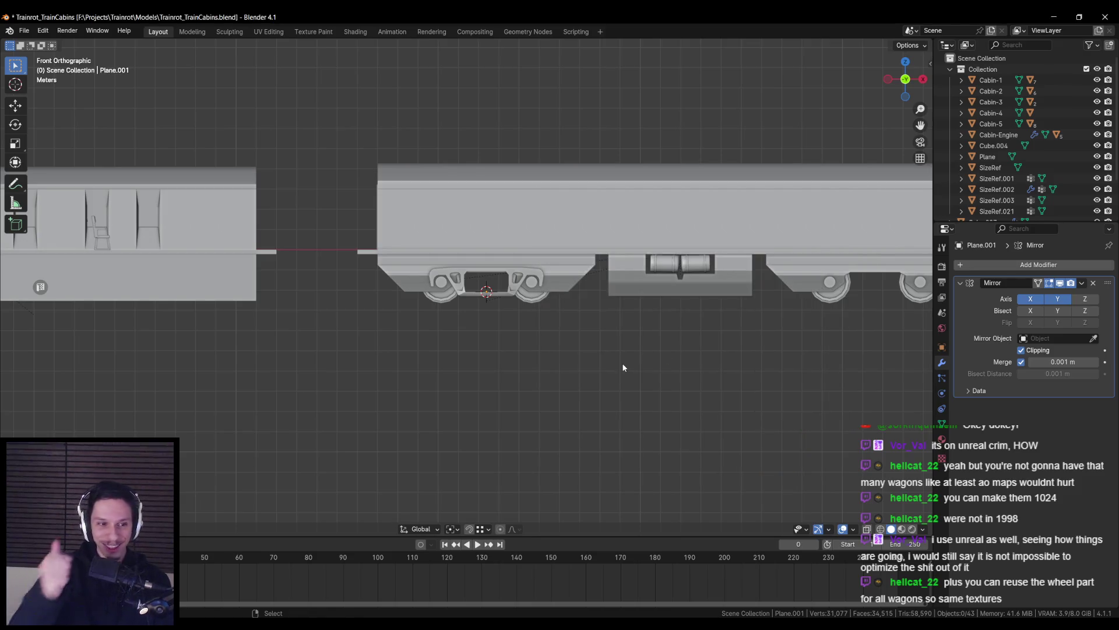
pyautogui.scroll(7, 622, 363)
pyautogui.click(572, 319)
pyautogui.keyDown('shift'); pyautogui.moveTo(568, 336); pyautogui.dragTo(497, 349, button='middle'); pyautogui.keyUp('shift')
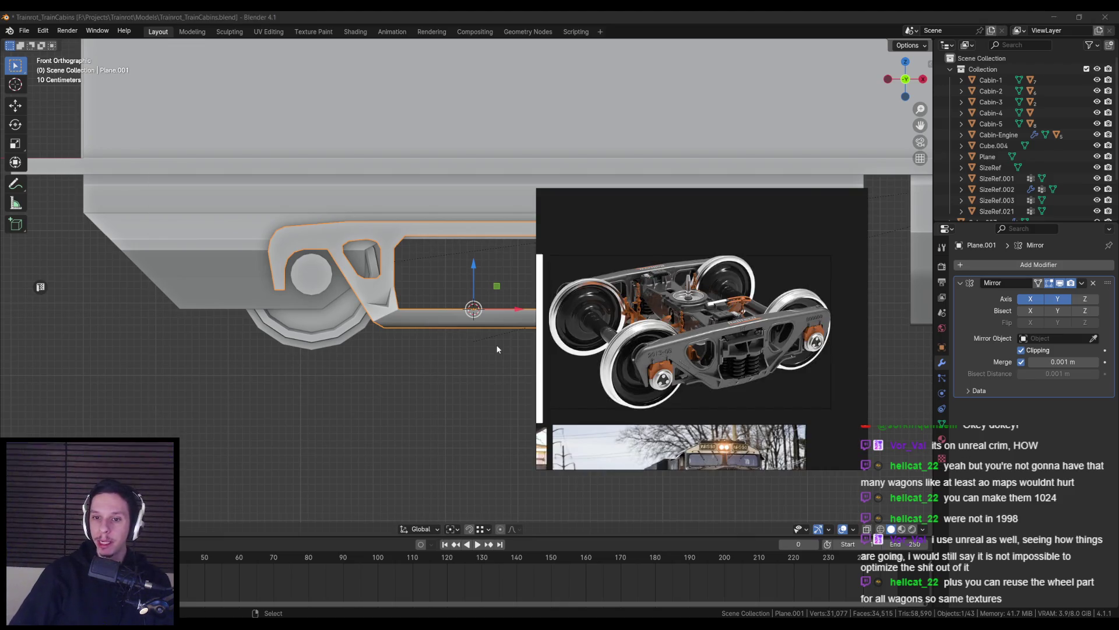
# Compare against the PureRef reference, save Trainrot_TrainCabins.blend, and show the reference photo
pyautogui.scroll(2, 748, 332)
pyautogui.scroll(3, 734, 341)
pyautogui.scroll(-3, 715, 349)
pyautogui.scroll(-3, 716, 349)
pyautogui.scroll(3, 716, 350)
pyautogui.hotkey('alt', 'Tab')
pyautogui.scroll(-5, 472, 305)
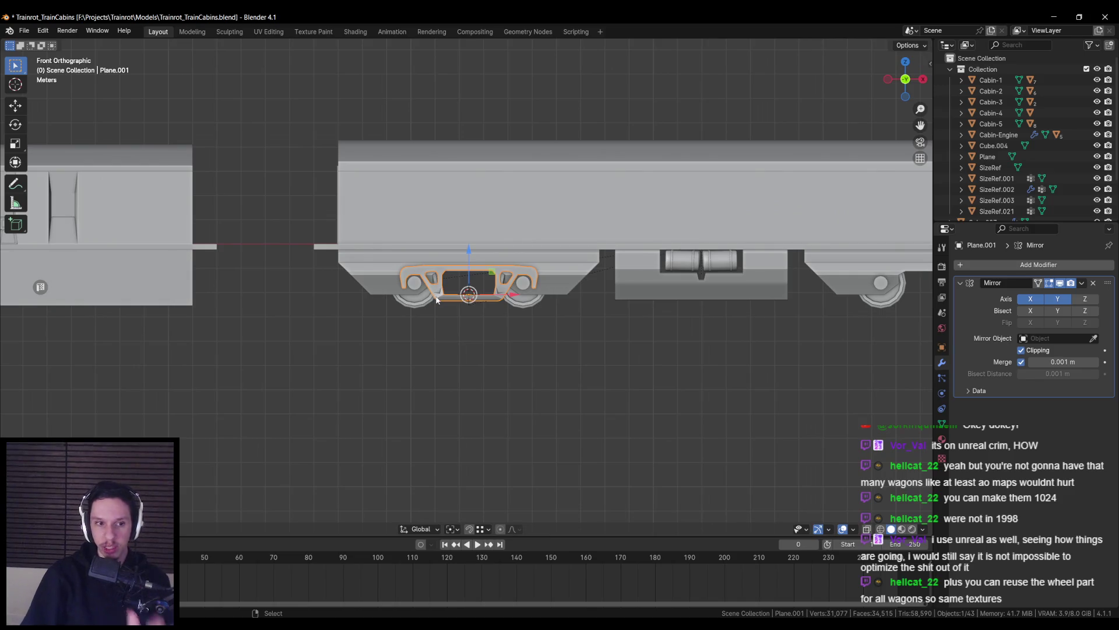
pyautogui.scroll(-2, 437, 299)
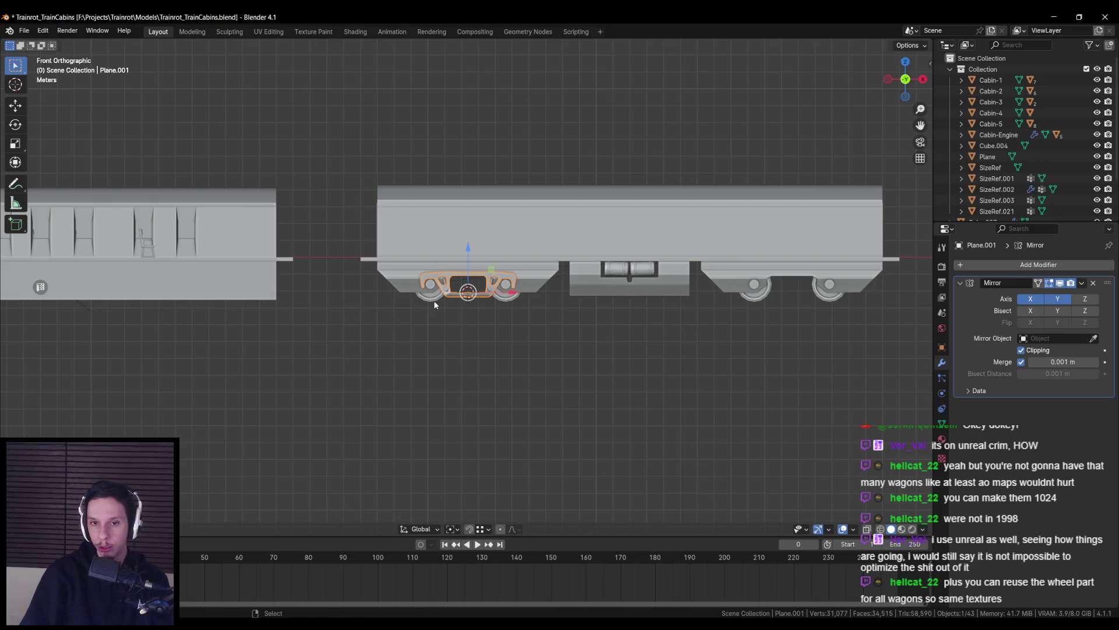
pyautogui.hotkey('ctrl', 's')
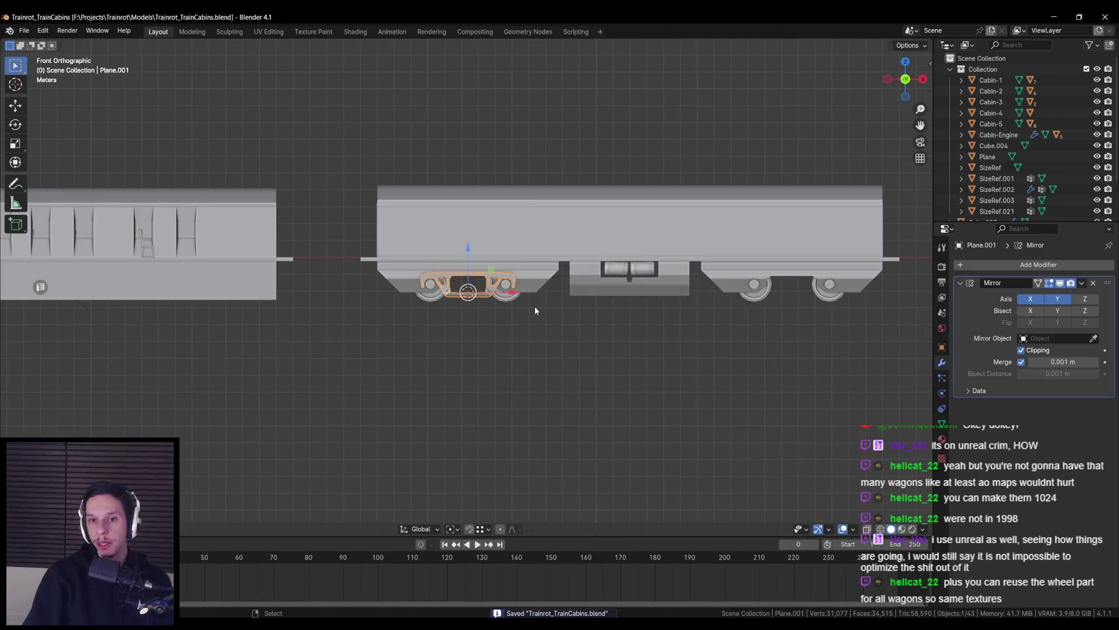
pyautogui.scroll(2, 482, 284)
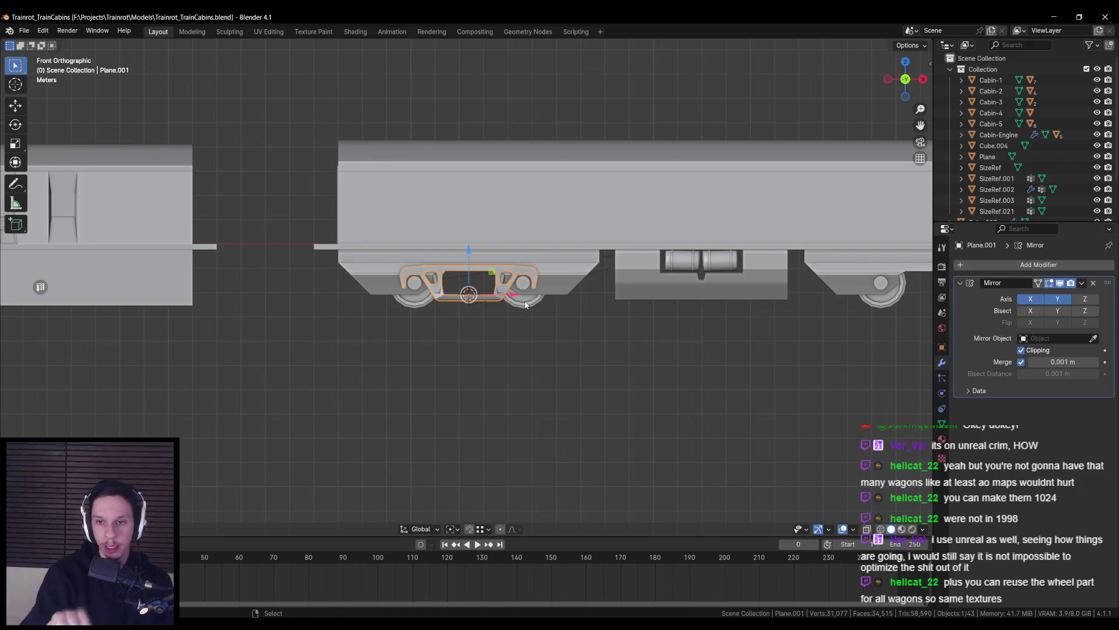
pyautogui.hotkey('alt', 'Tab')
pyautogui.scroll(-2, 678, 338)
pyautogui.scroll(3, 682, 339)
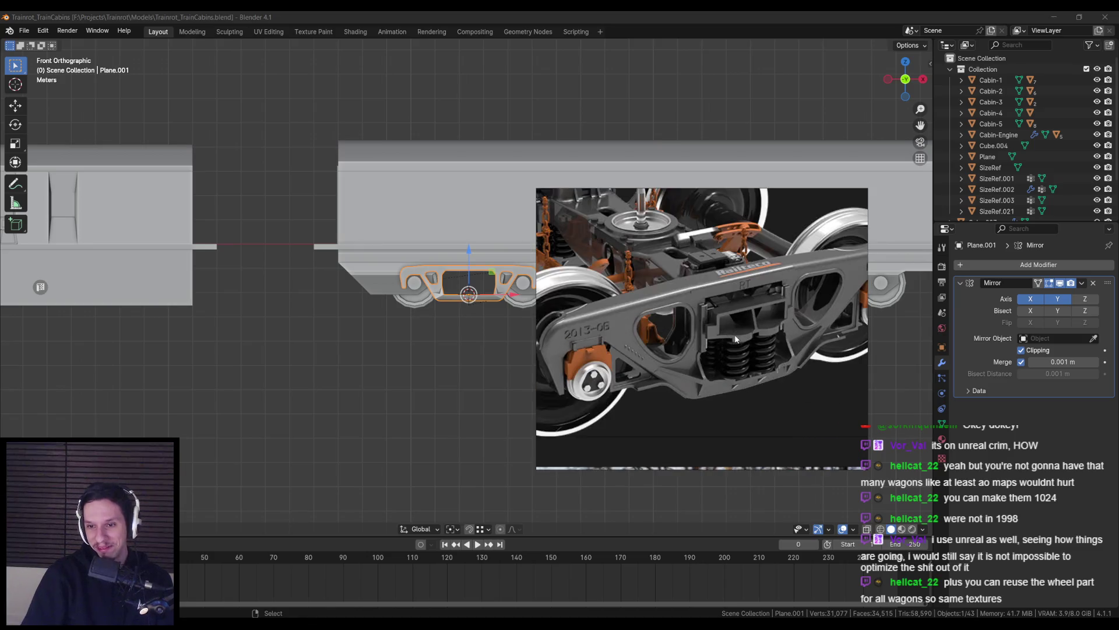
pyautogui.scroll(-1, 737, 339)
pyautogui.scroll(3, 736, 339)
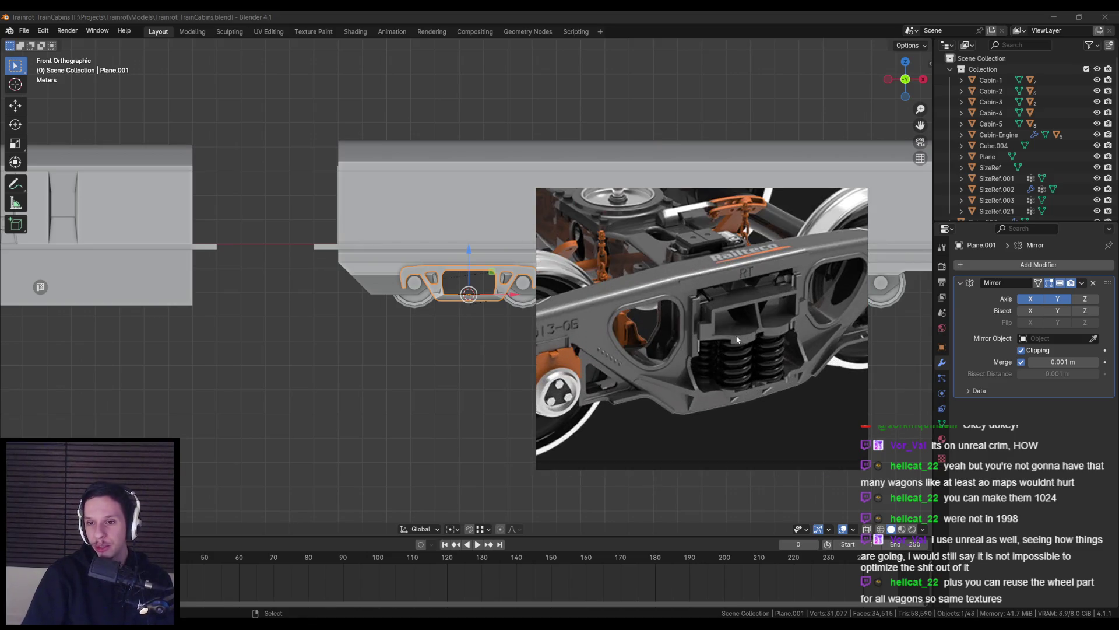
pyautogui.scroll(-3, 738, 341)
pyautogui.scroll(5, 715, 335)
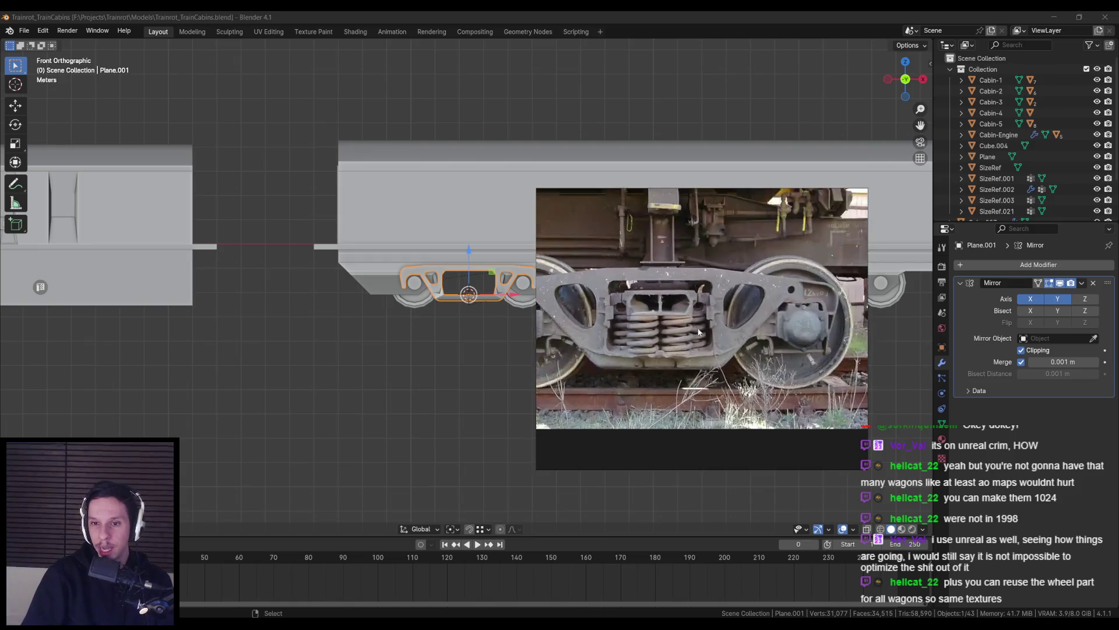
pyautogui.scroll(-2, 715, 334)
pyautogui.scroll(1, 710, 338)
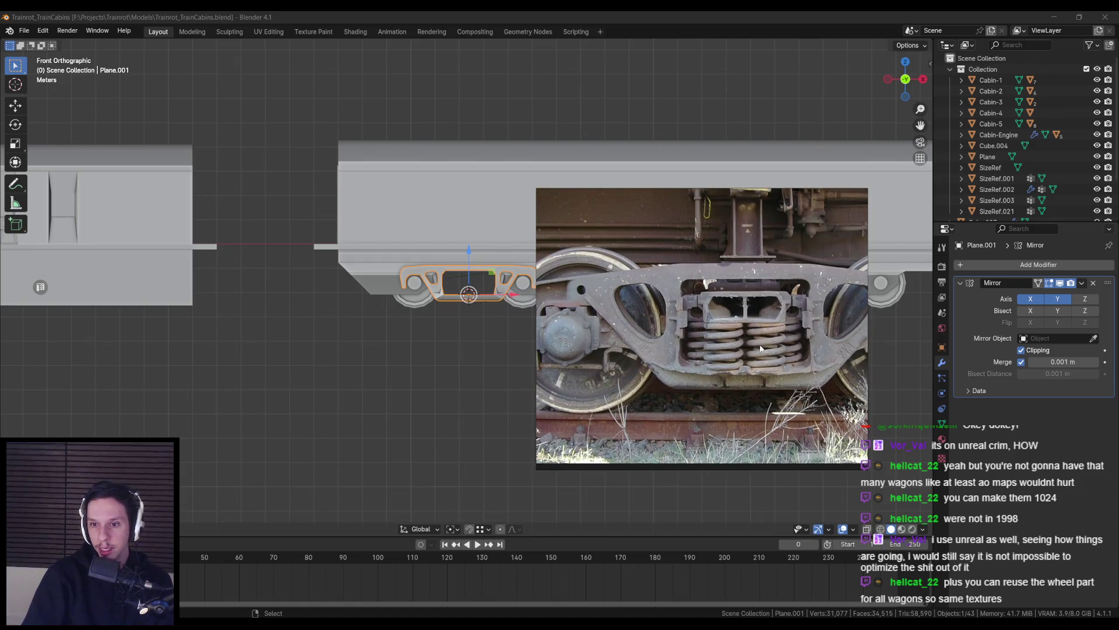
pyautogui.scroll(2, 759, 352)
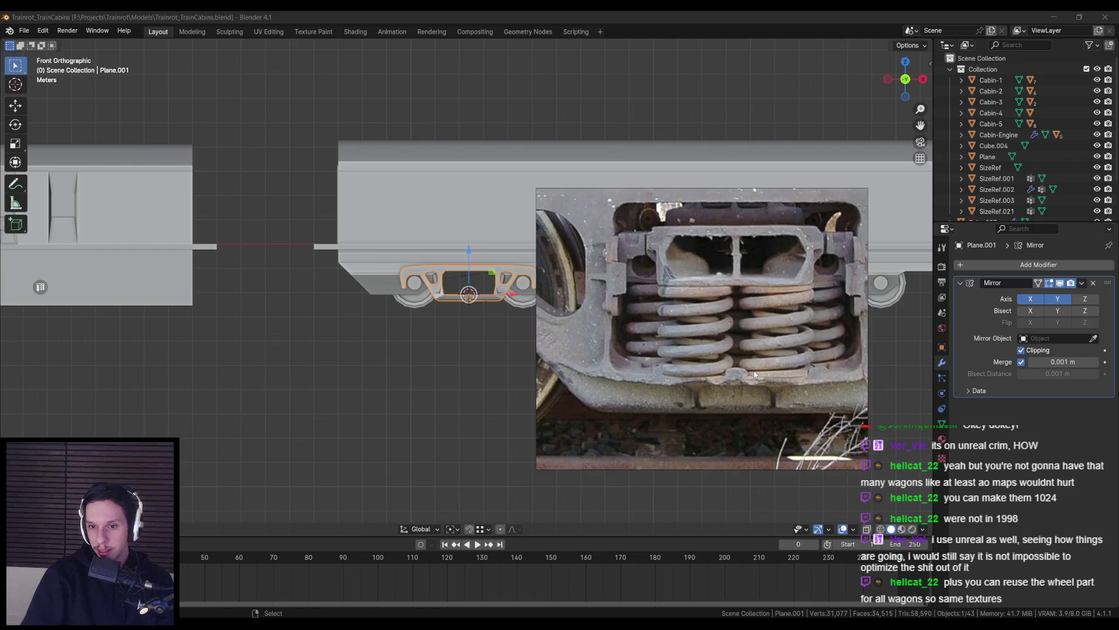
pyautogui.scroll(-1, 755, 374)
pyautogui.scroll(-5, 755, 374)
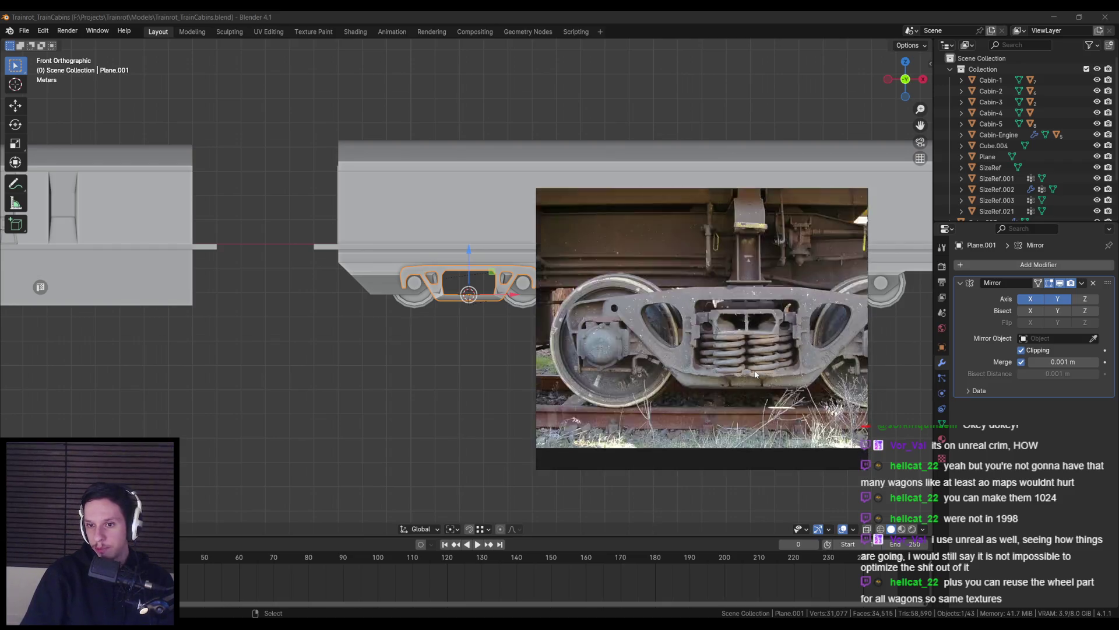
pyautogui.scroll(4, 711, 309)
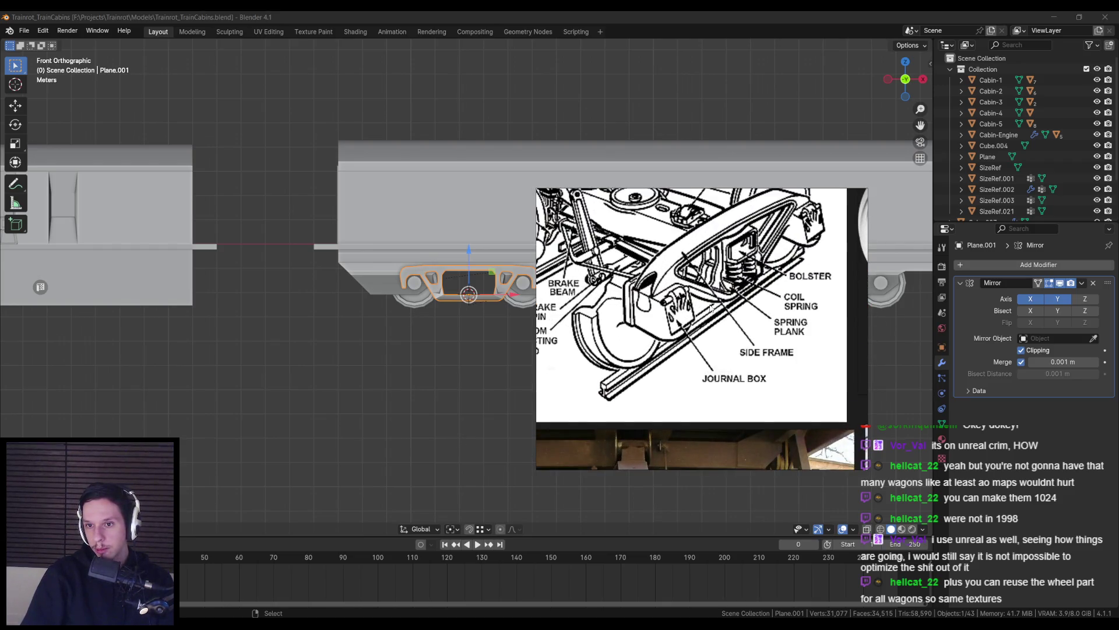
pyautogui.scroll(1, 711, 309)
pyautogui.scroll(-5, 711, 309)
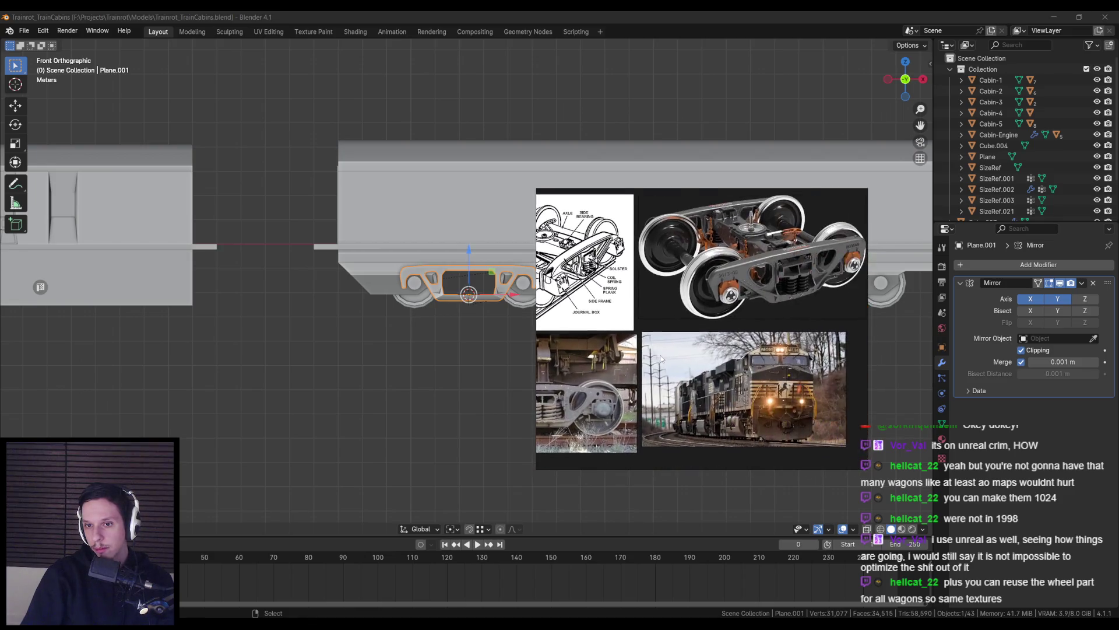
pyautogui.scroll(6, 790, 332)
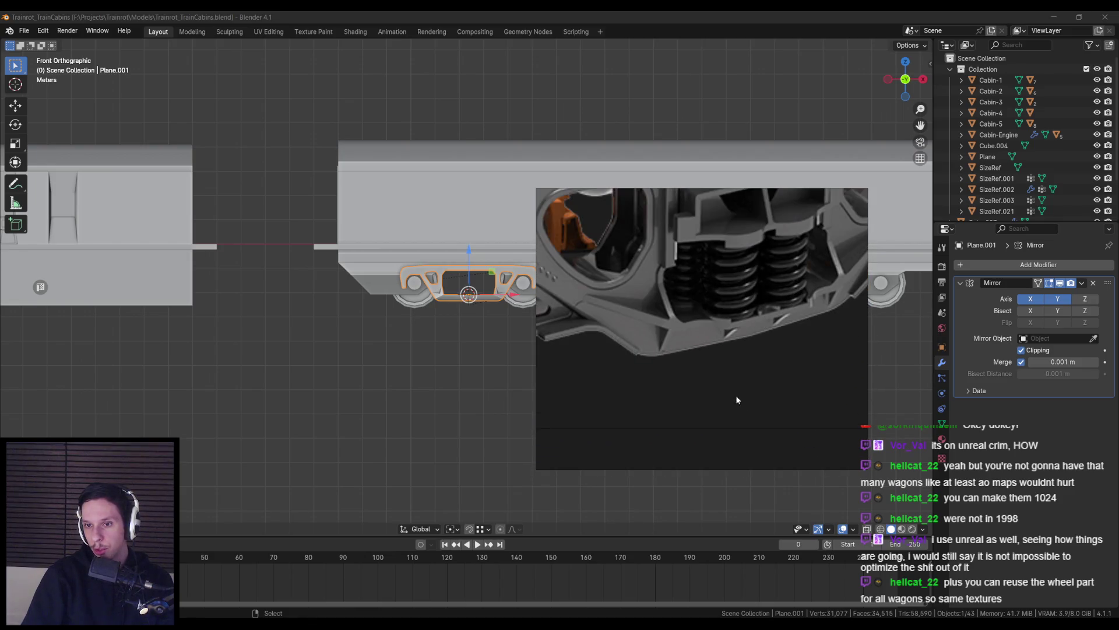
pyautogui.scroll(-3, 721, 325)
pyautogui.scroll(-3, 722, 324)
pyautogui.scroll(6, 722, 341)
pyautogui.scroll(5, 661, 350)
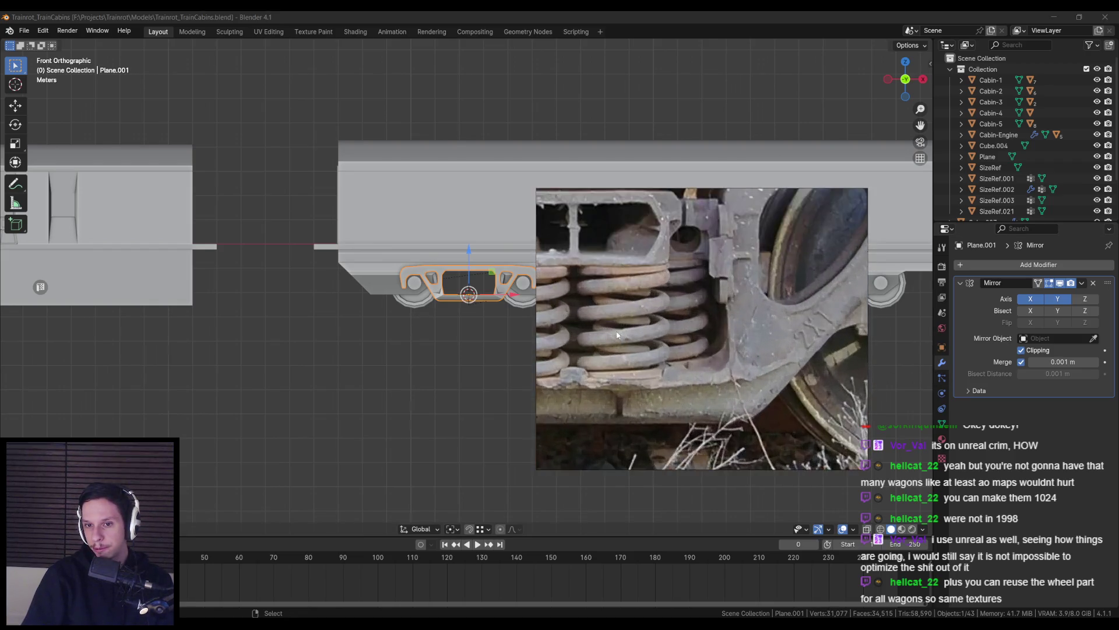
pyautogui.scroll(-2, 661, 351)
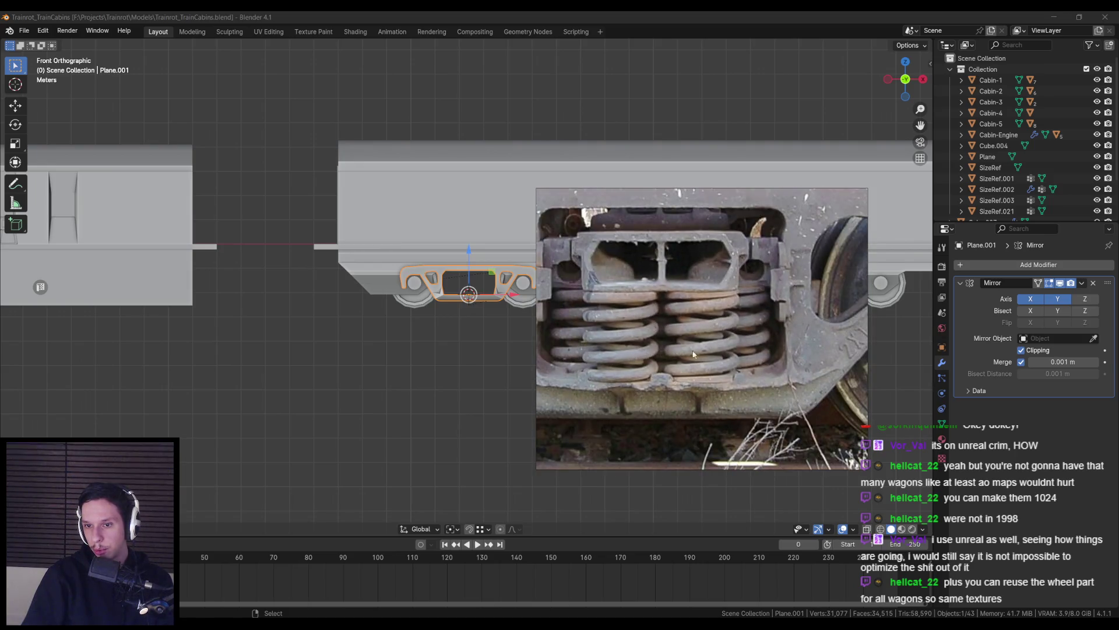
pyautogui.scroll(-4, 619, 361)
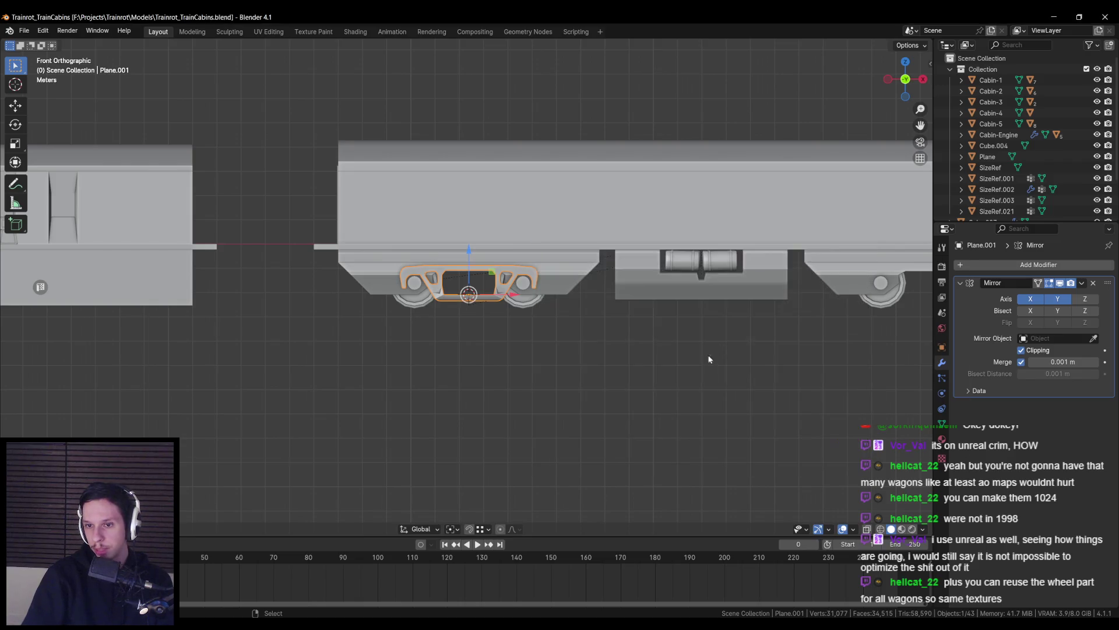
# Orbit around the bogie side frame, comparing it against the reference photos
pyautogui.moveTo(714, 351); pyautogui.dragTo(605, 362, button='middle')
pyautogui.scroll(5, 534, 351)
pyautogui.hotkey('alt', 'Tab')
pyautogui.hotkey('alt', 'Tab')
pyautogui.moveTo(492, 320)
pyautogui.mouseDown(button='middle')
pyautogui.moveTo(487, 280)
pyautogui.moveTo(583, 327)
pyautogui.mouseUp(button='middle')
pyautogui.hotkey('alt', 'Tab')
# Snap to a front orthographic view of the bogie and put the reference photos away
pyautogui.hotkey('alt', 'Tab')
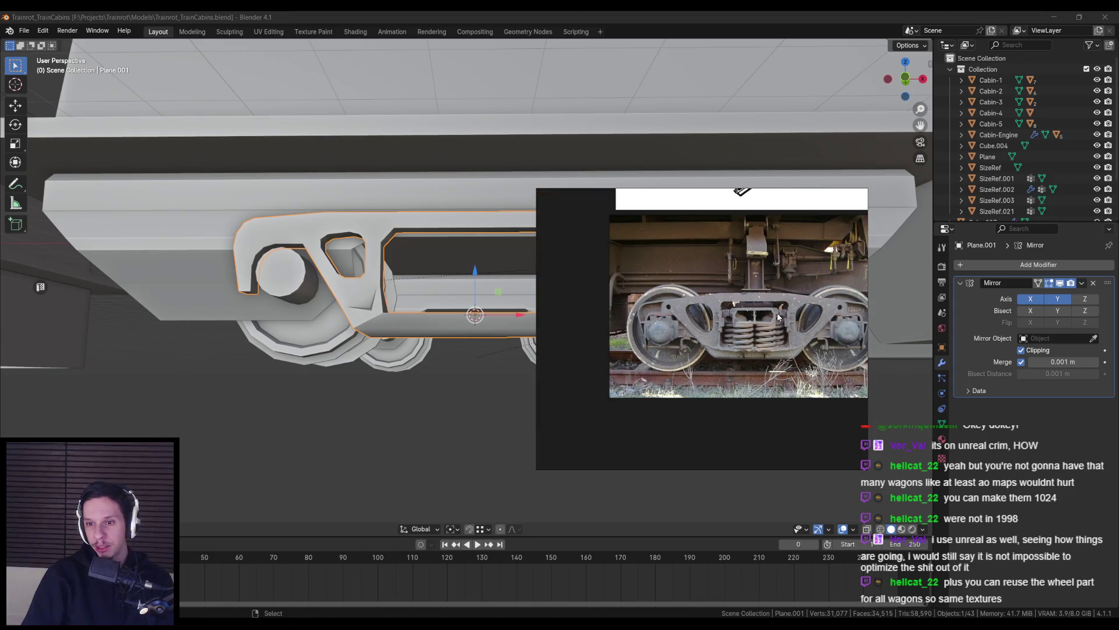
pyautogui.moveTo(704, 362); pyautogui.dragTo(446, 355, button='middle')
pyautogui.scroll(-4, 446, 355)
pyautogui.scroll(4, 446, 365)
pyautogui.press('KP_1')
pyautogui.hotkey('alt', 'Tab')
pyautogui.hotkey('alt', 'Tab')
pyautogui.scroll(5, 447, 365)
pyautogui.hotkey('alt', 'Tab')
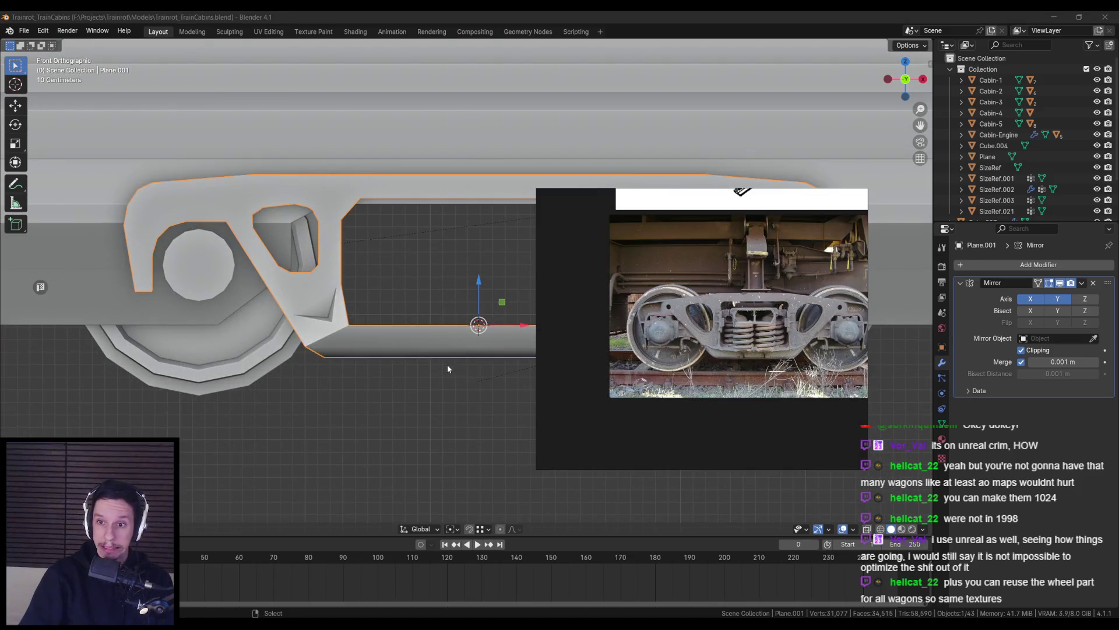
pyautogui.hotkey('alt', 'Tab')
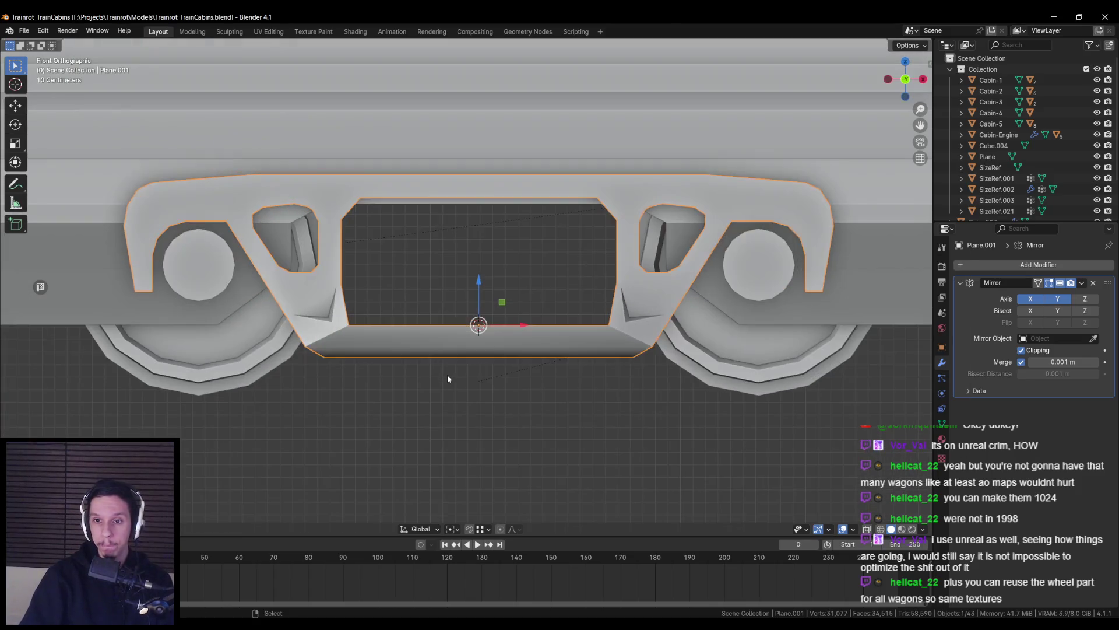
pyautogui.scroll(-8, 447, 379)
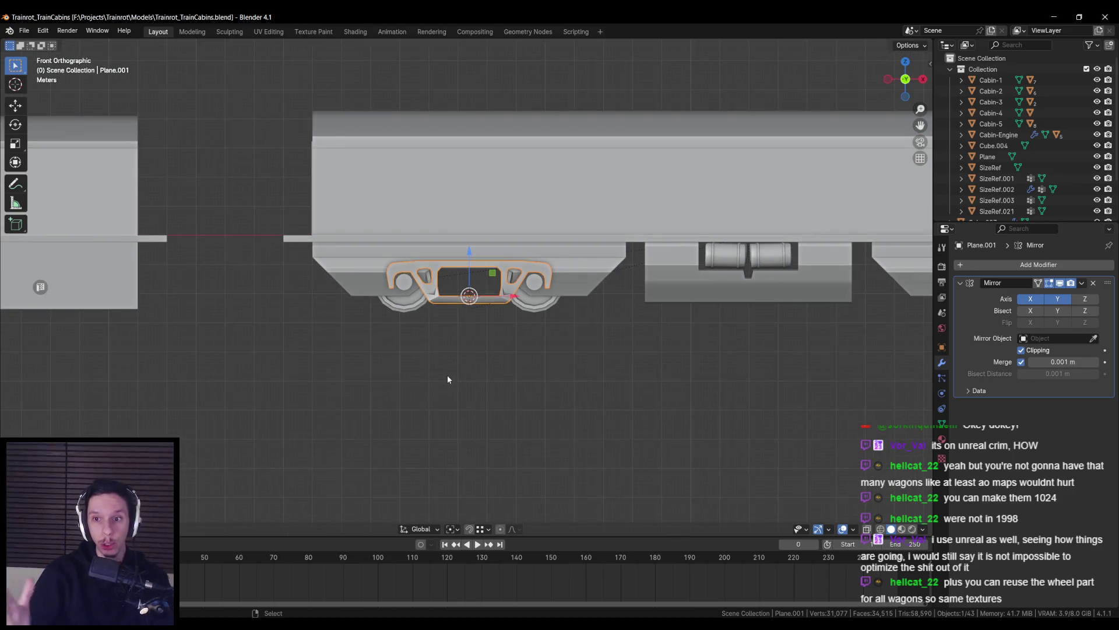
pyautogui.scroll(10, 447, 376)
# Save Trainrot_TrainCabins.blend and bring up the Add menu search
pyautogui.hotkey('ctrl', 's')
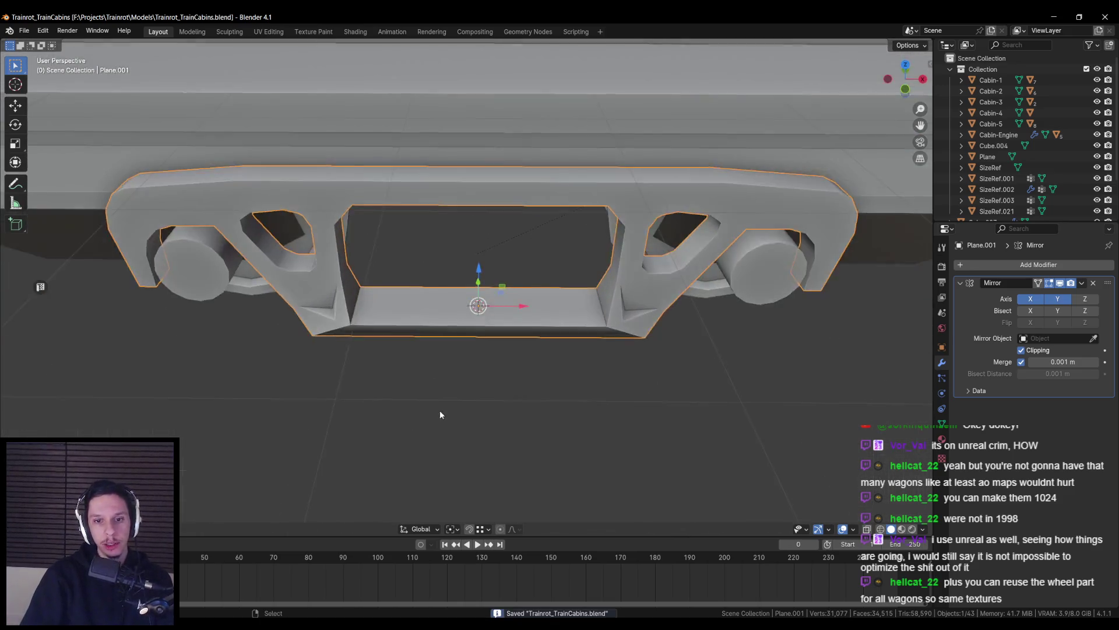
pyautogui.moveTo(441, 362); pyautogui.dragTo(438, 412, button='middle')
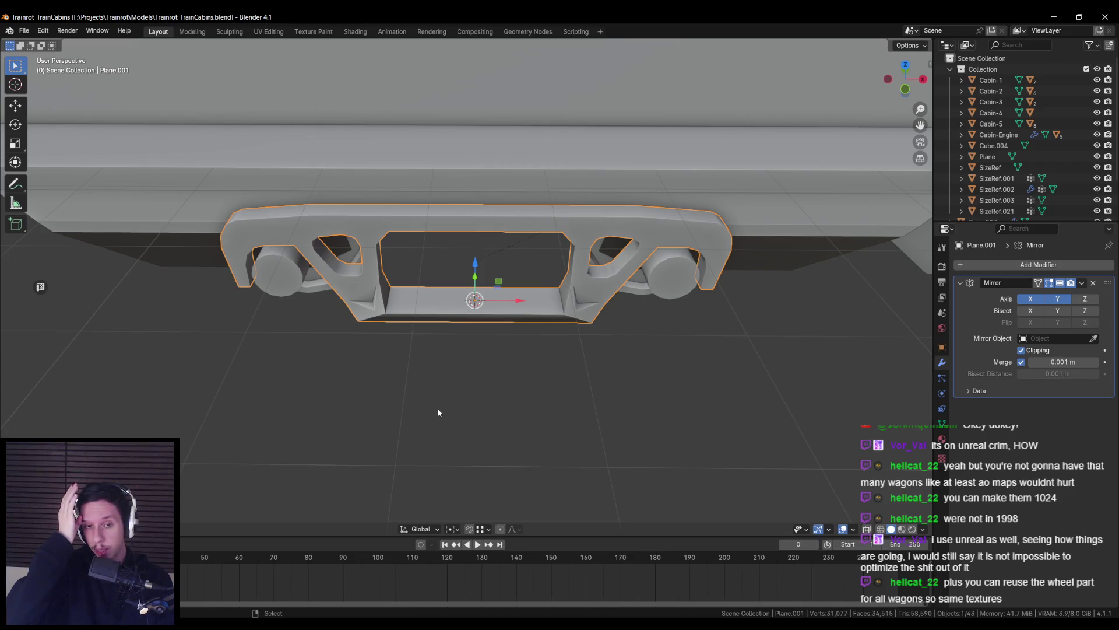
pyautogui.hotkey('shift', 'a')
# Add a six-vertex cylinder and scale it thinner while keeping its height
pyautogui.write('cyl')
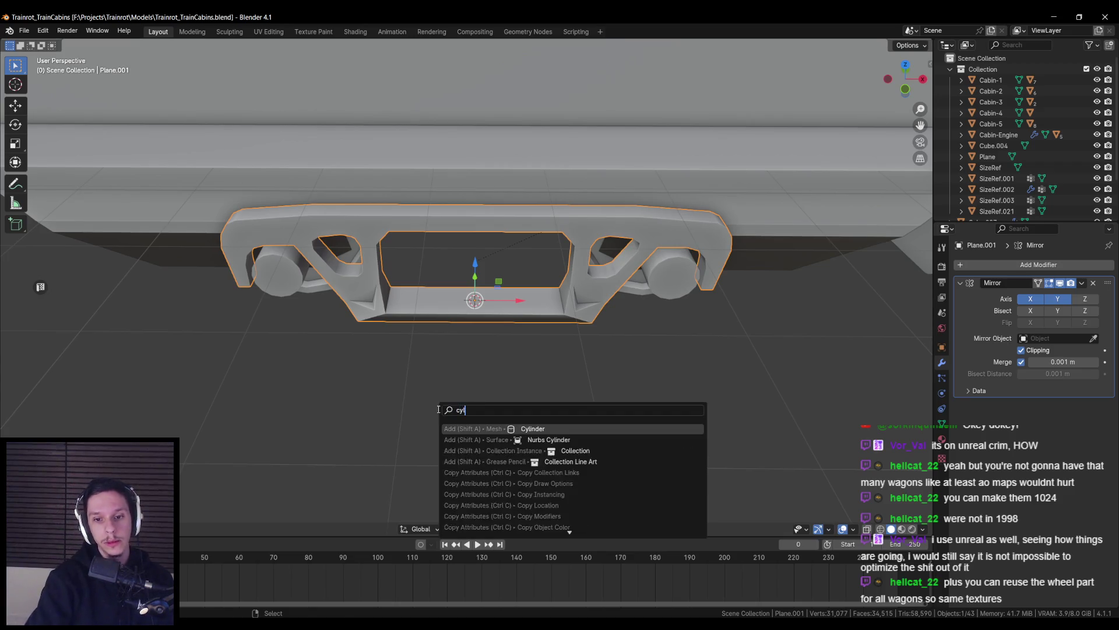
pyautogui.press('Return')
pyautogui.click(142, 382)
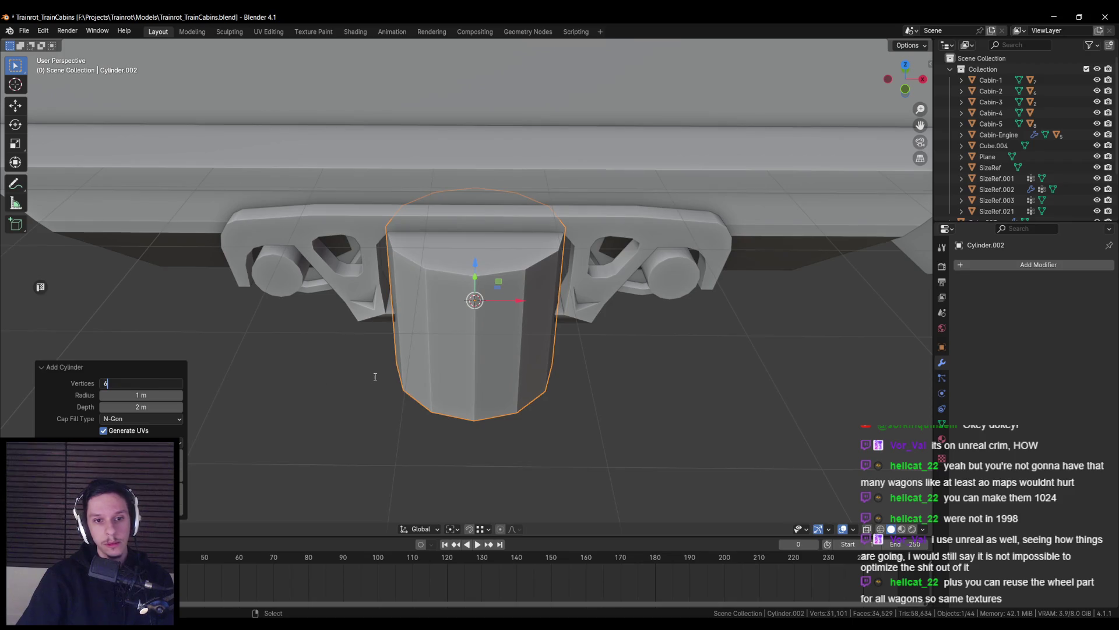
pyautogui.press('Return')
pyautogui.press('s')
pyautogui.hotkey('shift', 'z')
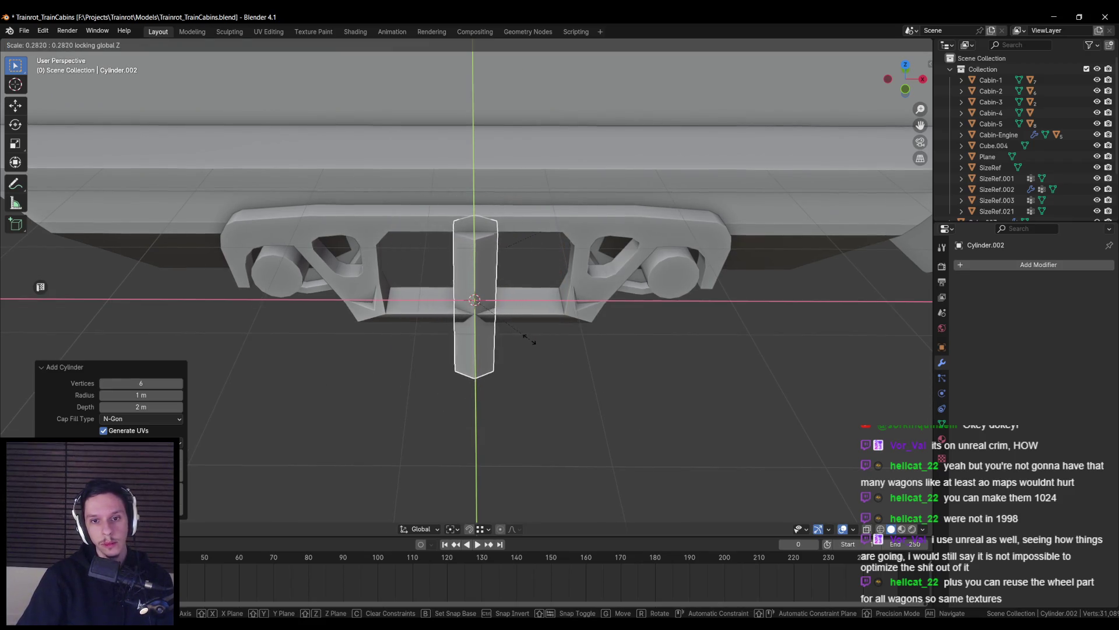
pyautogui.click(519, 332)
# Delete the cylinder's bottom vertices in Edit Mode, leaving only the top hexagon
pyautogui.press('Tab')
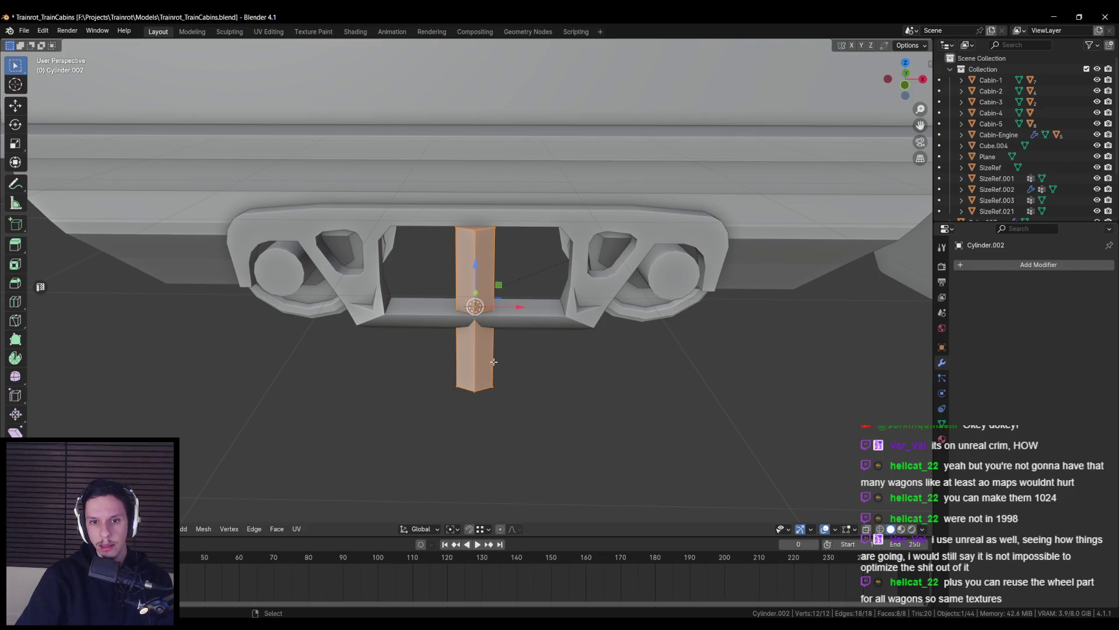
pyautogui.hotkey('shift', 'z')
pyautogui.moveTo(437, 373); pyautogui.dragTo(513, 408)
pyautogui.press('x')
pyautogui.click(515, 357)
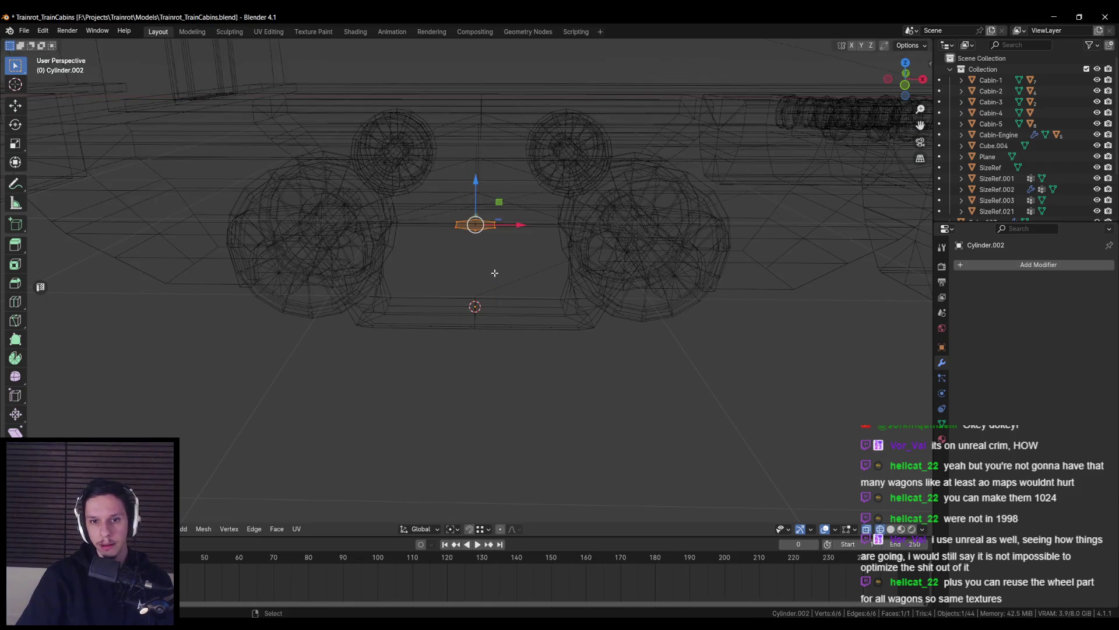
pyautogui.hotkey('shift', 'z')
# Lower the hexagon along Z onto the centre of the frame's bottom beam
pyautogui.press('g')
pyautogui.press('z')
pyautogui.click(382, 322)
pyautogui.scroll(3, 482, 338)
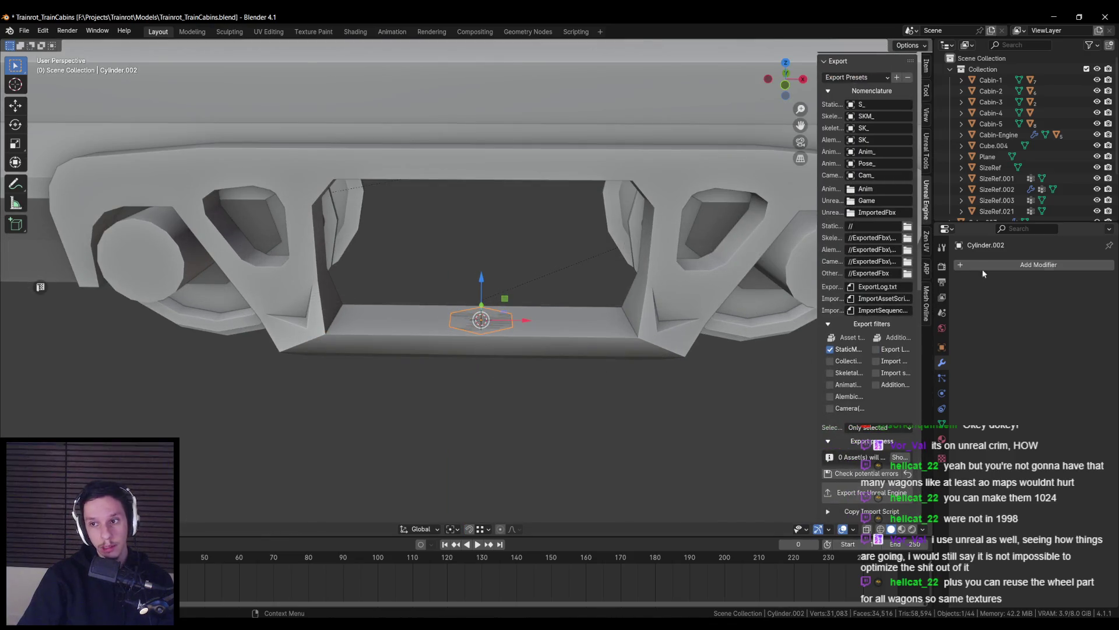
pyautogui.press('n')
pyautogui.click(991, 265)
pyautogui.moveTo(1011, 300)
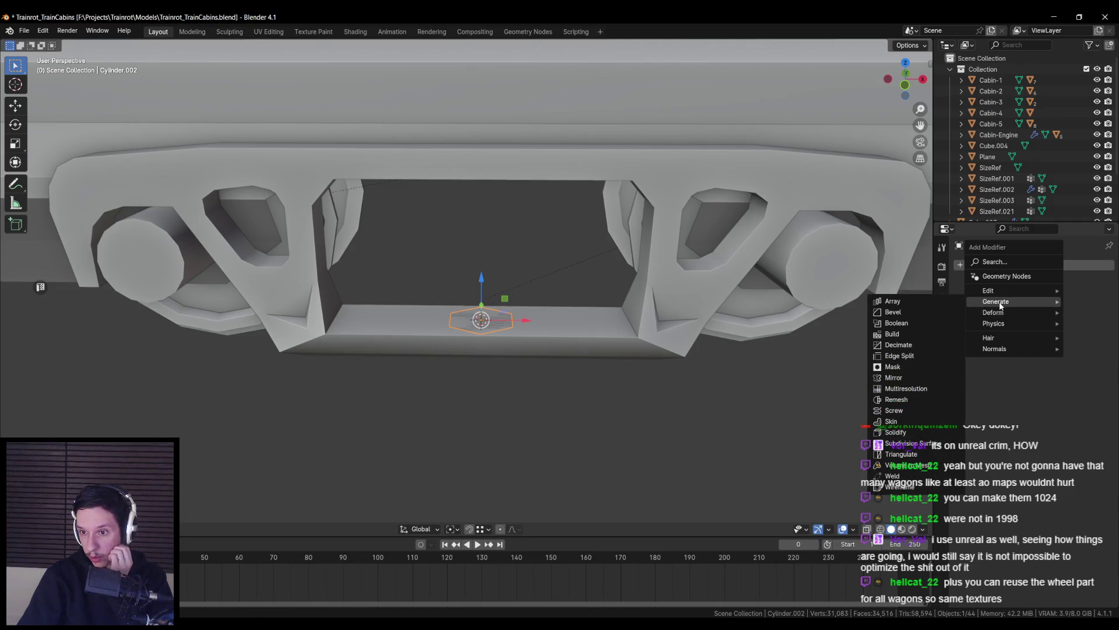
# Add a Screw modifier with 1.9 m screw height, axis kept on Z, then isolate the column
pyautogui.click(898, 411)
pyautogui.scroll(5, 629, 383)
pyautogui.moveTo(614, 385); pyautogui.dragTo(899, 340, button='middle')
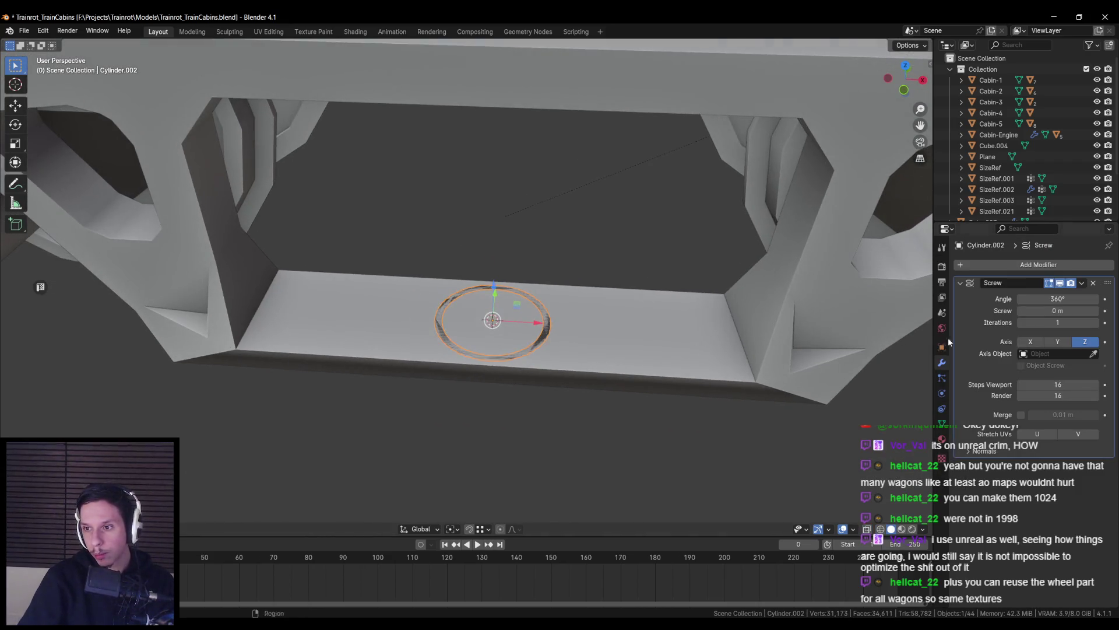
pyautogui.moveTo(1049, 317)
pyautogui.mouseDown()
pyautogui.moveTo(1078, 316)
pyautogui.moveTo(1043, 310)
pyautogui.moveTo(1060, 311)
pyautogui.mouseUp()
pyautogui.scroll(-4, 670, 295)
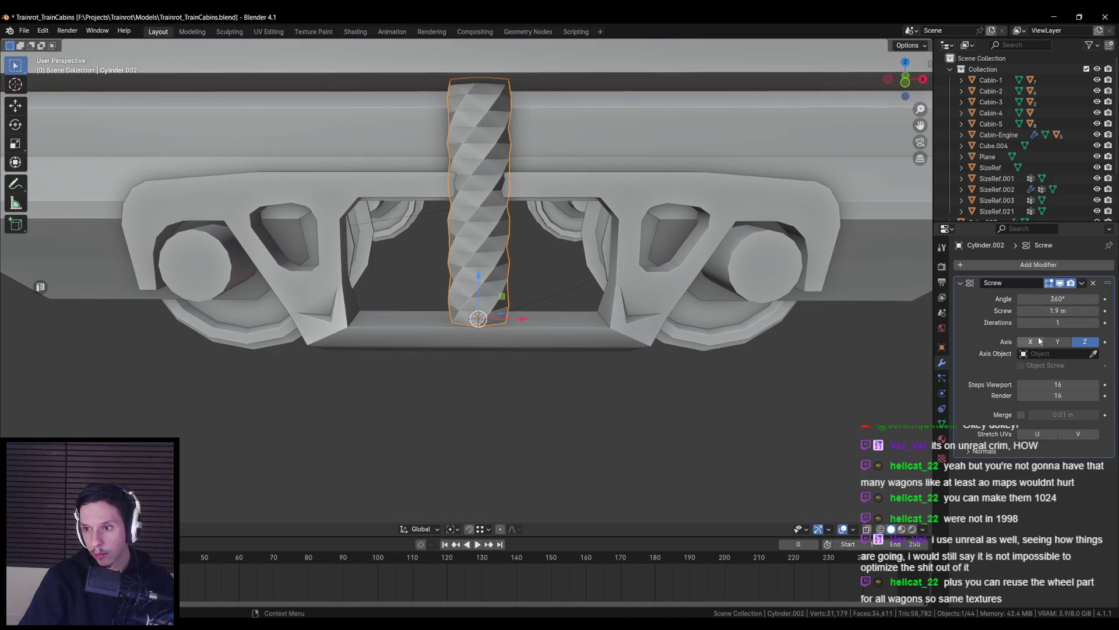
pyautogui.click(1064, 343)
pyautogui.click(1085, 342)
pyautogui.click(1030, 342)
pyautogui.click(1085, 341)
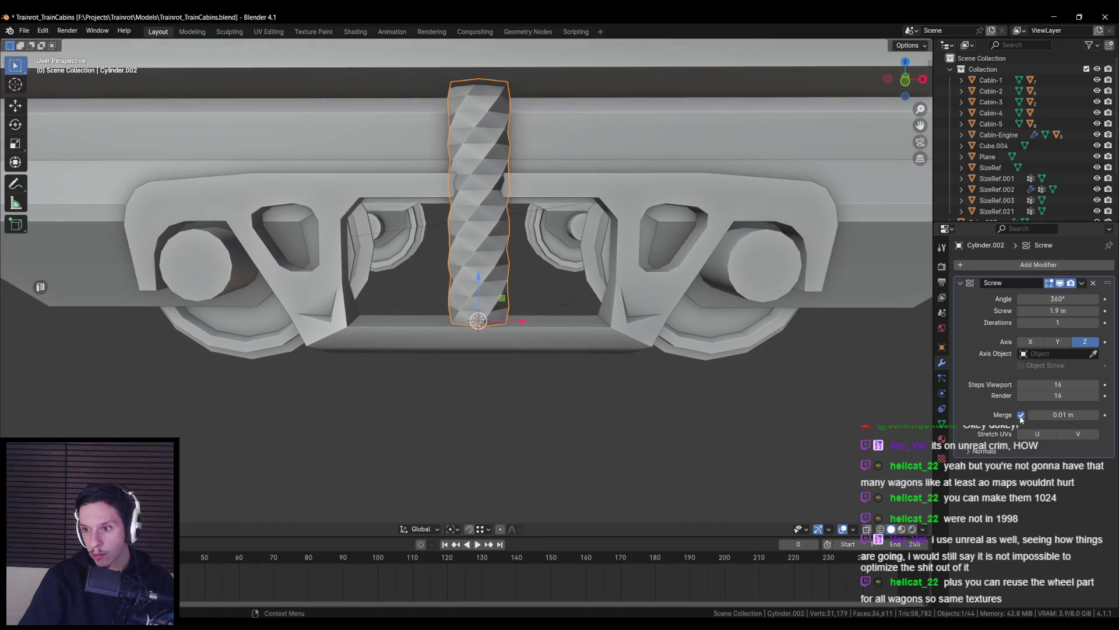
pyautogui.click(971, 451)
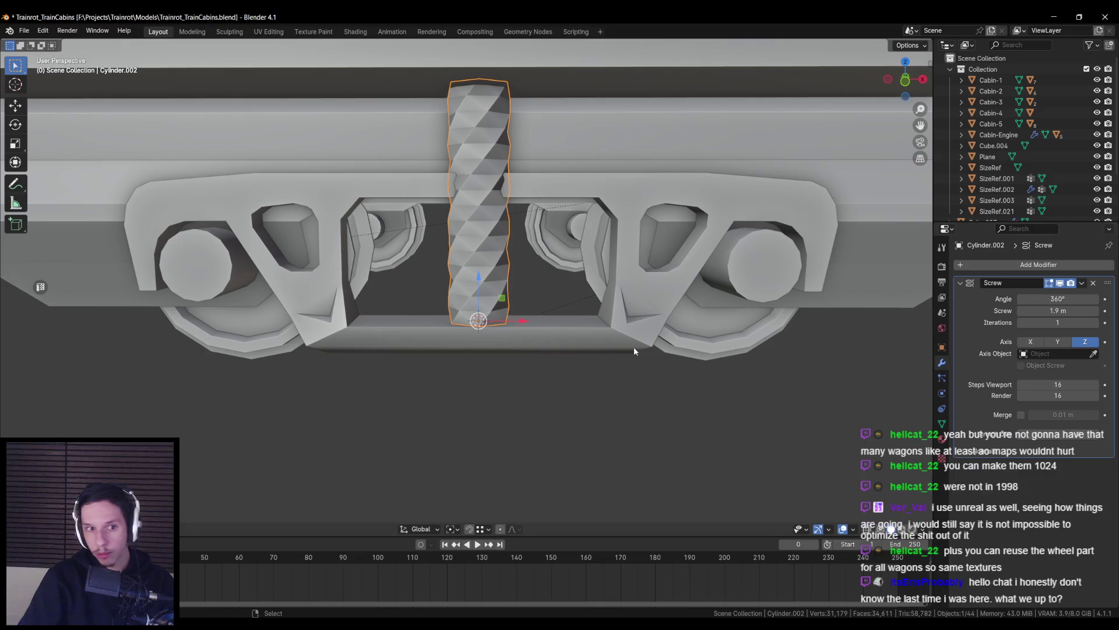
pyautogui.press('KP_Divide')
# Inset the hexagon face and delete the inner face, leaving a thin ring
pyautogui.press('Tab')
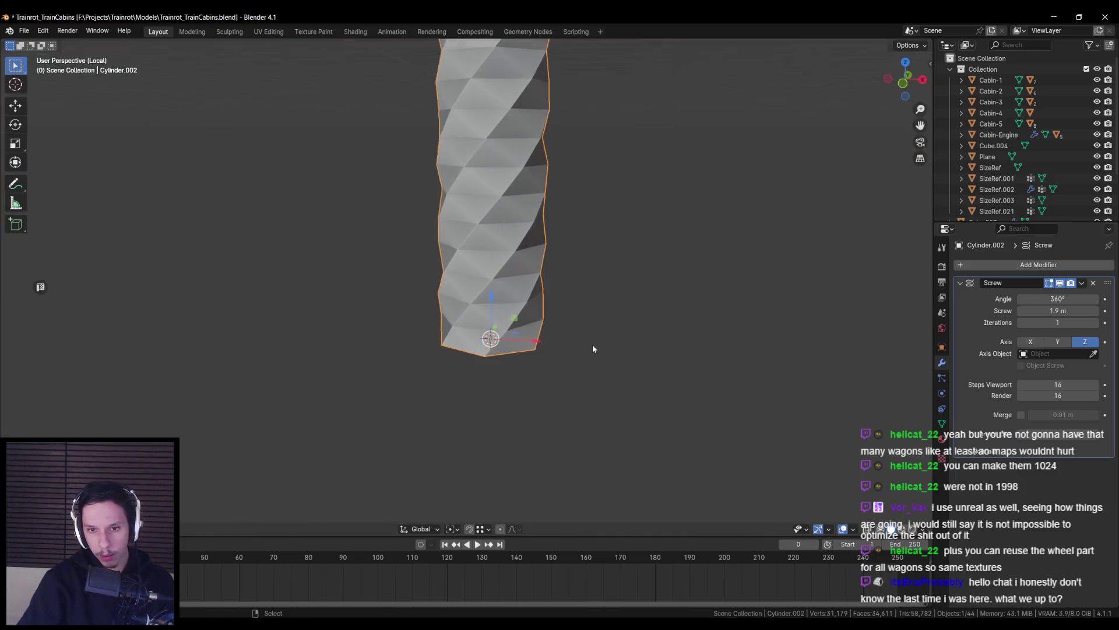
pyautogui.press('KP_Decimal')
pyautogui.scroll(-5, 589, 342)
pyautogui.click(1060, 283)
pyautogui.moveTo(635, 326); pyautogui.dragTo(641, 303, button='middle')
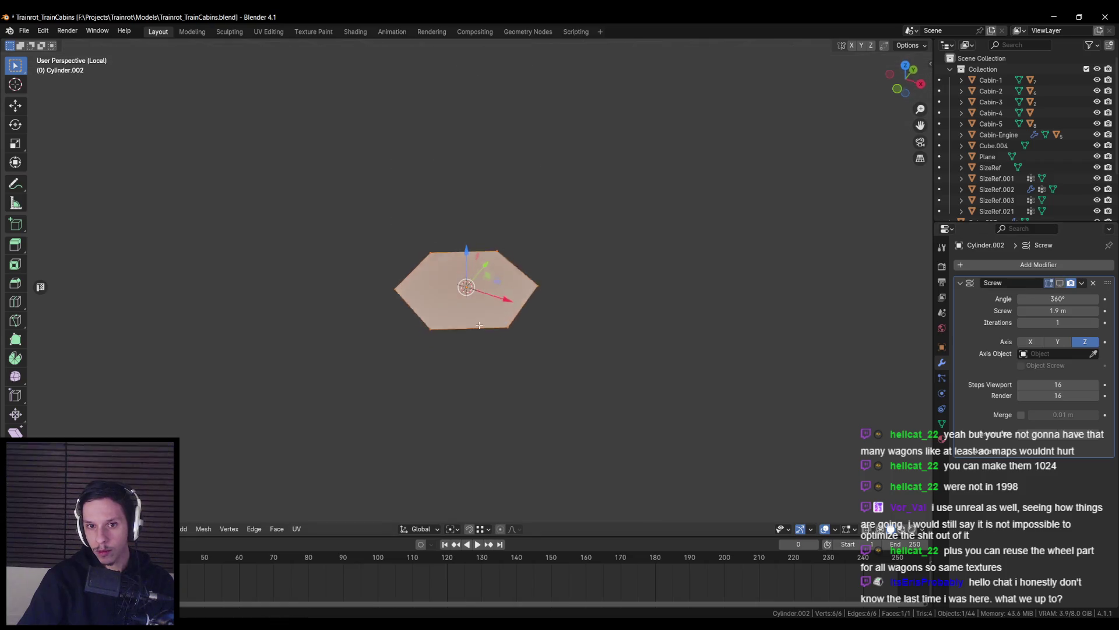
pyautogui.scroll(3, 647, 335)
pyautogui.press('i')
pyautogui.click(630, 334)
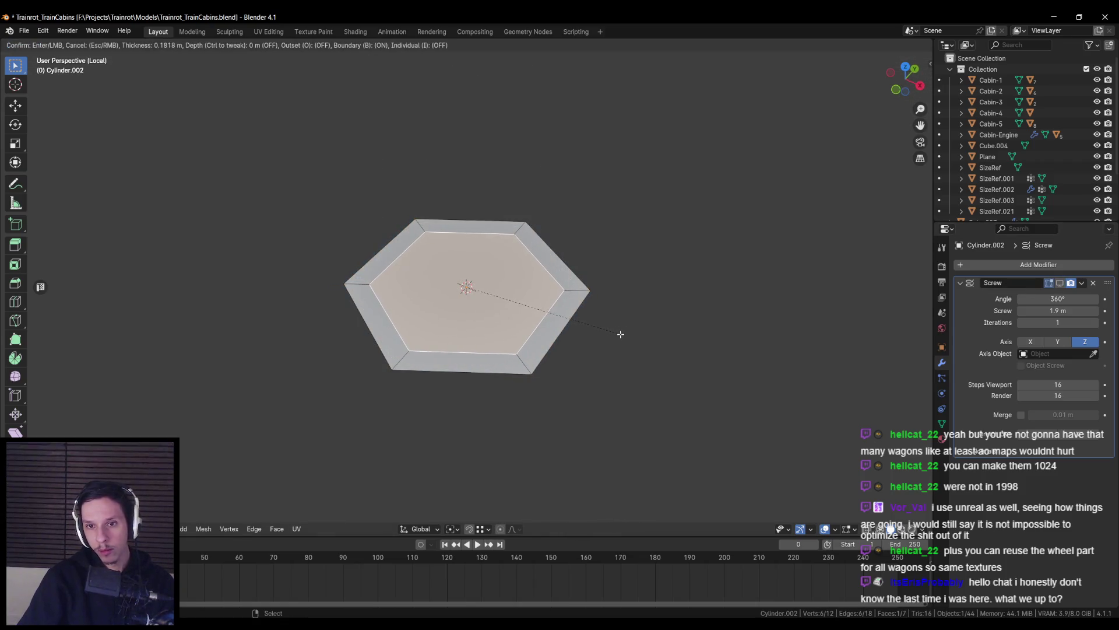
pyautogui.press('x')
pyautogui.click(608, 353)
pyautogui.press('Tab')
# Leave local view with the Screw display hidden, then try lifting an edge and cancel
pyautogui.scroll(-3, 563, 322)
pyautogui.press('KP_Divide')
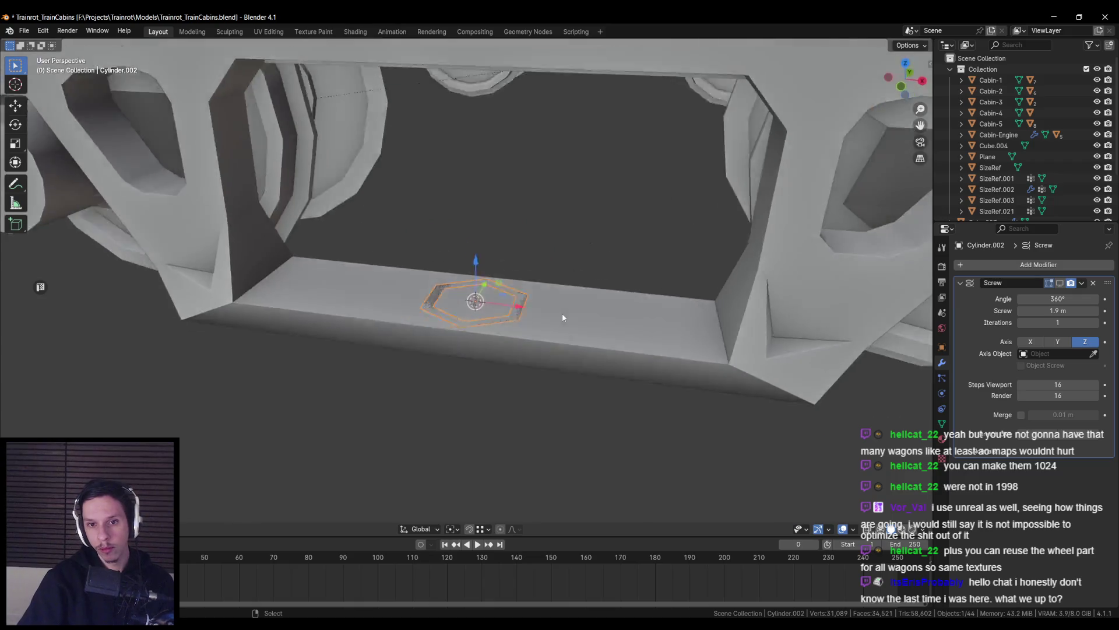
pyautogui.click(1059, 283)
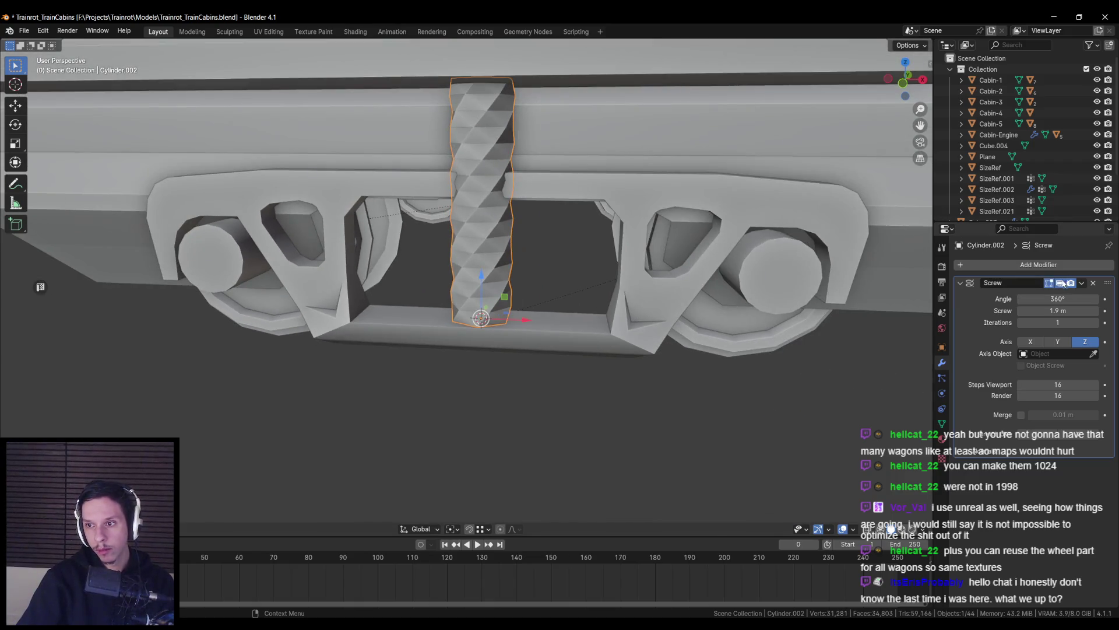
pyautogui.click(1060, 282)
pyautogui.press('Tab')
pyautogui.scroll(4, 525, 350)
pyautogui.moveTo(575, 382); pyautogui.dragTo(556, 383, button='middle')
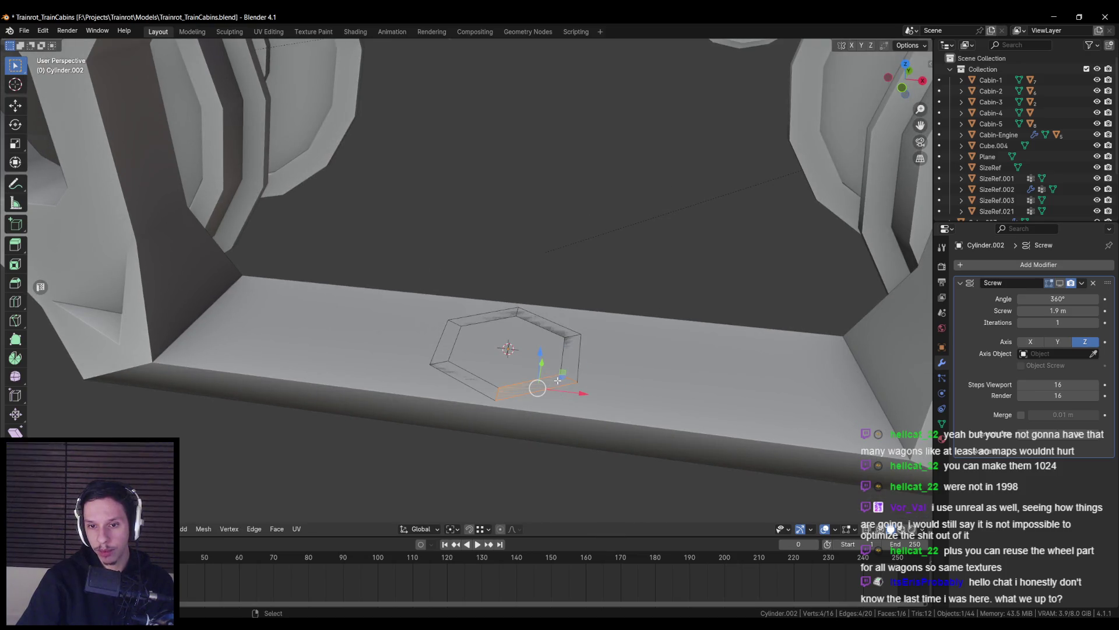
pyautogui.moveTo(573, 358); pyautogui.dragTo(573, 329)
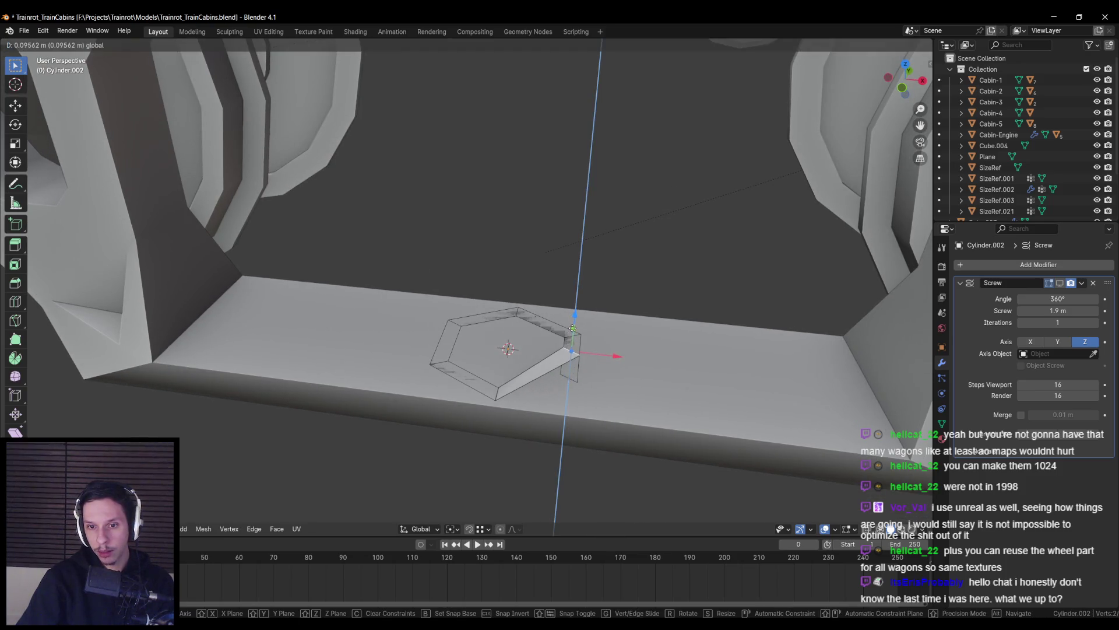
pyautogui.press('Escape')
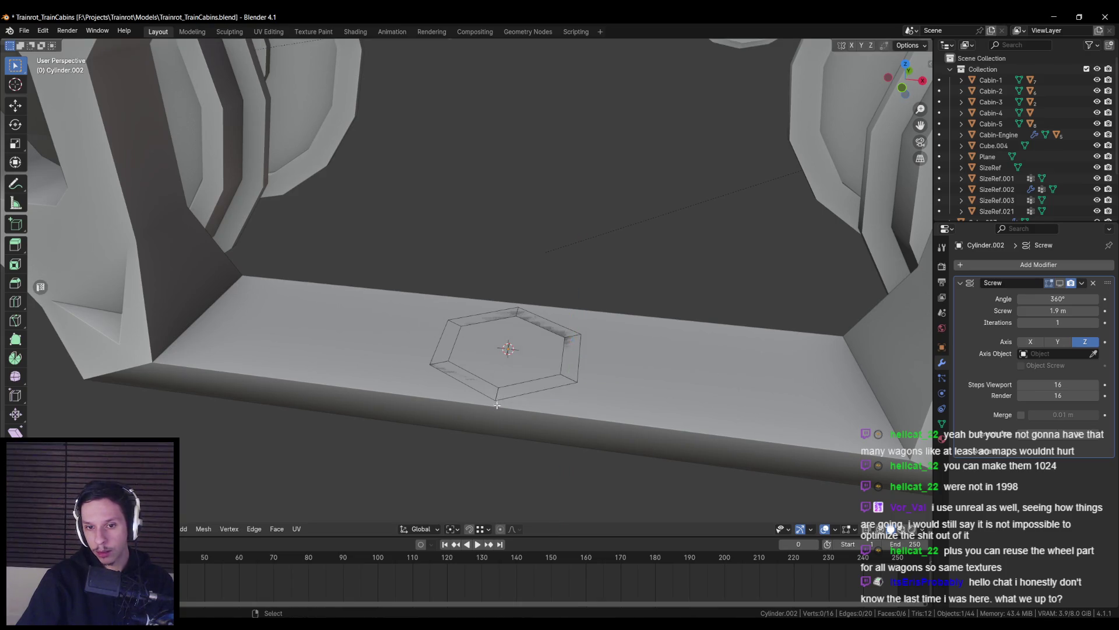
# Merge the ring's doubled vertices by distance and select one corner vertex
pyautogui.hotkey('shift', 'z')
pyautogui.press('b')
pyautogui.moveTo(483, 380); pyautogui.dragTo(523, 418)
pyautogui.press('m')
pyautogui.click(523, 418)
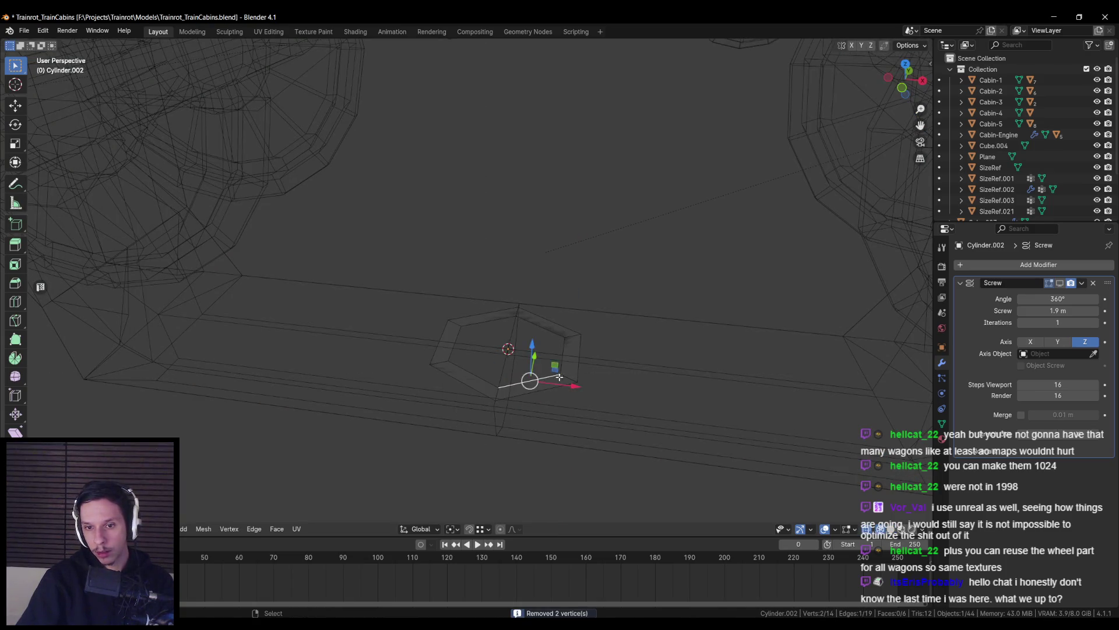
pyautogui.click(558, 376)
pyautogui.hotkey('shift', 'z')
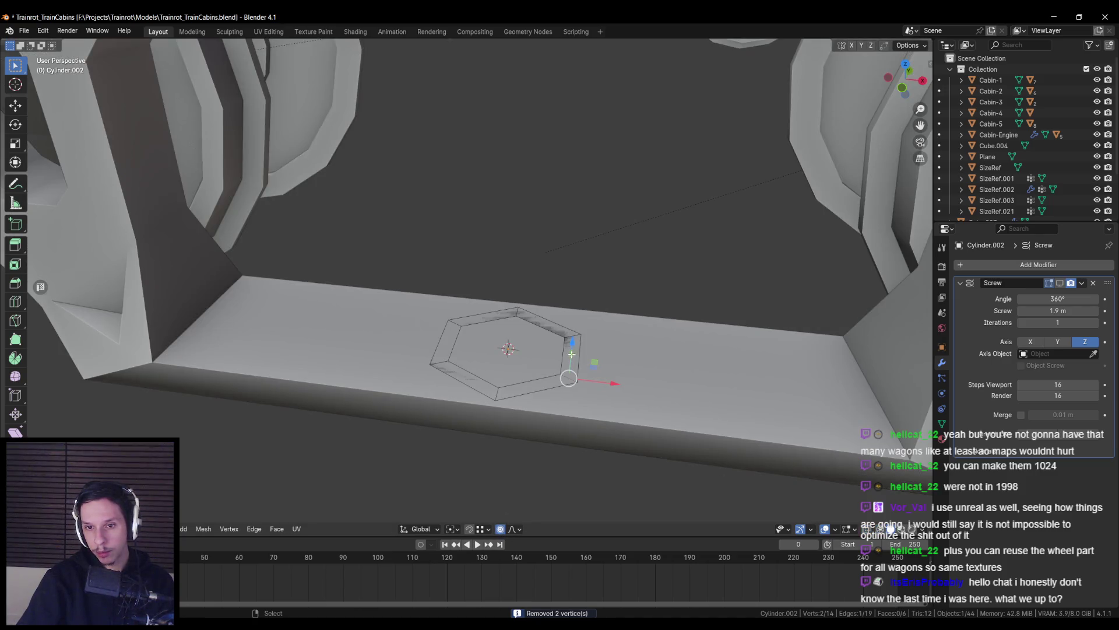
# Raise the corner vertex along Z with proportional editing, trying a different falloff shape
pyautogui.press('g')
pyautogui.press('z')
pyautogui.scroll(5, 569, 344)
pyautogui.rightClick(569, 322)
pyautogui.moveTo(569, 321)
pyautogui.mouseDown(button='middle')
pyautogui.moveTo(525, 396)
pyautogui.moveTo(576, 336)
pyautogui.mouseUp(button='middle')
pyautogui.click(516, 529)
pyautogui.click(479, 391)
pyautogui.press('g')
pyautogui.press('z')
pyautogui.scroll(-15, 576, 336)
pyautogui.scroll(-1, 577, 325)
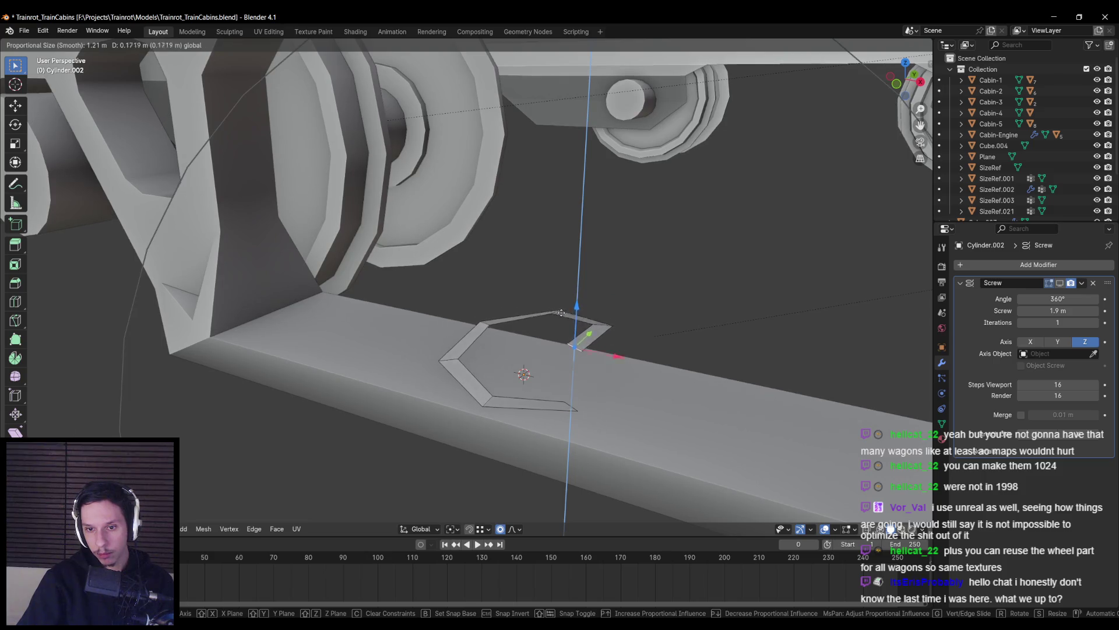
# Undo the first corner raise and switch the proportional falloff to Linear
pyautogui.click(560, 314)
pyautogui.moveTo(560, 315); pyautogui.dragTo(578, 329, button='middle')
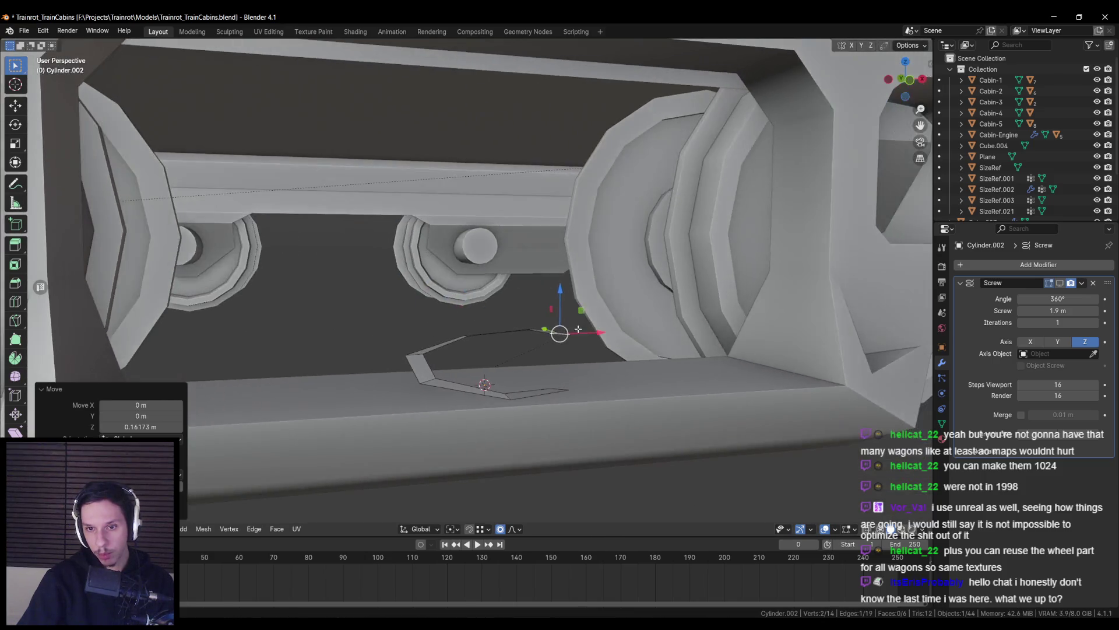
pyautogui.hotkey('ctrl', 'z')
pyautogui.click(514, 529)
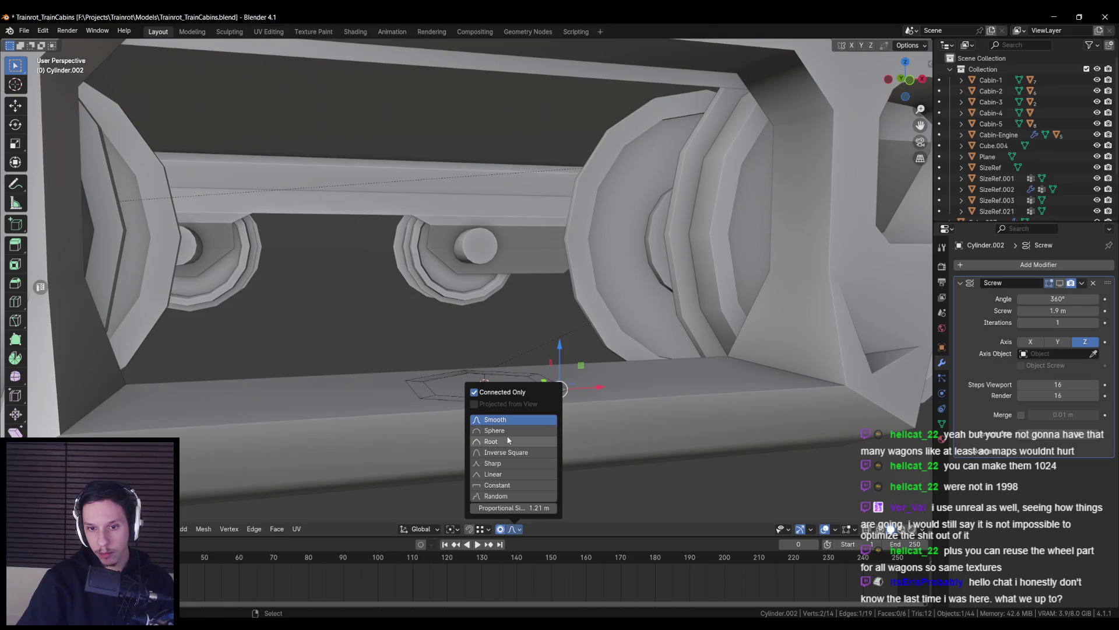
pyautogui.click(501, 474)
# Lift the corner 0.21853 m along Z and show the Screw effect again
pyautogui.press('g')
pyautogui.press('z')
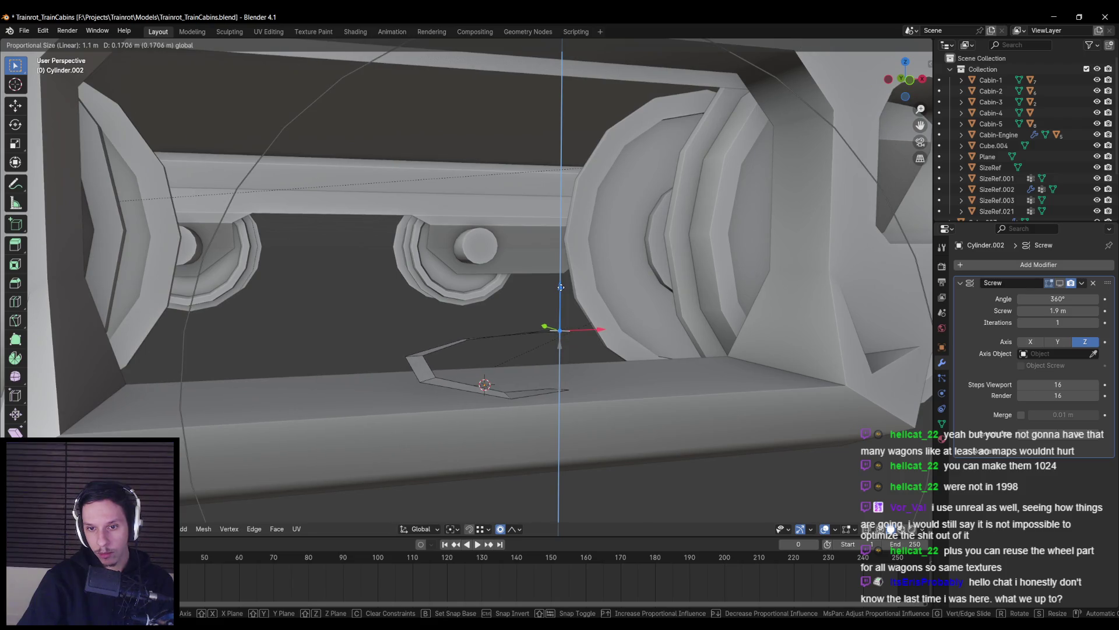
pyautogui.scroll(1, 561, 275)
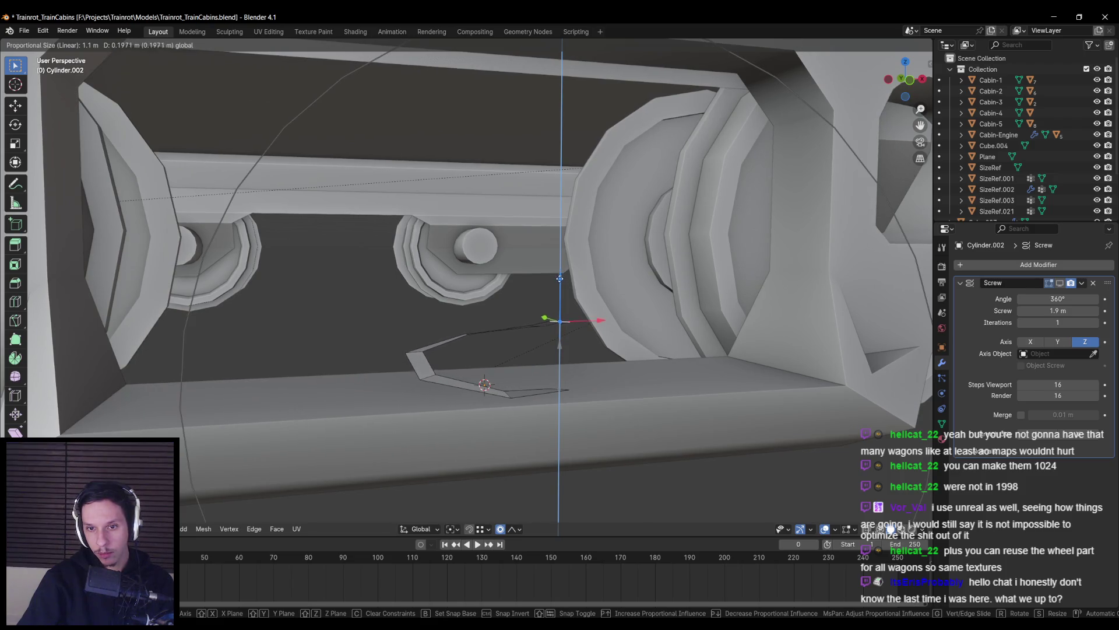
pyautogui.click(558, 271)
pyautogui.moveTo(558, 271)
pyautogui.mouseDown(button='middle')
pyautogui.moveTo(606, 277)
pyautogui.moveTo(612, 327)
pyautogui.mouseUp(button='middle')
pyautogui.click(1060, 282)
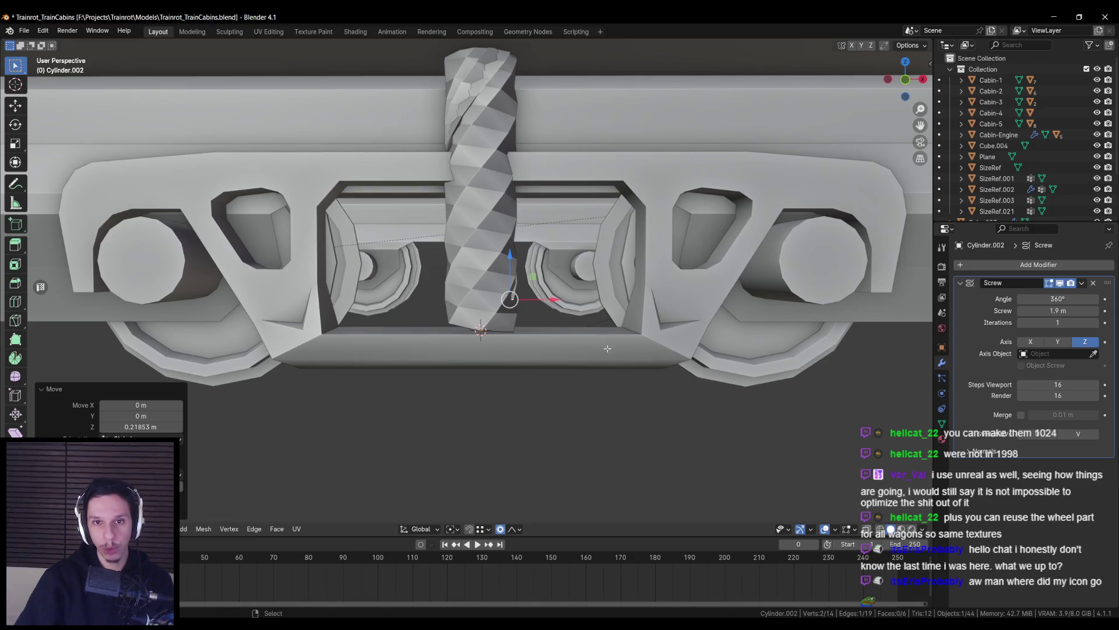
# Set the Screw modifier's angle back to 360°
pyautogui.press('Tab')
pyautogui.scroll(-3, 603, 373)
pyautogui.moveTo(569, 345)
pyautogui.mouseDown(button='middle')
pyautogui.moveTo(550, 327)
pyautogui.moveTo(530, 349)
pyautogui.mouseUp(button='middle')
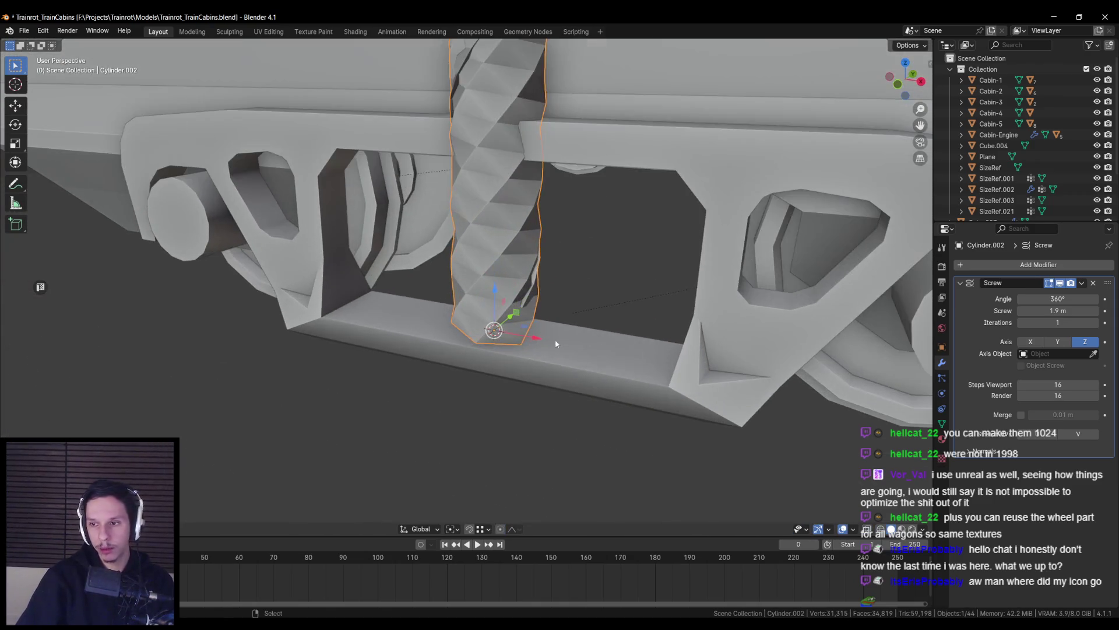
pyautogui.moveTo(1055, 303)
pyautogui.mouseDown()
pyautogui.moveTo(892, 303)
pyautogui.moveTo(1102, 303)
pyautogui.mouseUp()
pyautogui.write('36')
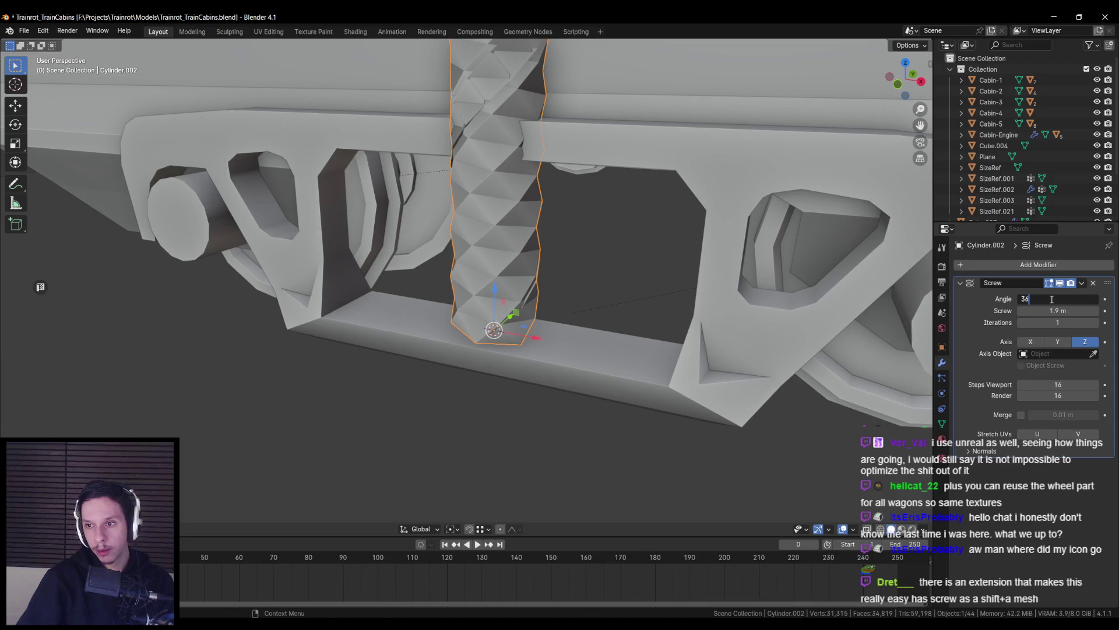
pyautogui.write('0')
pyautogui.press('Return')
pyautogui.scroll(2, 575, 432)
# Delete the Screw modifier and inspect the bare hook-shaped ring in Edit Mode
pyautogui.hotkey('shift', 'a')
pyautogui.moveTo(574, 431)
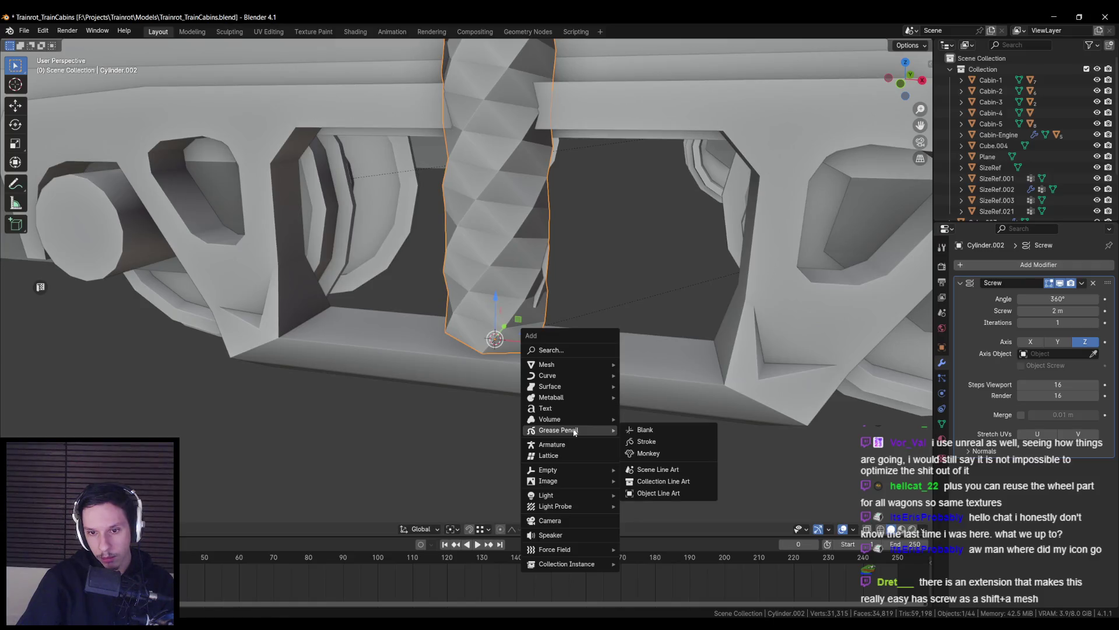
pyautogui.press('Escape')
pyautogui.scroll(-4, 508, 360)
pyautogui.click(1060, 283)
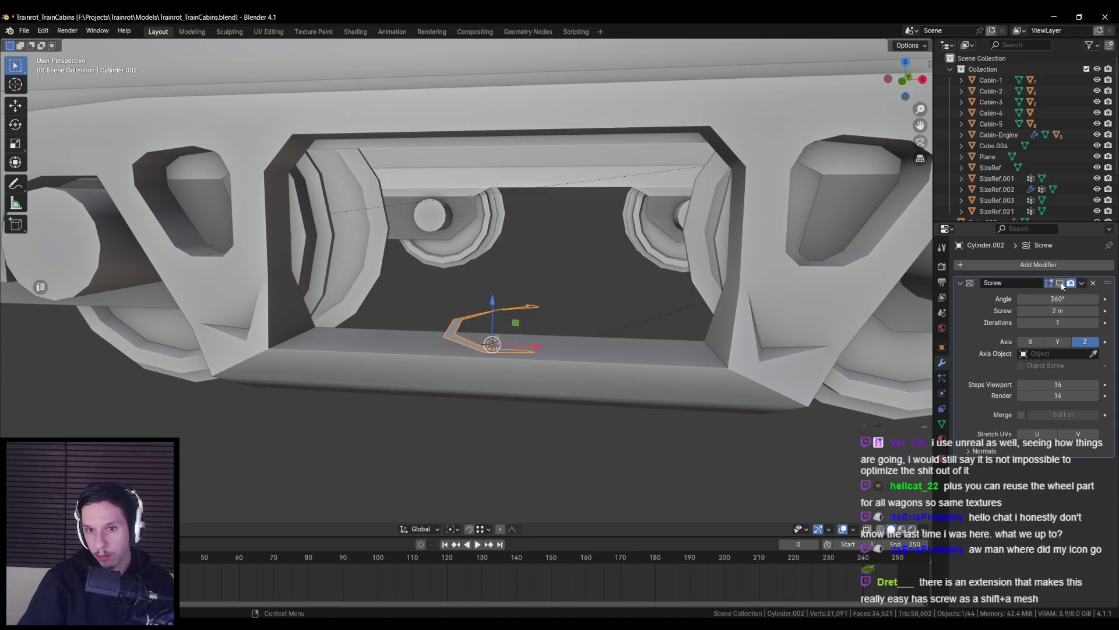
pyautogui.click(1093, 284)
pyautogui.press('Tab')
pyautogui.moveTo(618, 368)
pyautogui.mouseDown(button='middle')
pyautogui.moveTo(591, 354)
pyautogui.moveTo(517, 370)
pyautogui.moveTo(517, 400)
pyautogui.moveTo(548, 378)
pyautogui.moveTo(534, 382)
pyautogui.moveTo(543, 368)
pyautogui.moveTo(493, 373)
pyautogui.moveTo(545, 379)
pyautogui.moveTo(530, 422)
pyautogui.mouseUp(button='middle')
pyautogui.press('Tab')
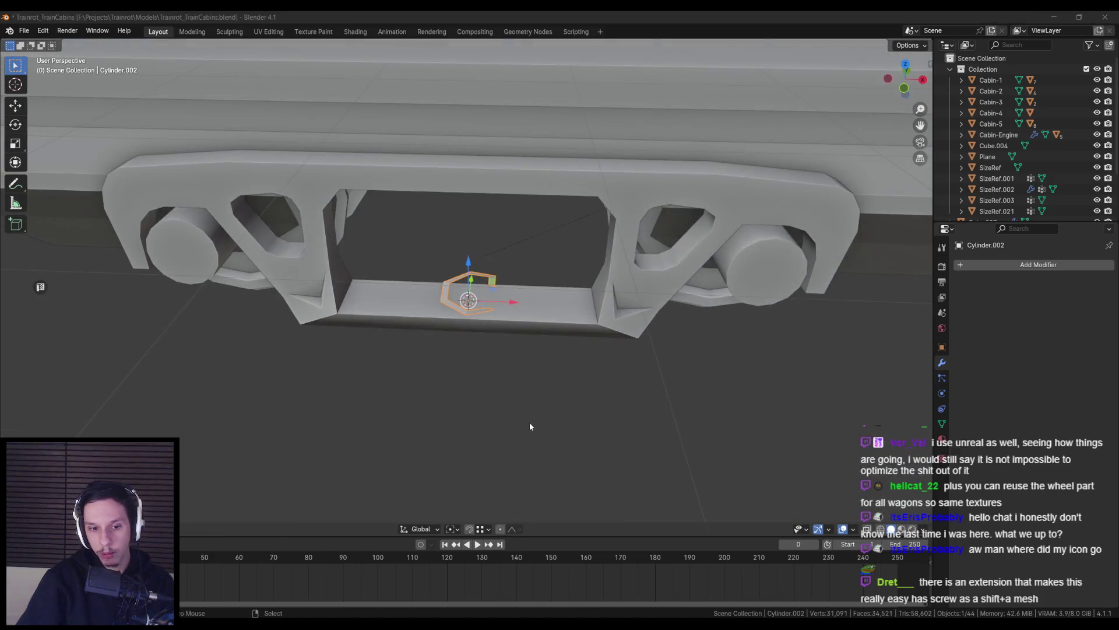
pyautogui.scroll(5, 688, 349)
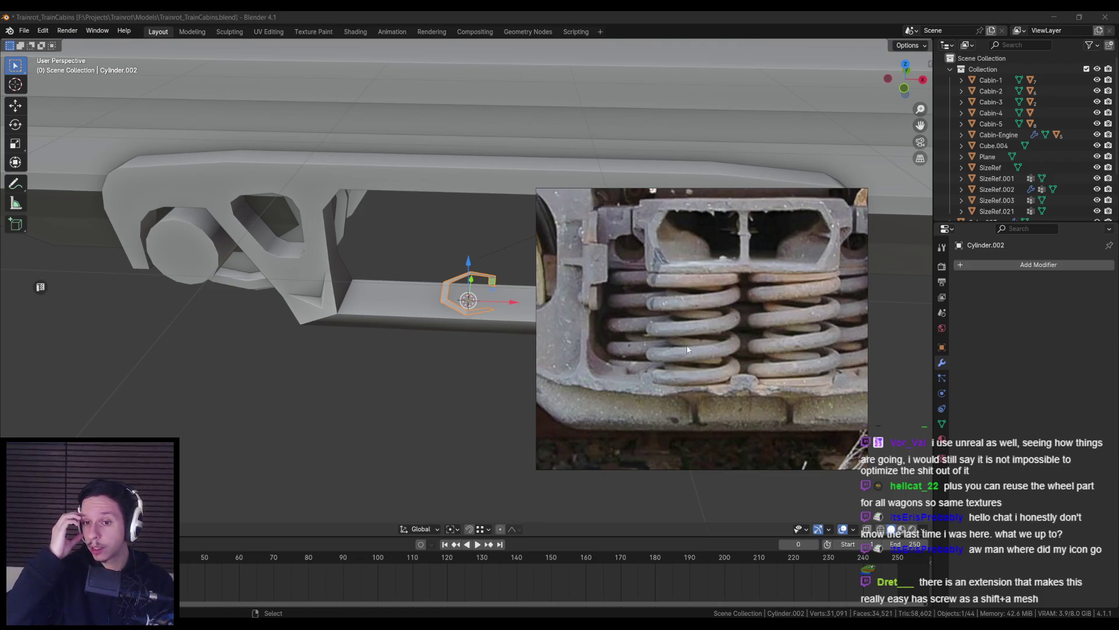
pyautogui.scroll(3, 687, 348)
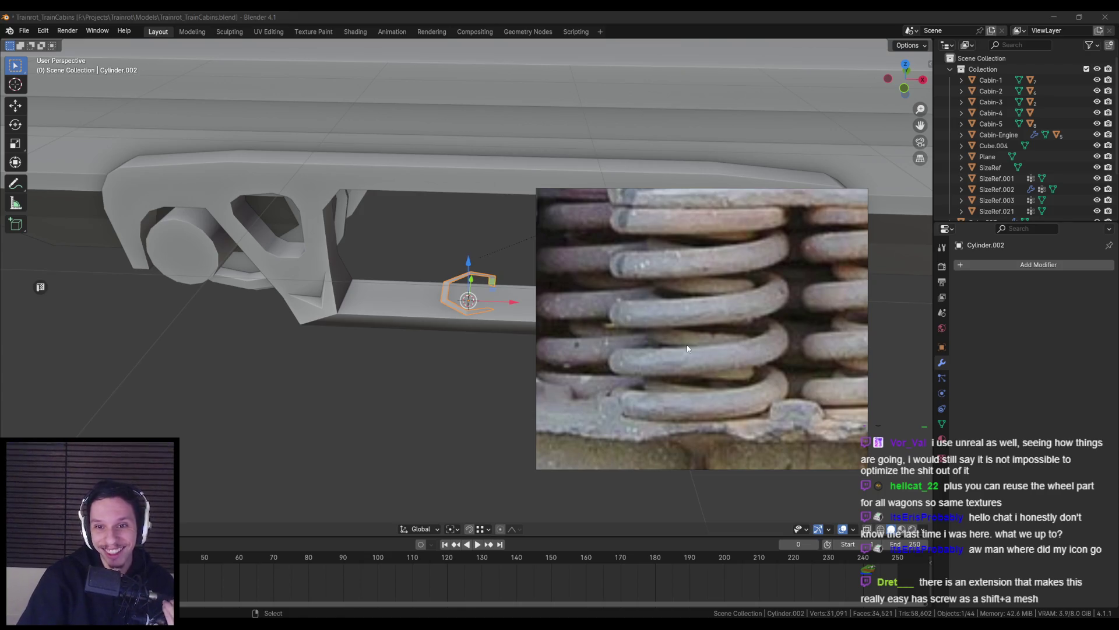
pyautogui.scroll(-3, 724, 361)
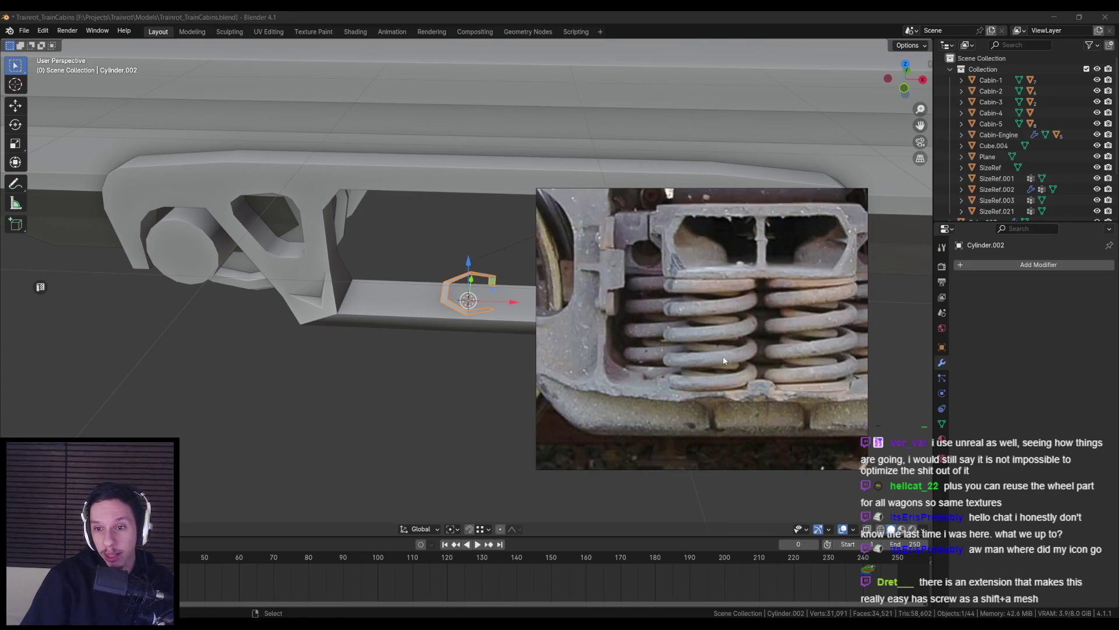
pyautogui.scroll(-2, 725, 360)
pyautogui.moveTo(513, 373); pyautogui.dragTo(393, 380, button='middle')
pyautogui.scroll(5, 589, 371)
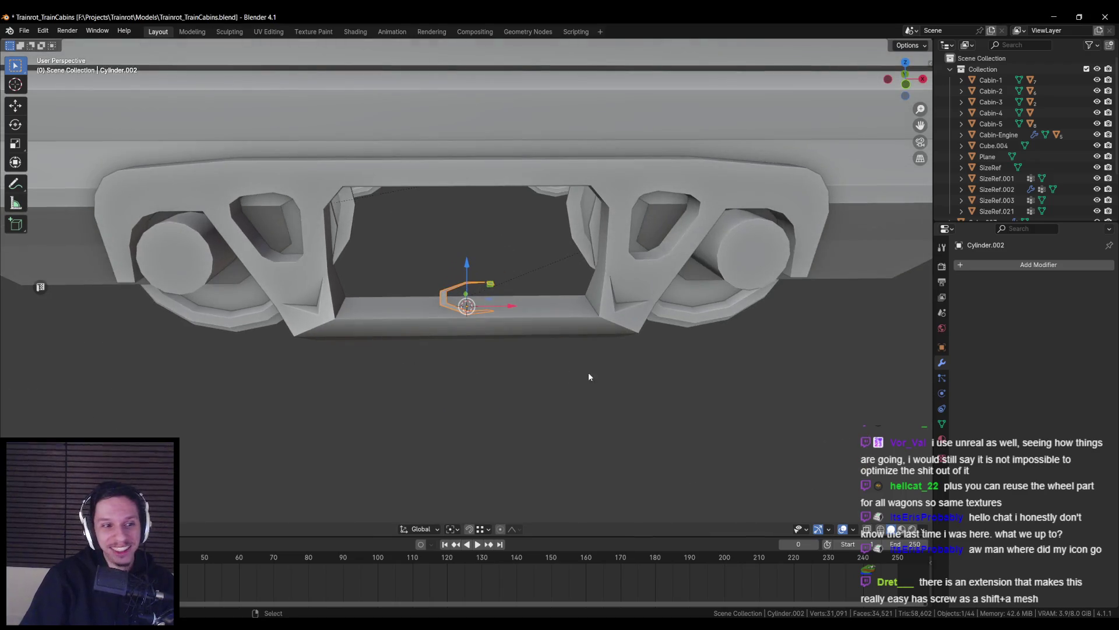
pyautogui.press('KP_Decimal')
pyautogui.press('Tab')
pyautogui.scroll(-5, 531, 378)
pyautogui.press('Tab')
pyautogui.scroll(-2, 505, 358)
pyautogui.scroll(4, 495, 376)
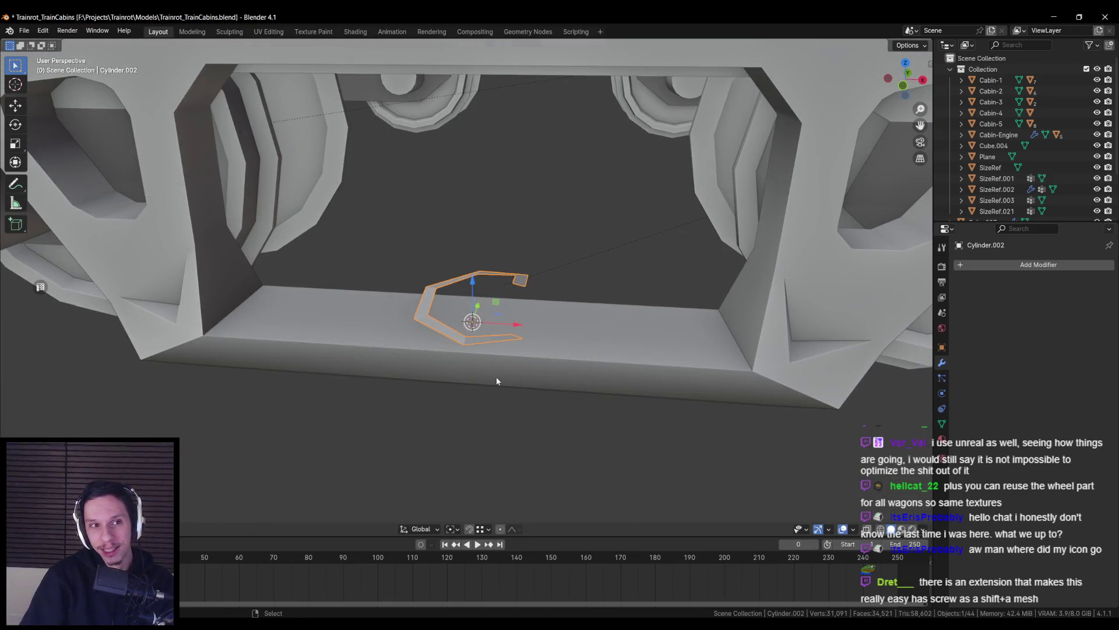
# Delete Cylinder.002 and add a torus with 8 major and 5 minor segments
pyautogui.press('Delete')
pyautogui.press('F3')
pyautogui.write('trus')
pyautogui.press('Return')
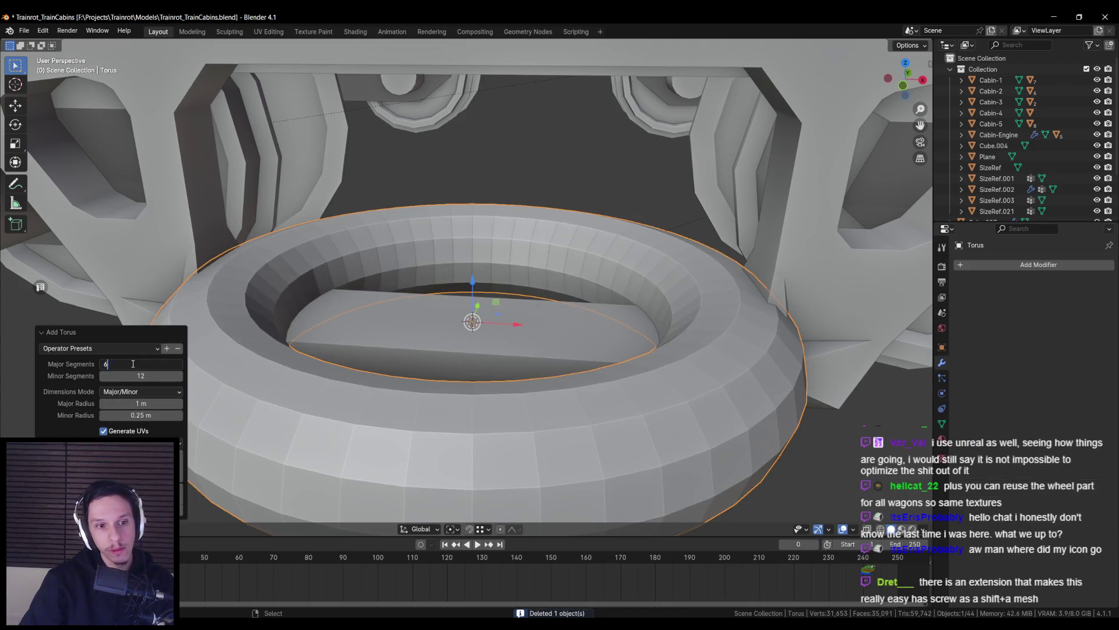
pyautogui.press('Return')
pyautogui.keyDown('ctrl'); pyautogui.scroll(2, 134, 364); pyautogui.keyUp('ctrl')
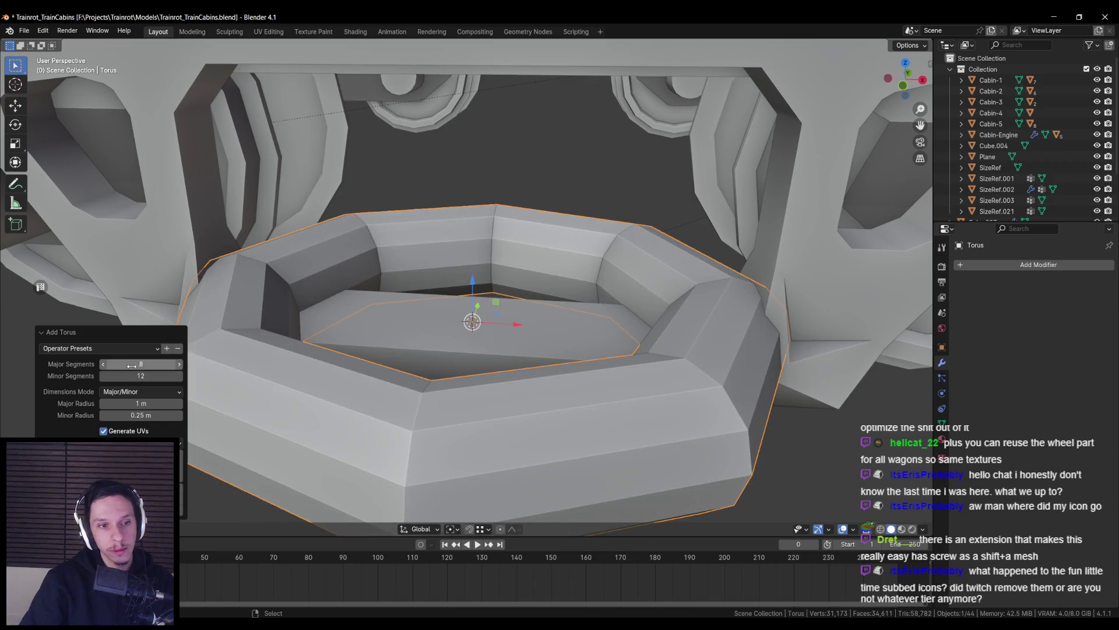
pyautogui.write('6')
pyautogui.press('Return')
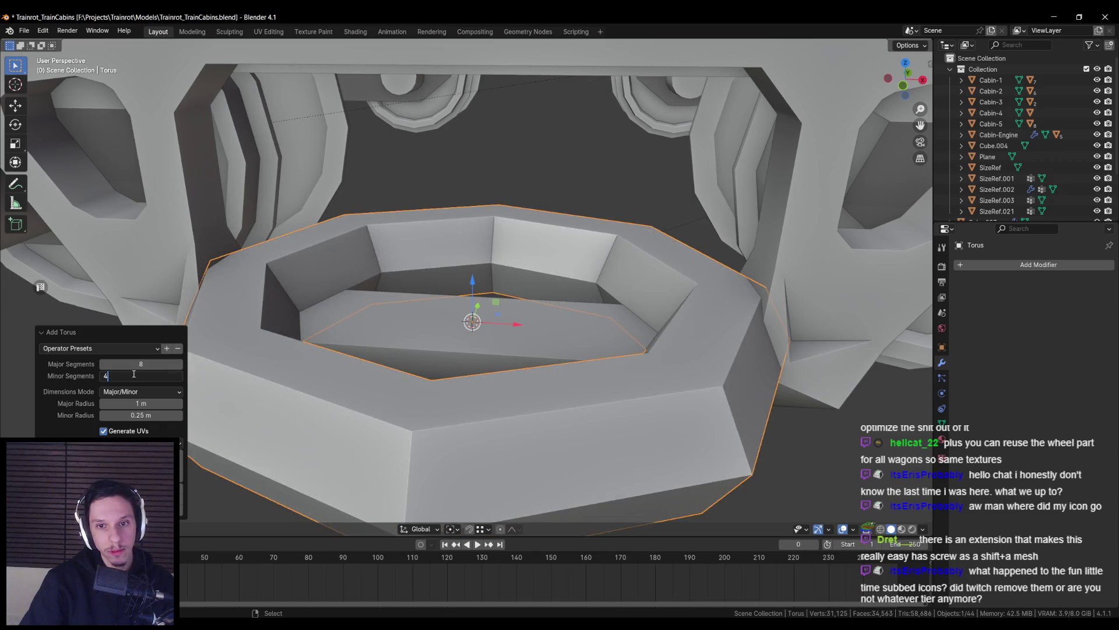
pyautogui.press('Return')
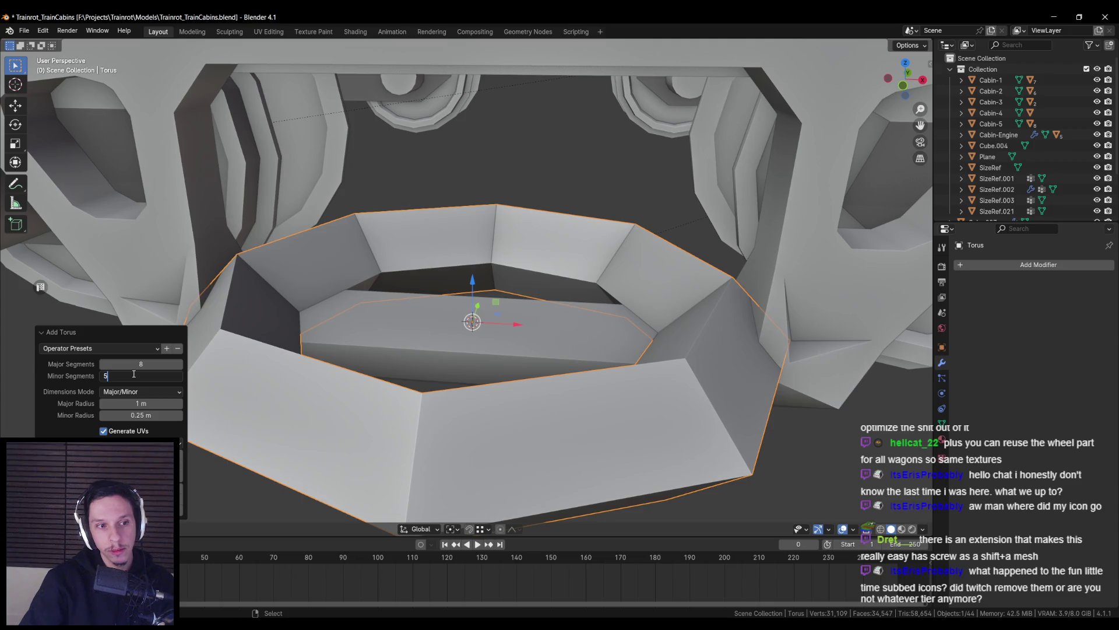
pyautogui.press('Return')
pyautogui.scroll(-4, 341, 372)
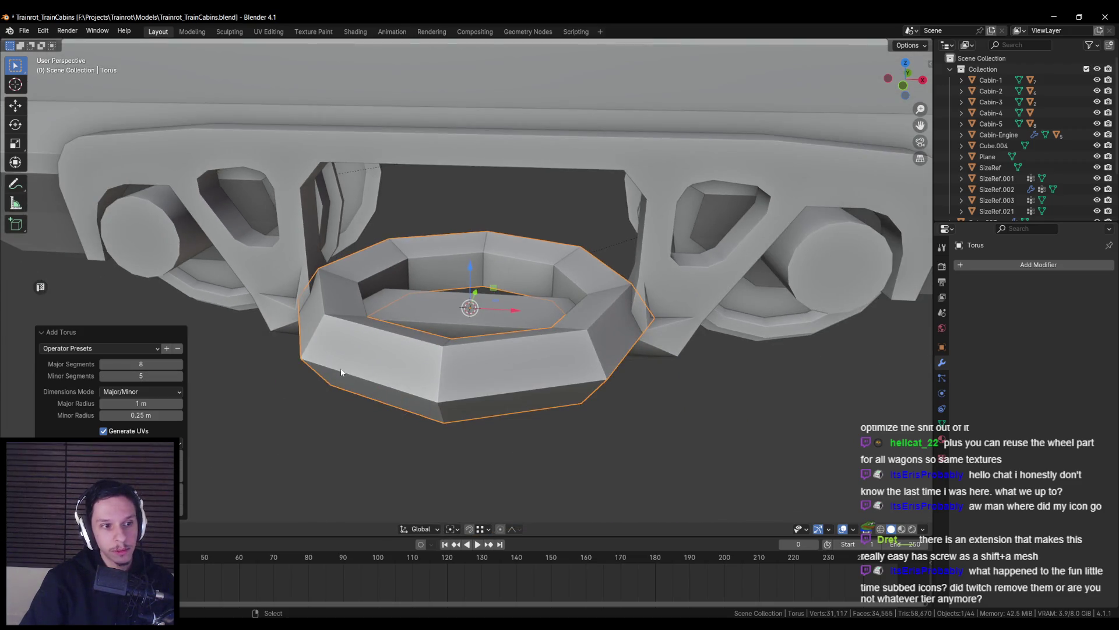
# Scale the new torus down to a small ring
pyautogui.moveTo(341, 372)
pyautogui.mouseDown(button='middle')
pyautogui.moveTo(307, 418)
pyautogui.moveTo(303, 371)
pyautogui.moveTo(299, 384)
pyautogui.moveTo(285, 381)
pyautogui.moveTo(332, 352)
pyautogui.moveTo(327, 388)
pyautogui.moveTo(310, 377)
pyautogui.mouseUp(button='middle')
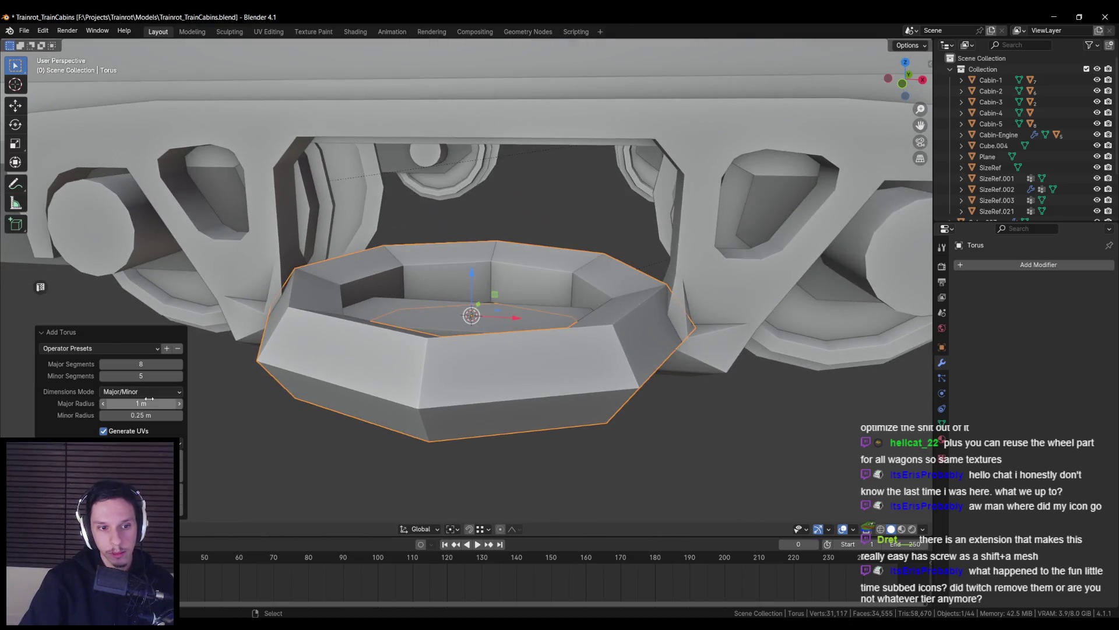
pyautogui.press('s')
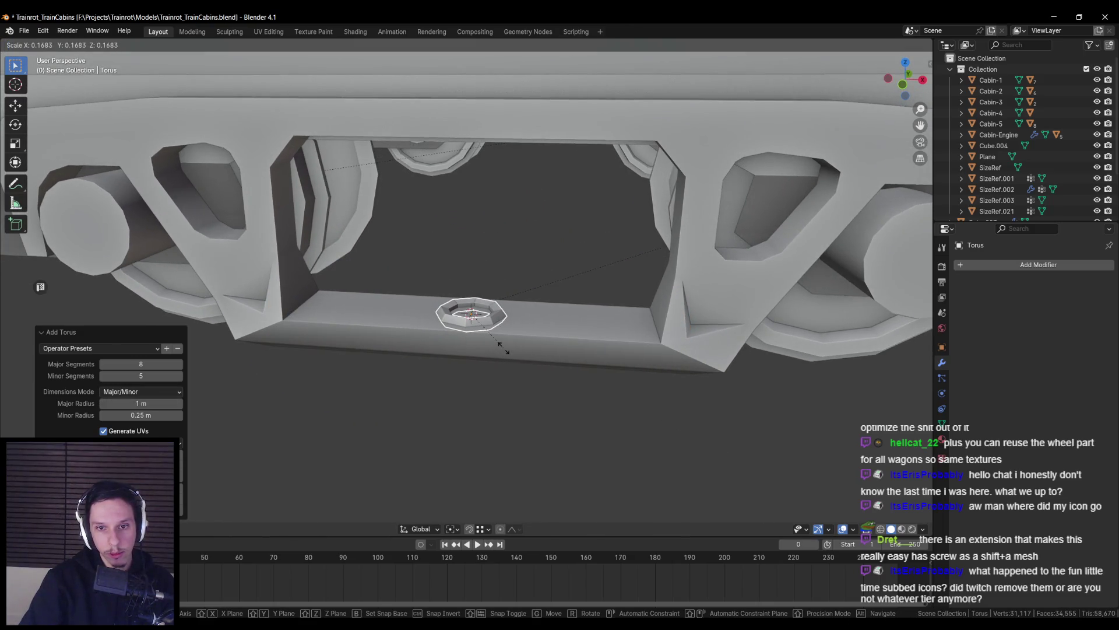
pyautogui.click(500, 347)
pyautogui.moveTo(500, 346)
pyautogui.mouseDown(button='middle')
pyautogui.moveTo(485, 365)
pyautogui.moveTo(513, 384)
pyautogui.moveTo(446, 384)
pyautogui.moveTo(516, 354)
pyautogui.mouseUp(button='middle')
pyautogui.press('s')
pyautogui.click(543, 418)
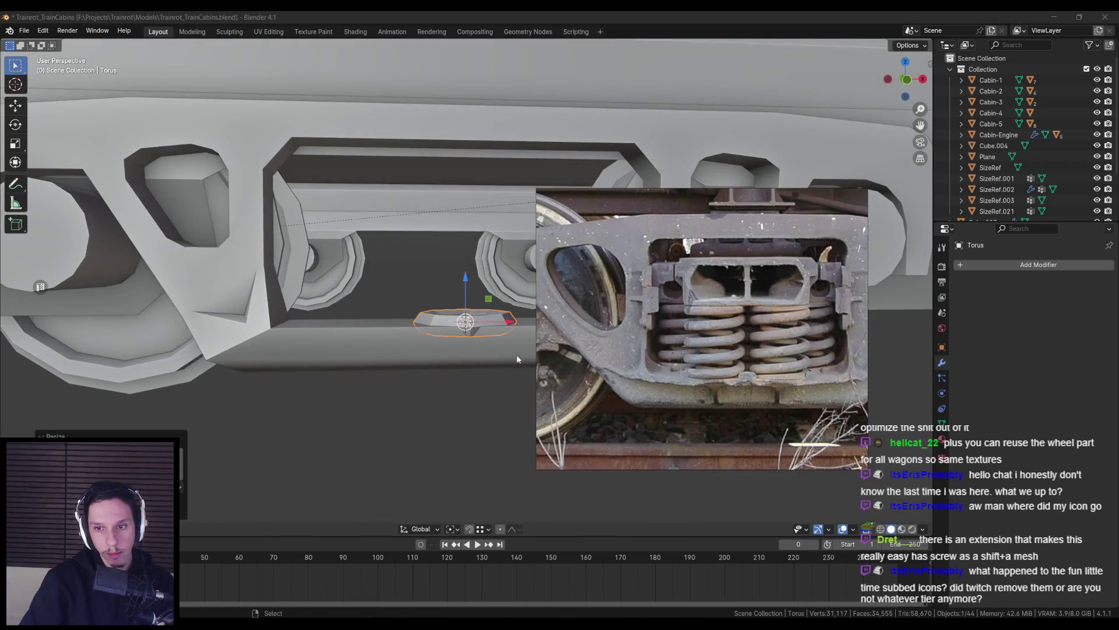
# Raise the torus along Z so it rests on the frame's lower crossbeam
pyautogui.moveTo(707, 378)
pyautogui.mouseDown(button='middle')
pyautogui.moveTo(534, 299)
pyautogui.moveTo(508, 303)
pyautogui.mouseUp(button='middle')
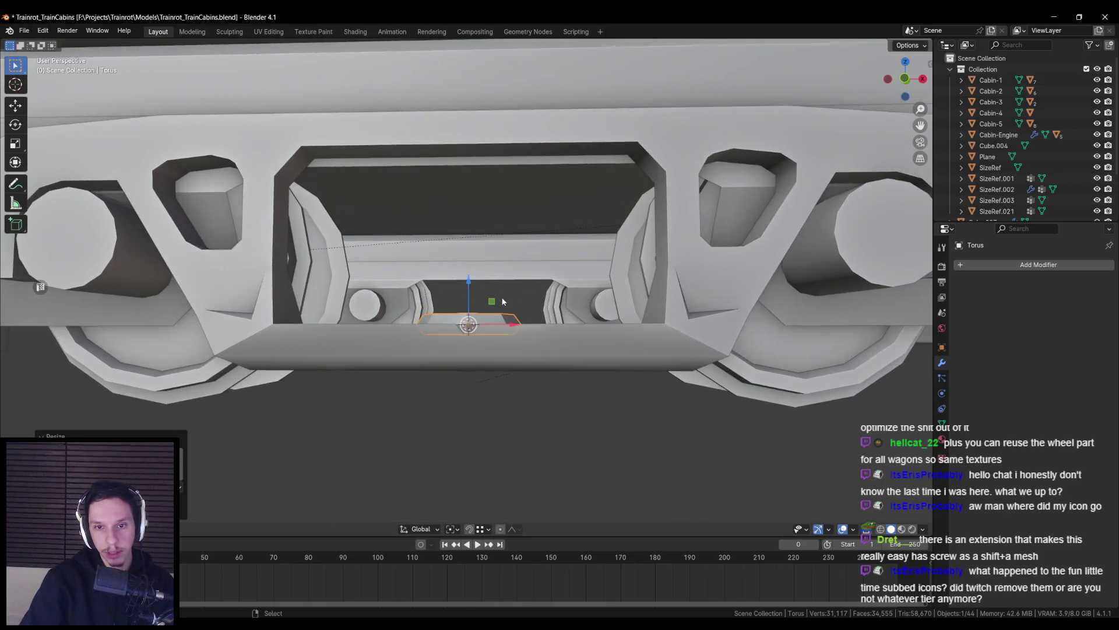
pyautogui.press('g')
pyautogui.press('z')
pyautogui.click(486, 291)
pyautogui.press('g')
pyautogui.press('z')
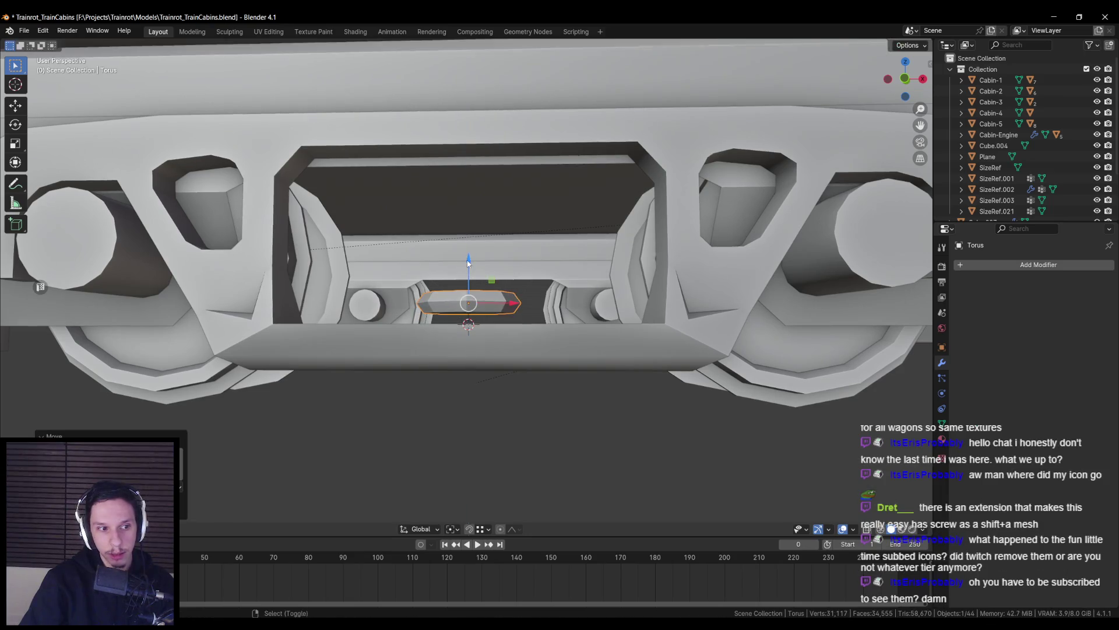
pyautogui.click(273, 323)
pyautogui.moveTo(273, 323)
pyautogui.mouseDown(button='middle')
pyautogui.moveTo(391, 356)
pyautogui.moveTo(491, 347)
pyautogui.moveTo(380, 369)
pyautogui.mouseUp(button='middle')
pyautogui.hotkey('alt', 'Tab')
pyautogui.scroll(2, 379, 370)
pyautogui.press('Tab')
# Select all torus vertices in X-ray and merge duplicates by distance
pyautogui.hotkey('alt', 'a')
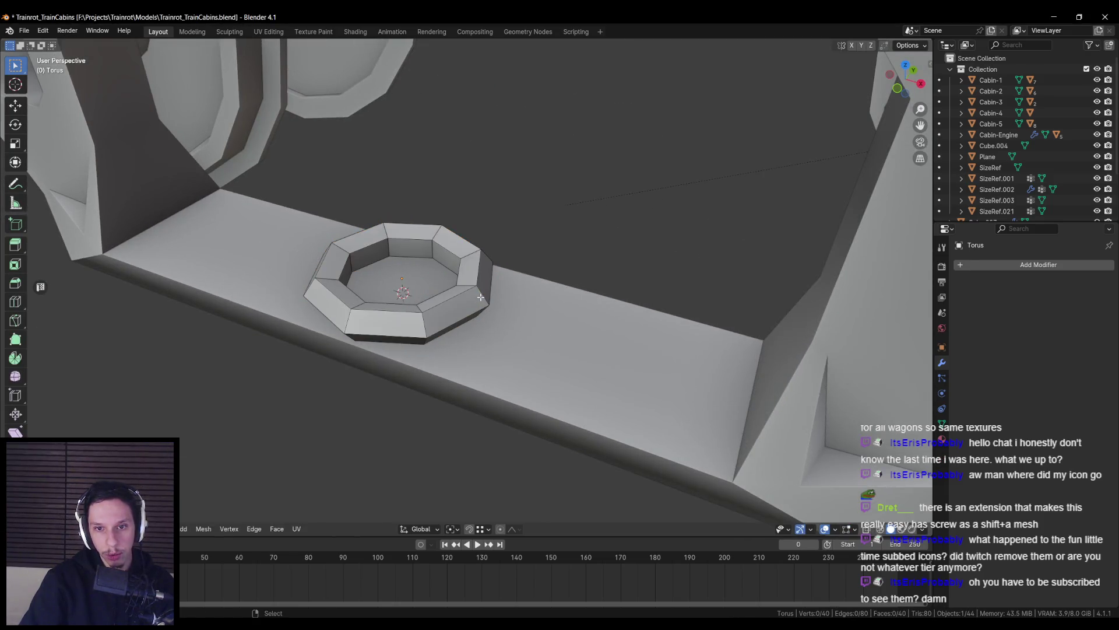
pyautogui.click(448, 301)
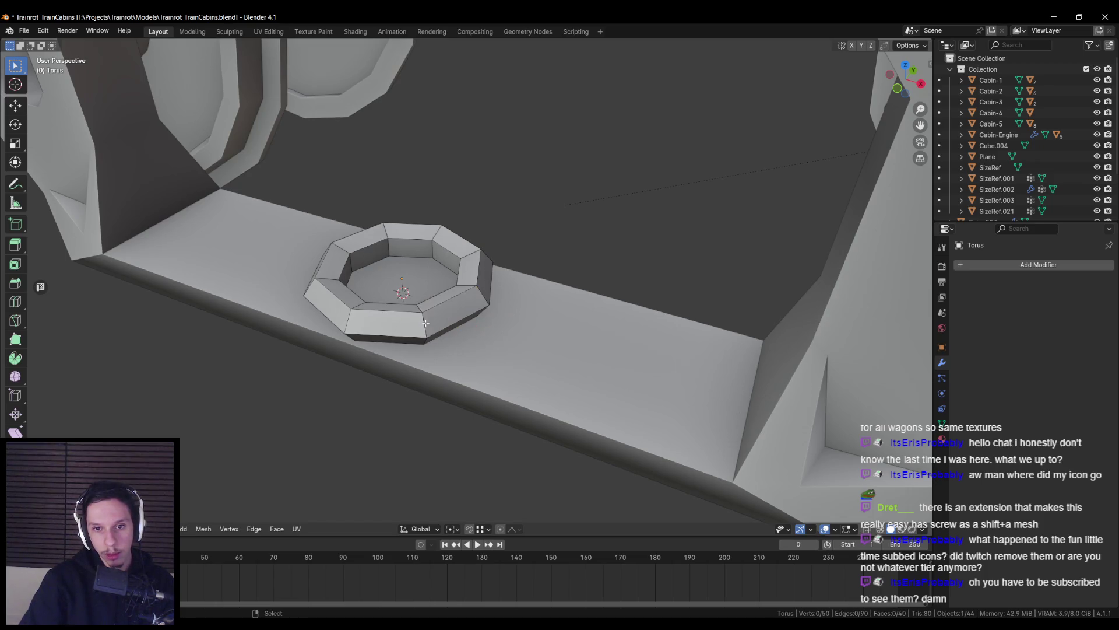
pyautogui.hotkey('alt', 'z')
pyautogui.moveTo(399, 280); pyautogui.dragTo(436, 354)
pyautogui.hotkey('alt', 'z')
pyautogui.press('m')
pyautogui.click(430, 355)
# Lift the selected end of the ring 0.25 m along Z with proportional falloff
pyautogui.hotkey('alt', 'a')
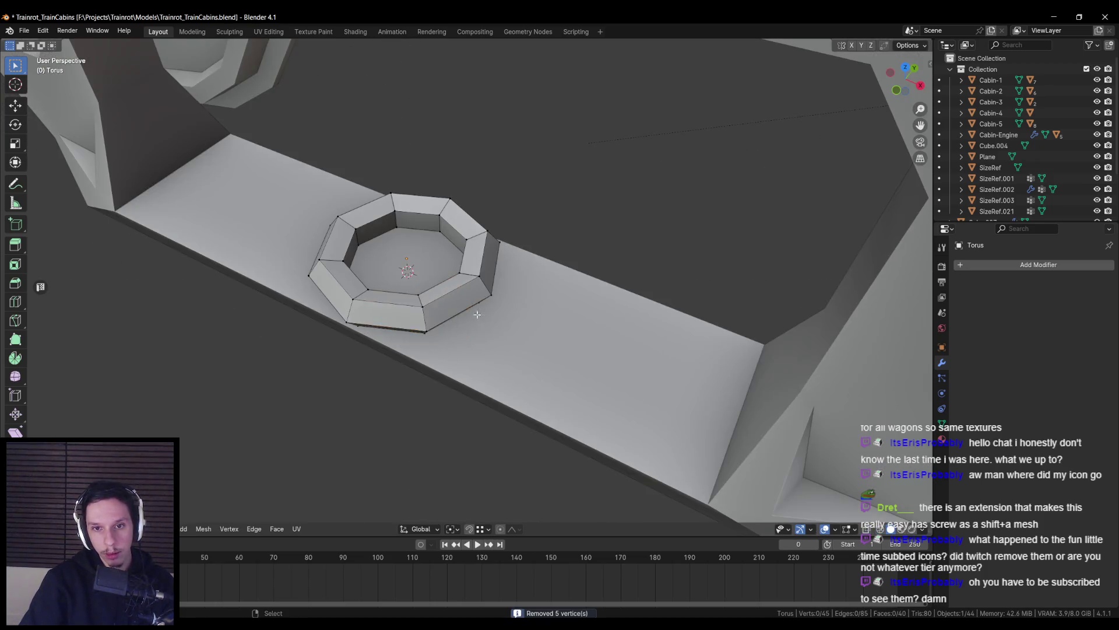
pyautogui.hotkey('alt', 'z')
pyautogui.hotkey('alt', 'z')
pyautogui.press('g')
pyautogui.press('z')
pyautogui.press('Escape')
pyautogui.moveTo(483, 282); pyautogui.dragTo(510, 242, button='middle')
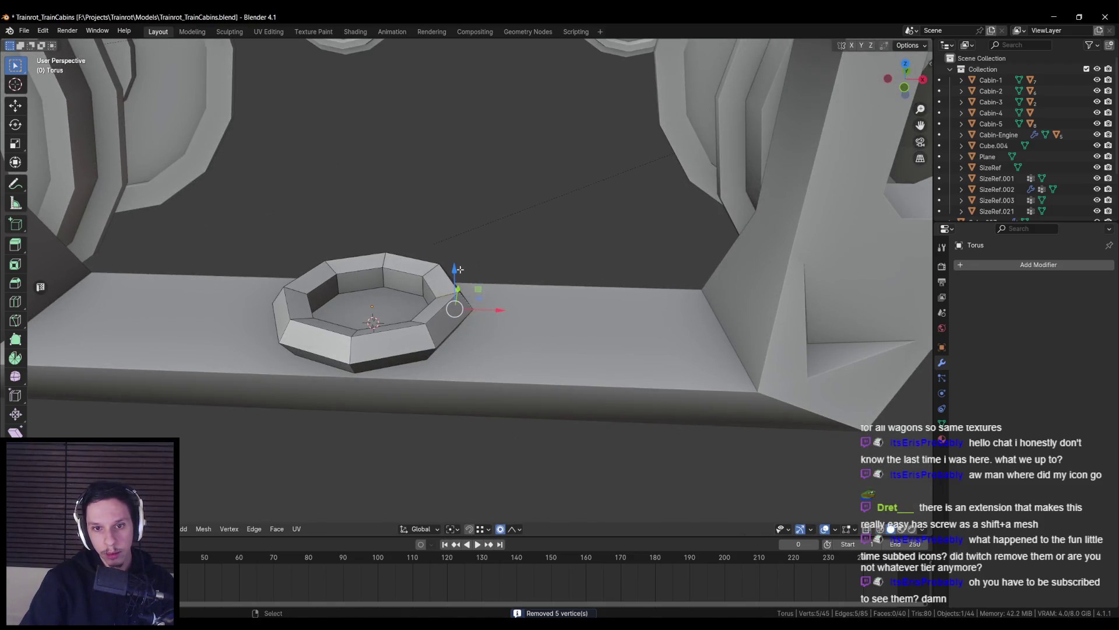
pyautogui.press('g')
pyautogui.press('z')
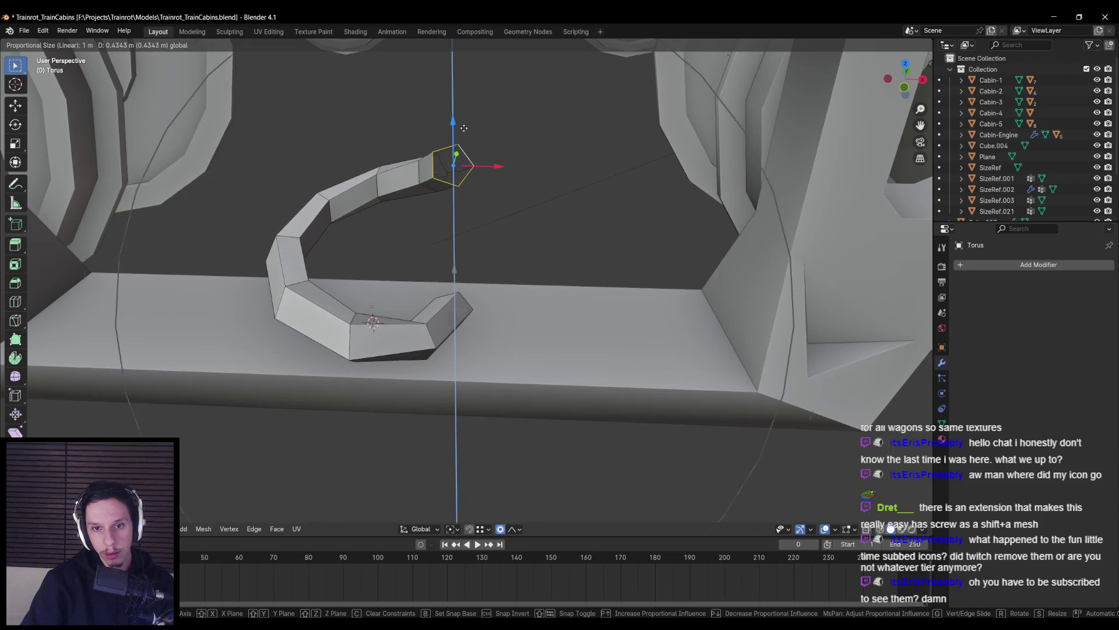
pyautogui.scroll(-3, 464, 128)
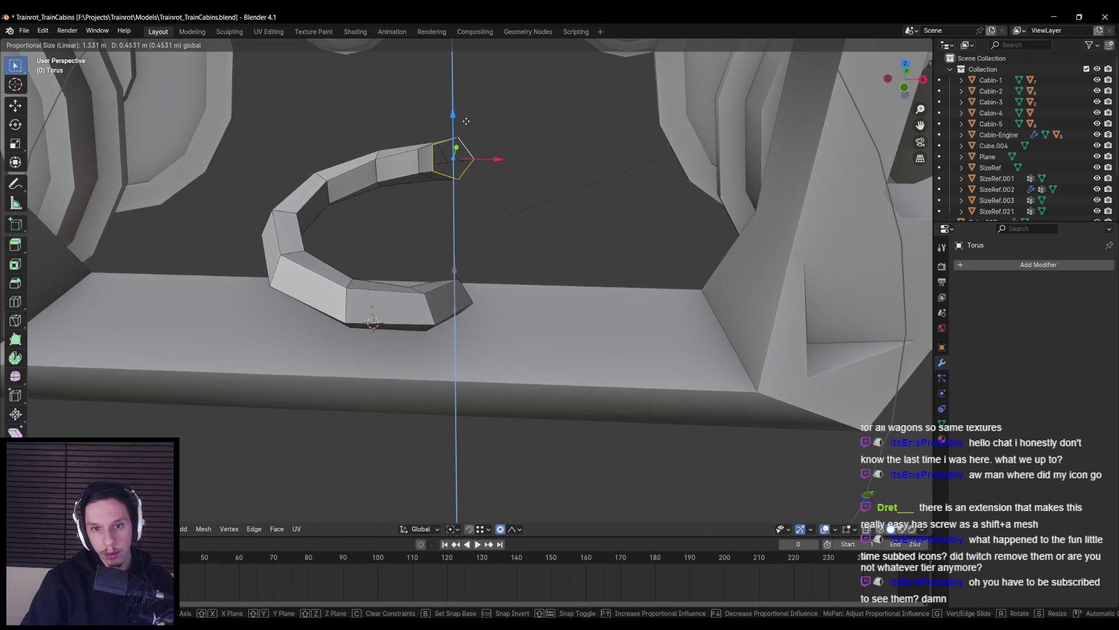
pyautogui.scroll(1, 461, 151)
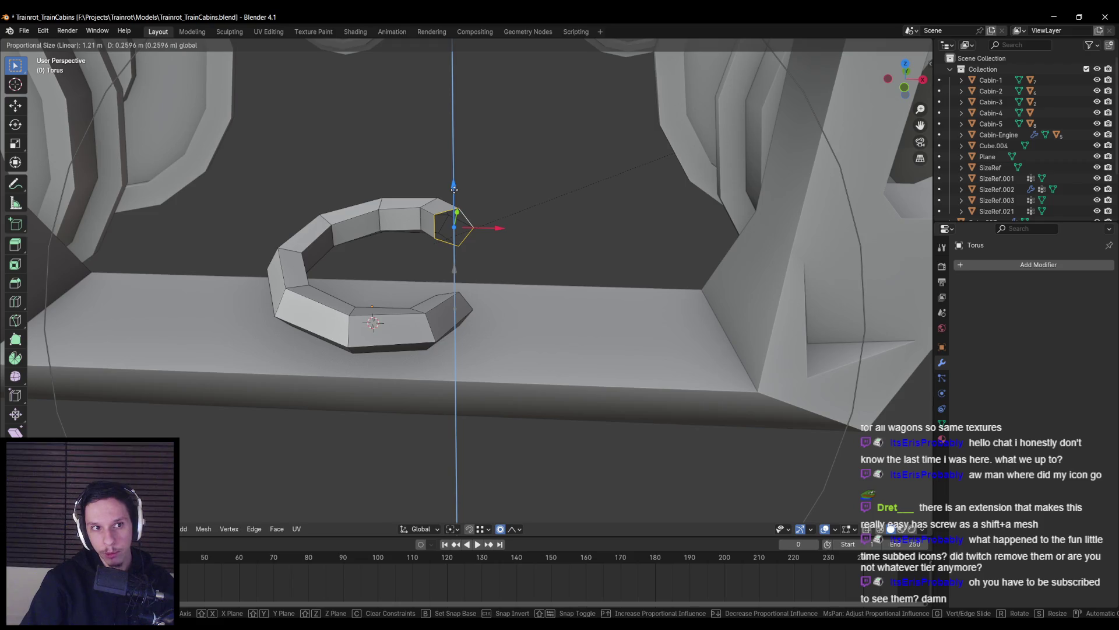
pyautogui.write('0')
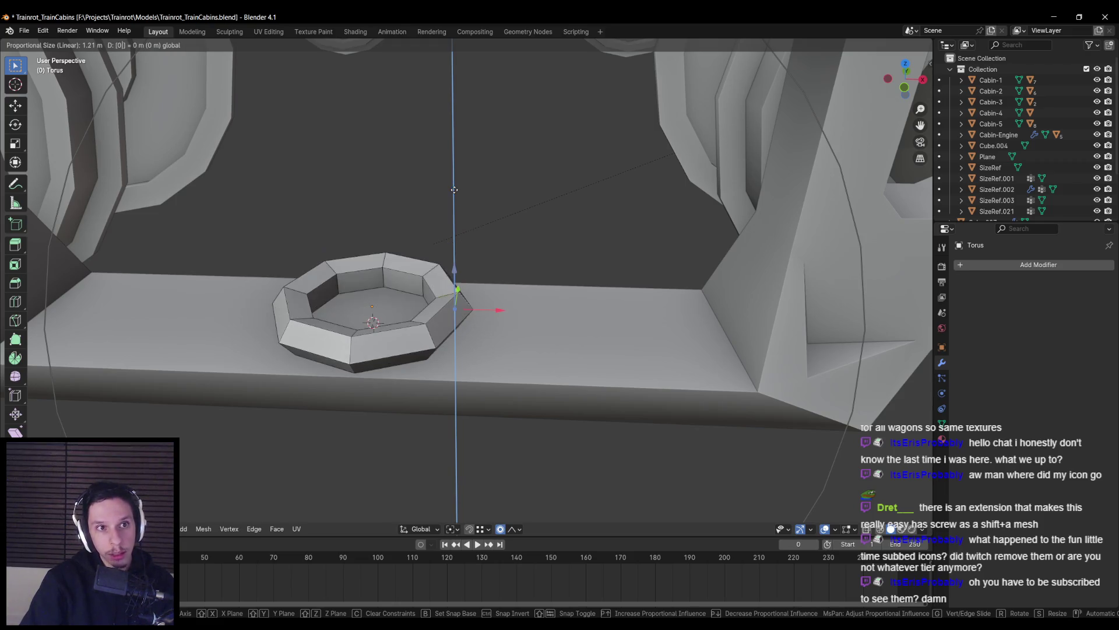
pyautogui.write('.25')
pyautogui.press('Return')
pyautogui.scroll(-4, 449, 221)
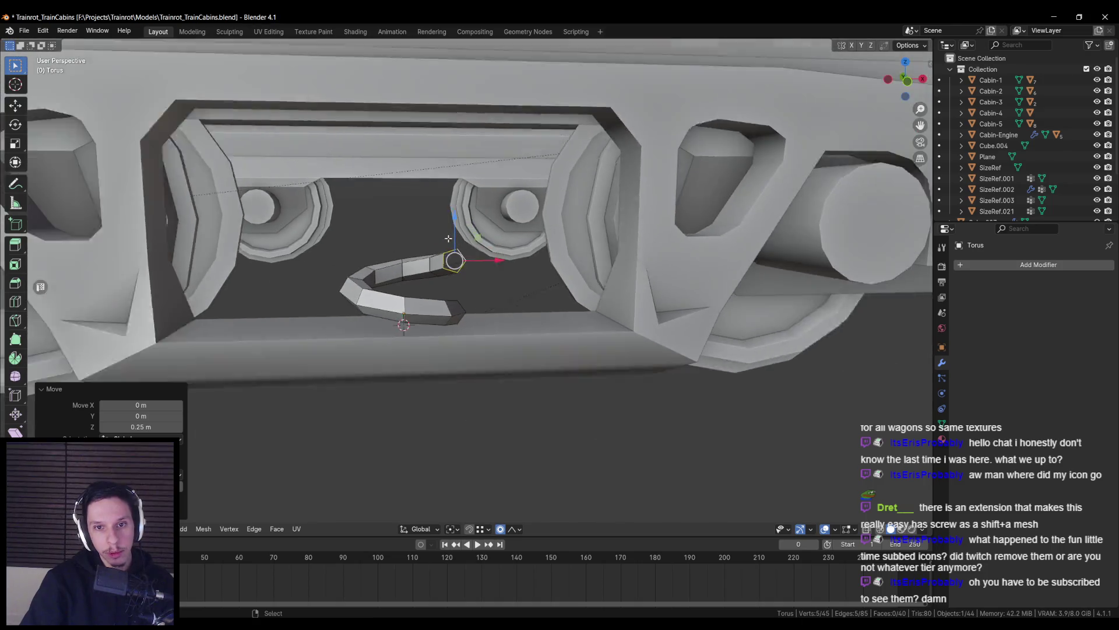
pyautogui.moveTo(445, 241)
pyautogui.mouseDown(button='middle')
pyautogui.moveTo(431, 268)
pyautogui.moveTo(452, 247)
pyautogui.mouseUp(button='middle')
# Raise the end further vertically so the ring opens into a single coil turn
pyautogui.press('Tab')
pyautogui.scroll(-3, 432, 268)
pyautogui.scroll(3, 425, 291)
pyautogui.press('Tab')
pyautogui.press('Tab')
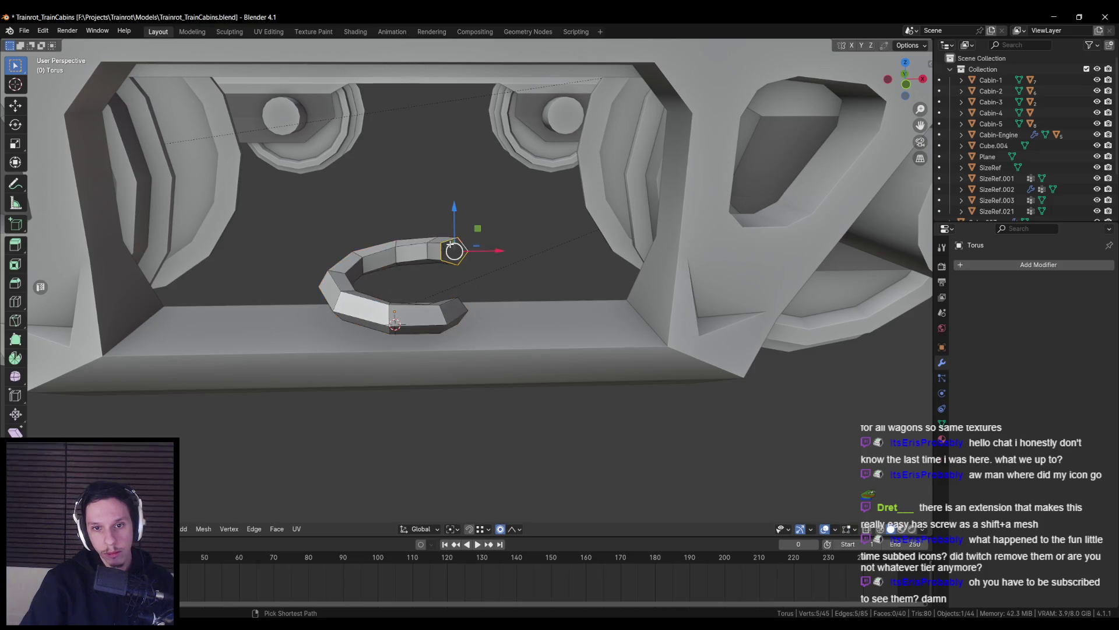
pyautogui.press('Tab')
pyautogui.press('g')
pyautogui.press('z')
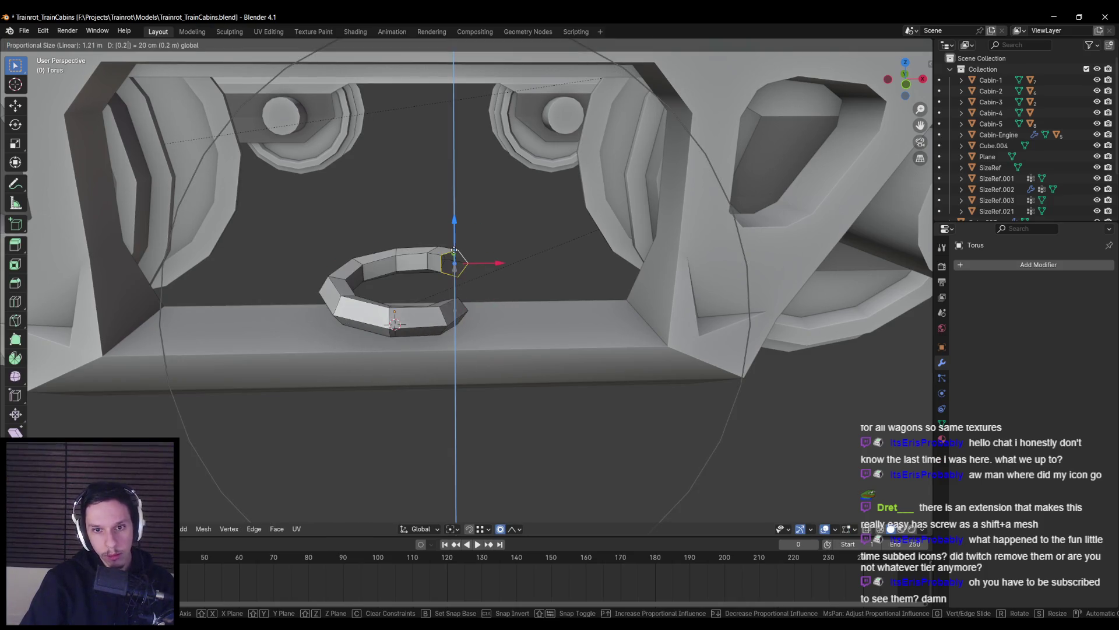
pyautogui.click(453, 260)
pyautogui.press('Tab')
pyautogui.moveTo(452, 260)
pyautogui.mouseDown(button='middle')
pyautogui.moveTo(445, 283)
pyautogui.moveTo(392, 308)
pyautogui.moveTo(408, 303)
pyautogui.mouseUp(button='middle')
pyautogui.click(1017, 265)
# Add an Array modifier with fixed count and a relative Z offset of 1
pyautogui.write('array')
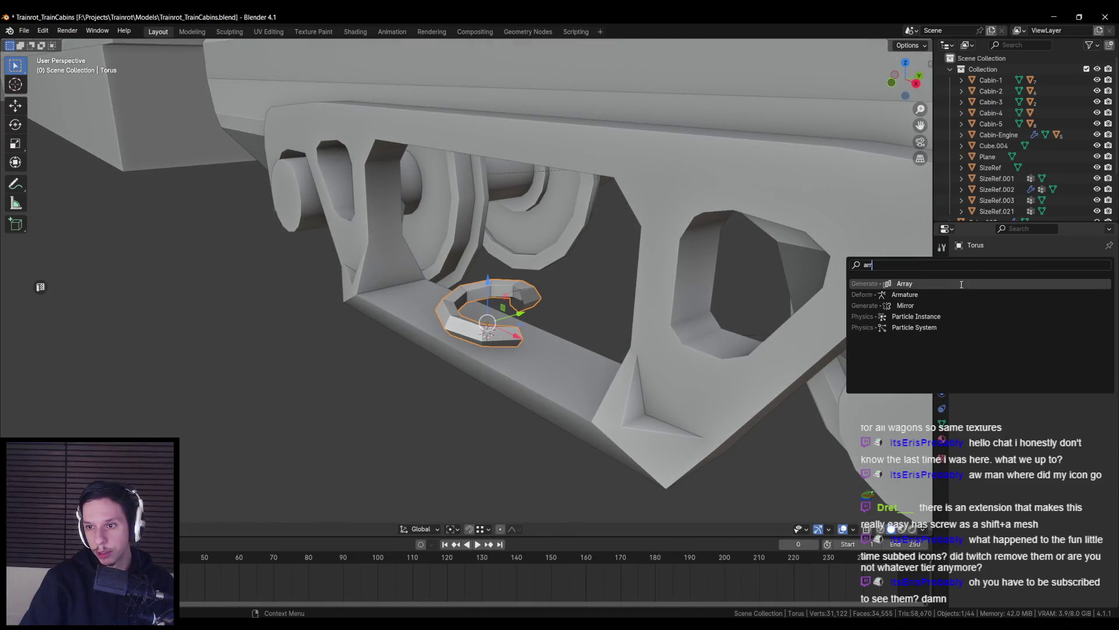
pyautogui.press('Return')
pyautogui.press('KP_Decimal')
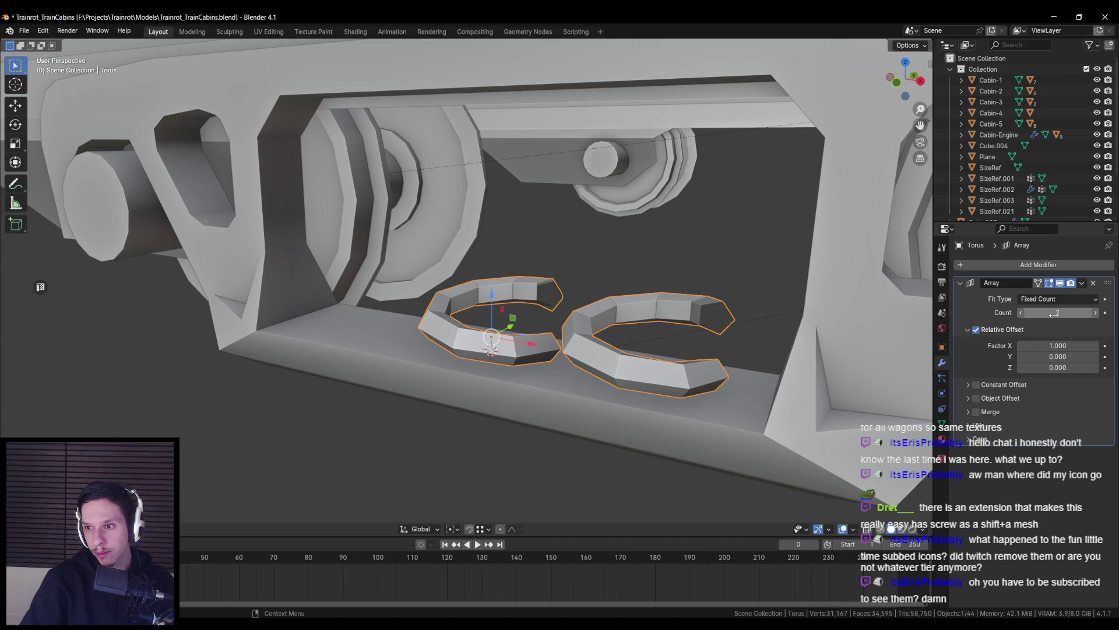
pyautogui.click(1045, 302)
pyautogui.click(1049, 317)
pyautogui.click(1055, 346)
pyautogui.write('0.000')
pyautogui.click(1058, 367)
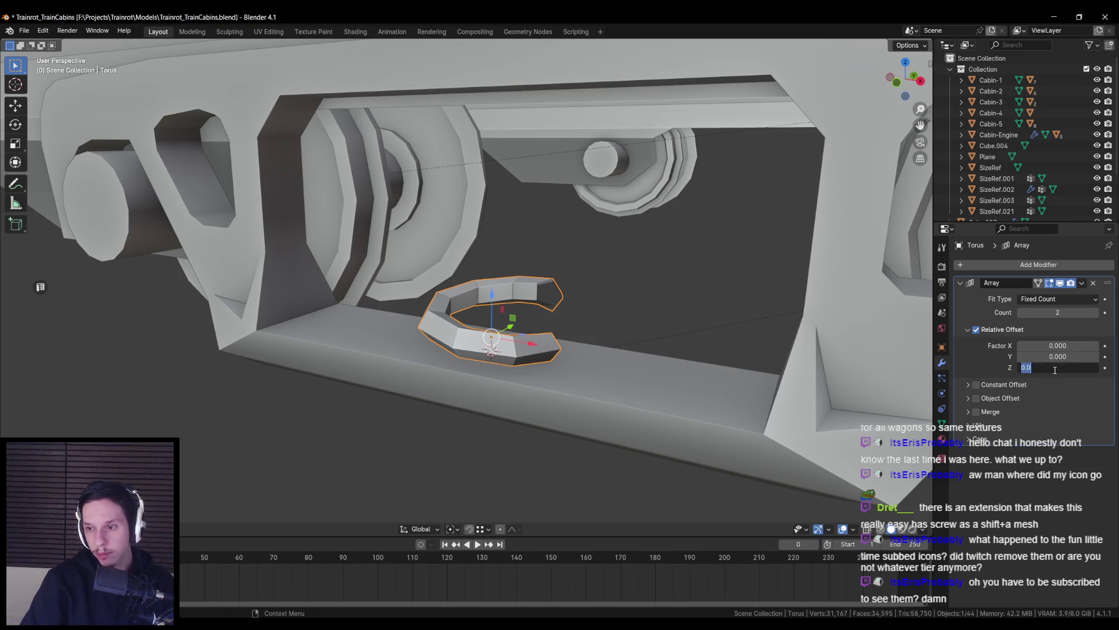
pyautogui.write('1')
pyautogui.press('Return')
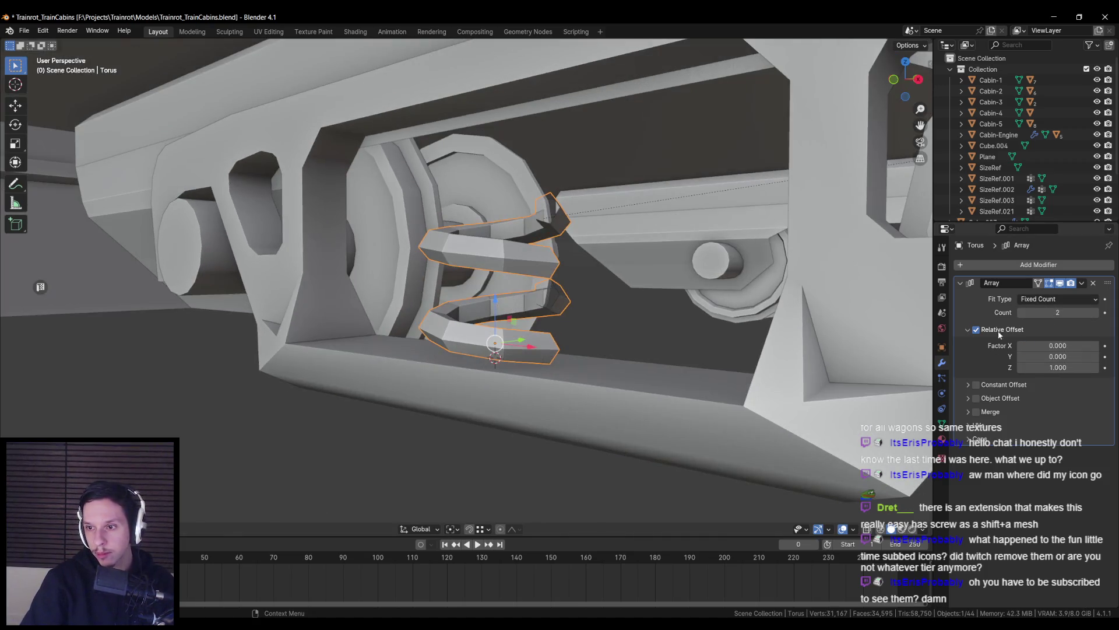
# Switch the array to constant offset with X 0 m, trying Z 0.2 then 2 m
pyautogui.click(984, 332)
pyautogui.click(983, 332)
pyautogui.click(980, 330)
pyautogui.click(976, 385)
pyautogui.click(968, 385)
pyautogui.click(1049, 400)
pyautogui.write('0')
pyautogui.press('Return')
pyautogui.click(1058, 422)
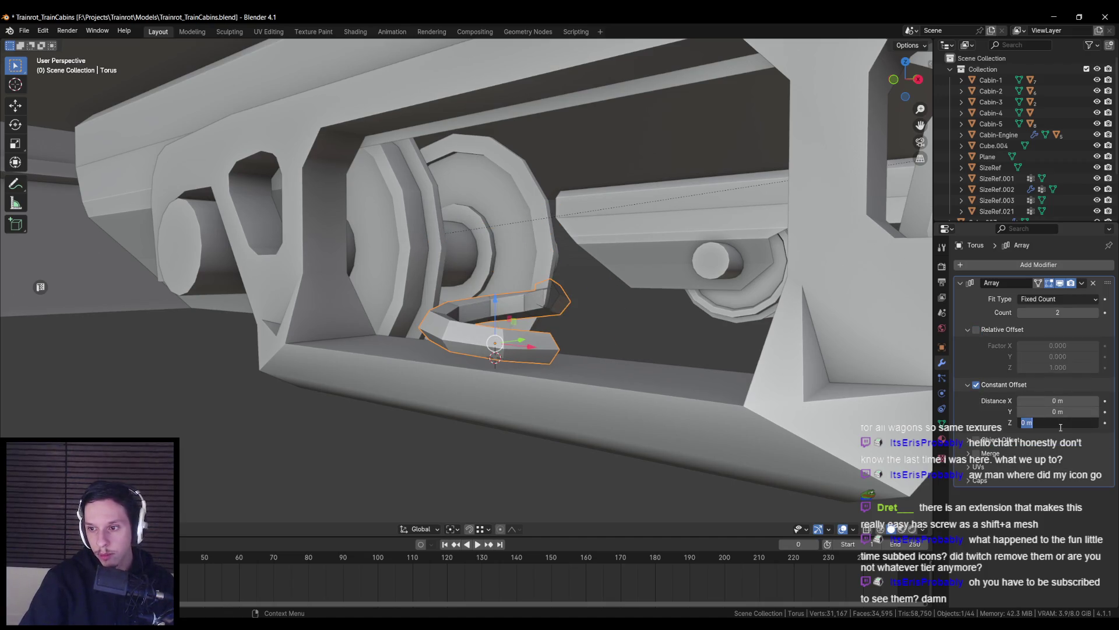
pyautogui.write('0.2')
pyautogui.press('Return')
pyautogui.click(1058, 422)
pyautogui.write('2')
pyautogui.press('Return')
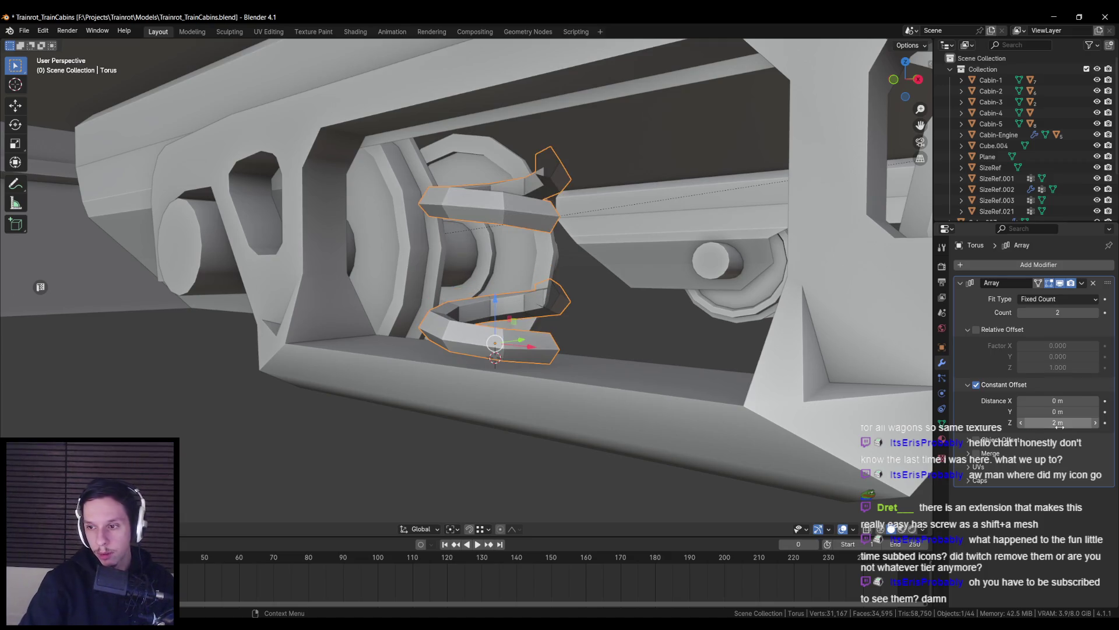
# Adjust the constant Z offset to 1 m, then 0.8 m
pyautogui.moveTo(816, 379); pyautogui.dragTo(840, 373, button='middle')
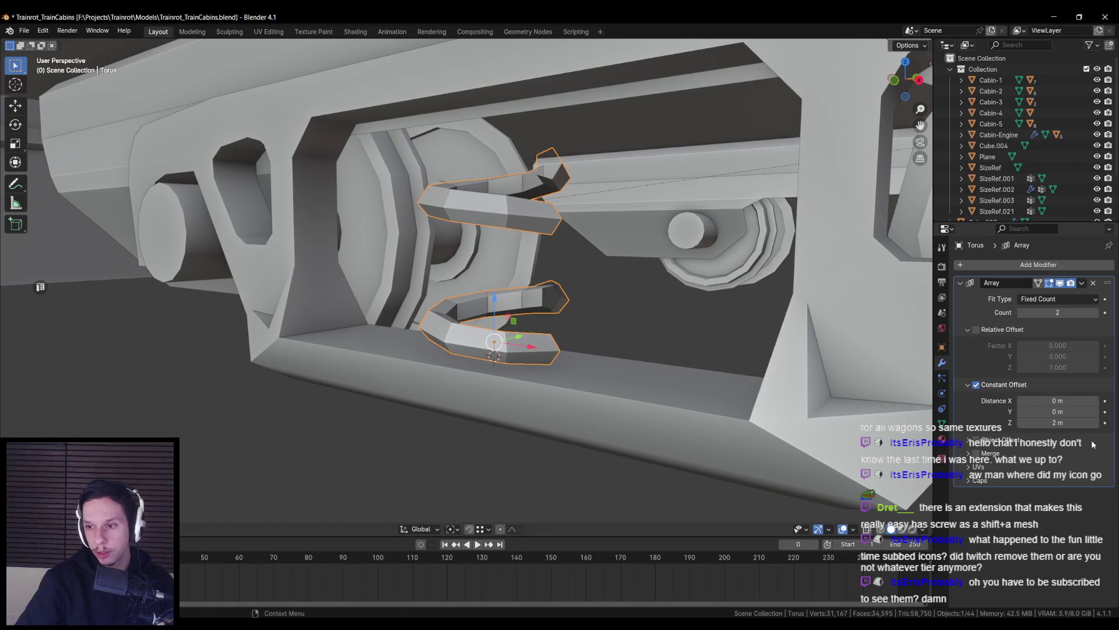
pyautogui.click(1058, 422)
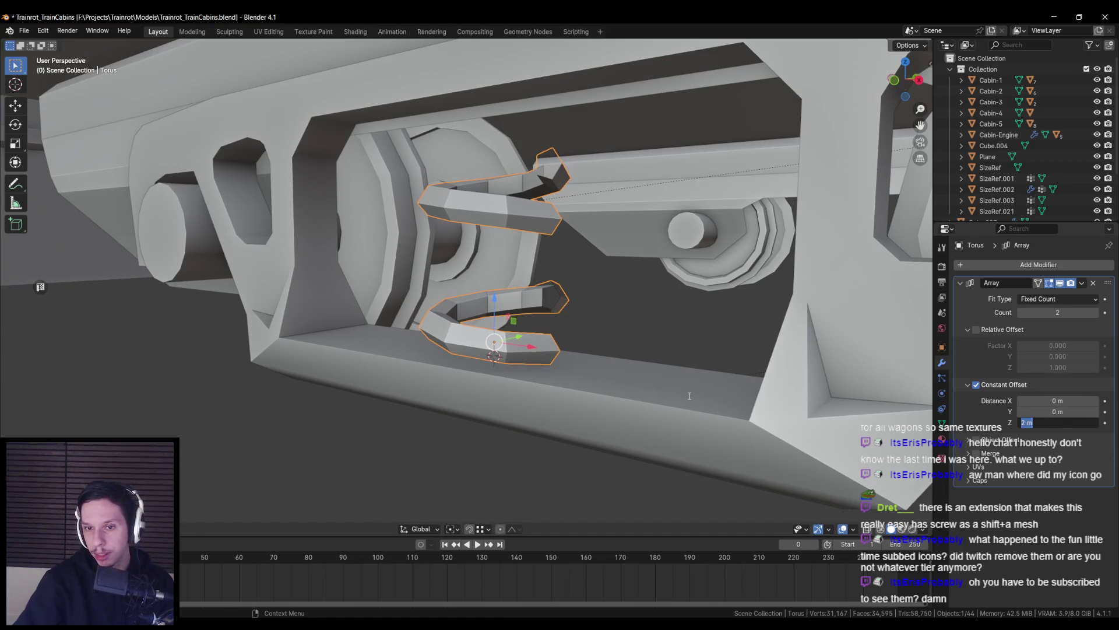
pyautogui.write('1')
pyautogui.press('Return')
pyautogui.moveTo(687, 395); pyautogui.dragTo(601, 356, button='middle')
pyautogui.scroll(5, 600, 355)
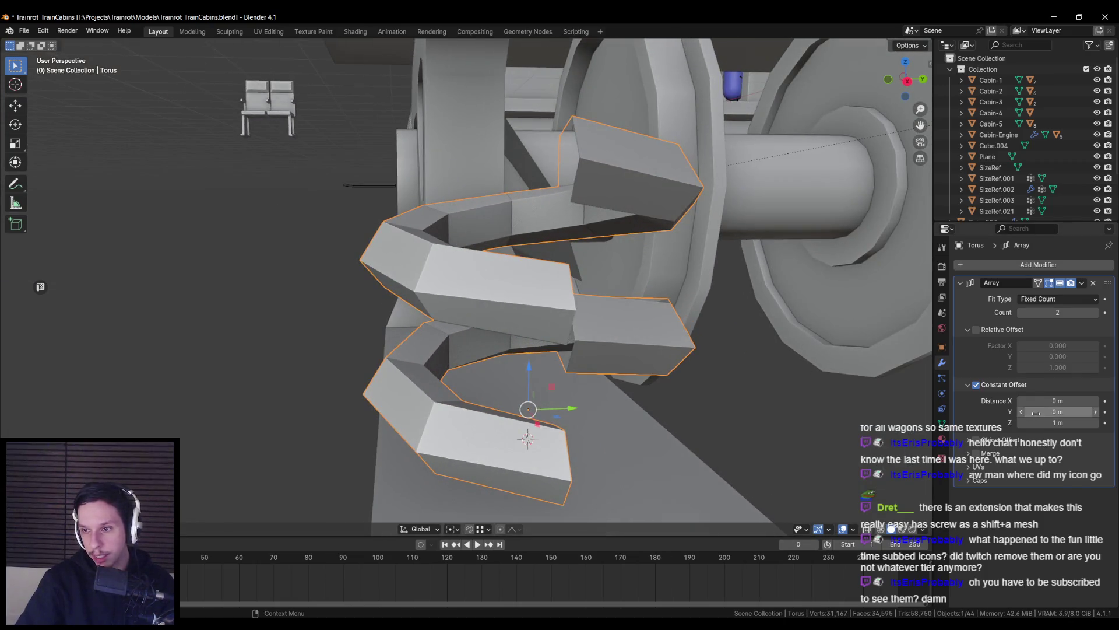
pyautogui.click(1047, 424)
pyautogui.write('0.8')
pyautogui.press('Return')
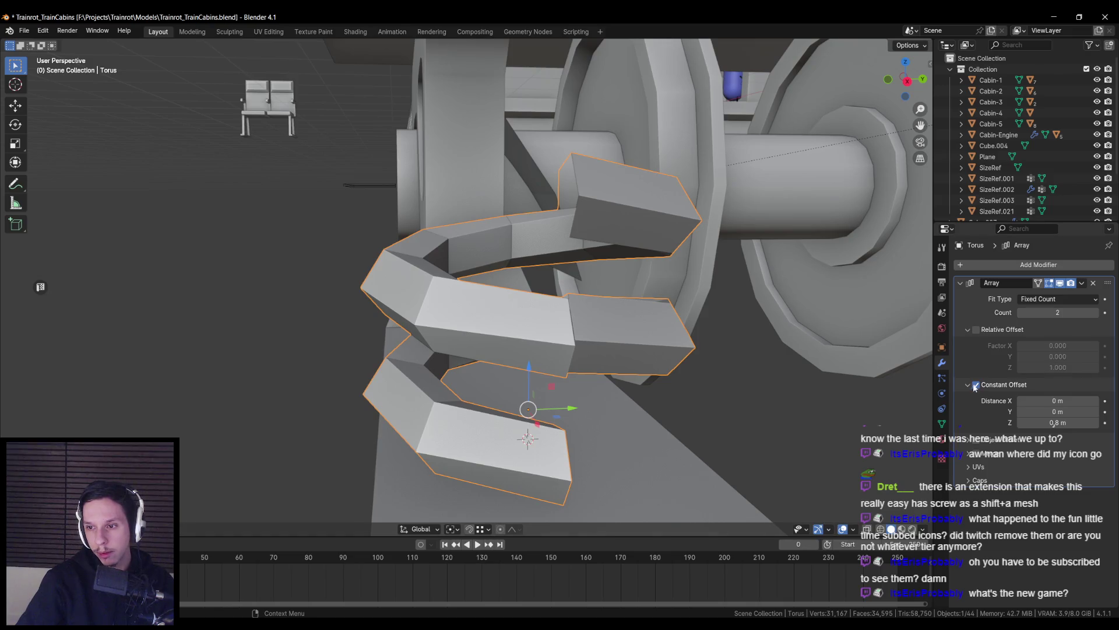
# Apply the torus's rotation and scale
pyautogui.hotkey('ctrl', 'a')
pyautogui.click(736, 399)
pyautogui.moveTo(736, 397); pyautogui.dragTo(791, 398, button='middle')
pyautogui.scroll(-5, 745, 397)
pyautogui.scroll(4, 790, 397)
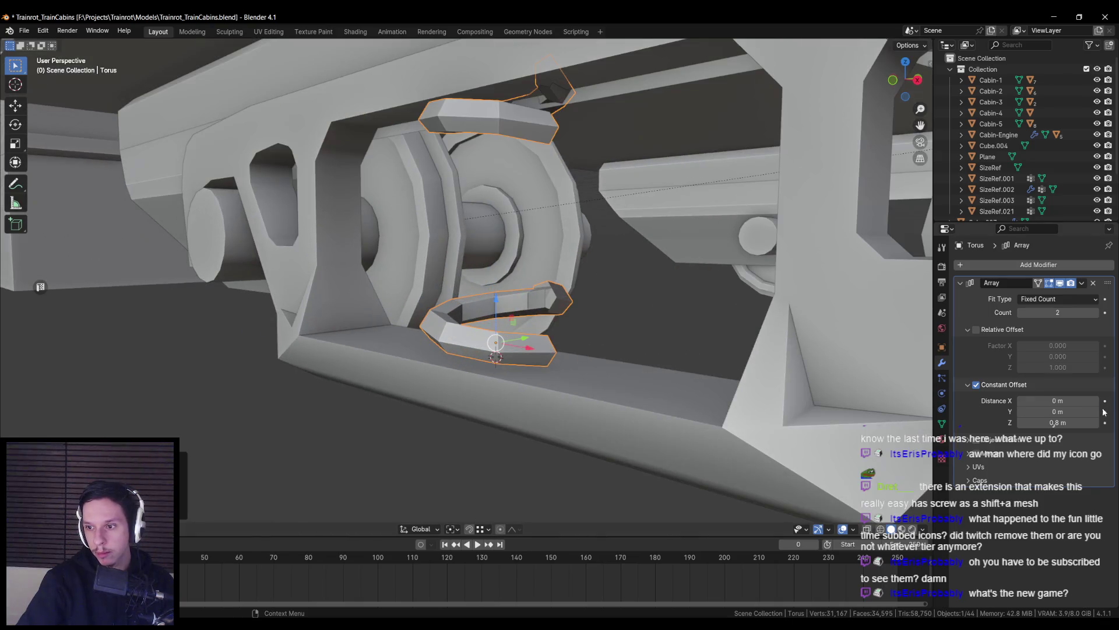
# Set the array's constant Z offset to 0.2 m to tighten the coil
pyautogui.click(1071, 421)
pyautogui.write('0.2')
pyautogui.press('Return')
pyautogui.scroll(-4, 527, 348)
pyautogui.moveTo(526, 347)
pyautogui.mouseDown(button='middle')
pyautogui.moveTo(415, 364)
pyautogui.moveTo(453, 335)
pyautogui.moveTo(524, 373)
pyautogui.moveTo(545, 340)
pyautogui.mouseUp(button='middle')
pyautogui.scroll(5, 526, 348)
pyautogui.scroll(-4, 526, 347)
pyautogui.scroll(4, 570, 350)
pyautogui.scroll(-4, 545, 340)
pyautogui.scroll(4, 553, 329)
# Rotate the torus about Z so the arrayed turns join into one spring
pyautogui.hotkey('alt', 'Tab')
pyautogui.hotkey('alt', 'Tab')
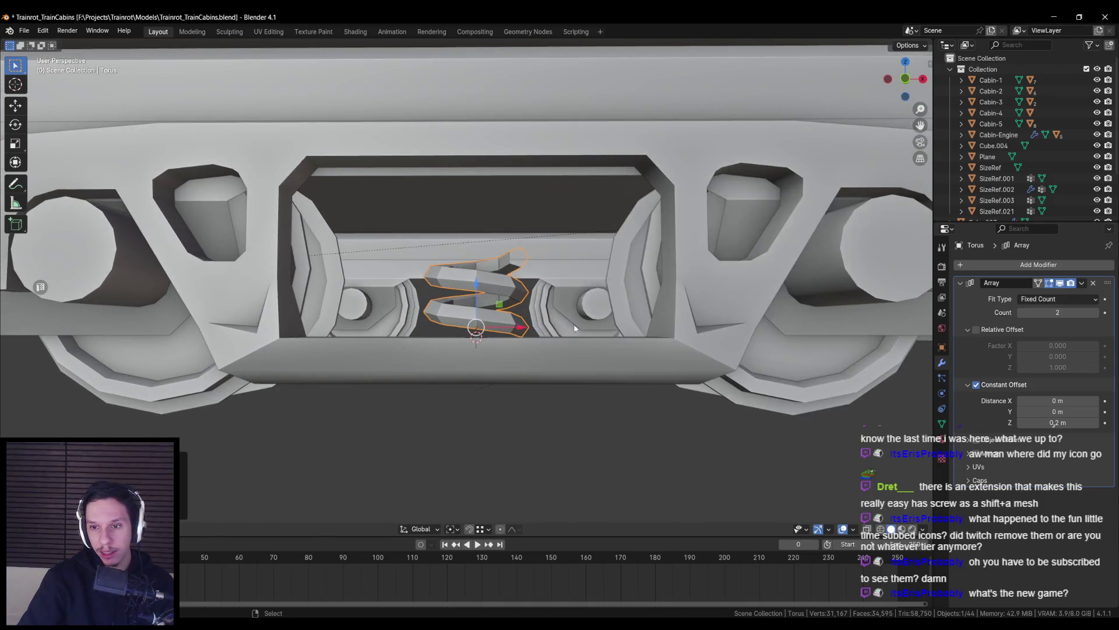
pyautogui.press('r')
pyautogui.press('z')
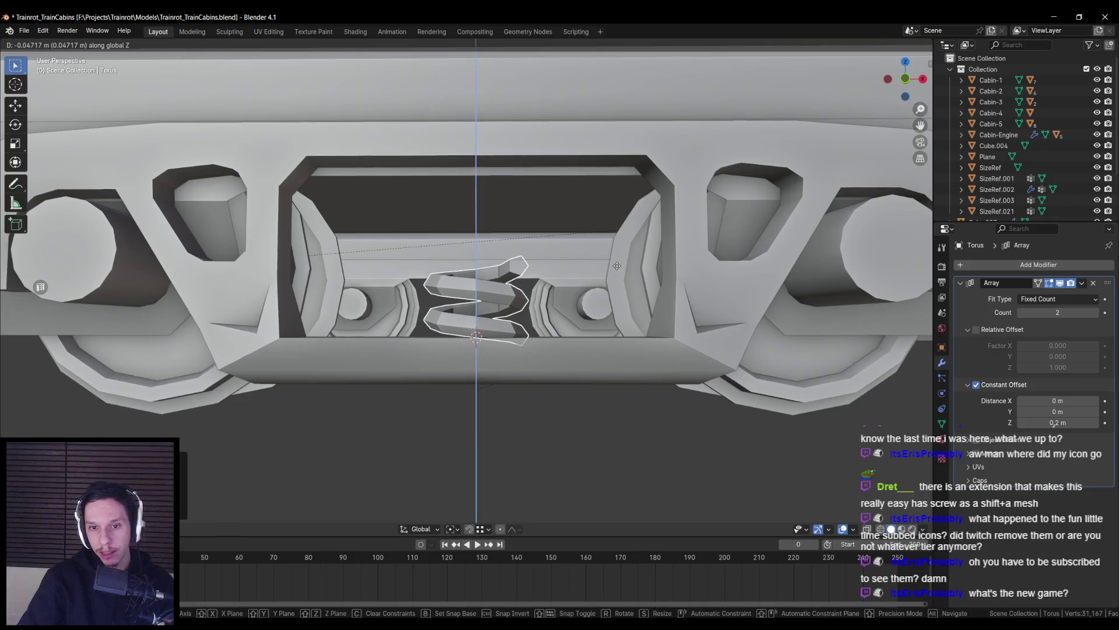
pyautogui.click(615, 266)
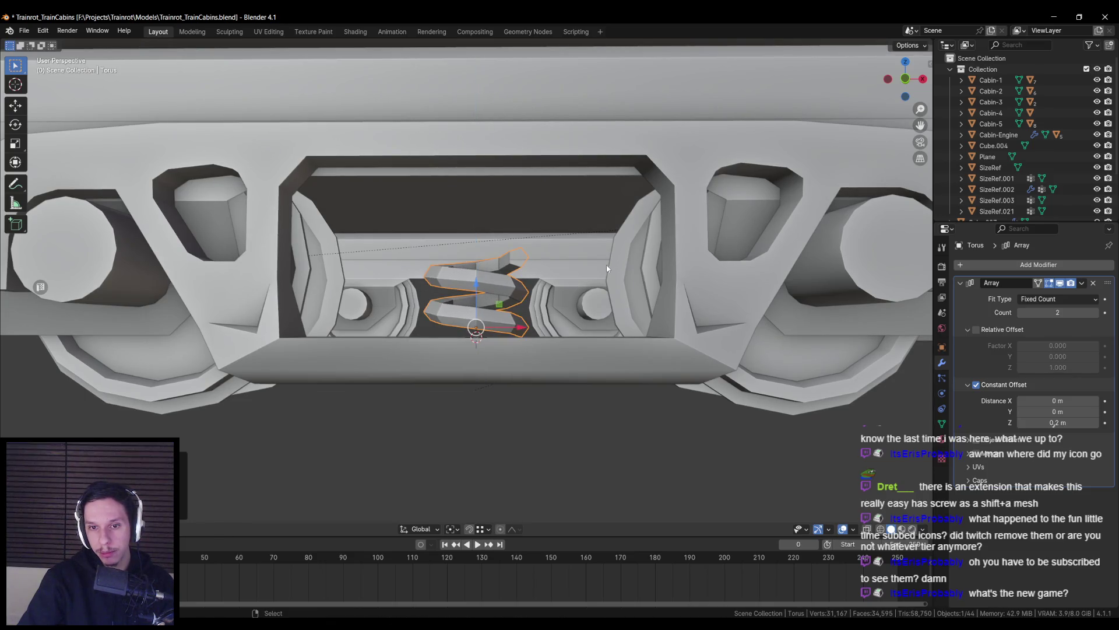
pyautogui.moveTo(609, 266); pyautogui.dragTo(547, 292, button='middle')
pyautogui.click(1096, 312)
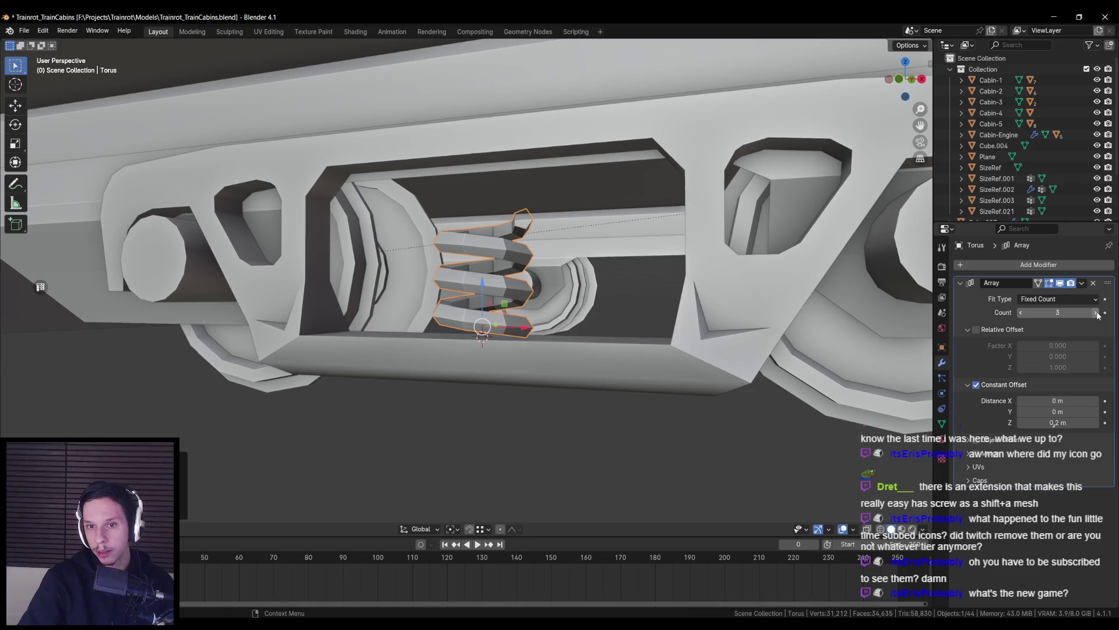
# Try array counts of five, three and four coils against the reference photo
pyautogui.click(1096, 312)
pyautogui.click(1096, 312)
pyautogui.hotkey('alt', 'Tab')
pyautogui.moveTo(577, 290)
pyautogui.mouseDown(button='middle')
pyautogui.moveTo(594, 294)
pyautogui.moveTo(562, 300)
pyautogui.mouseUp(button='middle')
pyautogui.hotkey('alt', 'Tab')
pyautogui.scroll(-5, 593, 290)
pyautogui.hotkey('alt', 'Tab')
pyautogui.hotkey('alt', 'Tab')
pyautogui.scroll(5, 562, 299)
pyautogui.click(1021, 312)
pyautogui.click(1021, 312)
pyautogui.moveTo(583, 292)
pyautogui.mouseDown(button='middle')
pyautogui.moveTo(647, 302)
pyautogui.moveTo(583, 303)
pyautogui.moveTo(612, 303)
pyautogui.mouseUp(button='middle')
pyautogui.hotkey('alt', 'Tab')
pyautogui.hotkey('alt', 'Tab')
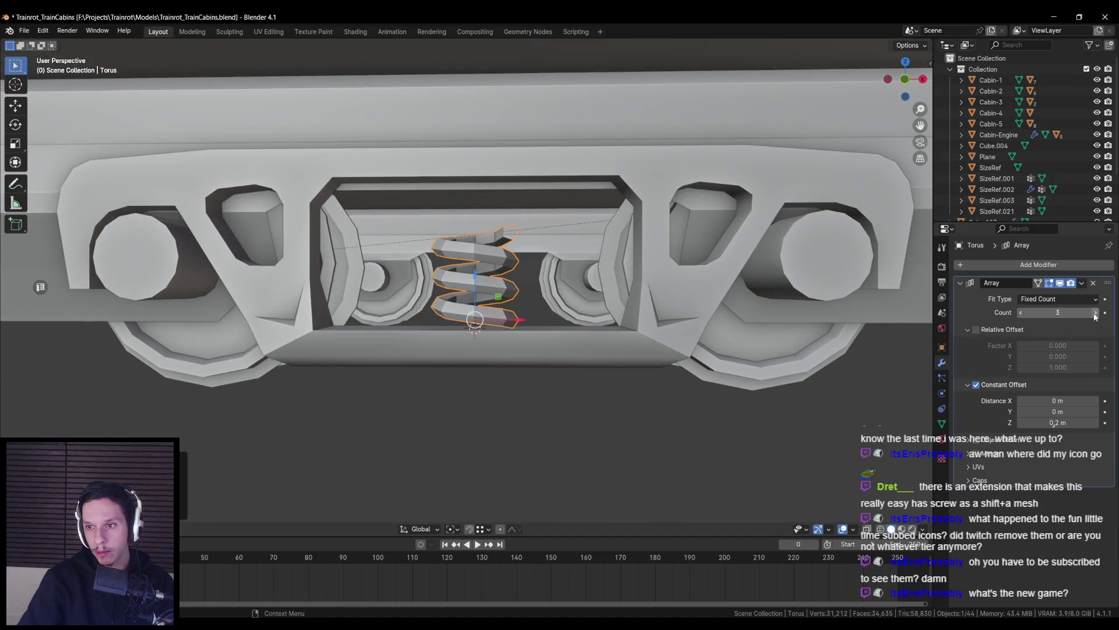
pyautogui.click(1095, 312)
pyautogui.scroll(3, 583, 309)
# Narrow the spring with Shift+Z-locked scaling and set the count back to three
pyautogui.press('s')
pyautogui.hotkey('shift', 'z')
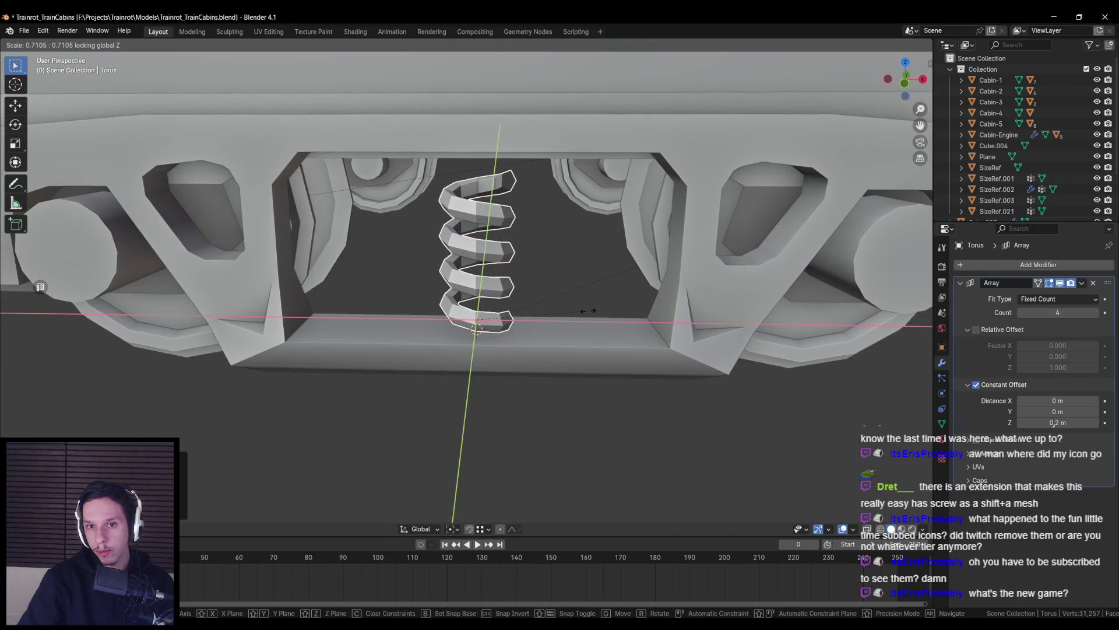
pyautogui.click(587, 311)
pyautogui.click(1020, 312)
pyautogui.moveTo(583, 314)
pyautogui.mouseDown(button='middle')
pyautogui.moveTo(603, 317)
pyautogui.moveTo(499, 347)
pyautogui.moveTo(571, 318)
pyautogui.moveTo(585, 335)
pyautogui.mouseUp(button='middle')
pyautogui.scroll(-5, 603, 316)
pyautogui.scroll(5, 499, 347)
pyautogui.hotkey('alt', 'Tab')
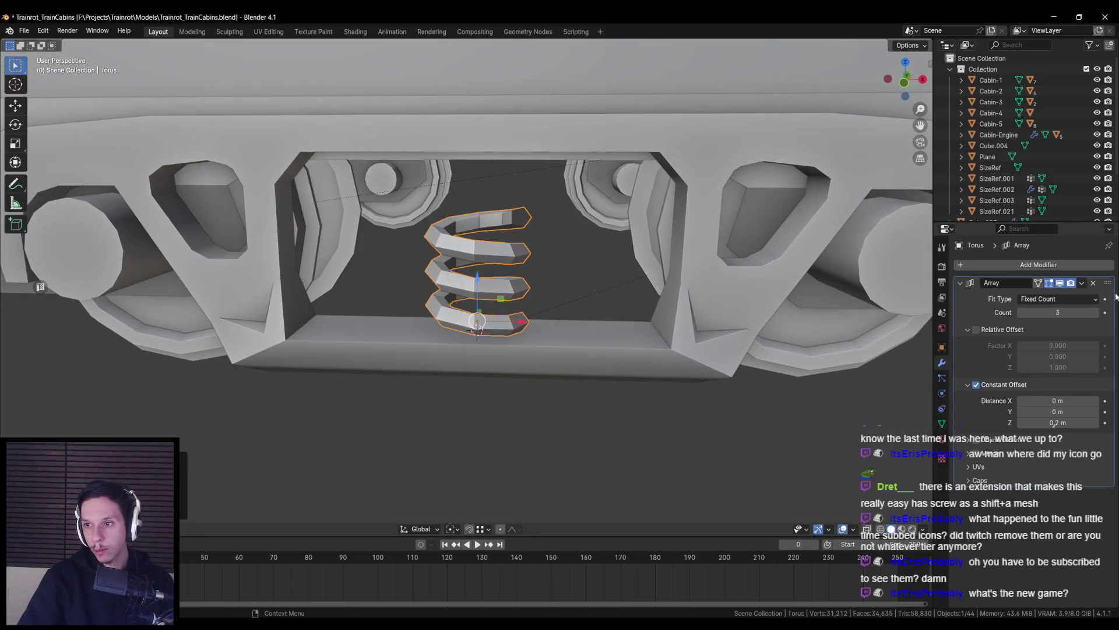
# Apply the Array modifier and enter Edit Mode on the baked spring mesh
pyautogui.click(1081, 284)
pyautogui.click(1043, 295)
pyautogui.press('Tab')
pyautogui.moveTo(512, 350); pyautogui.dragTo(529, 371, button='middle')
pyautogui.keyDown('alt'); pyautogui.click(552, 408); pyautogui.keyUp('alt')
pyautogui.moveTo(553, 408)
pyautogui.mouseDown(button='middle')
pyautogui.moveTo(604, 386)
pyautogui.moveTo(617, 362)
pyautogui.mouseUp(button='middle')
pyautogui.hotkey('alt', 'a')
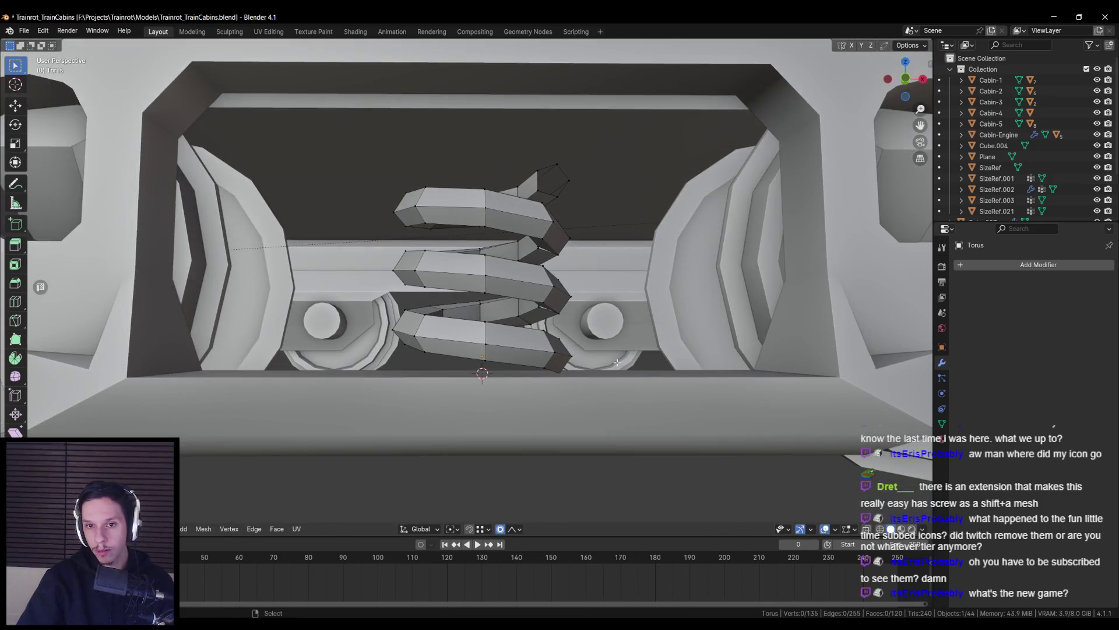
# In front wireframe view, try raising the two bottom end loops, then cancel the move
pyautogui.press('KP_1')
pyautogui.hotkey('shift', 'z')
pyautogui.keyDown('alt'); pyautogui.click(570, 345); pyautogui.keyUp('alt')
pyautogui.keyDown('alt'); pyautogui.keyDown('shift'); pyautogui.click(541, 343); pyautogui.keyUp('shift'); pyautogui.keyUp('alt')
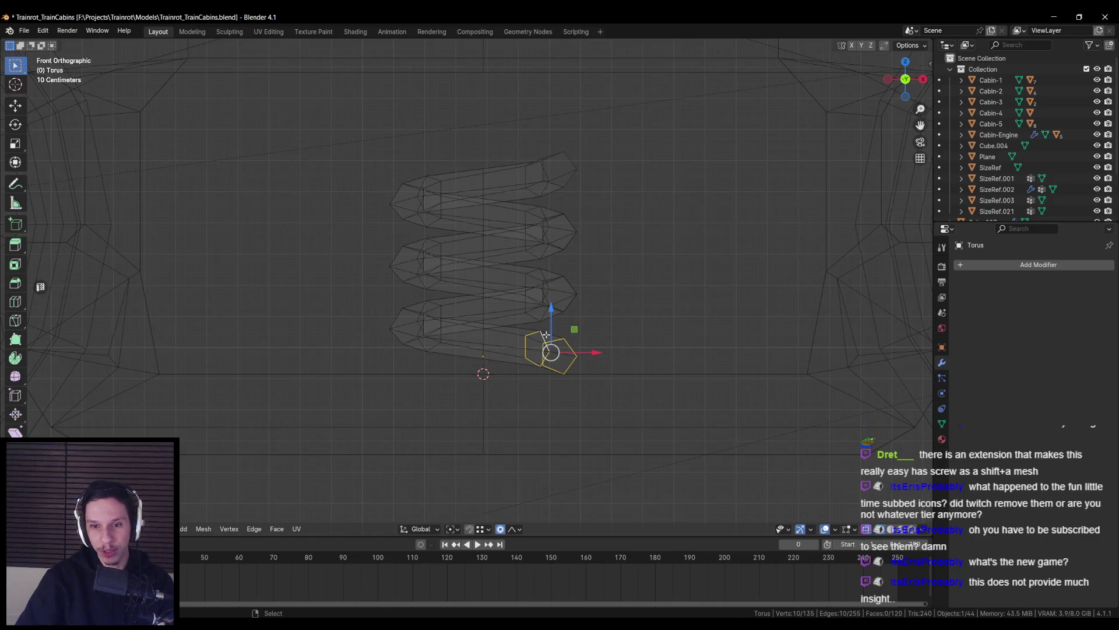
pyautogui.moveTo(549, 315); pyautogui.dragTo(547, 310)
pyautogui.press('Escape')
# Raise only the bottom end loop along Z, then return to front view with solid shading
pyautogui.keyDown('alt'); pyautogui.click(570, 341); pyautogui.keyUp('alt')
pyautogui.press('g')
pyautogui.press('z')
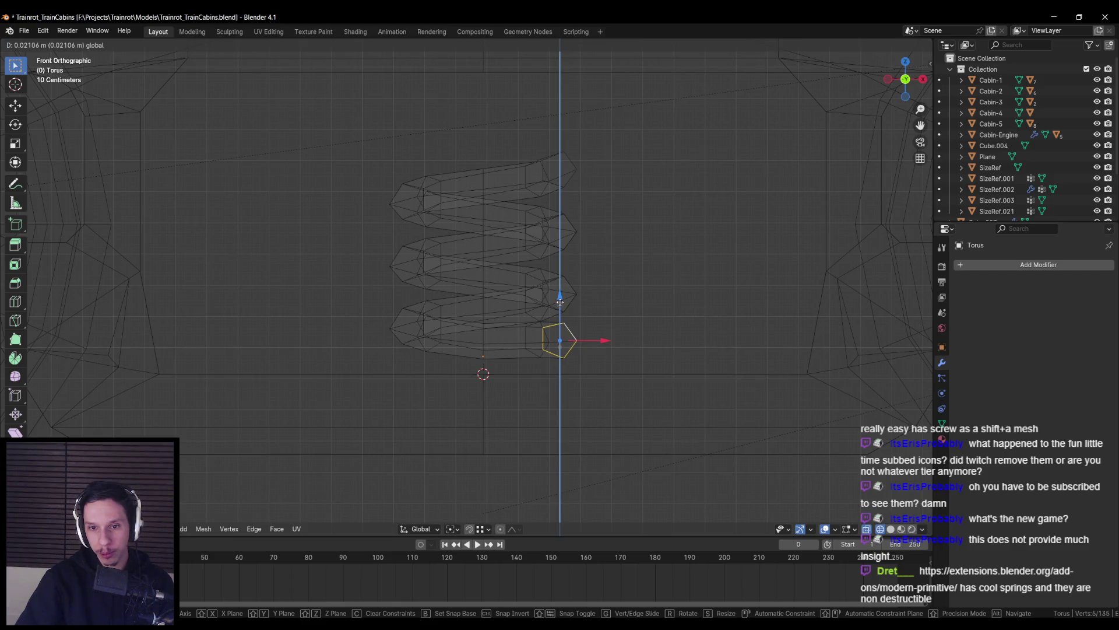
pyautogui.click(560, 301)
pyautogui.hotkey('alt', 'a')
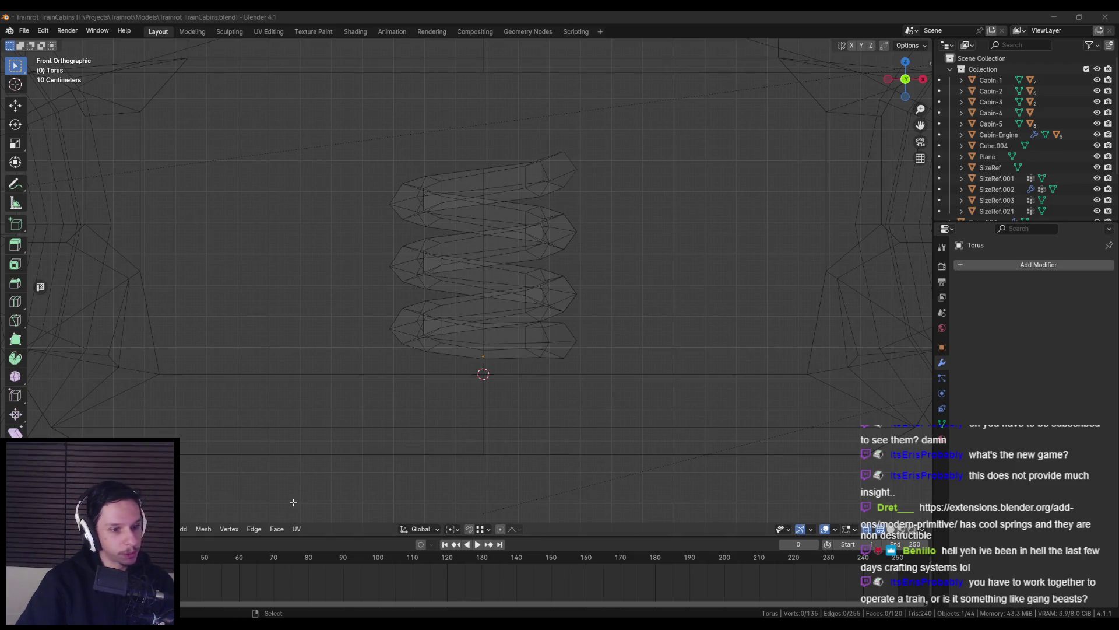
pyautogui.moveTo(286, 623)
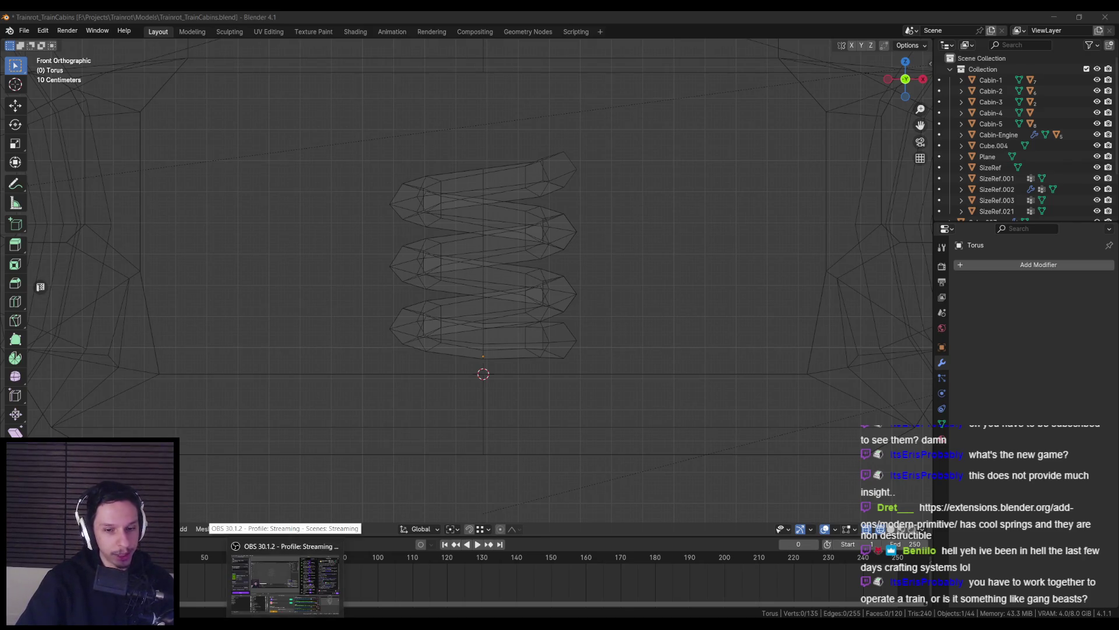
pyautogui.moveTo(379, 338); pyautogui.dragTo(484, 319, button='middle')
pyautogui.press('KP_1')
pyautogui.hotkey('shift', 'z')
# Select the face loop at the top coil's upper end
pyautogui.press('a')
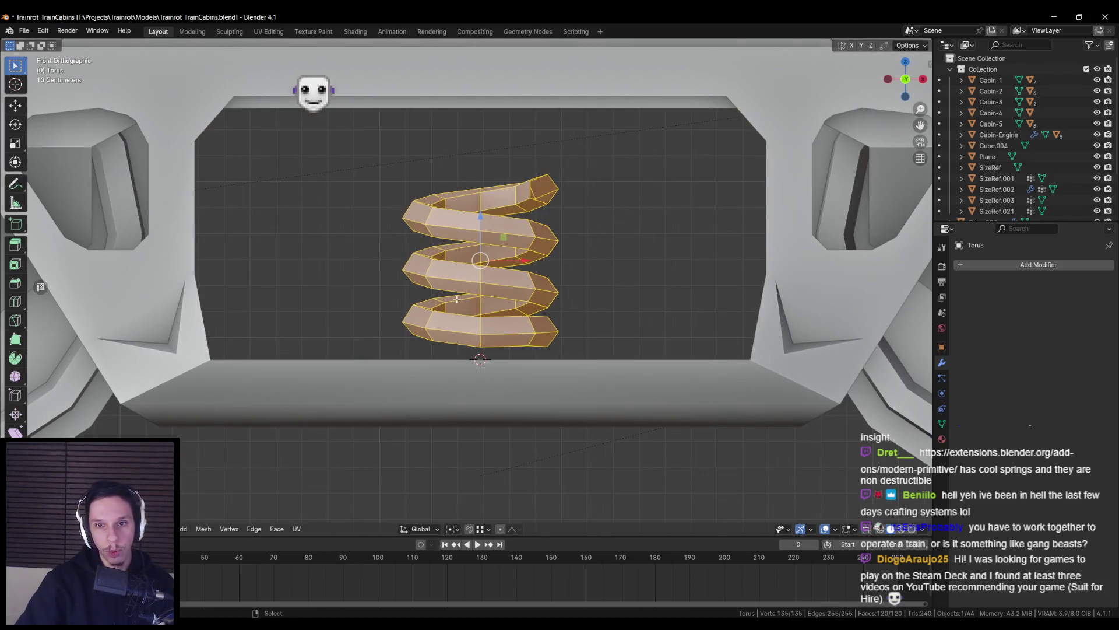
pyautogui.hotkey('alt', 'a')
pyautogui.moveTo(529, 188)
pyautogui.mouseDown(button='middle')
pyautogui.moveTo(508, 211)
pyautogui.moveTo(391, 262)
pyautogui.moveTo(457, 289)
pyautogui.moveTo(460, 255)
pyautogui.moveTo(557, 219)
pyautogui.mouseUp(button='middle')
pyautogui.press('KP_1')
pyautogui.keyDown('alt'); pyautogui.click(460, 290); pyautogui.keyUp('alt')
pyautogui.hotkey('alt', 'a')
pyautogui.scroll(2, 460, 255)
pyautogui.keyDown('alt'); pyautogui.click(460, 254); pyautogui.keyUp('alt')
pyautogui.keyDown('alt'); pyautogui.keyDown('shift'); pyautogui.click(460, 255); pyautogui.keyUp('shift'); pyautogui.keyUp('alt')
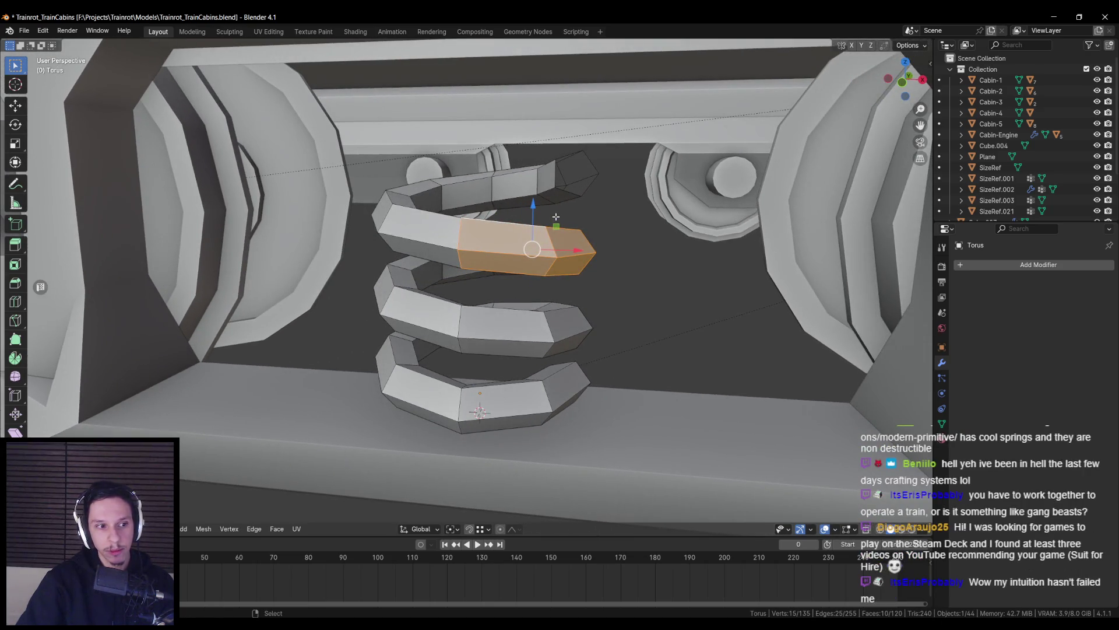
pyautogui.moveTo(434, 222)
pyautogui.mouseDown(button='middle')
pyautogui.moveTo(484, 180)
pyautogui.moveTo(578, 205)
pyautogui.mouseUp(button='middle')
# Extrude the top-coil faces upward, place them, and merge overlapping vertices by distance
pyautogui.press('e')
pyautogui.click(492, 173)
pyautogui.press('g')
pyautogui.click(554, 199)
pyautogui.press('a')
pyautogui.press('m')
pyautogui.click(577, 228)
pyautogui.hotkey('alt', 'a')
# Box-select the top end loops in X-ray and level them along Z
pyautogui.press('KP_1')
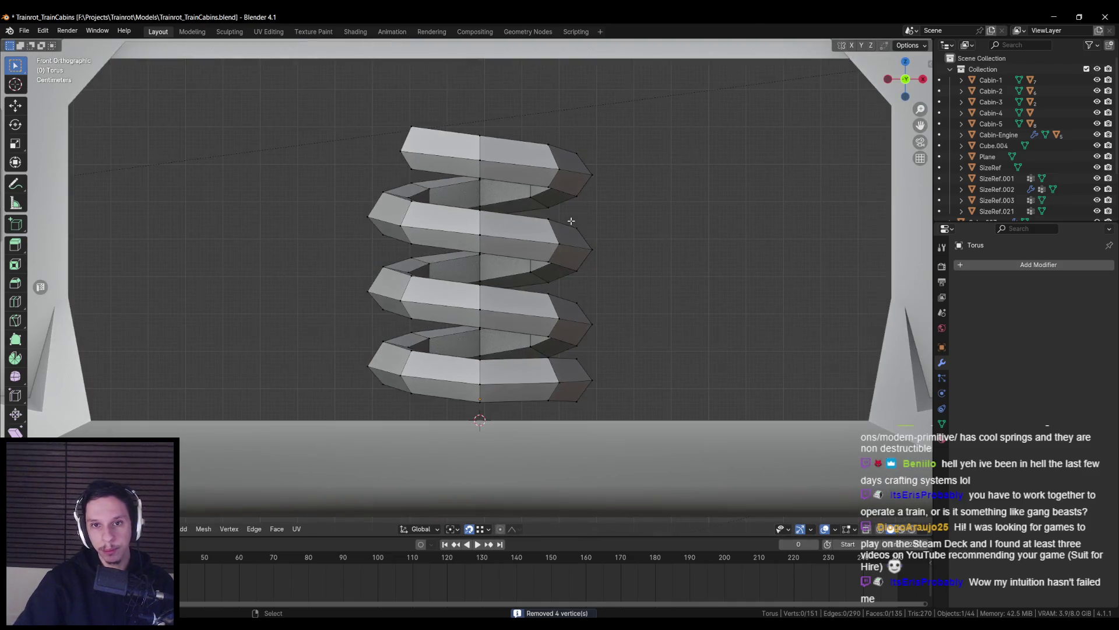
pyautogui.hotkey('alt', 'z')
pyautogui.moveTo(493, 122); pyautogui.dragTo(474, 145)
pyautogui.hotkey('alt', 'z')
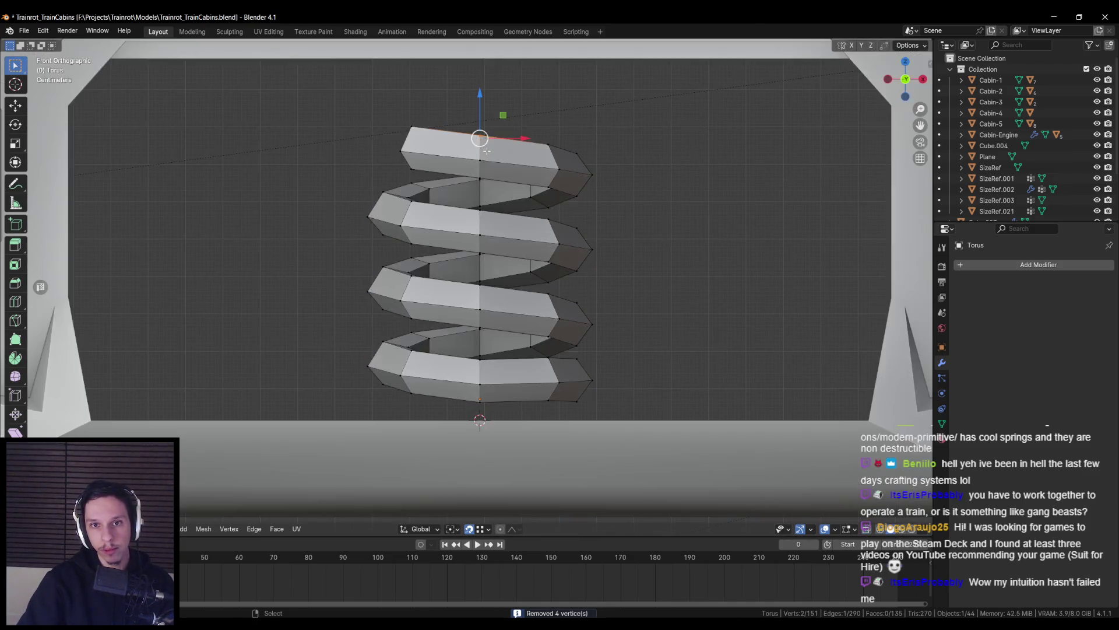
pyautogui.keyDown('alt'); pyautogui.keyDown('shift'); pyautogui.click(411, 138); pyautogui.keyUp('shift'); pyautogui.keyUp('alt')
pyautogui.press('g')
pyautogui.press('z')
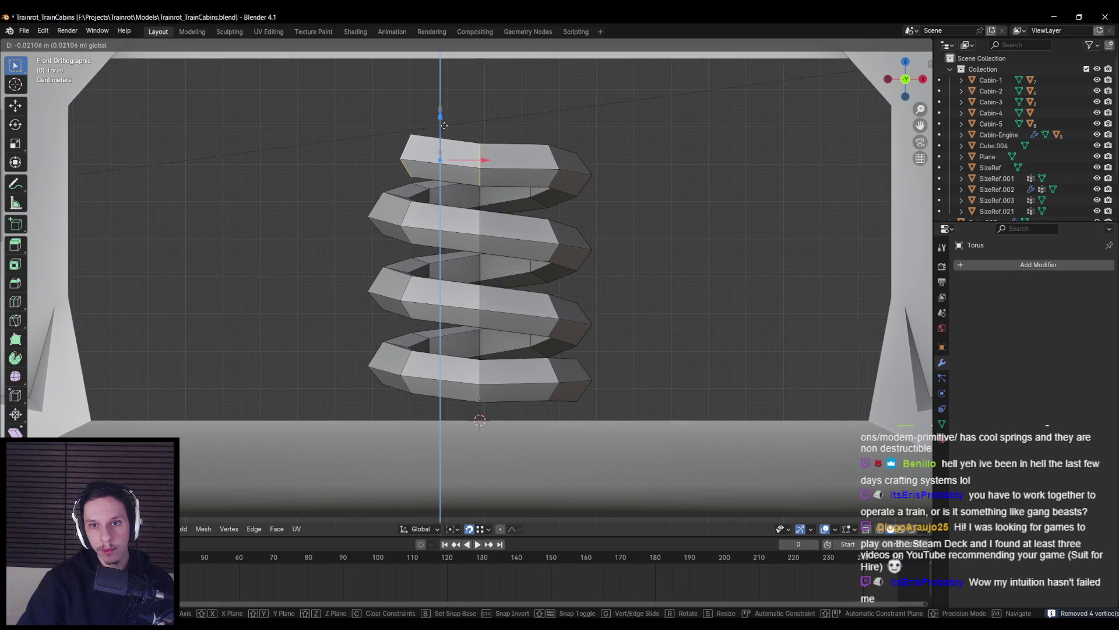
pyautogui.press('Escape')
pyautogui.keyDown('alt'); pyautogui.click(412, 139); pyautogui.keyUp('alt')
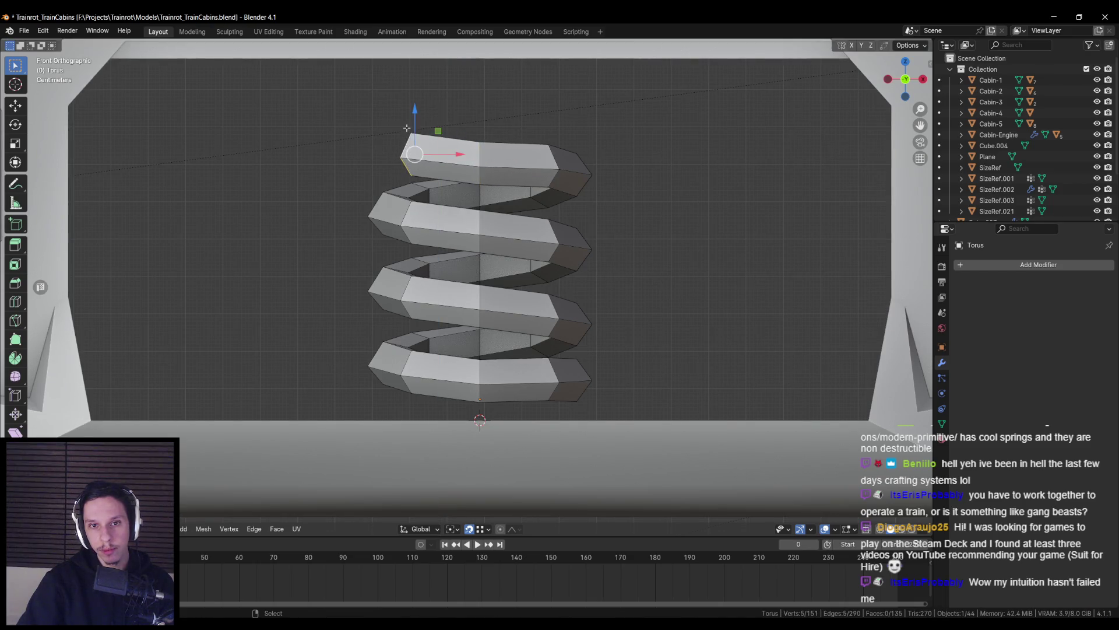
pyautogui.press('g')
pyautogui.press('z')
pyautogui.press('Escape')
pyautogui.click(417, 135)
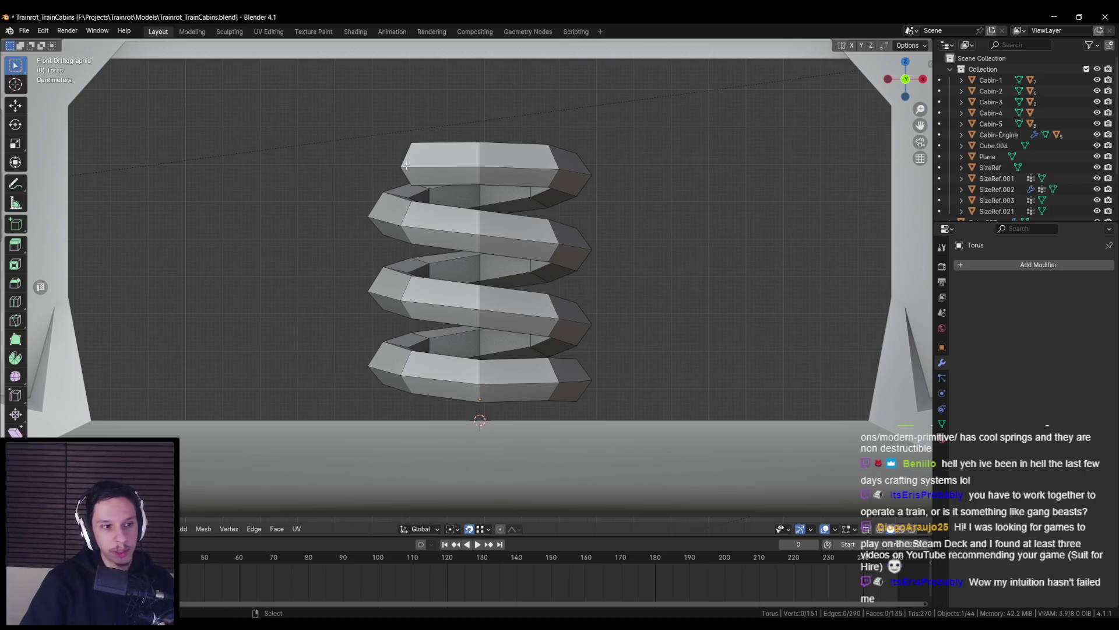
# Select the bottom coil's end loop and shrink it slightly
pyautogui.scroll(-1, 406, 166)
pyautogui.moveTo(407, 172)
pyautogui.mouseDown(button='middle')
pyautogui.moveTo(592, 286)
pyautogui.moveTo(378, 274)
pyautogui.mouseUp(button='middle')
pyautogui.scroll(-2, 377, 274)
pyautogui.press('KP_1')
pyautogui.scroll(4, 492, 333)
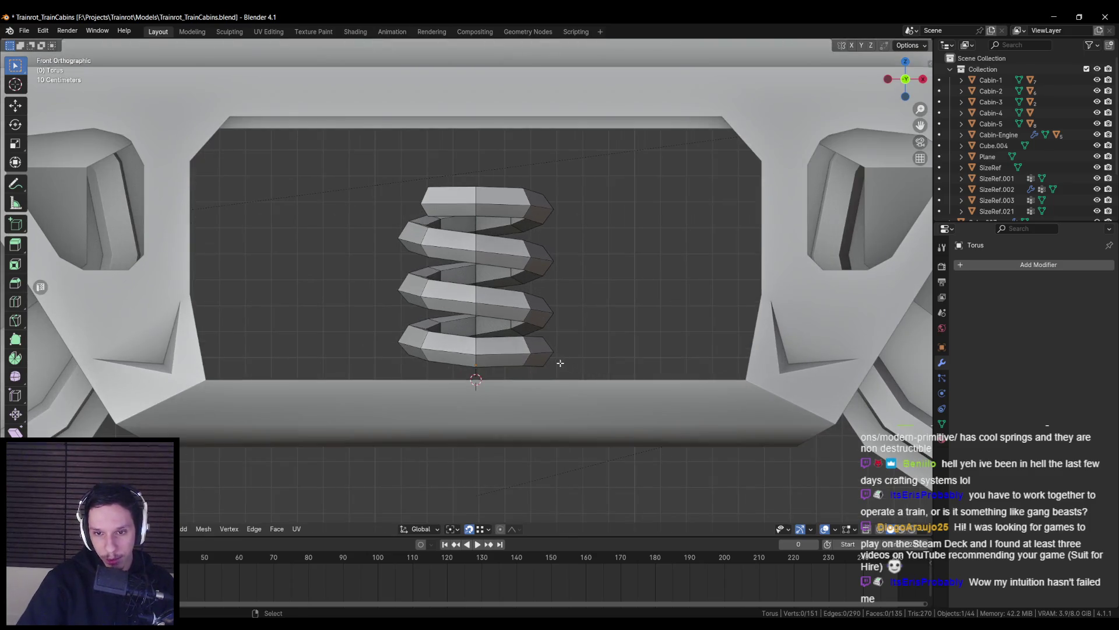
pyautogui.keyDown('alt'); pyautogui.click(561, 363); pyautogui.keyUp('alt')
pyautogui.scroll(2, 560, 363)
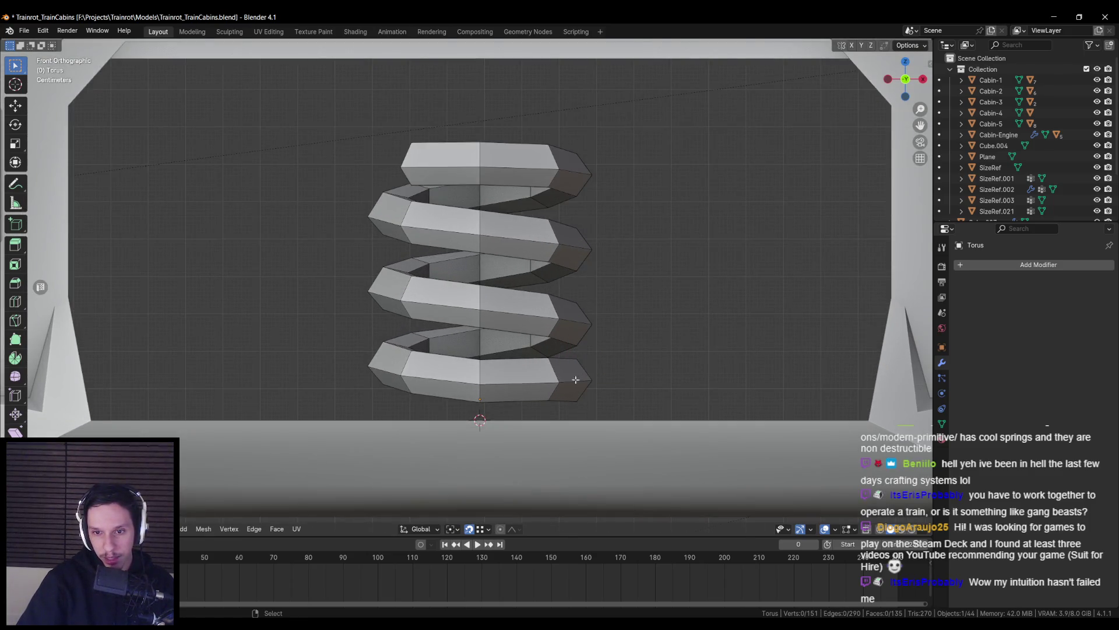
pyautogui.press('s')
pyautogui.click(647, 398)
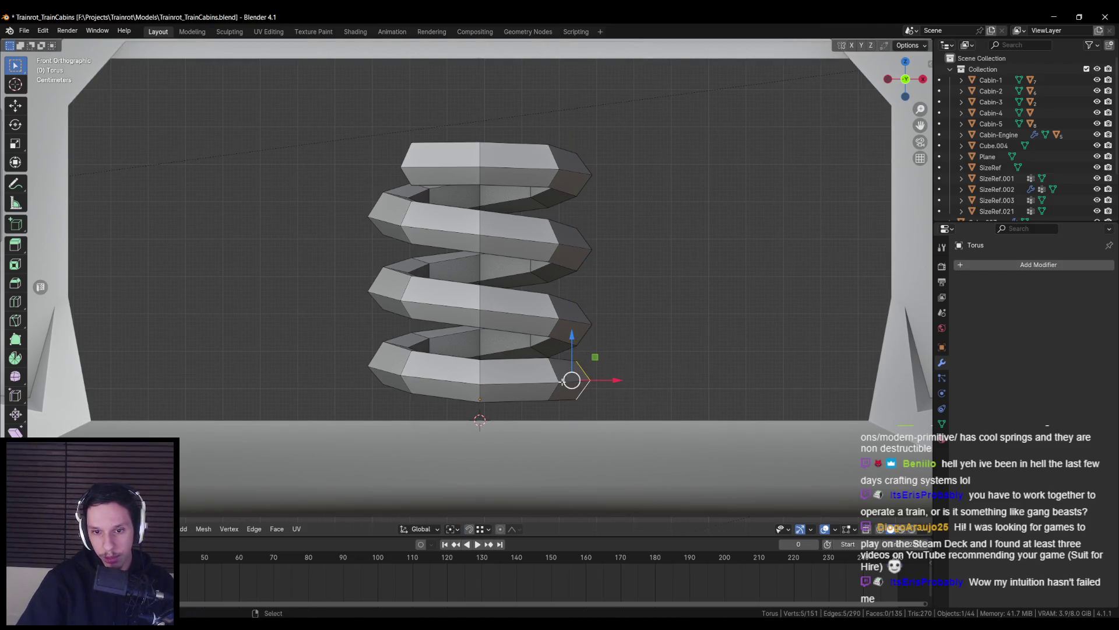
# Move the bottom end loop down-left, raise it into place, and return to Object Mode
pyautogui.moveTo(563, 380); pyautogui.dragTo(480, 402)
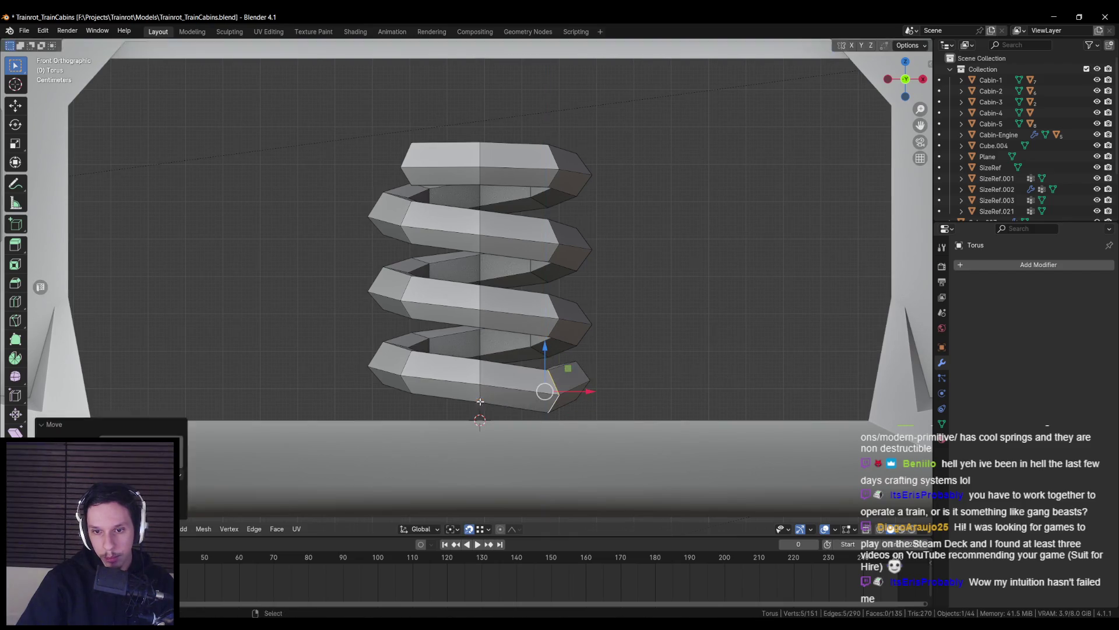
pyautogui.moveTo(545, 349)
pyautogui.mouseDown()
pyautogui.moveTo(545, 339)
pyautogui.moveTo(572, 355)
pyautogui.mouseUp()
pyautogui.hotkey('alt', 'a')
pyautogui.keyDown('alt'); pyautogui.click(581, 376); pyautogui.keyUp('alt')
pyautogui.press('Tab')
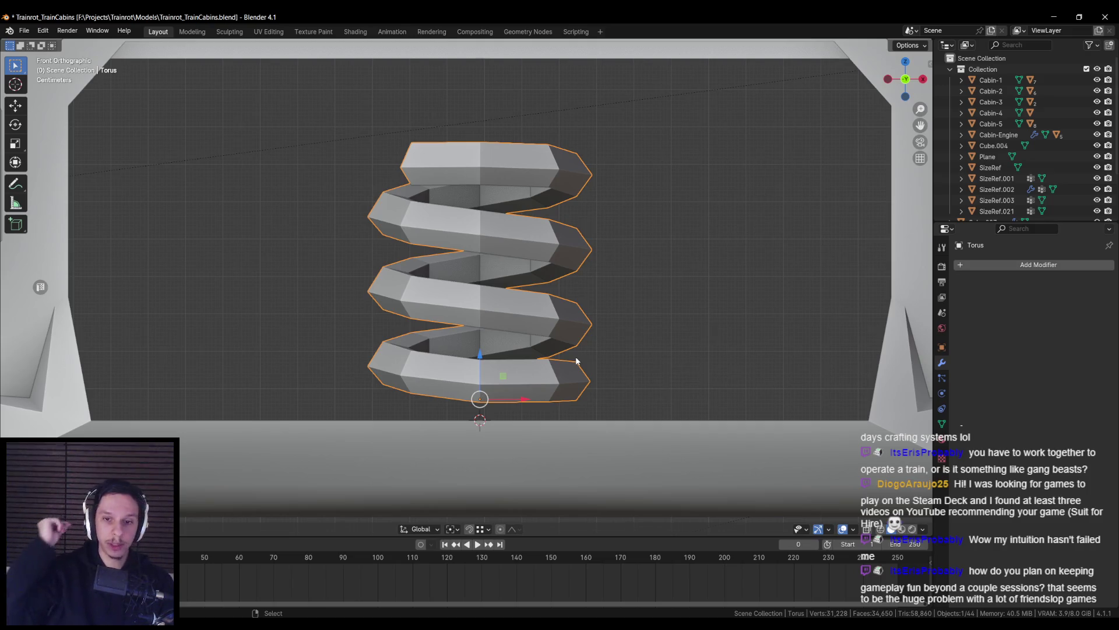
# Lower the whole spring slightly and raise its bottom-right end loop
pyautogui.scroll(-1, 477, 353)
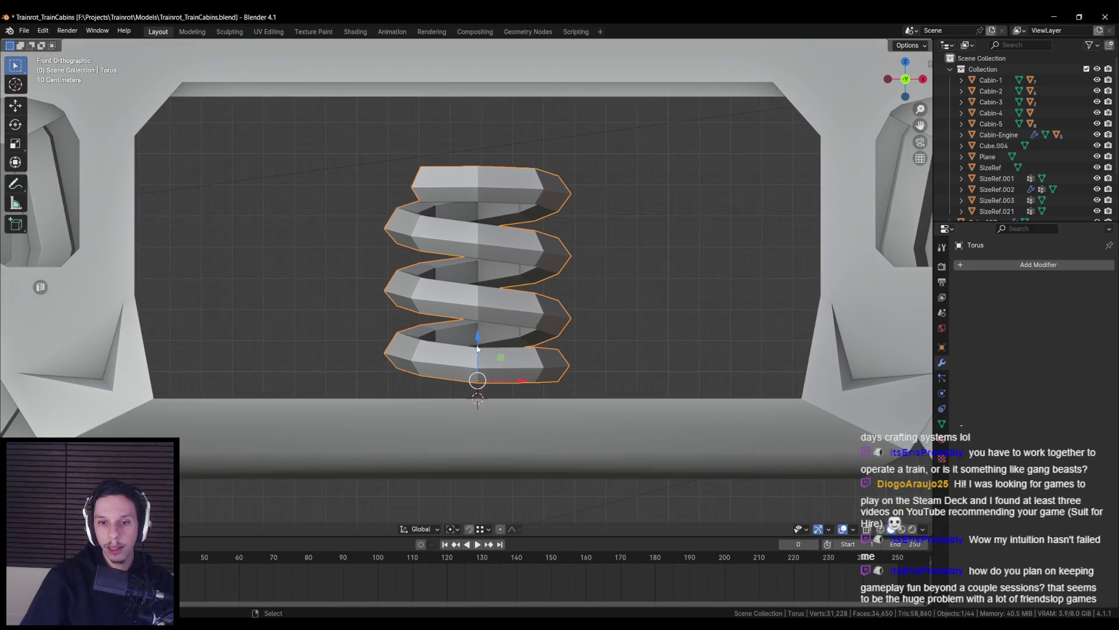
pyautogui.moveTo(477, 344); pyautogui.dragTo(477, 360)
pyautogui.click(477, 359)
pyautogui.press('Tab')
pyautogui.keyDown('alt'); pyautogui.click(558, 371); pyautogui.keyUp('alt')
pyautogui.moveTo(526, 348); pyautogui.dragTo(482, 359)
pyautogui.press('Tab')
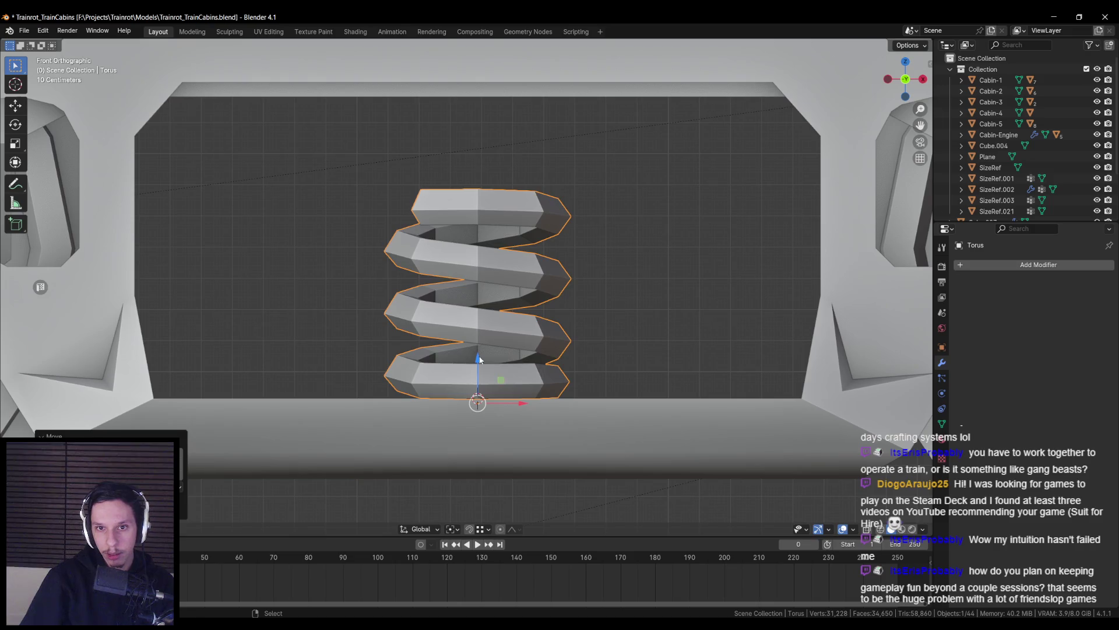
# Duplicate one coil segment in place and move the copy onto the coil's top
pyautogui.press('Tab')
pyautogui.moveTo(479, 360)
pyautogui.mouseDown(button='middle')
pyautogui.moveTo(507, 281)
pyautogui.moveTo(477, 263)
pyautogui.mouseUp(button='middle')
pyautogui.hotkey('alt', 'a')
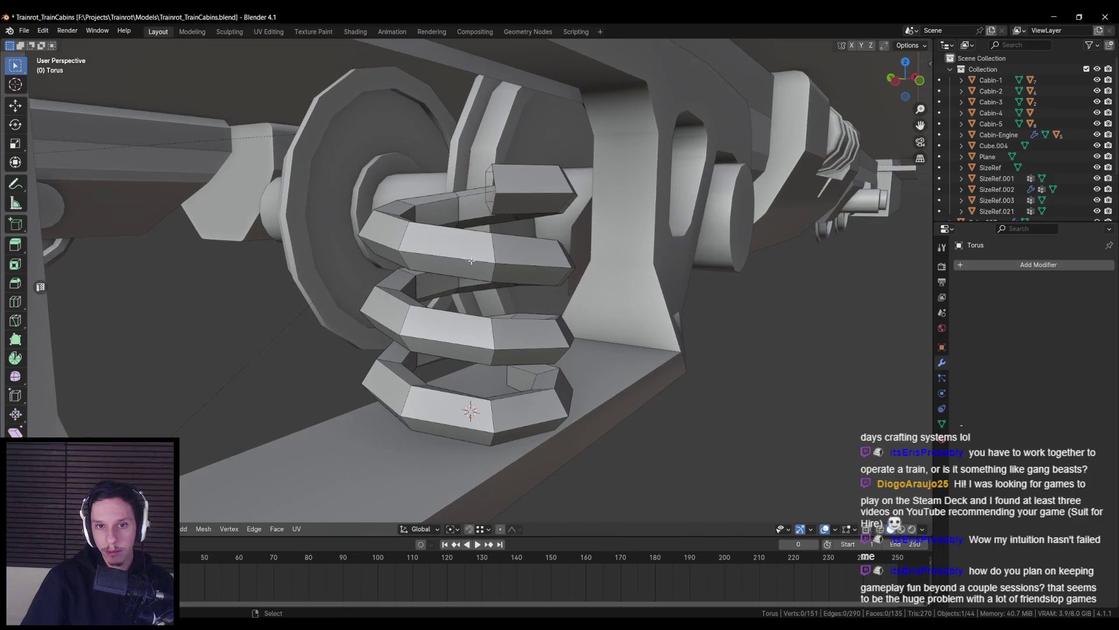
pyautogui.keyDown('alt'); pyautogui.click(477, 264); pyautogui.keyUp('alt')
pyautogui.hotkey('ctrl', 'z')
pyautogui.keyDown('ctrl'); pyautogui.keyDown('alt'); pyautogui.click(457, 213); pyautogui.keyUp('alt'); pyautogui.keyUp('ctrl')
pyautogui.hotkey('shift', 'd')
pyautogui.rightClick(457, 211)
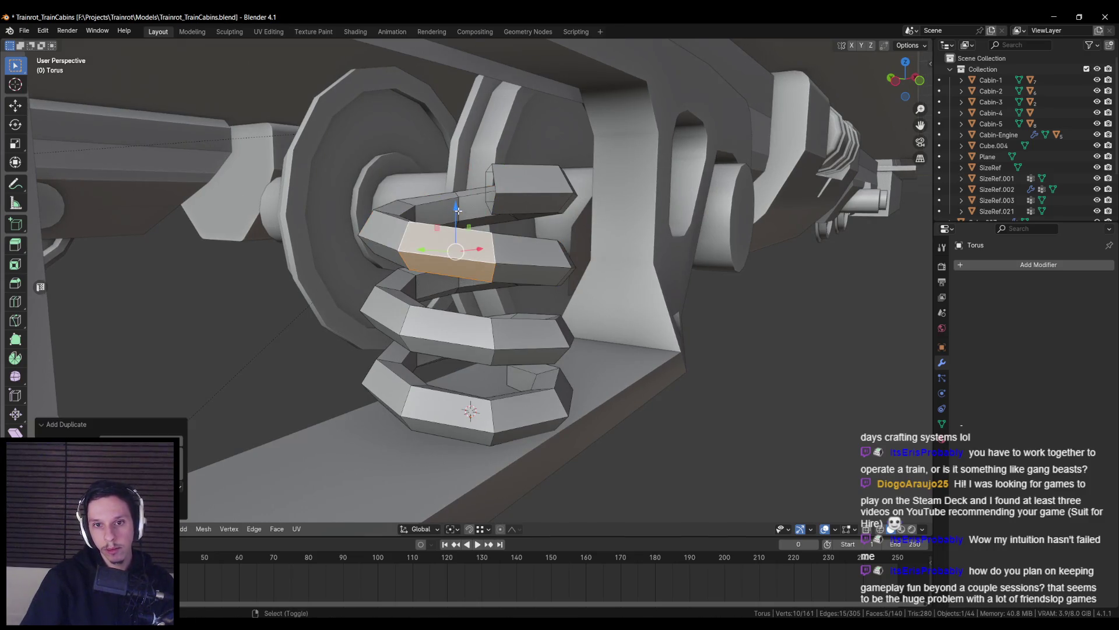
pyautogui.press('g')
pyautogui.click(496, 169)
# Merge overlapping vertices by distance and level the new end vertices along Z
pyautogui.hotkey('alt', 'a')
pyautogui.press('a')
pyautogui.press('m')
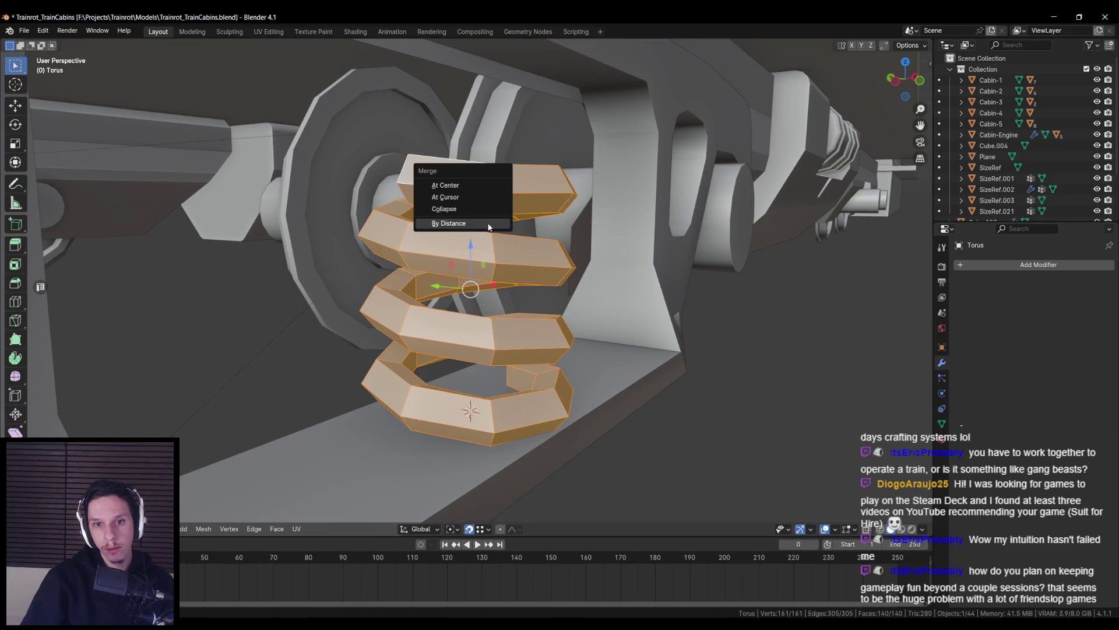
pyautogui.click(489, 224)
pyautogui.hotkey('alt', 'a')
pyautogui.moveTo(408, 145); pyautogui.dragTo(413, 155)
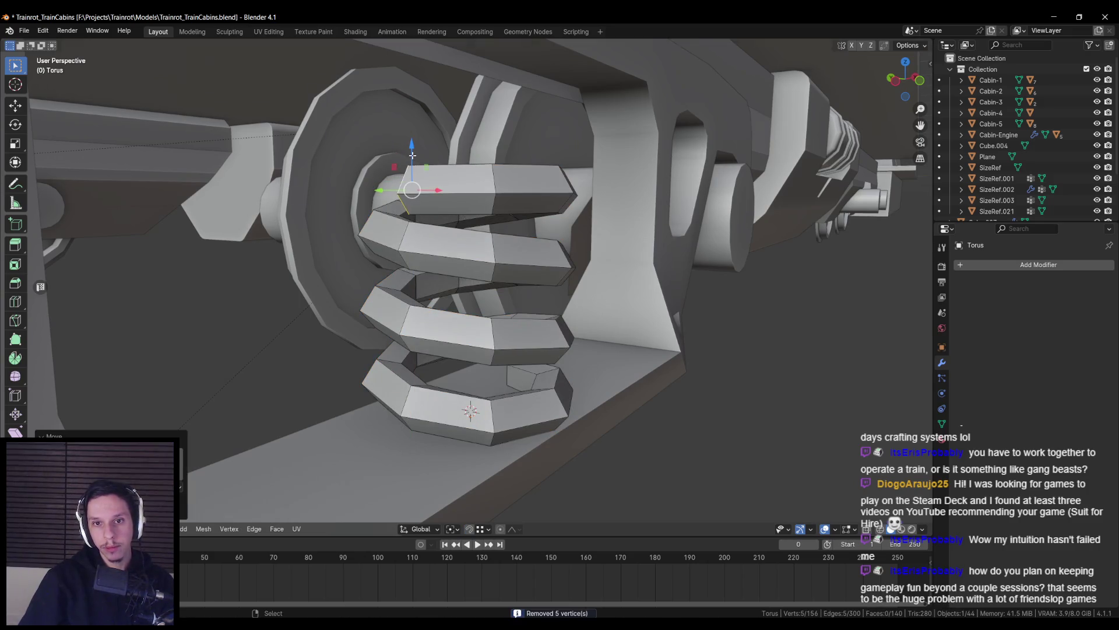
pyautogui.press('KP_1')
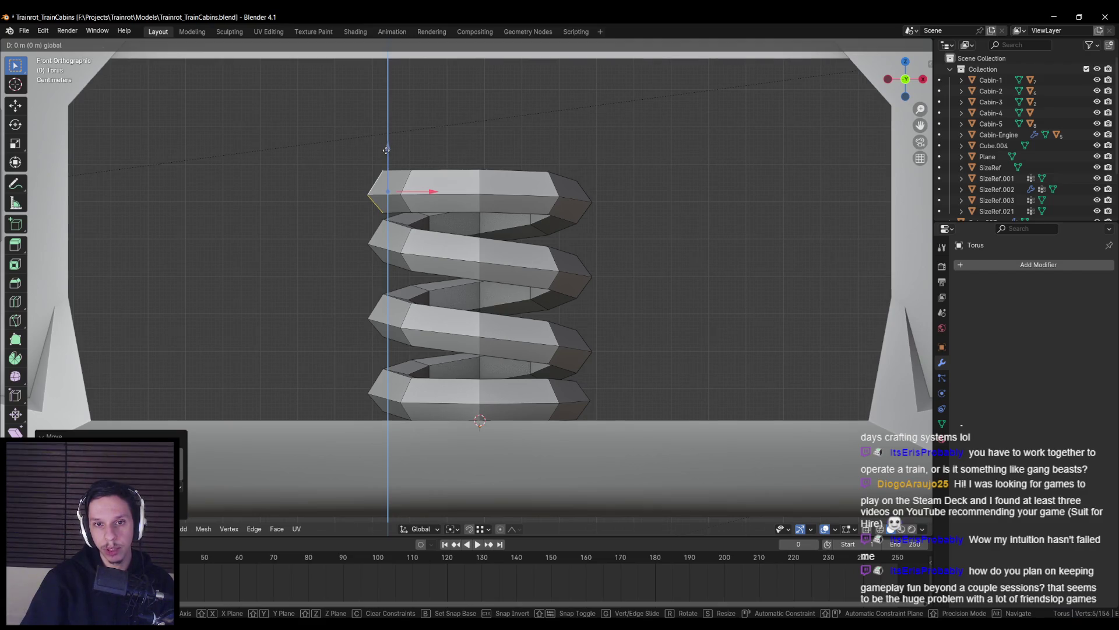
pyautogui.click(386, 150)
pyautogui.press('Tab')
pyautogui.scroll(-3, 495, 235)
pyautogui.moveTo(496, 235)
pyautogui.mouseDown(button='middle')
pyautogui.moveTo(586, 263)
pyautogui.moveTo(696, 266)
pyautogui.moveTo(570, 275)
pyautogui.mouseUp(button='middle')
pyautogui.scroll(-5, 570, 275)
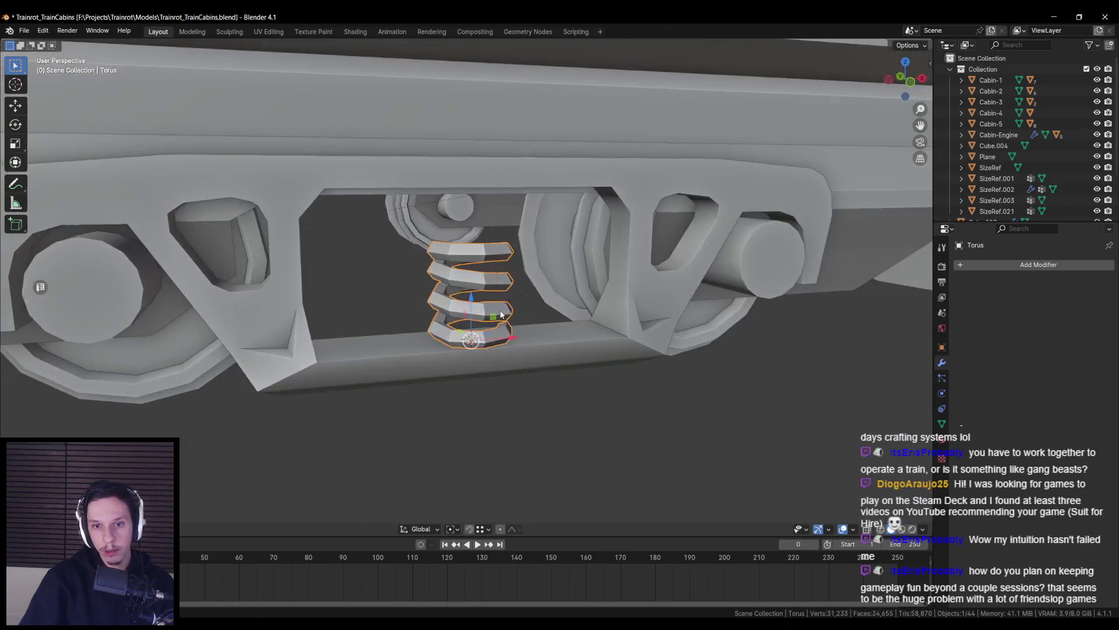
# Select the spring, move it left along X in front view, and save
pyautogui.scroll(-3, 495, 312)
pyautogui.moveTo(495, 313); pyautogui.dragTo(475, 311, button='middle')
pyautogui.scroll(4, 475, 310)
pyautogui.hotkey('alt', 'a')
pyautogui.click(475, 311)
pyautogui.press('KP_1')
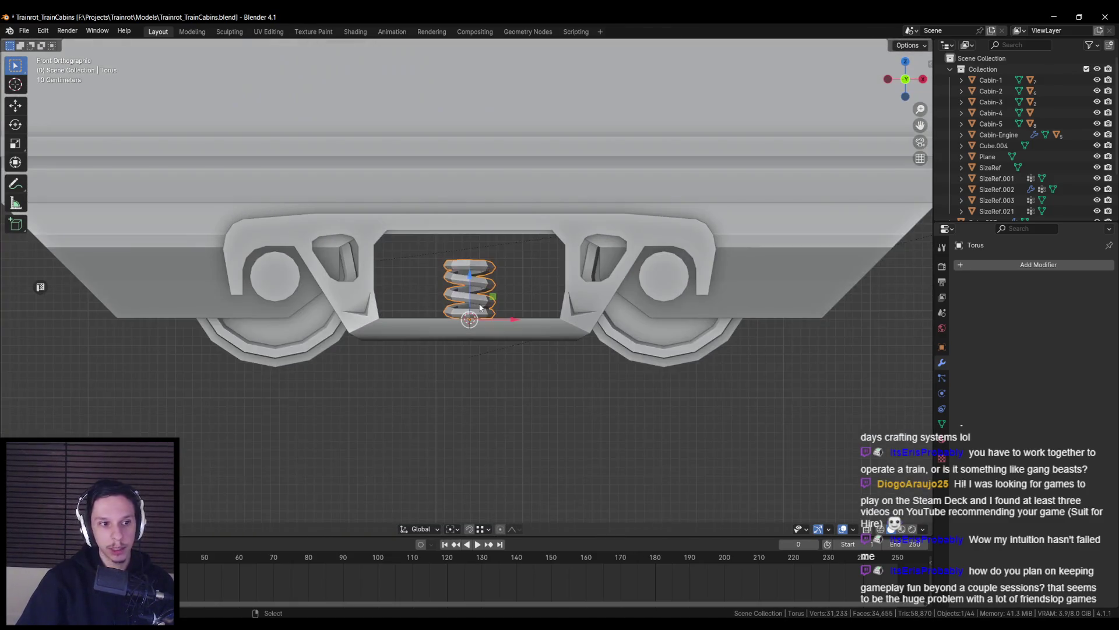
pyautogui.moveTo(512, 319); pyautogui.dragTo(459, 323)
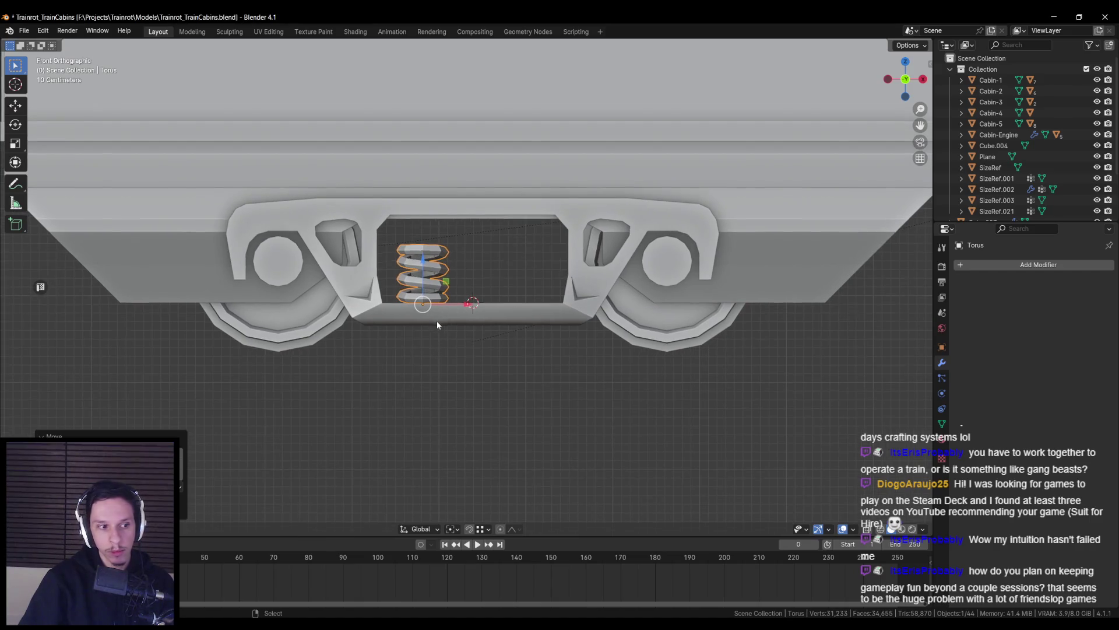
pyautogui.scroll(1, 436, 321)
pyautogui.hotkey('ctrl', 's')
# Nudge the spring slightly further left along X and save again
pyautogui.press('g')
pyautogui.press('x')
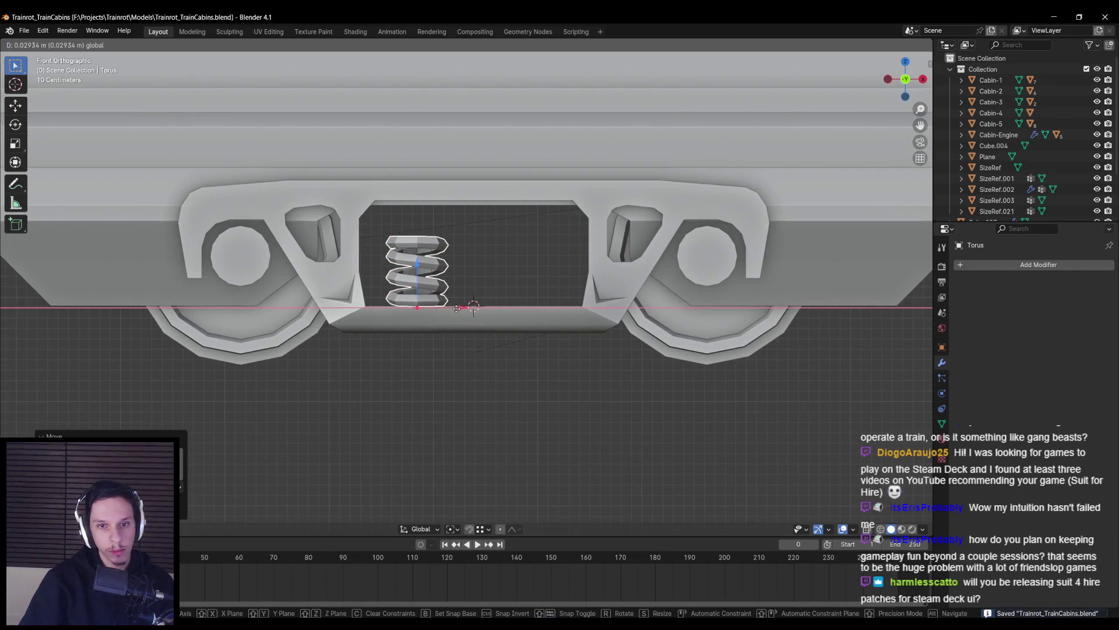
pyautogui.moveTo(457, 309); pyautogui.dragTo(452, 311)
pyautogui.click(458, 312)
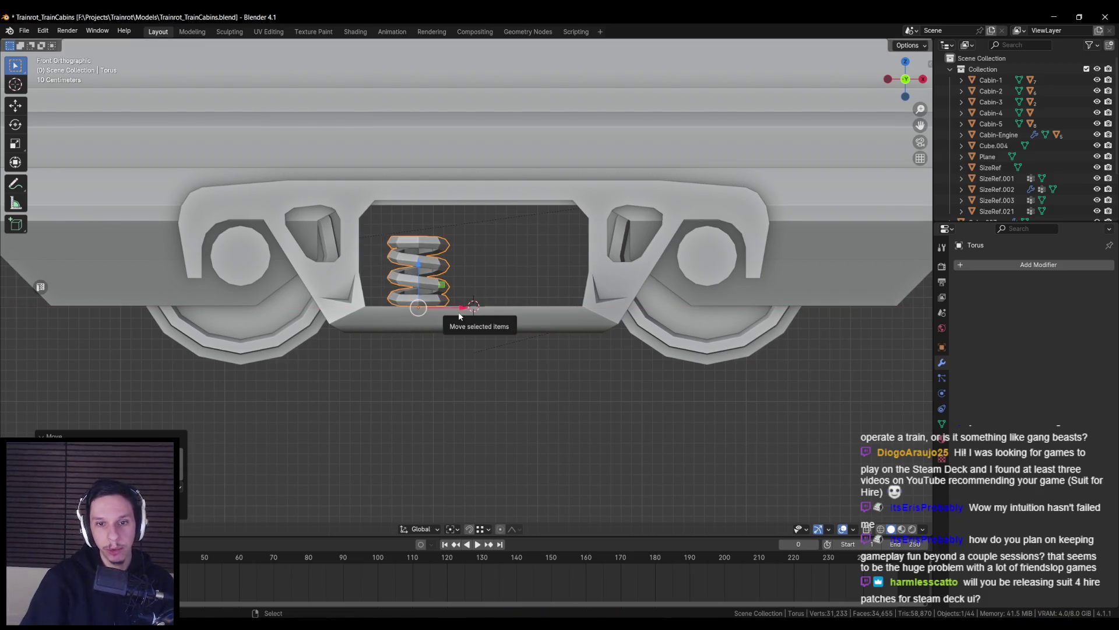
pyautogui.scroll(3, 457, 316)
pyautogui.hotkey('ctrl', 's')
# Rotate the spring around the vertical Z axis
pyautogui.moveTo(456, 316)
pyautogui.mouseDown(button='middle')
pyautogui.moveTo(410, 369)
pyautogui.moveTo(334, 337)
pyautogui.moveTo(278, 344)
pyautogui.moveTo(556, 317)
pyautogui.moveTo(512, 324)
pyautogui.moveTo(647, 346)
pyautogui.moveTo(471, 316)
pyautogui.moveTo(474, 345)
pyautogui.moveTo(475, 326)
pyautogui.mouseUp(button='middle')
pyautogui.scroll(3, 554, 320)
pyautogui.scroll(-4, 543, 324)
pyautogui.scroll(-4, 518, 319)
pyautogui.press('r')
pyautogui.press('z')
pyautogui.click(503, 267)
# Duplicate the spring and slide the copy along X to its right
pyautogui.moveTo(502, 268)
pyautogui.mouseDown(button='middle')
pyautogui.moveTo(498, 299)
pyautogui.moveTo(497, 277)
pyautogui.moveTo(477, 283)
pyautogui.mouseUp(button='middle')
pyautogui.hotkey('shift', 'd')
pyautogui.press('x')
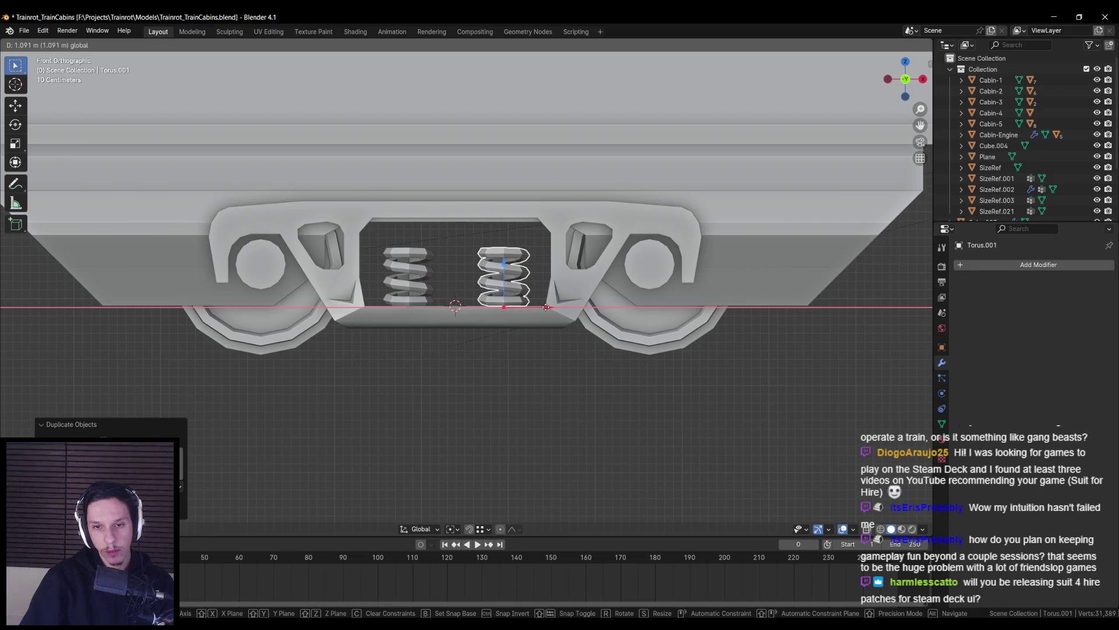
pyautogui.click(546, 307)
pyautogui.moveTo(541, 310); pyautogui.dragTo(544, 373, button='middle')
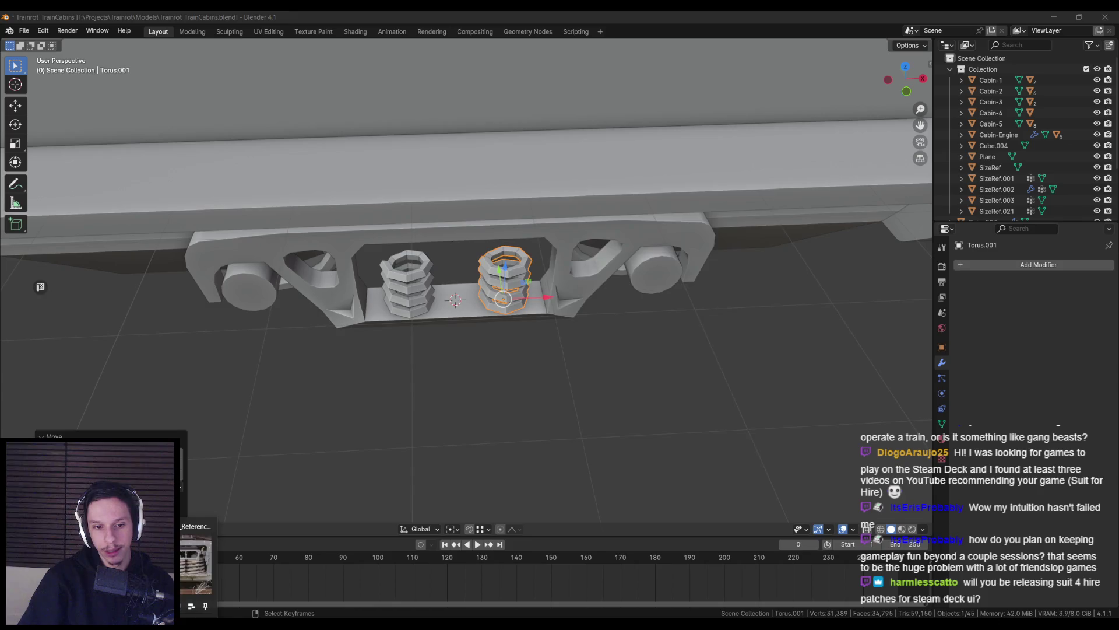
pyautogui.scroll(2, 745, 349)
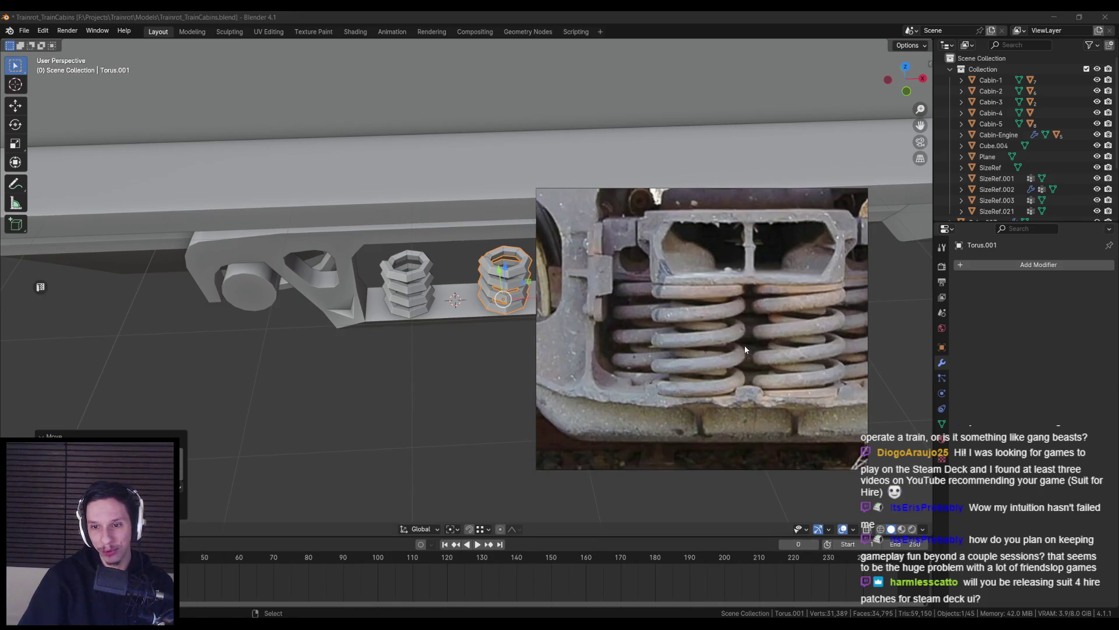
pyautogui.moveTo(646, 408)
pyautogui.mouseDown(button='middle')
pyautogui.moveTo(425, 369)
pyautogui.moveTo(448, 333)
pyautogui.moveTo(470, 330)
pyautogui.moveTo(463, 301)
pyautogui.mouseUp(button='middle')
pyautogui.click(425, 369)
pyautogui.press('Tab')
pyautogui.scroll(2, 440, 337)
pyautogui.press('Tab')
pyautogui.click(465, 294)
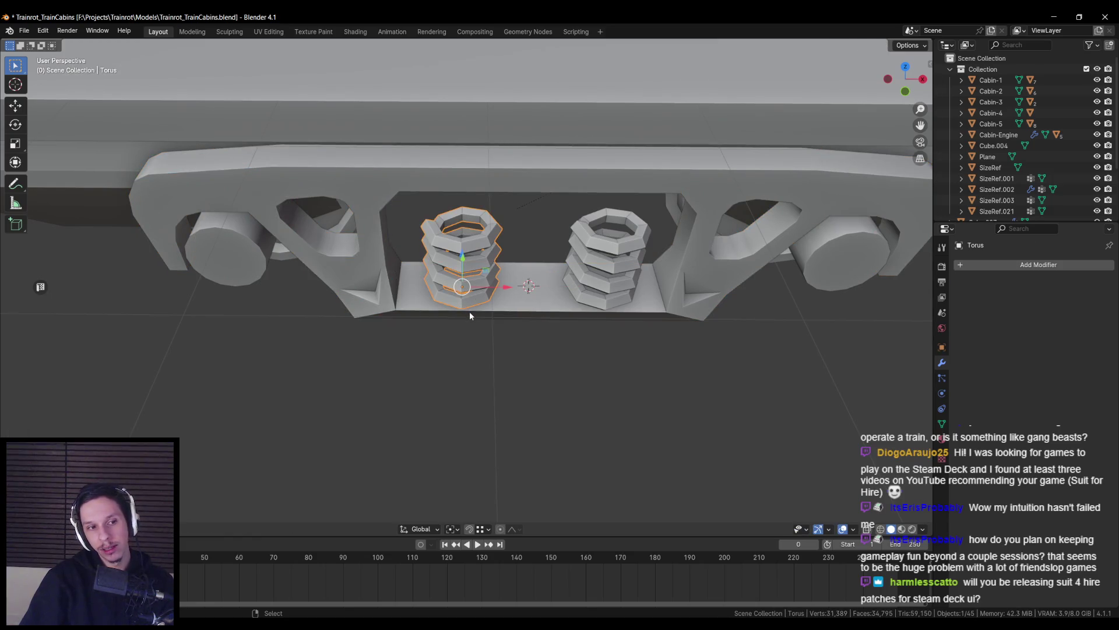
pyautogui.press('g')
# Delete the extra duplicate spring
pyautogui.moveTo(488, 270)
pyautogui.mouseDown(button='middle')
pyautogui.moveTo(486, 300)
pyautogui.moveTo(432, 309)
pyautogui.mouseUp(button='middle')
pyautogui.hotkey('shift', 'z')
pyautogui.click(491, 276)
pyautogui.press('Delete')
# Cut a new edge loop into the side frame's lower bar and move it along Y
pyautogui.click(485, 299)
pyautogui.press('Tab')
pyautogui.hotkey('ctrl', 'r')
pyautogui.click(432, 309)
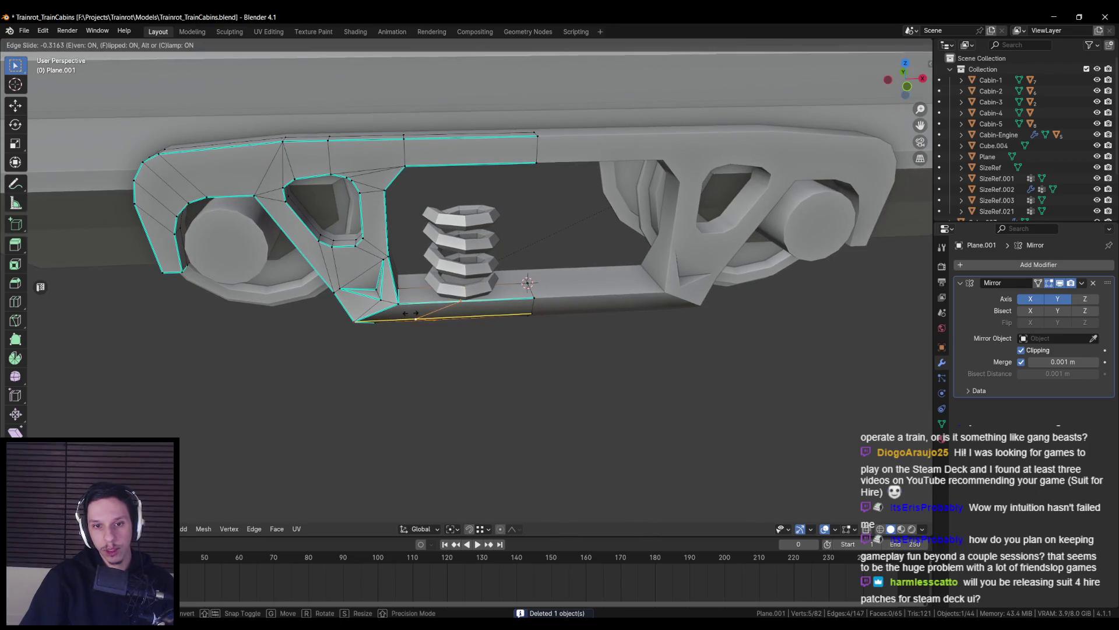
pyautogui.click(423, 314)
pyautogui.moveTo(423, 315)
pyautogui.mouseDown(button='middle')
pyautogui.moveTo(462, 298)
pyautogui.moveTo(446, 298)
pyautogui.moveTo(446, 312)
pyautogui.mouseUp(button='middle')
pyautogui.press('g')
pyautogui.press('y')
pyautogui.click(467, 298)
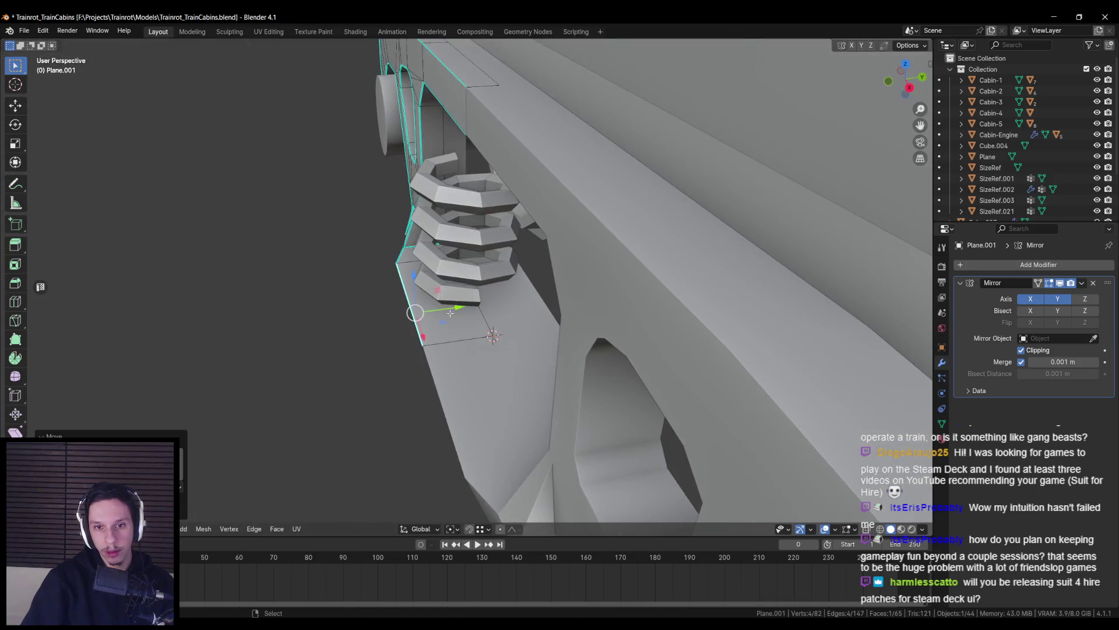
pyautogui.press('Tab')
# Move the spring along Y and slide it along X, comparing with the reference photo
pyautogui.click(452, 274)
pyautogui.moveTo(452, 274); pyautogui.dragTo(465, 268, button='middle')
pyautogui.press('g')
pyautogui.press('y')
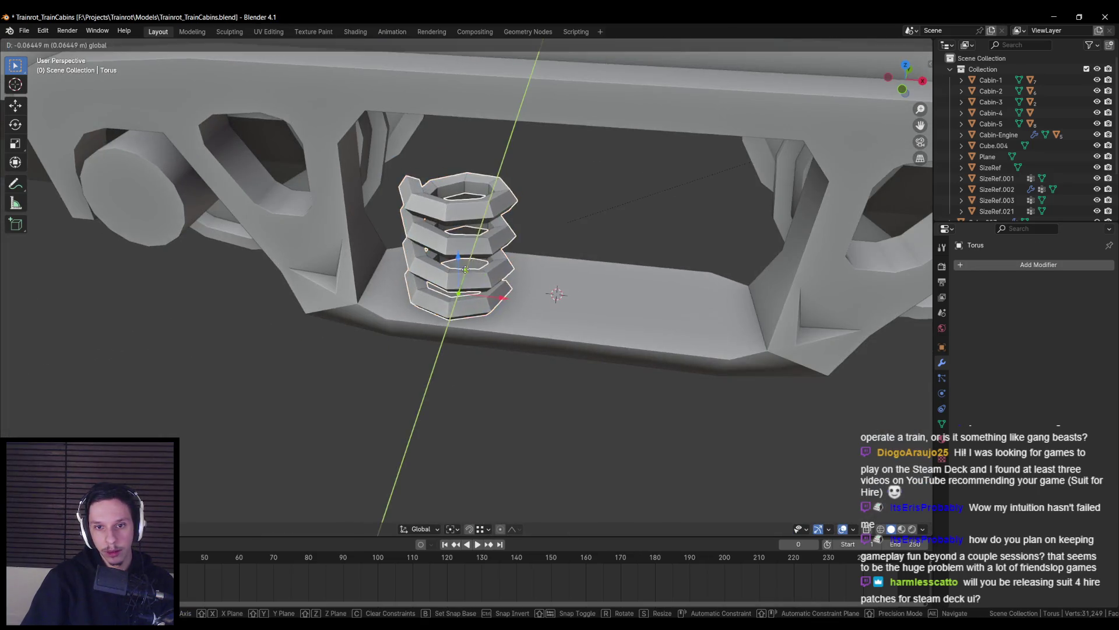
pyautogui.click(502, 305)
pyautogui.moveTo(502, 304); pyautogui.dragTo(452, 319, button='middle')
pyautogui.moveTo(461, 303); pyautogui.dragTo(495, 302)
pyautogui.hotkey('alt', 'Tab')
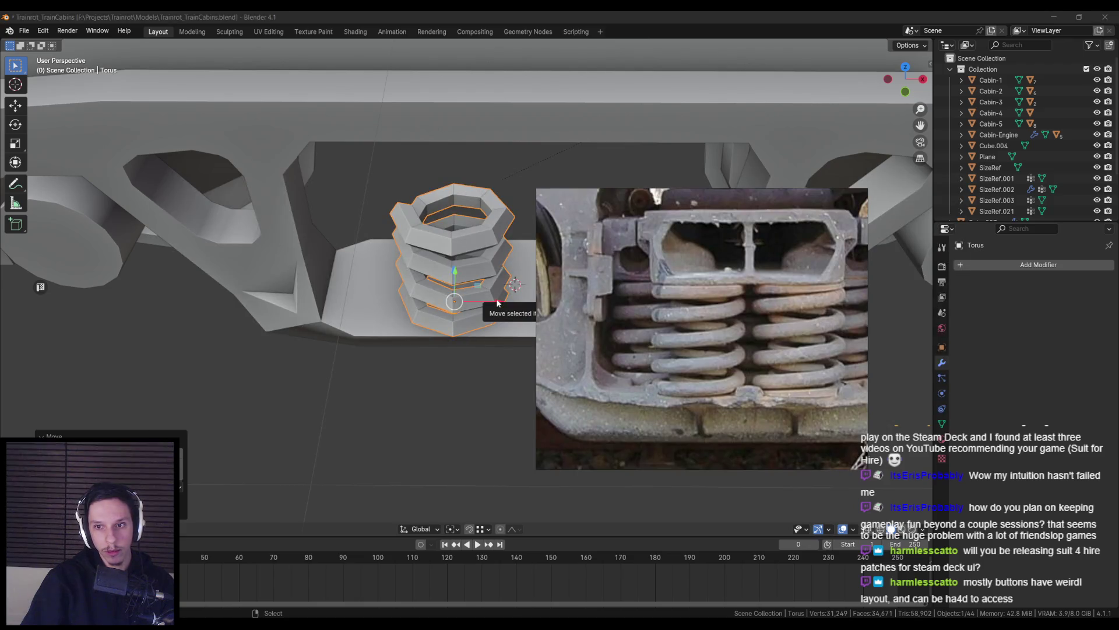
pyautogui.hotkey('alt', 'Tab')
pyautogui.moveTo(497, 302)
pyautogui.mouseDown(button='middle')
pyautogui.moveTo(397, 318)
pyautogui.moveTo(391, 290)
pyautogui.moveTo(362, 346)
pyautogui.mouseUp(button='middle')
# Push a face of the side frame's bottom bar outward along Y
pyautogui.click(394, 297)
pyautogui.press('Tab')
pyautogui.click(443, 300)
pyautogui.press('g')
pyautogui.press('y')
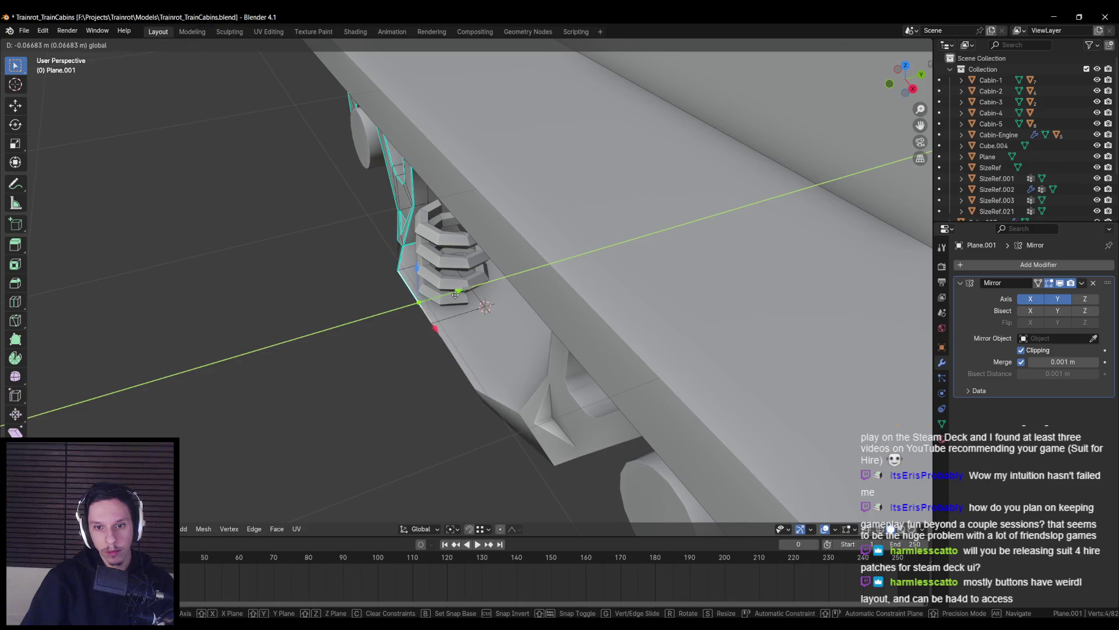
pyautogui.click(456, 295)
pyautogui.press('Tab')
# Reposition the spring along Y and X so it sits on the extended bottom bar
pyautogui.click(461, 280)
pyautogui.moveTo(455, 295)
pyautogui.mouseDown(button='middle')
pyautogui.moveTo(460, 280)
pyautogui.moveTo(579, 250)
pyautogui.moveTo(740, 289)
pyautogui.moveTo(547, 279)
pyautogui.moveTo(499, 300)
pyautogui.mouseUp(button='middle')
pyautogui.press('g')
pyautogui.press('y')
pyautogui.click(483, 281)
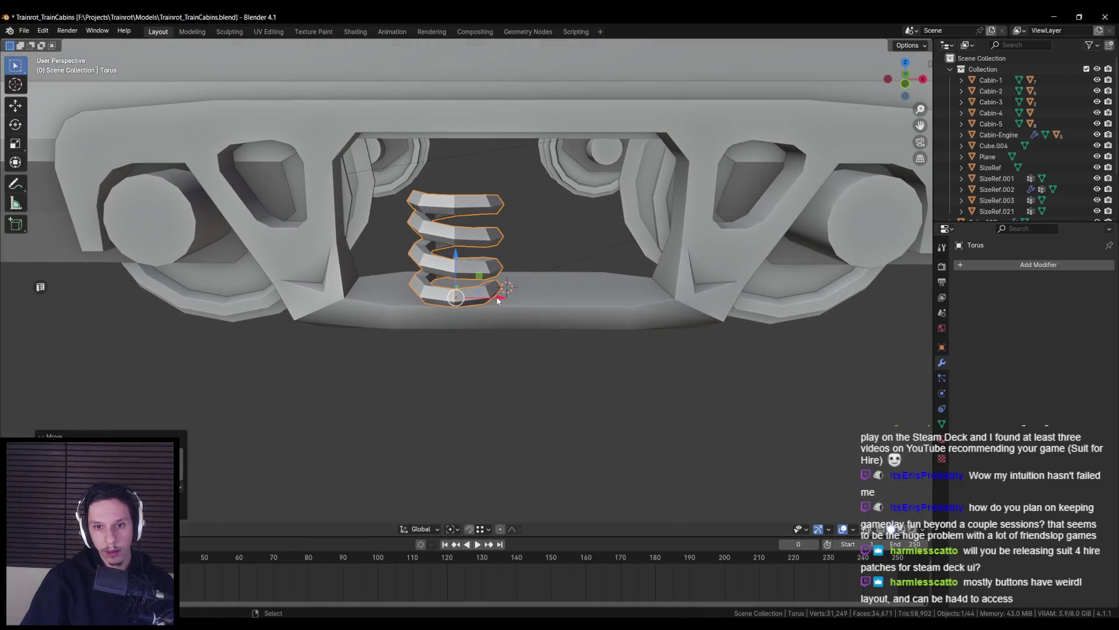
pyautogui.press('g')
pyautogui.press('x')
pyautogui.click(498, 297)
pyautogui.scroll(-3, 499, 298)
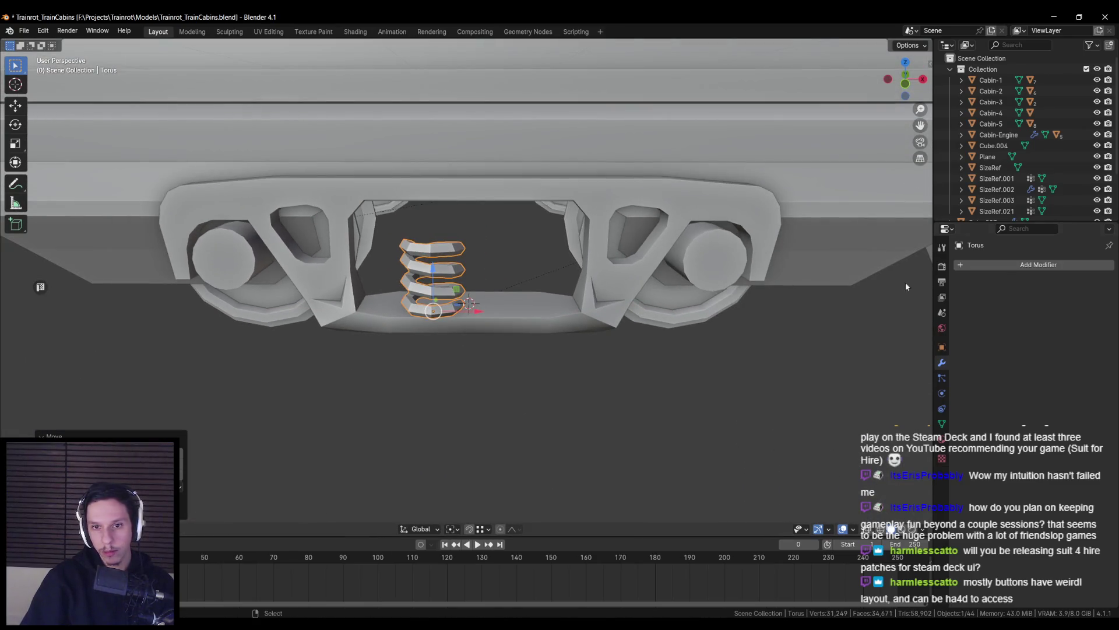
pyautogui.click(1003, 264)
pyautogui.moveTo(1003, 265)
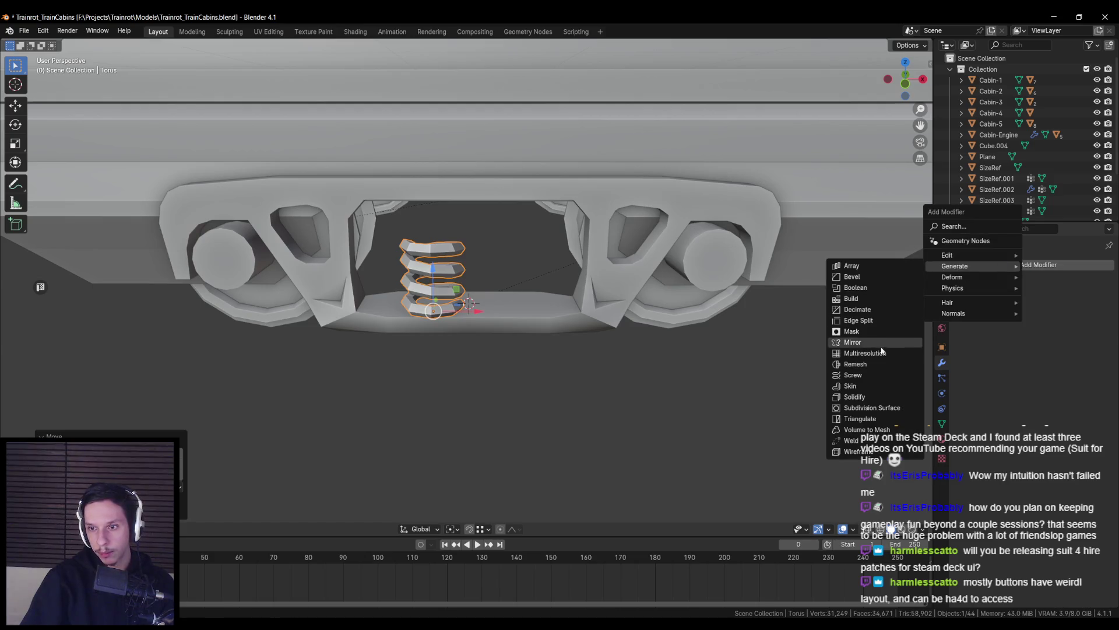
# Try a Mirror modifier on the spring across Plane.001, then remove it
pyautogui.click(857, 343)
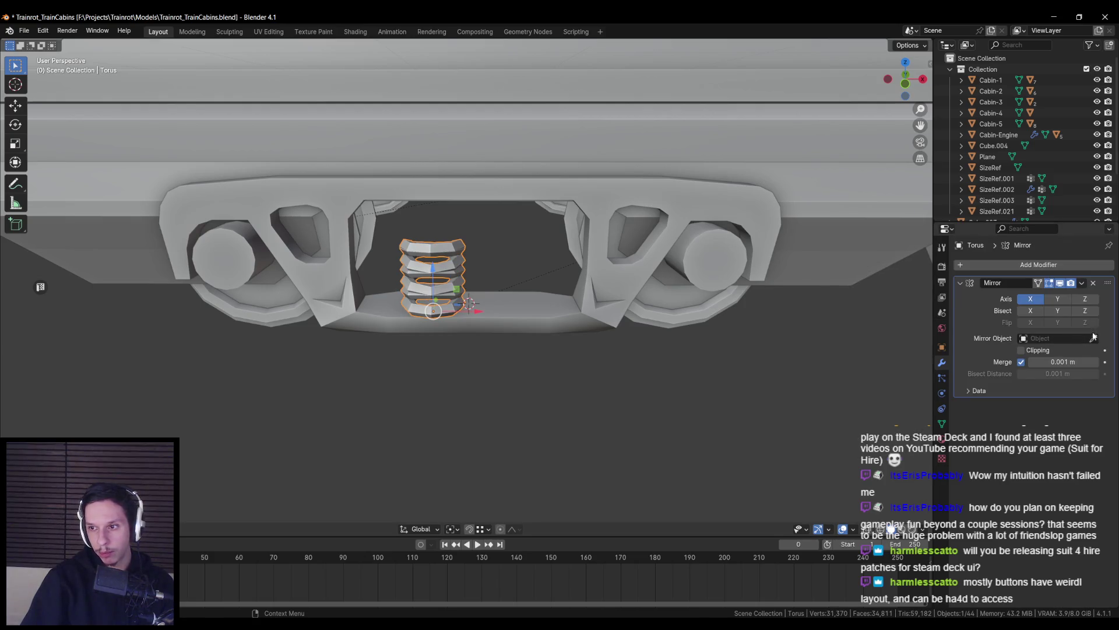
pyautogui.click(539, 315)
pyautogui.moveTo(538, 315); pyautogui.dragTo(444, 280, button='middle')
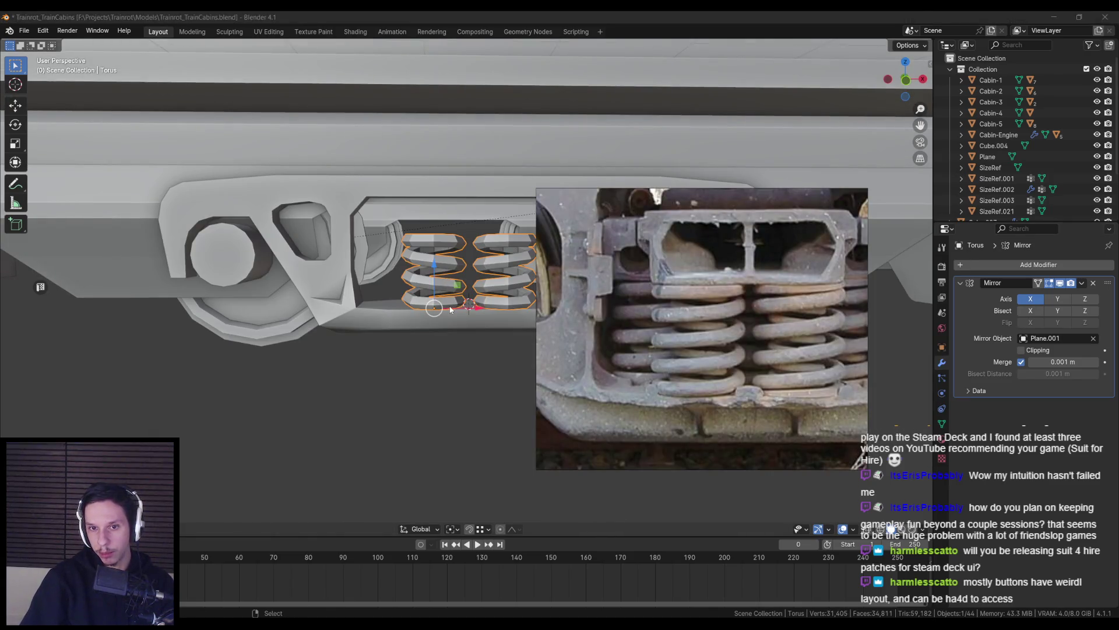
pyautogui.hotkey('alt', 'Tab')
pyautogui.click(1094, 282)
pyautogui.scroll(5, 467, 291)
pyautogui.moveTo(472, 326)
pyautogui.mouseDown(button='middle')
pyautogui.moveTo(478, 343)
pyautogui.moveTo(475, 309)
pyautogui.mouseUp(button='middle')
pyautogui.scroll(-4, 476, 308)
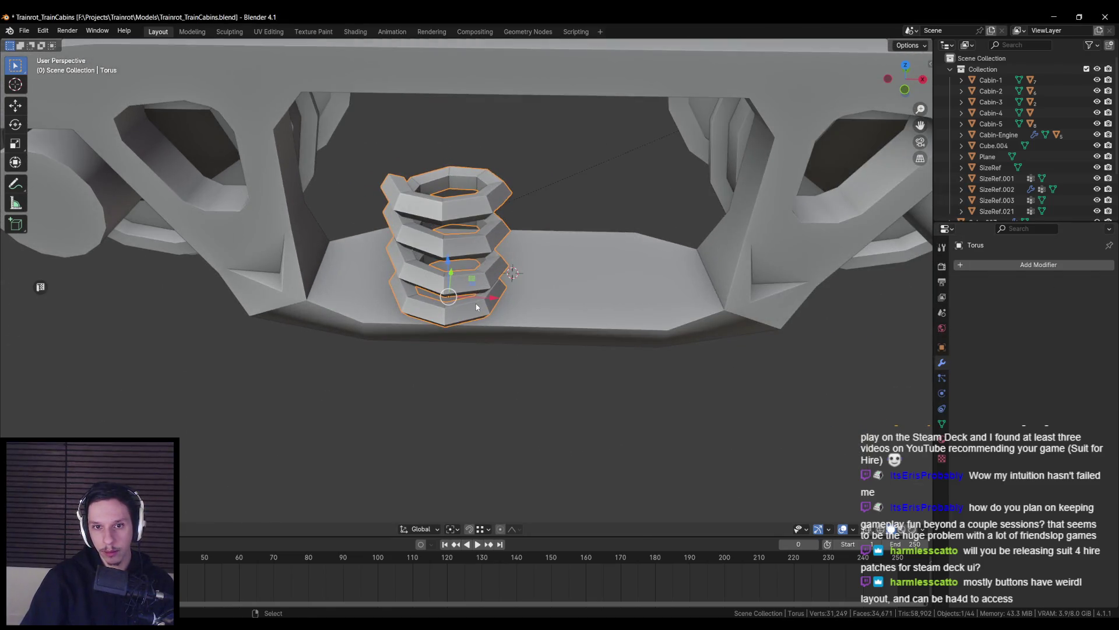
pyautogui.hotkey('ctrl', 'z')
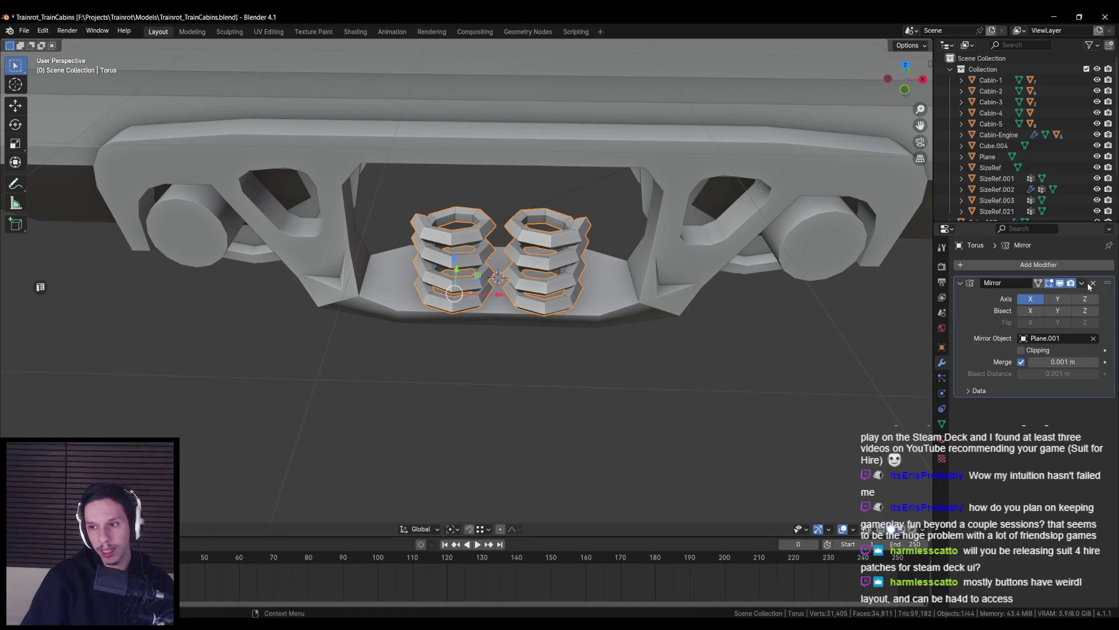
pyautogui.click(1094, 282)
pyautogui.scroll(5, 502, 314)
pyautogui.moveTo(501, 315)
pyautogui.mouseDown(button='middle')
pyautogui.moveTo(506, 329)
pyautogui.moveTo(534, 245)
pyautogui.moveTo(559, 334)
pyautogui.moveTo(546, 324)
pyautogui.mouseUp(button='middle')
# Place a rotated duplicate of the spring right beside the original
pyautogui.hotkey('shift', 'd')
pyautogui.click(525, 326)
pyautogui.press('r')
pyautogui.click(591, 390)
pyautogui.moveTo(593, 391)
pyautogui.mouseDown(button='middle')
pyautogui.moveTo(608, 278)
pyautogui.moveTo(641, 253)
pyautogui.moveTo(698, 250)
pyautogui.moveTo(502, 309)
pyautogui.mouseUp(button='middle')
# Duplicate the spring to the right and rotate the copy around Z
pyautogui.click(485, 310)
pyautogui.hotkey('shift', 'd')
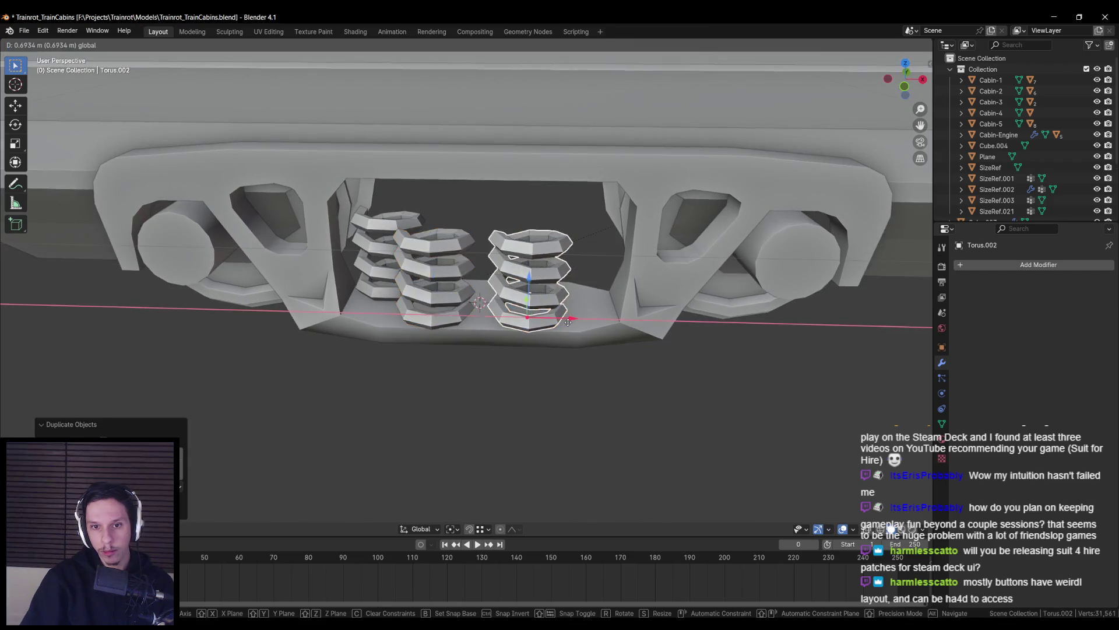
pyautogui.click(569, 310)
pyautogui.press('r')
pyautogui.press('z')
pyautogui.click(554, 352)
pyautogui.press('KP_1')
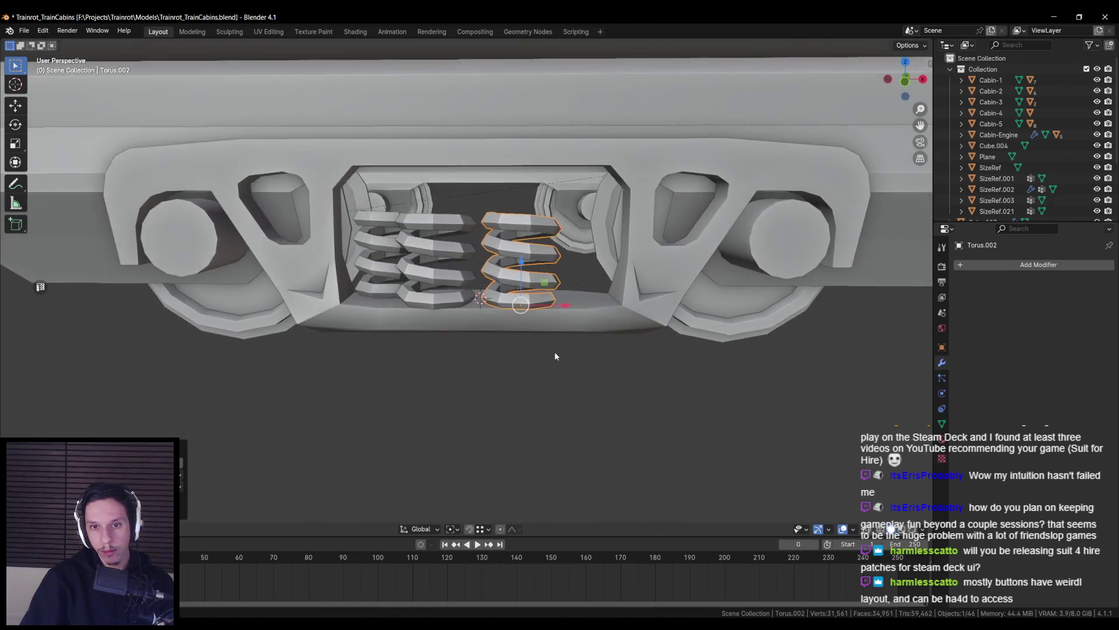
pyautogui.press('KP_5')
# Apply smooth shading to the two left springs
pyautogui.keyDown('shift'); pyautogui.click(437, 250); pyautogui.keyUp('shift')
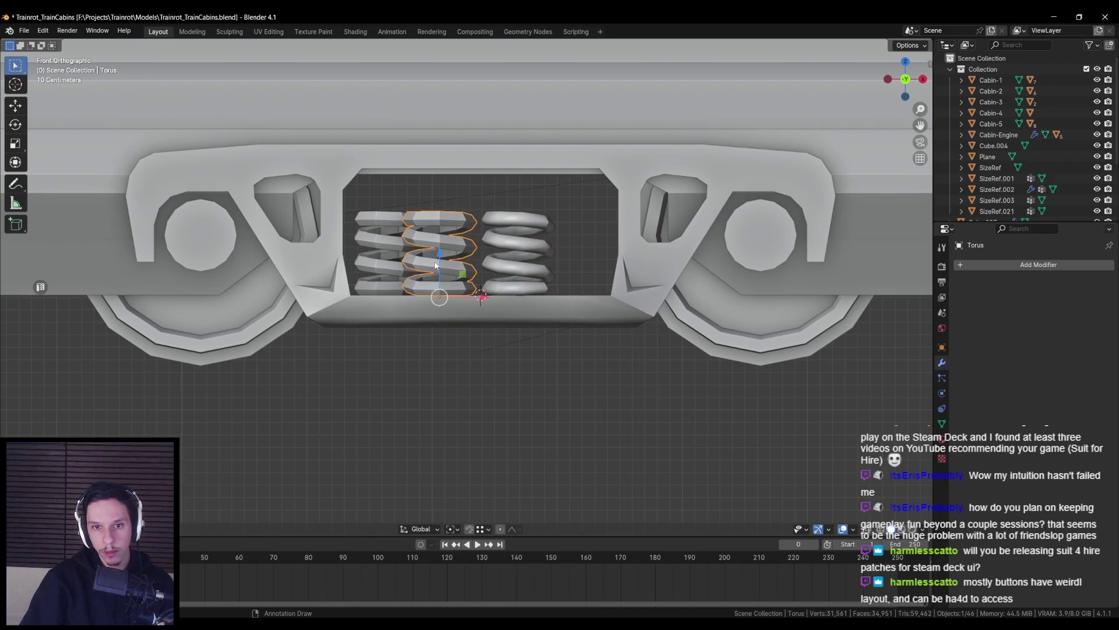
pyautogui.keyDown('shift'); pyautogui.click(379, 250); pyautogui.keyUp('shift')
pyautogui.rightClick(346, 260)
pyautogui.click(346, 260)
# Duplicate the third spring along X and rotate the new copy around Z
pyautogui.click(532, 271)
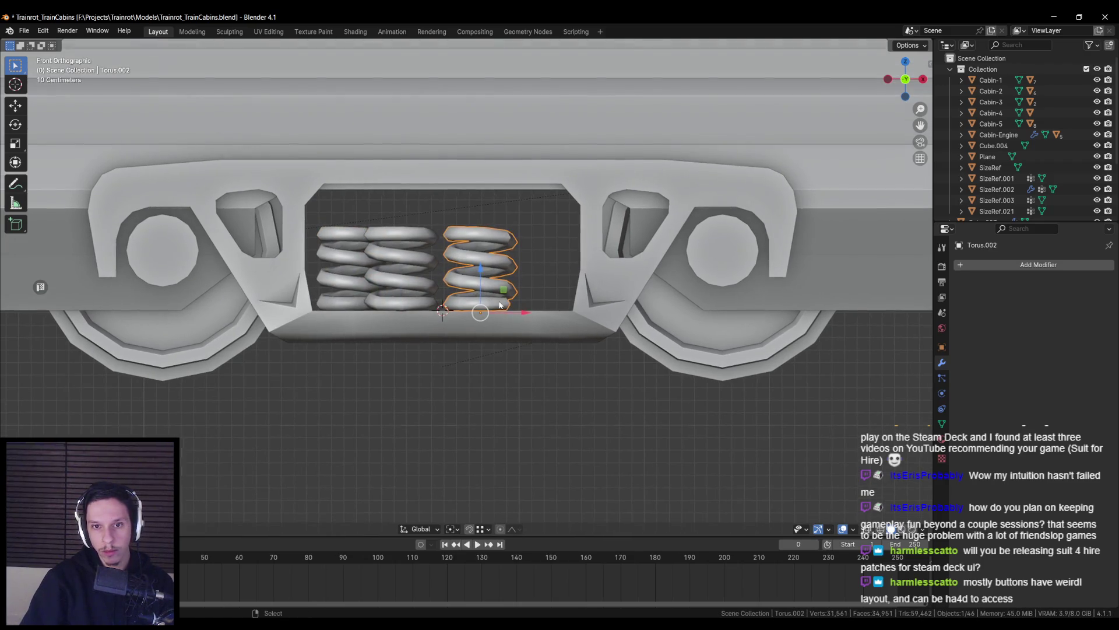
pyautogui.moveTo(551, 338); pyautogui.dragTo(553, 381, button='middle')
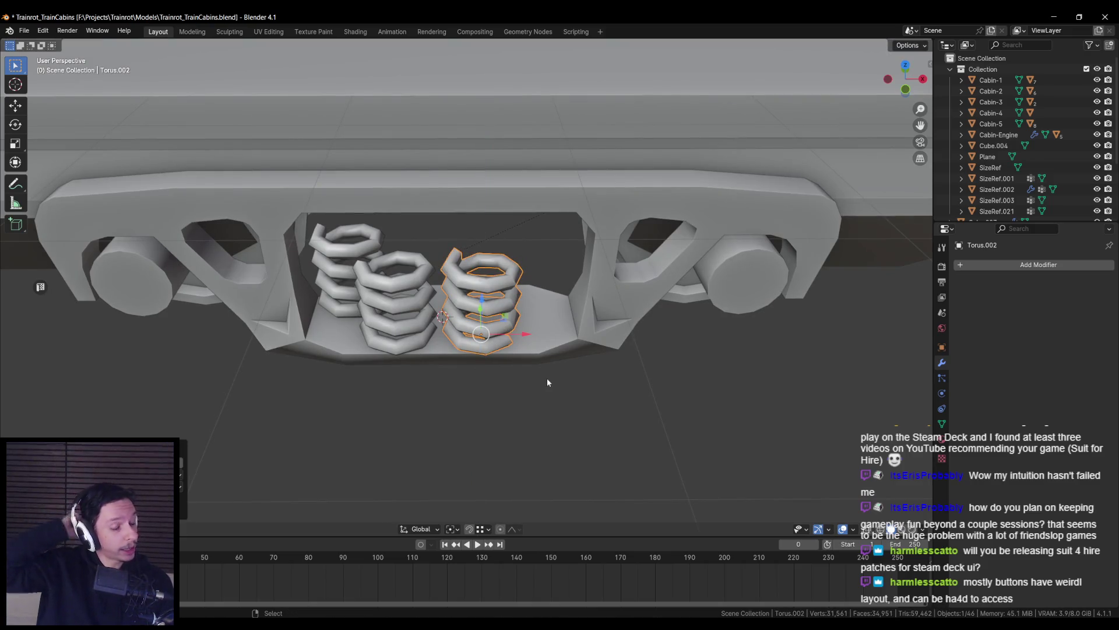
pyautogui.scroll(3, 579, 365)
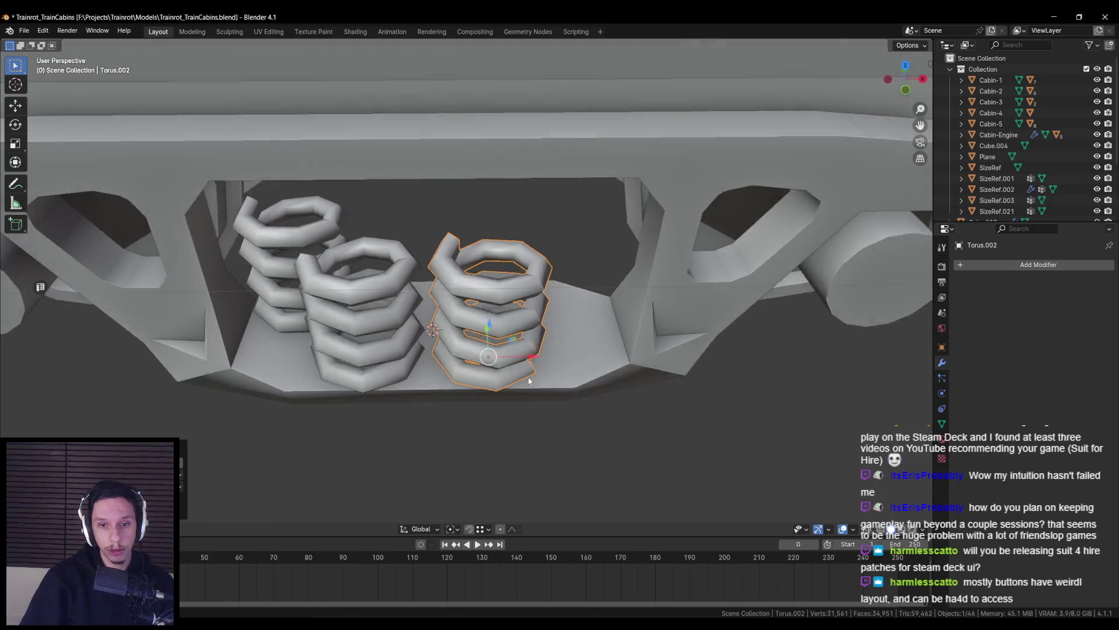
pyautogui.press('KP_1')
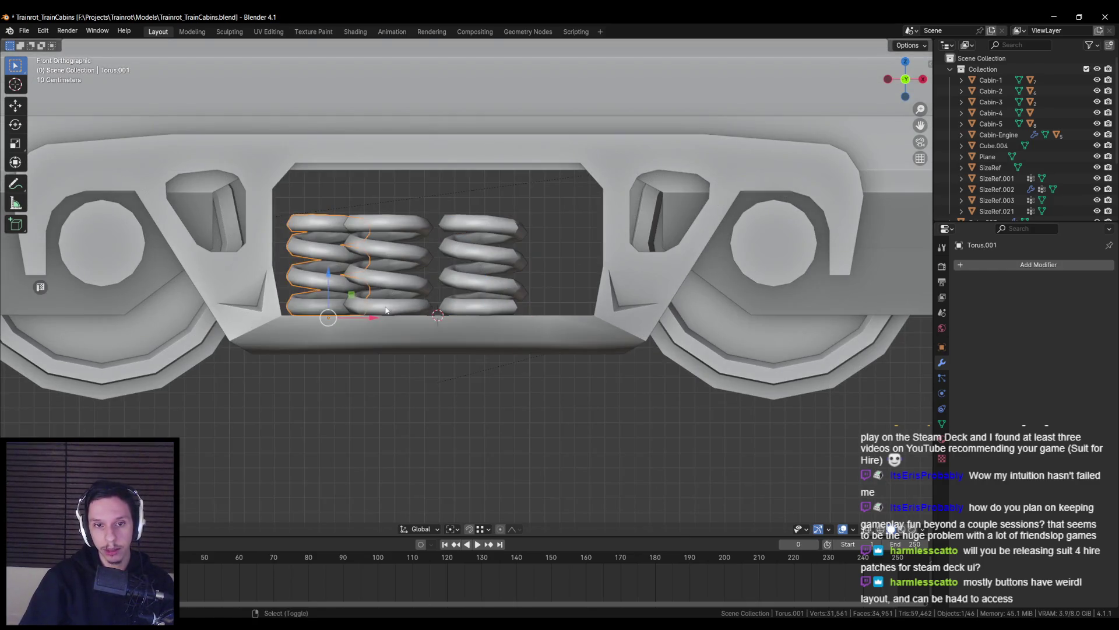
pyautogui.hotkey('shift', 'd')
pyautogui.press('x')
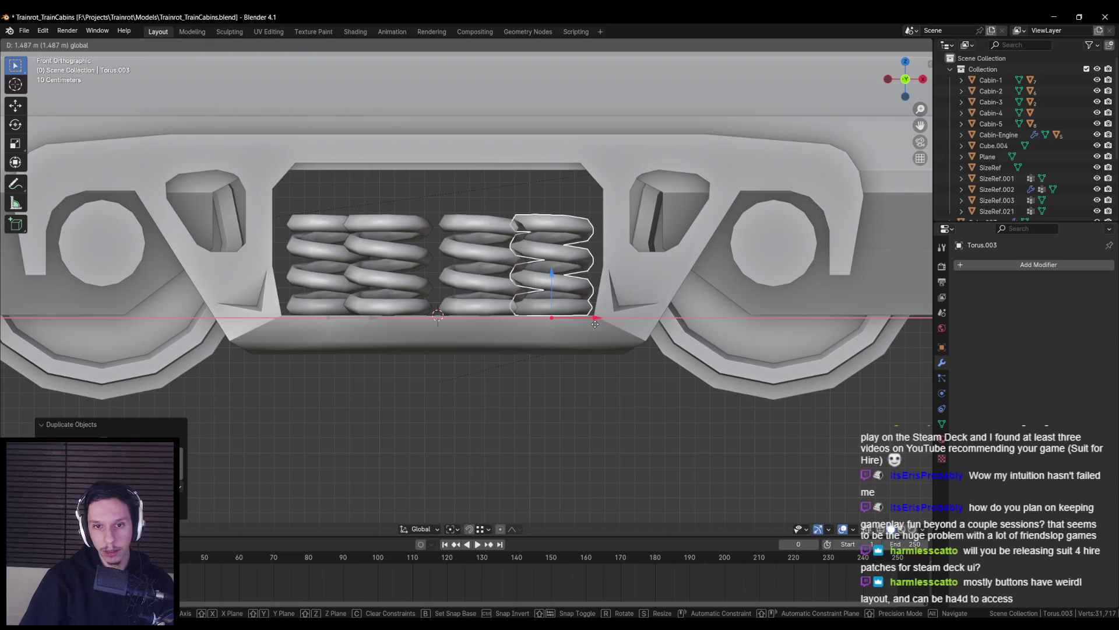
pyautogui.click(596, 323)
pyautogui.moveTo(595, 323)
pyautogui.mouseDown(button='middle')
pyautogui.moveTo(593, 369)
pyautogui.moveTo(554, 385)
pyautogui.moveTo(576, 374)
pyautogui.moveTo(527, 386)
pyautogui.moveTo(518, 364)
pyautogui.moveTo(529, 350)
pyautogui.mouseUp(button='middle')
pyautogui.press('r')
pyautogui.press('z')
pyautogui.click(527, 402)
# Nudge the second spring from the left slightly to the right
pyautogui.press('KP_1')
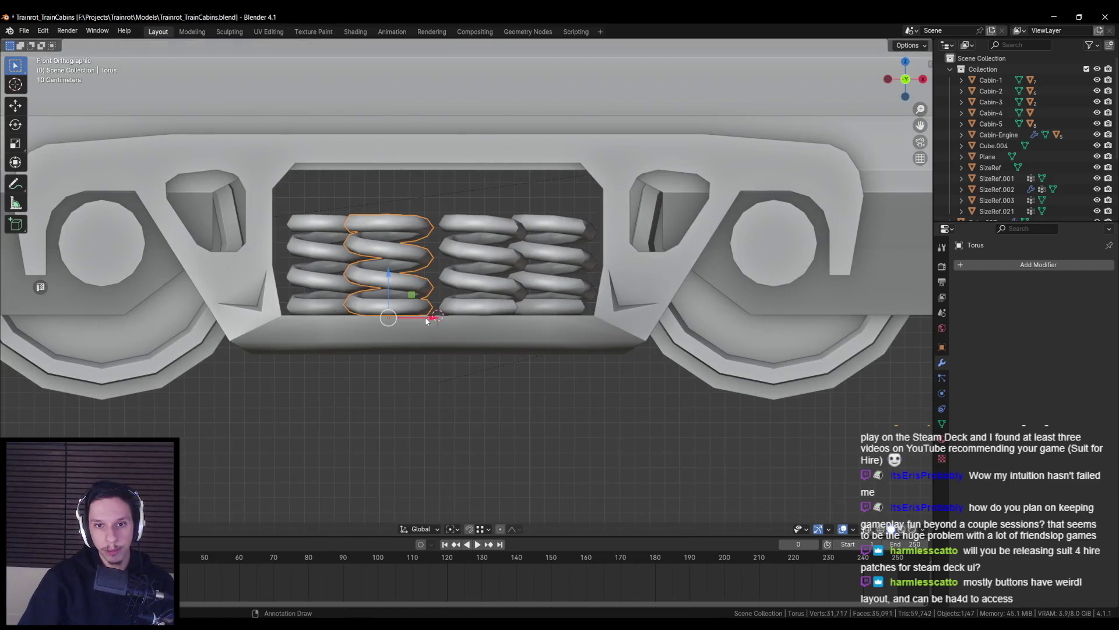
pyautogui.click(434, 332)
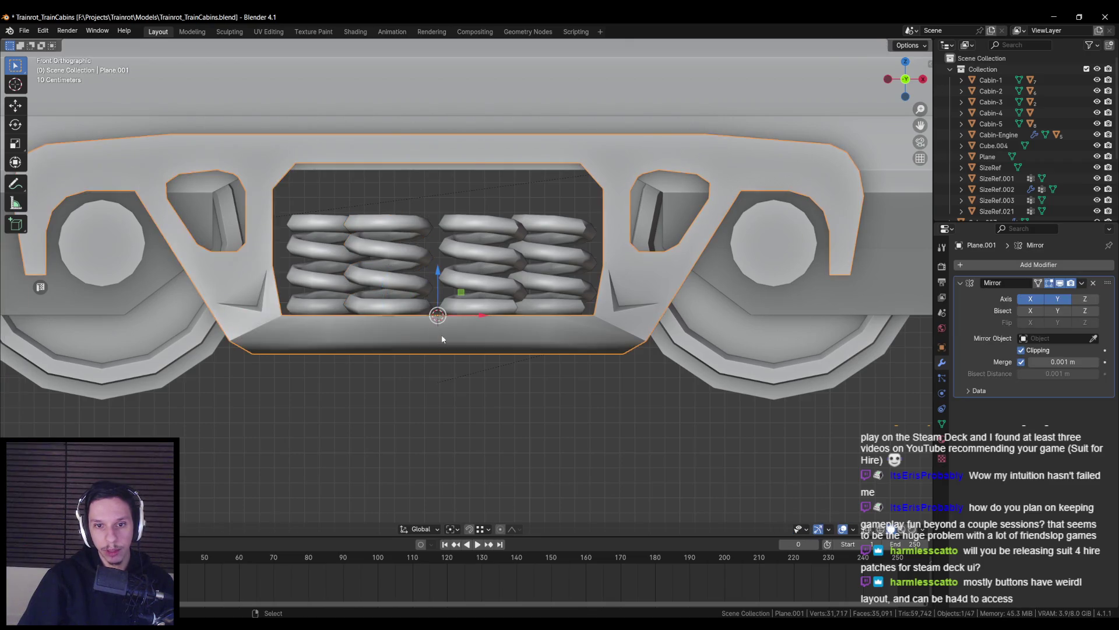
pyautogui.click(415, 314)
pyautogui.scroll(4, 459, 329)
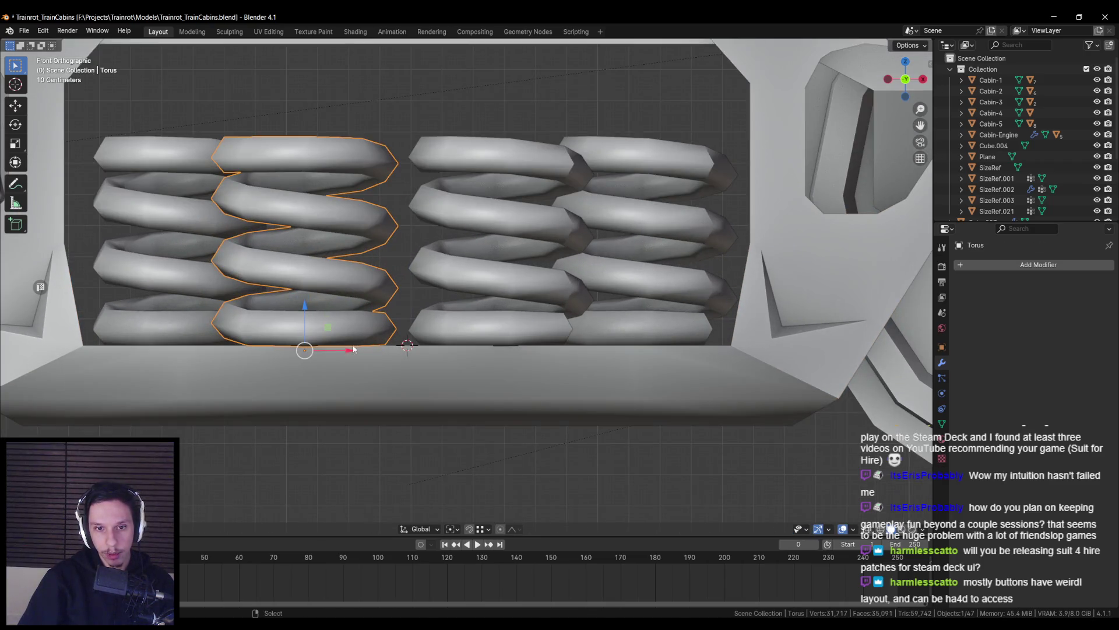
pyautogui.press('g')
pyautogui.click(408, 344)
pyautogui.click(414, 343)
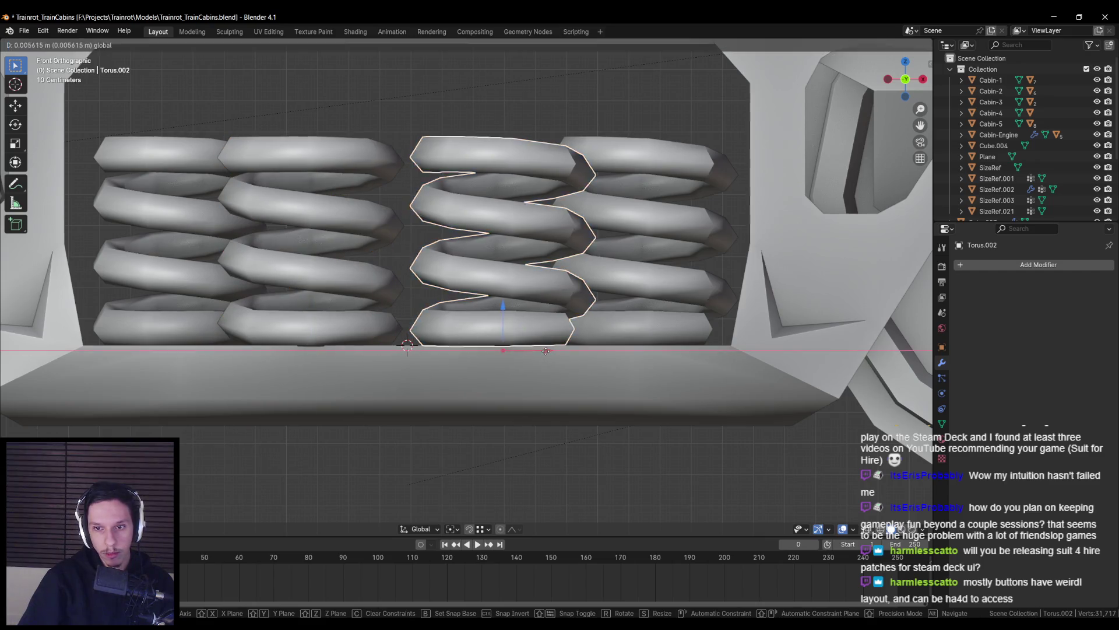
pyautogui.click(639, 335)
pyautogui.hotkey('alt', 'a')
# Duplicate the leftmost spring along X to add a fifth spring
pyautogui.moveTo(688, 357)
pyautogui.mouseDown(button='middle')
pyautogui.moveTo(557, 405)
pyautogui.moveTo(427, 415)
pyautogui.moveTo(429, 360)
pyautogui.moveTo(444, 390)
pyautogui.moveTo(425, 427)
pyautogui.moveTo(372, 392)
pyautogui.moveTo(545, 393)
pyautogui.moveTo(474, 376)
pyautogui.moveTo(475, 348)
pyautogui.moveTo(288, 337)
pyautogui.mouseUp(button='middle')
pyautogui.click(356, 385)
pyautogui.hotkey('shift', 'd')
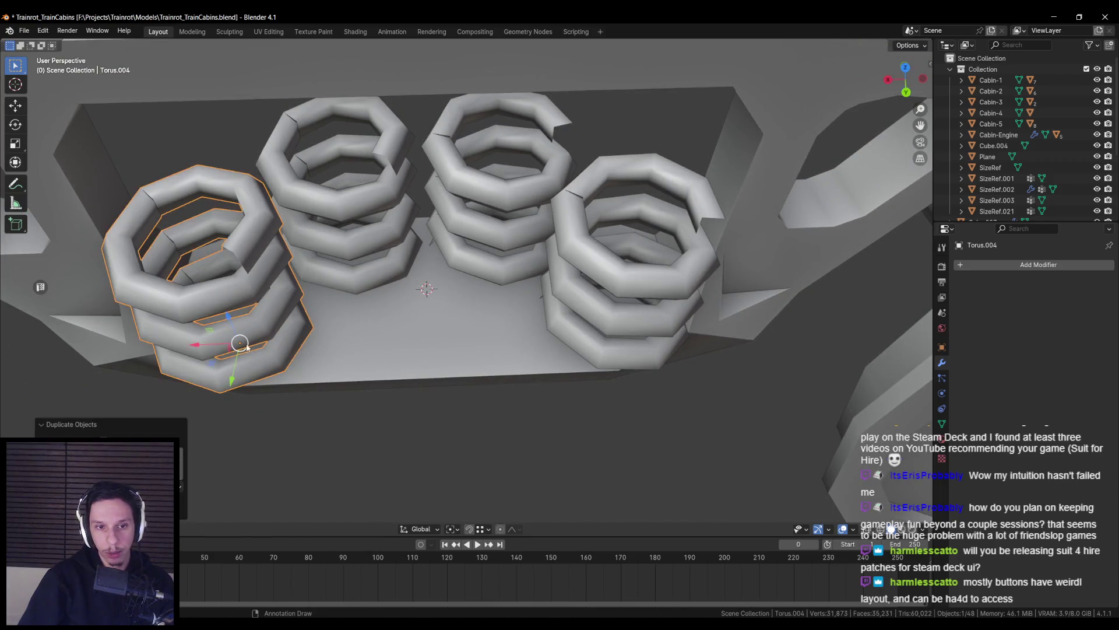
pyautogui.press('x')
pyautogui.click(382, 350)
pyautogui.moveTo(382, 350)
pyautogui.mouseDown(button='middle')
pyautogui.moveTo(544, 338)
pyautogui.moveTo(518, 351)
pyautogui.moveTo(507, 378)
pyautogui.moveTo(512, 365)
pyautogui.mouseUp(button='middle')
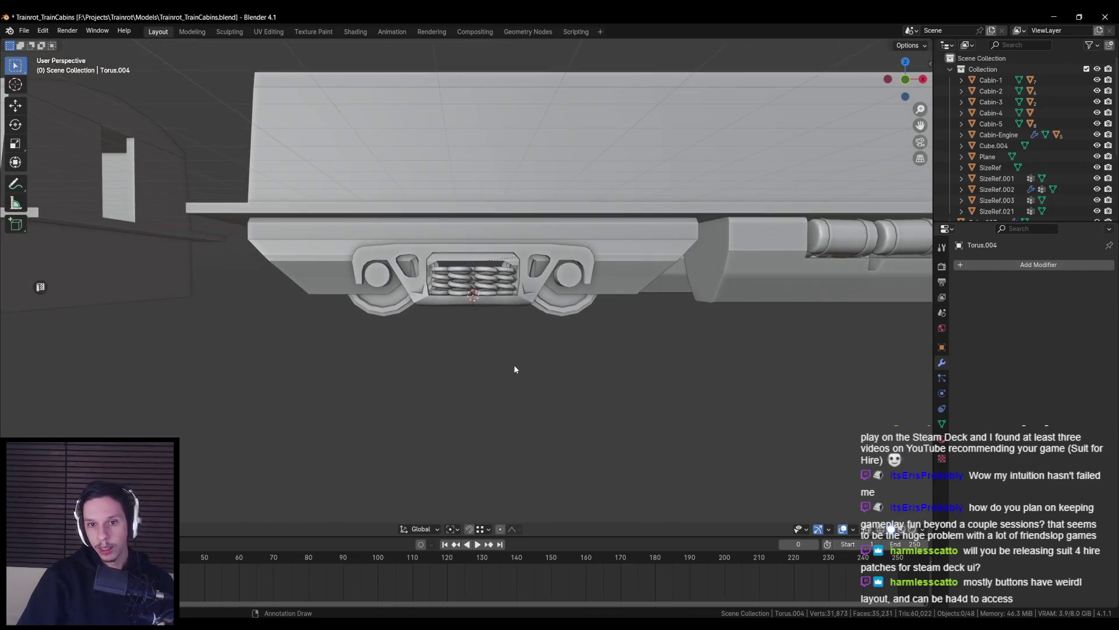
# Inspect the selected springs' meshes in Edit Mode, then deselect everything
pyautogui.scroll(5, 515, 365)
pyautogui.scroll(2, 476, 305)
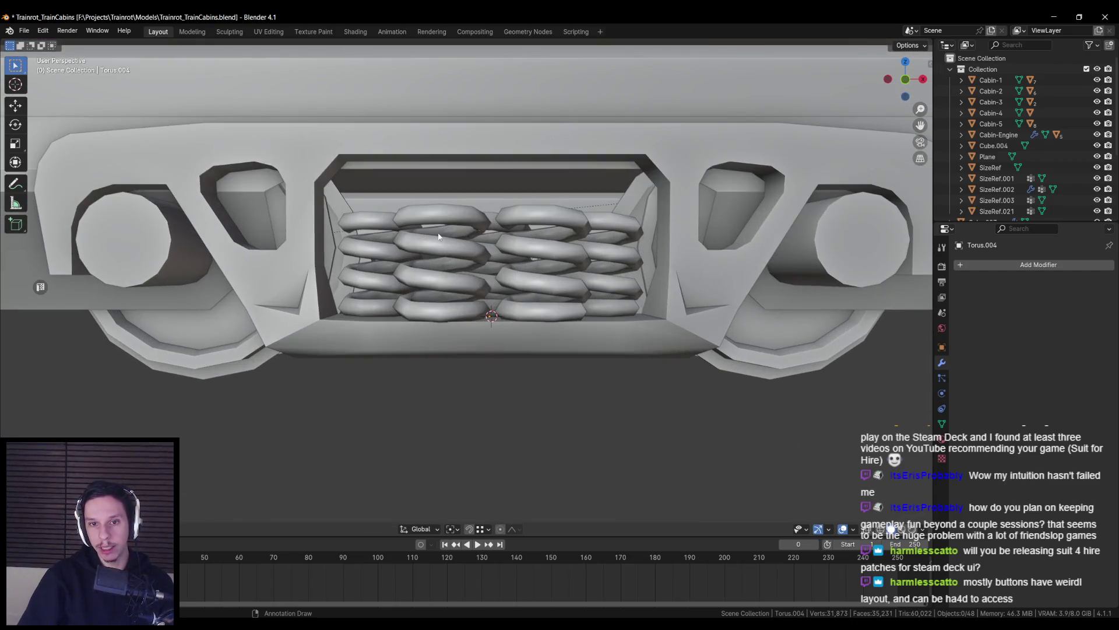
pyautogui.keyDown('shift'); pyautogui.click(386, 246); pyautogui.keyUp('shift')
pyautogui.keyDown('shift'); pyautogui.click(606, 254); pyautogui.keyUp('shift')
pyautogui.press('Tab')
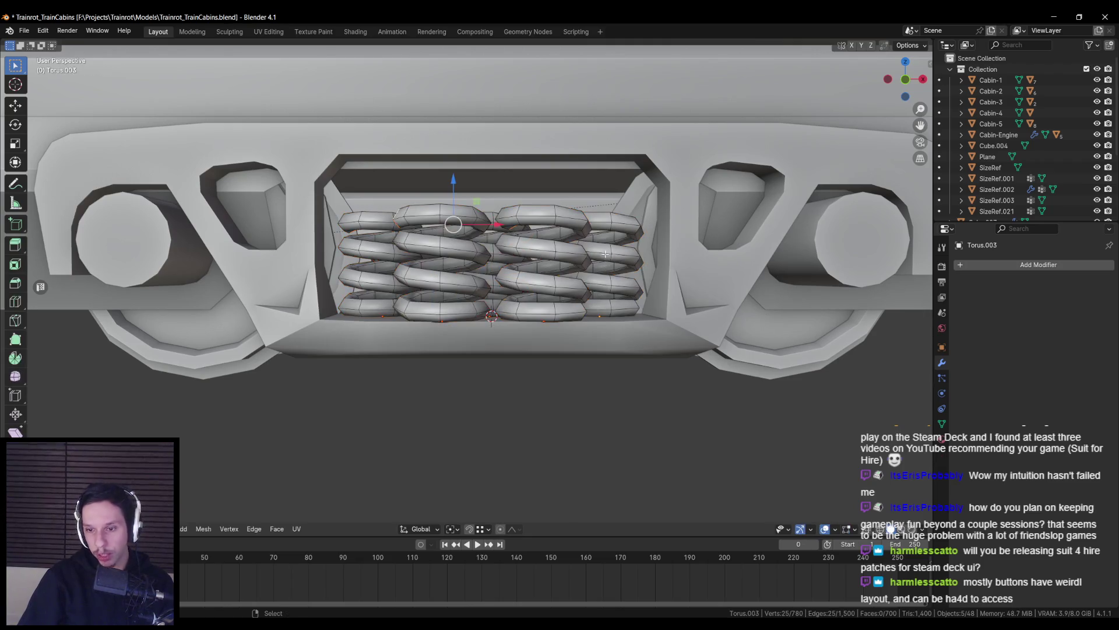
pyautogui.press('Tab')
pyautogui.click(461, 258)
pyautogui.press('Tab')
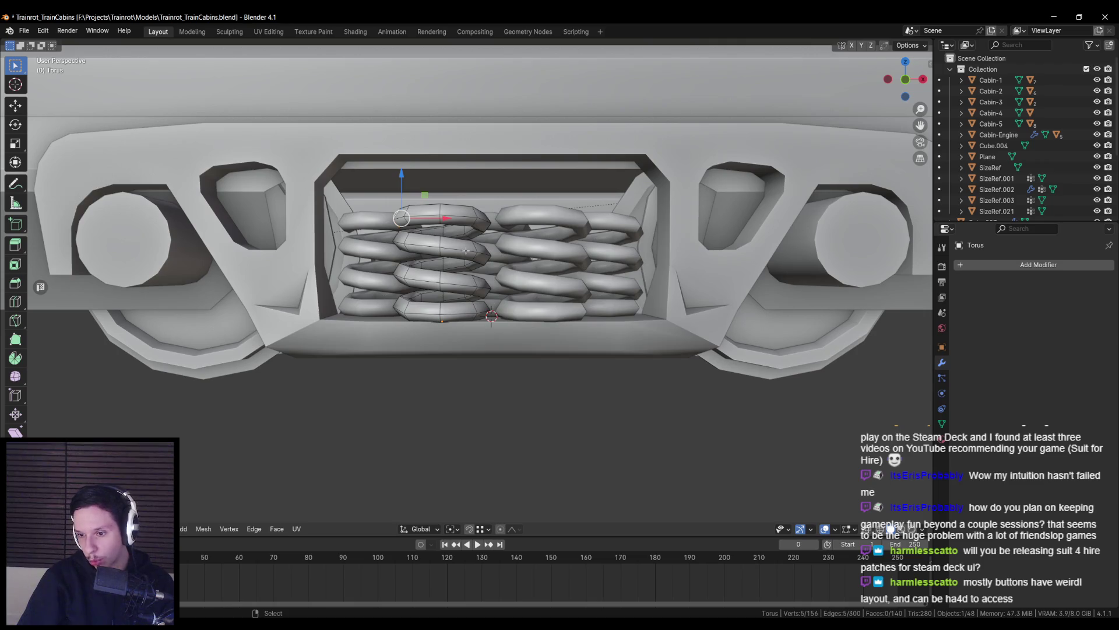
pyautogui.press('Tab')
pyautogui.hotkey('alt', 'a')
pyautogui.scroll(-10, 466, 251)
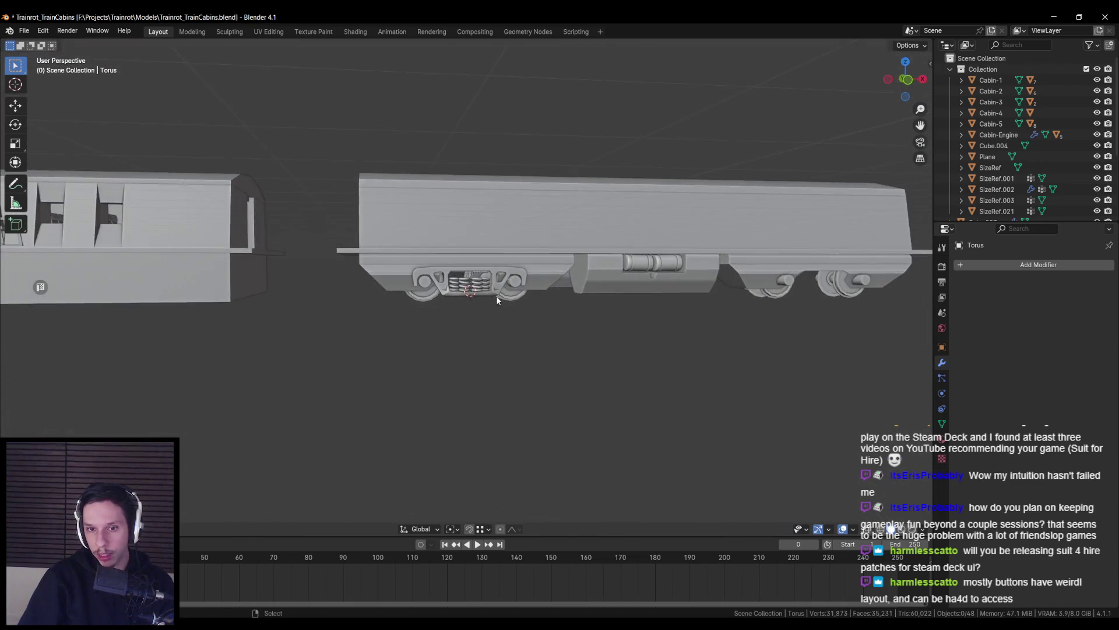
# Inspect the bogie side frame's mesh in Edit Mode from several angles
pyautogui.moveTo(495, 296); pyautogui.dragTo(484, 311, button='middle')
pyautogui.scroll(8, 486, 313)
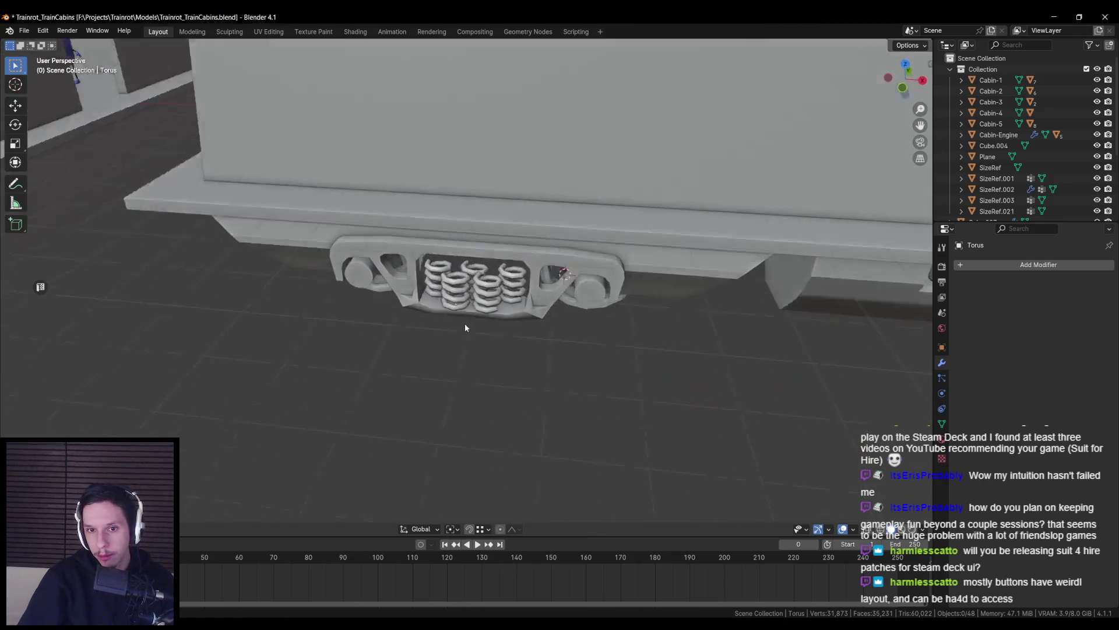
pyautogui.moveTo(464, 323); pyautogui.dragTo(467, 355, button='middle')
pyautogui.scroll(5, 467, 355)
pyautogui.moveTo(526, 334)
pyautogui.mouseDown(button='middle')
pyautogui.moveTo(439, 319)
pyautogui.moveTo(419, 245)
pyautogui.moveTo(398, 352)
pyautogui.mouseUp(button='middle')
pyautogui.scroll(-8, 476, 300)
pyautogui.click(419, 327)
pyautogui.press('Tab')
pyautogui.scroll(4, 419, 245)
pyautogui.press('Tab')
pyautogui.scroll(6, 399, 352)
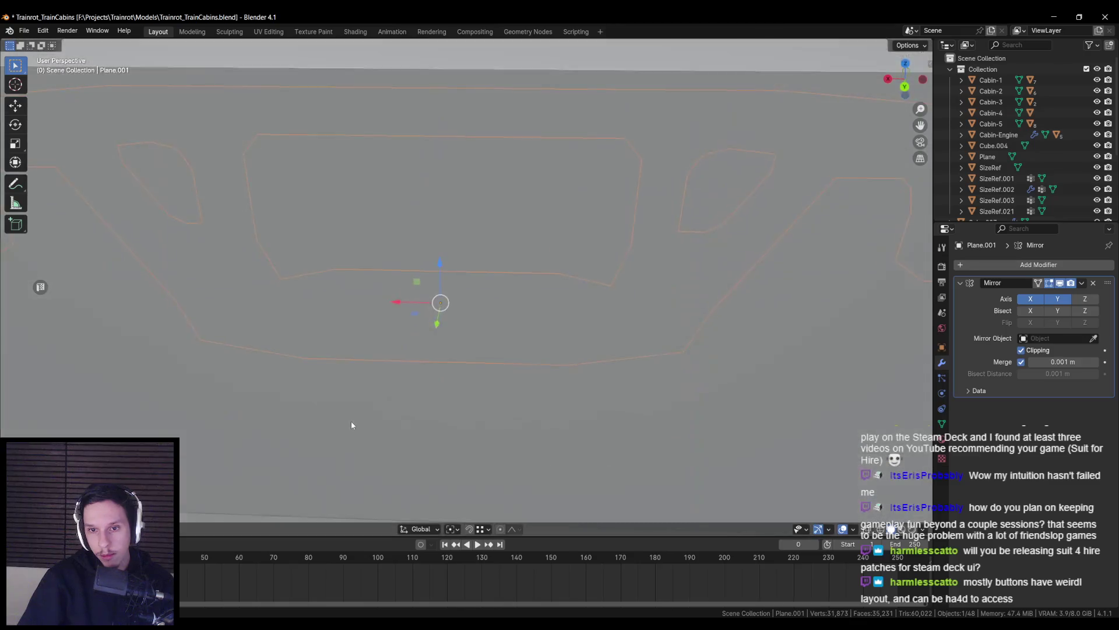
pyautogui.scroll(-5, 351, 425)
# Shift Torus.001 and Torus.003 along Y into a staggered row, then deselect them
pyautogui.moveTo(351, 425); pyautogui.dragTo(590, 443, button='middle')
pyautogui.click(589, 373)
pyautogui.moveTo(588, 373); pyautogui.dragTo(440, 350, button='middle')
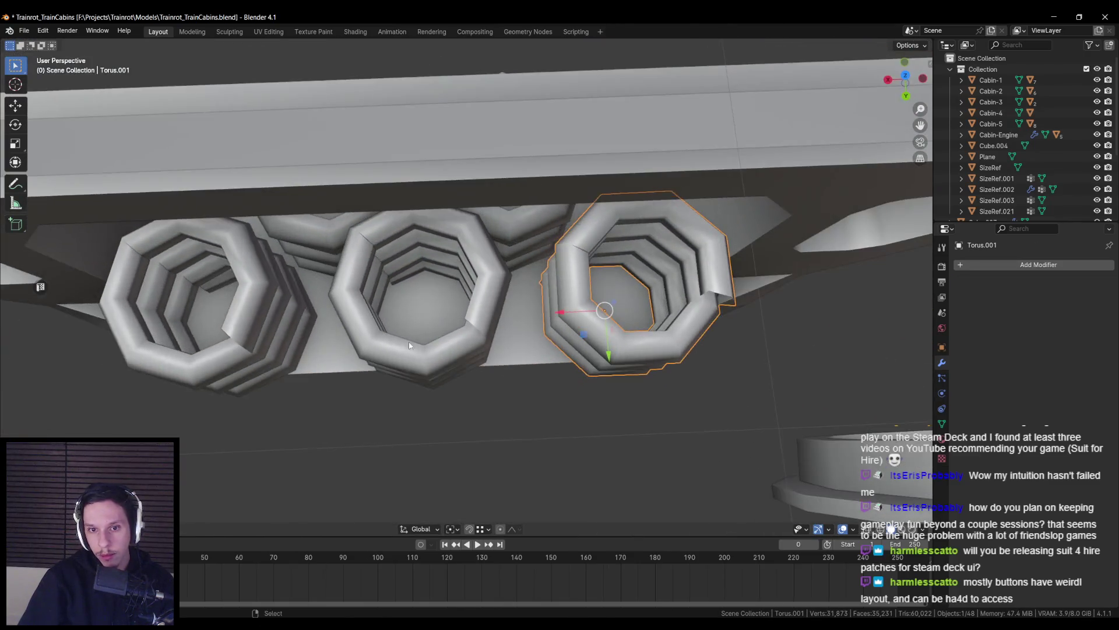
pyautogui.keyDown('shift'); pyautogui.click(270, 330); pyautogui.keyUp('shift')
pyautogui.moveTo(380, 303); pyautogui.dragTo(435, 276, button='middle')
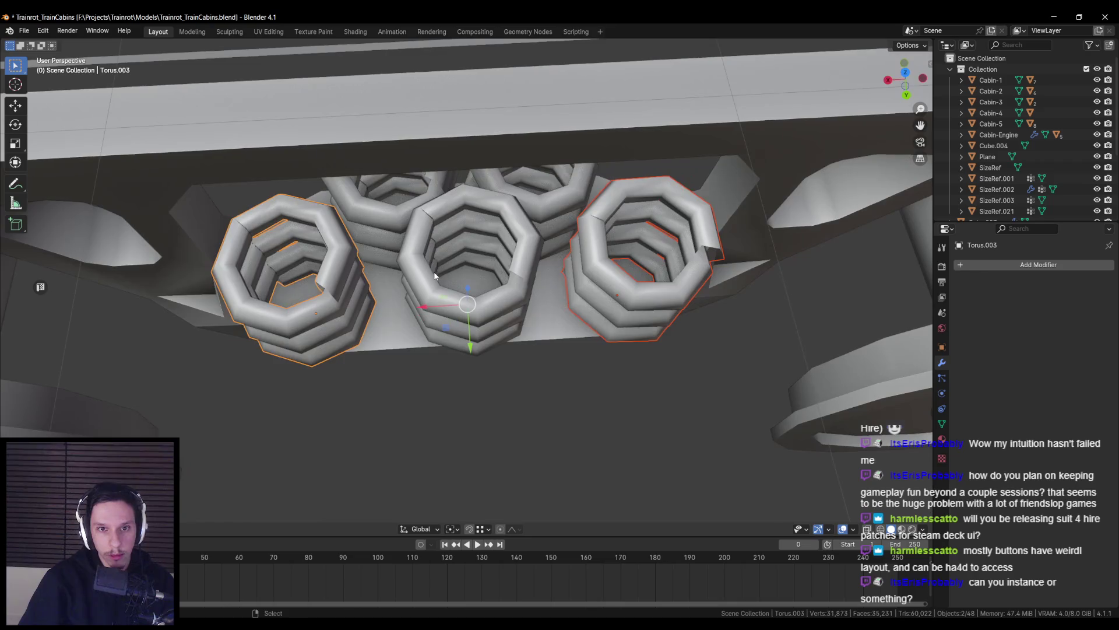
pyautogui.moveTo(480, 356); pyautogui.dragTo(473, 337)
pyautogui.moveTo(469, 344); pyautogui.dragTo(454, 326, button='middle')
pyautogui.scroll(-5, 455, 327)
pyautogui.scroll(3, 451, 345)
pyautogui.hotkey('alt', 'a')
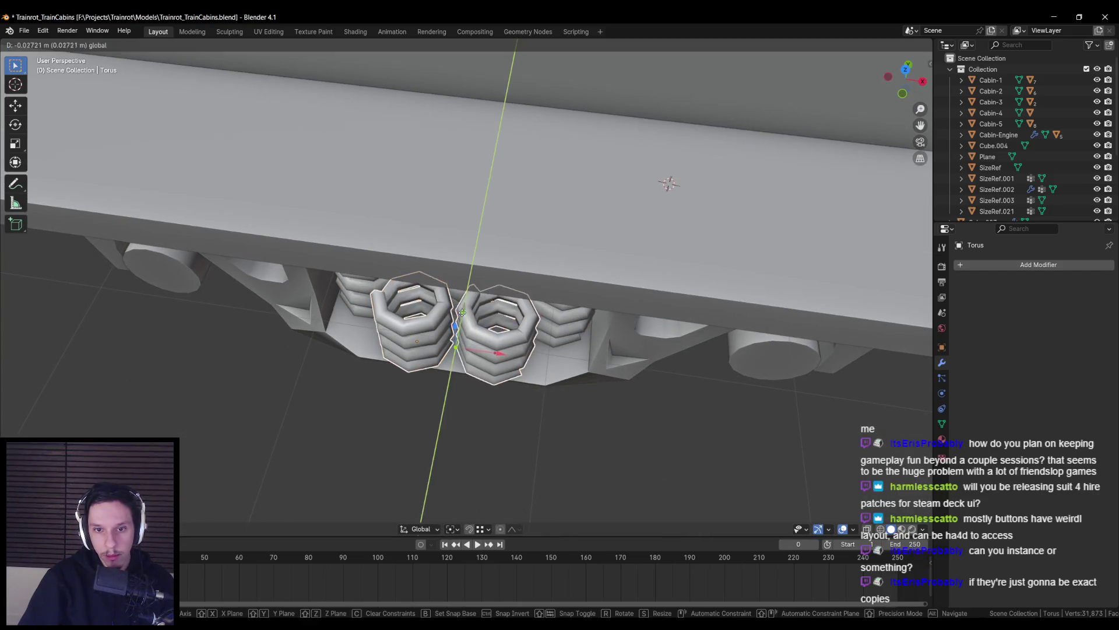
pyautogui.moveTo(452, 344)
pyautogui.mouseDown(button='middle')
pyautogui.moveTo(553, 318)
pyautogui.moveTo(481, 330)
pyautogui.moveTo(494, 324)
pyautogui.moveTo(512, 373)
pyautogui.moveTo(446, 325)
pyautogui.moveTo(429, 329)
pyautogui.moveTo(533, 299)
pyautogui.mouseUp(button='middle')
pyautogui.scroll(5, 410, 317)
pyautogui.scroll(-4, 512, 372)
pyautogui.scroll(3, 446, 325)
# Check the train in Unreal, then nudge Torus.004 about 0.025 m along Y in Blender
pyautogui.hotkey('alt', 'Tab')
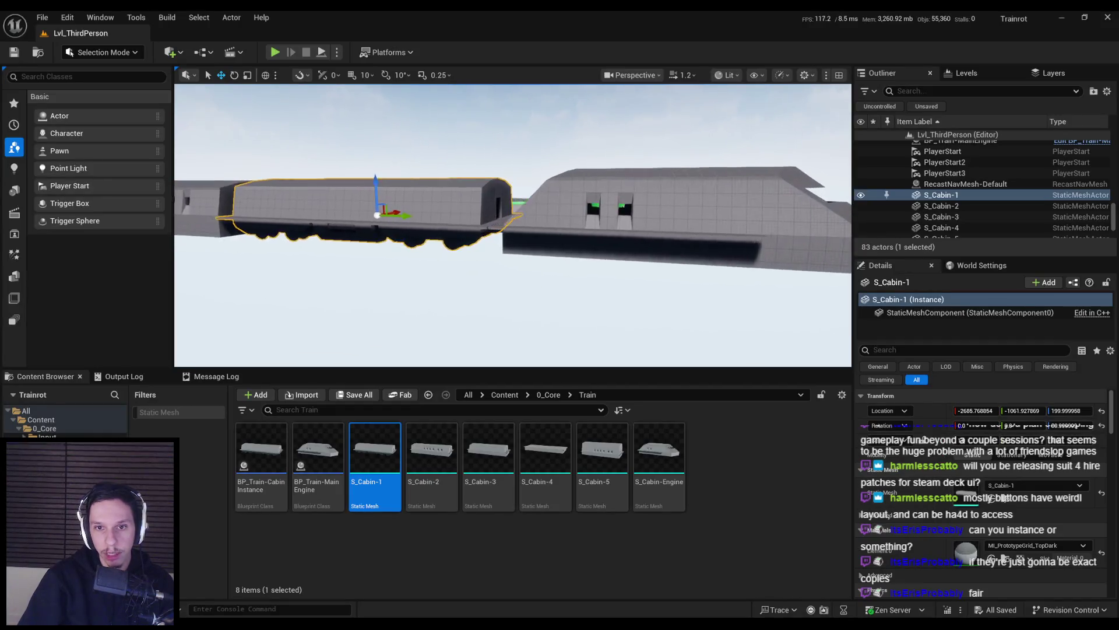
pyautogui.hotkey('alt', 'Tab')
pyautogui.moveTo(514, 291)
pyautogui.mouseDown(button='middle')
pyautogui.moveTo(417, 325)
pyautogui.moveTo(406, 362)
pyautogui.moveTo(492, 367)
pyautogui.moveTo(560, 333)
pyautogui.mouseUp(button='middle')
pyautogui.hotkey('shift', 'd')
pyautogui.press('y')
pyautogui.click(493, 345)
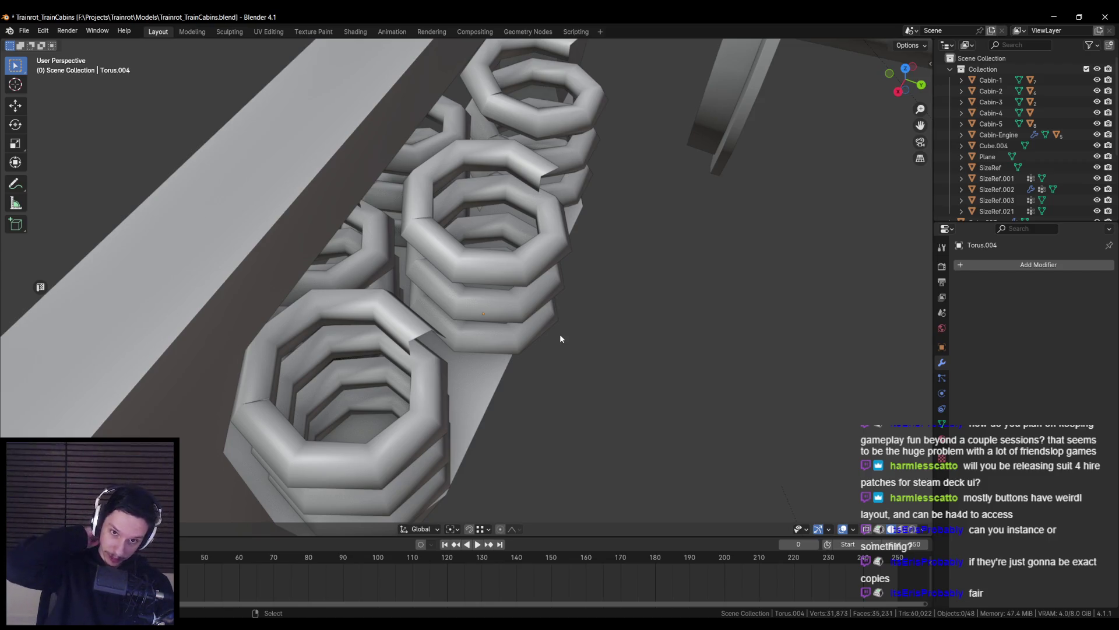
# Orbit to a front view of the bogie and check the bogie spring reference photo
pyautogui.scroll(-6, 559, 334)
pyautogui.moveTo(559, 334)
pyautogui.mouseDown(button='middle')
pyautogui.moveTo(483, 307)
pyautogui.moveTo(446, 336)
pyautogui.moveTo(452, 381)
pyautogui.moveTo(450, 337)
pyautogui.mouseUp(button='middle')
pyautogui.scroll(3, 483, 307)
pyautogui.scroll(-3, 451, 257)
pyautogui.scroll(3, 445, 336)
pyautogui.scroll(-5, 449, 344)
pyautogui.hotkey('alt', 'Tab')
pyautogui.hotkey('alt', 'Tab')
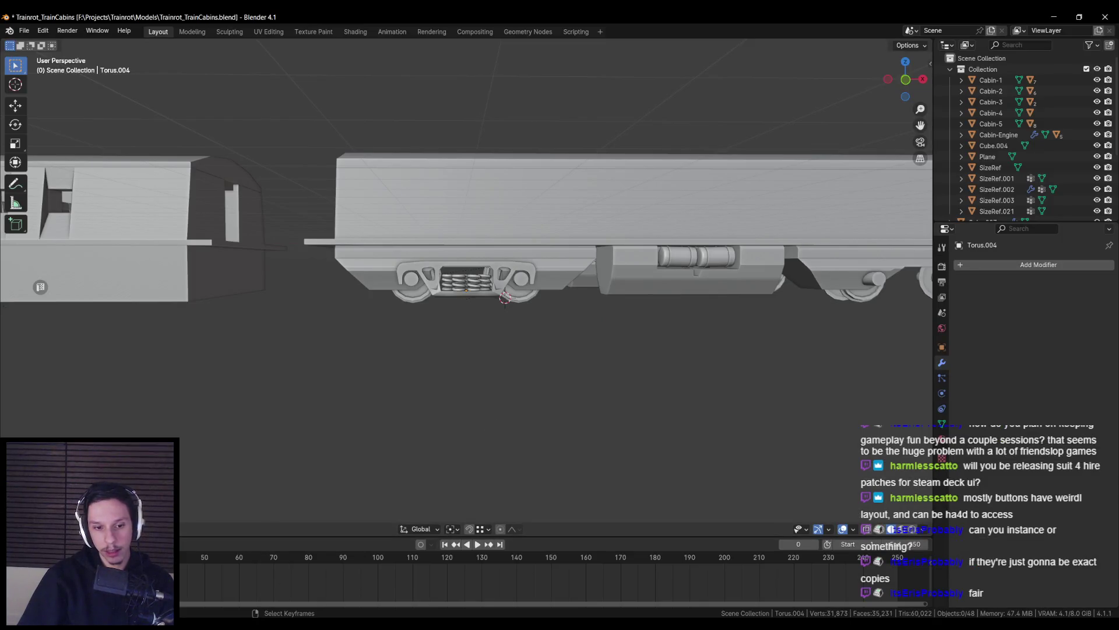
pyautogui.hotkey('alt', 'Tab')
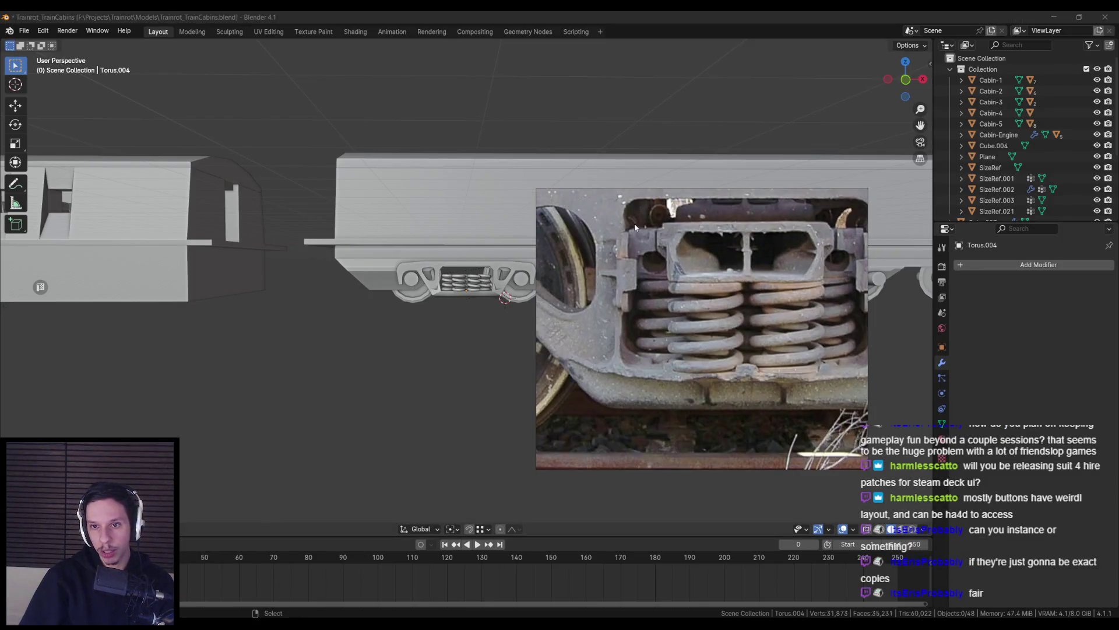
pyautogui.hotkey('alt', 'Tab')
# With the bogie side frame selected, add a new cube via the F3 'cube' search
pyautogui.scroll(10, 426, 358)
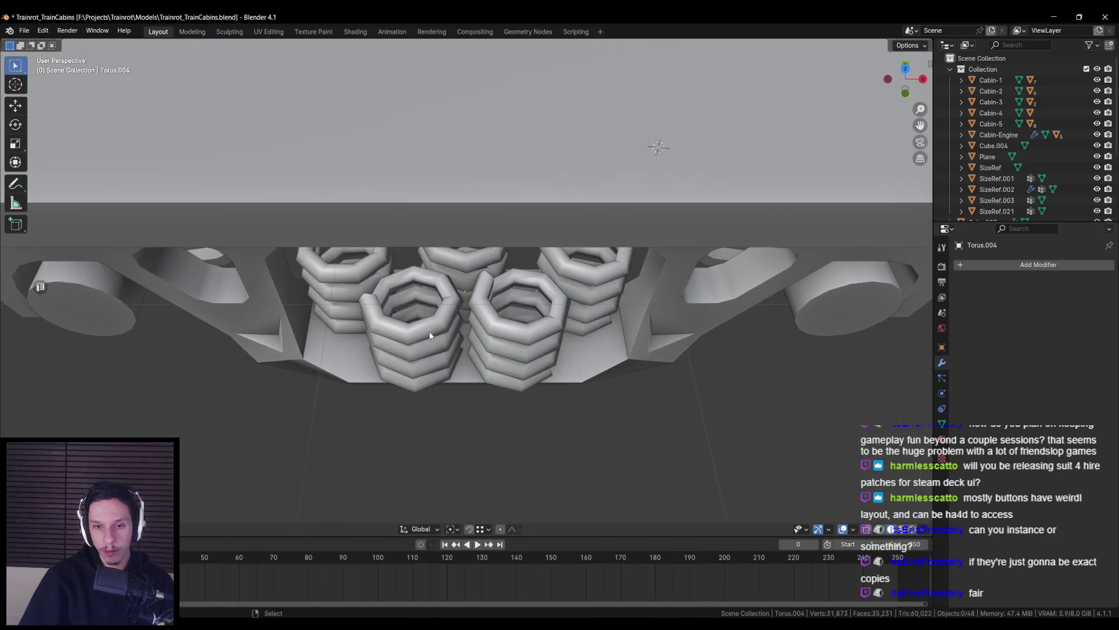
pyautogui.scroll(-5, 439, 352)
pyautogui.moveTo(462, 317); pyautogui.dragTo(459, 261, button='middle')
pyautogui.scroll(3, 459, 260)
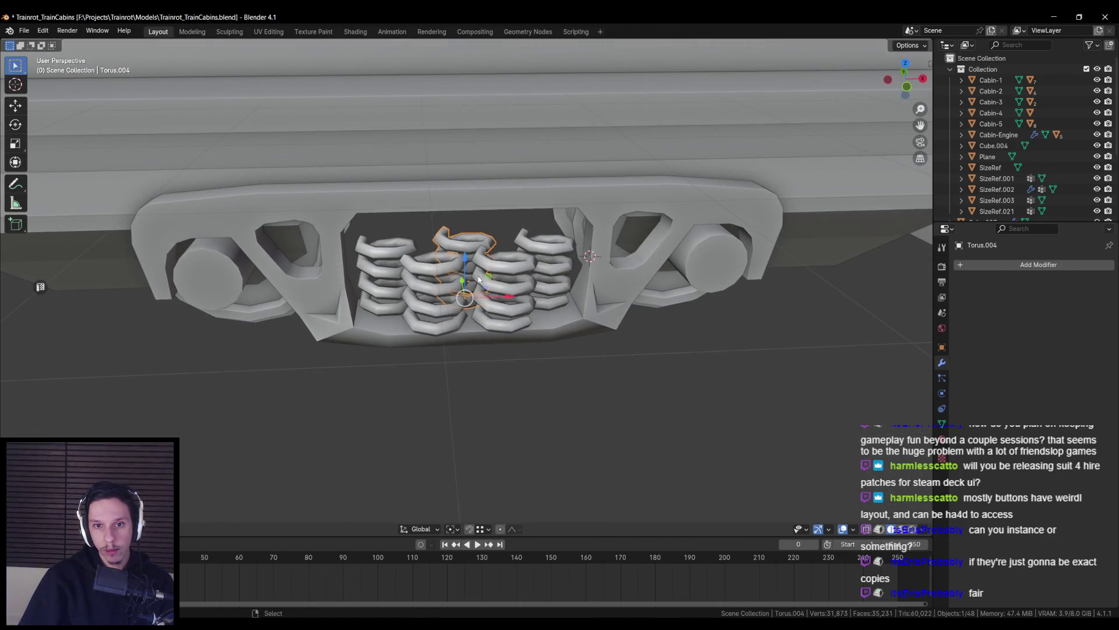
pyautogui.click(484, 337)
pyautogui.press('F3')
pyautogui.write('cube')
pyautogui.press('Return')
# Flatten the cube on Z into a thin bolster block and raise it above the springs
pyautogui.press('s')
pyautogui.press('z')
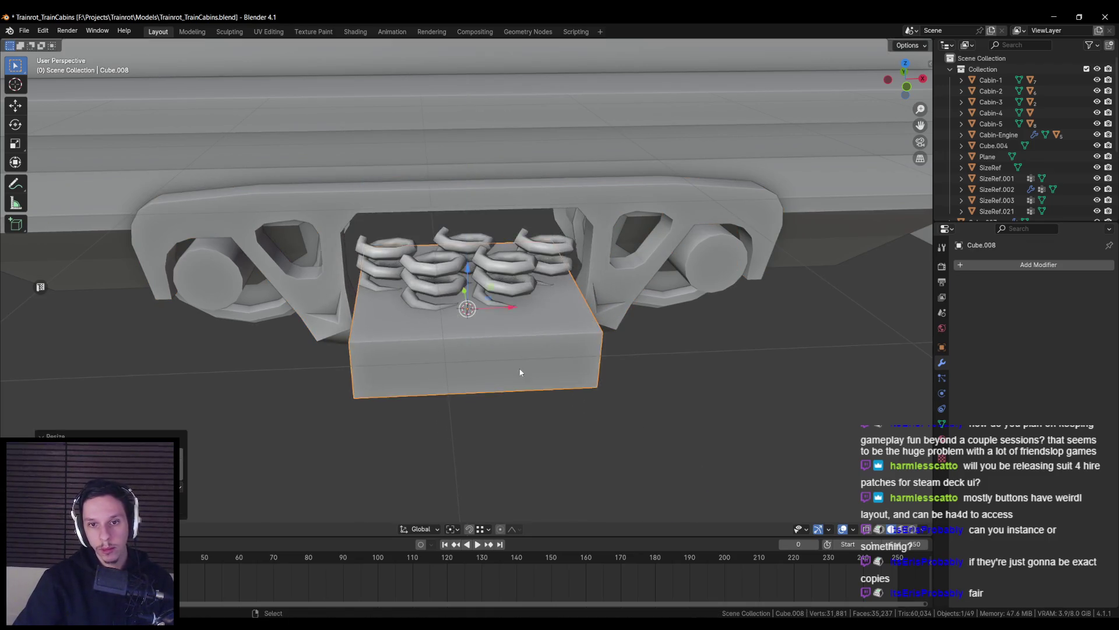
pyautogui.moveTo(664, 490); pyautogui.dragTo(660, 437, button='middle')
pyautogui.click(487, 231)
pyautogui.moveTo(466, 270); pyautogui.dragTo(469, 186)
pyautogui.press('KP_1')
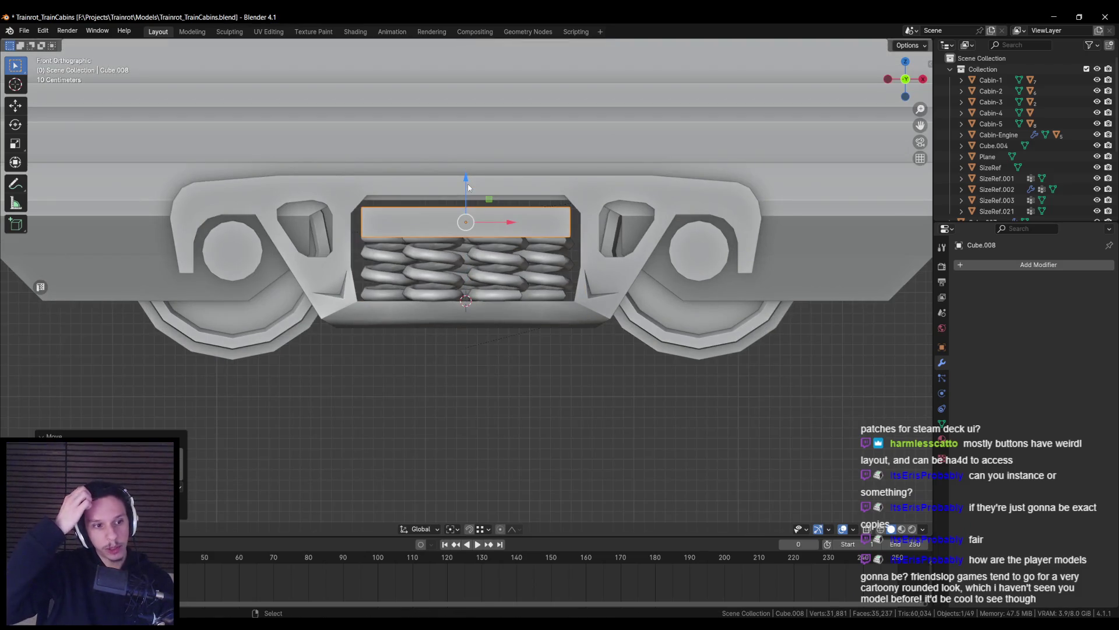
pyautogui.hotkey('alt', 'Tab')
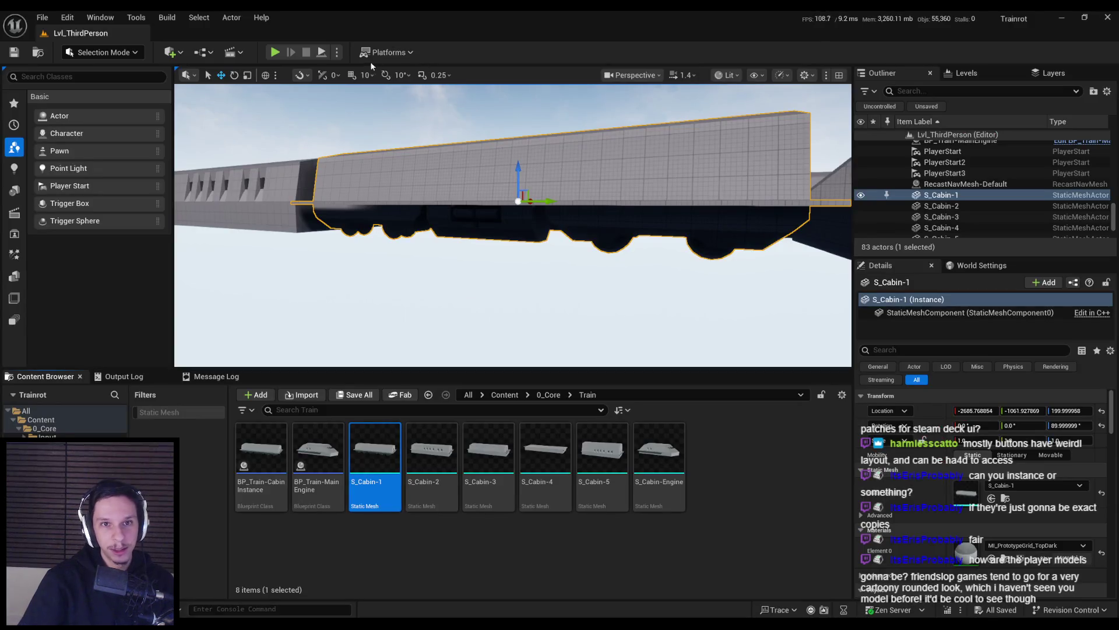
# Set Play options to 2 players and launch in New Editor Window (PIE)
pyautogui.click(336, 52)
pyautogui.moveTo(455, 309); pyautogui.dragTo(466, 309)
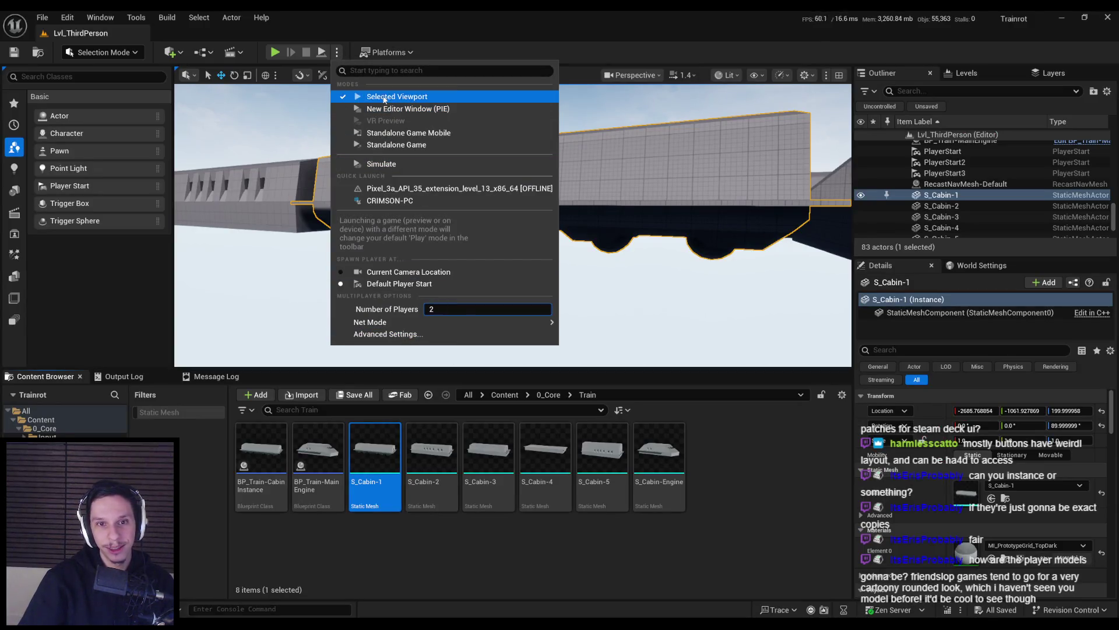
pyautogui.click(408, 108)
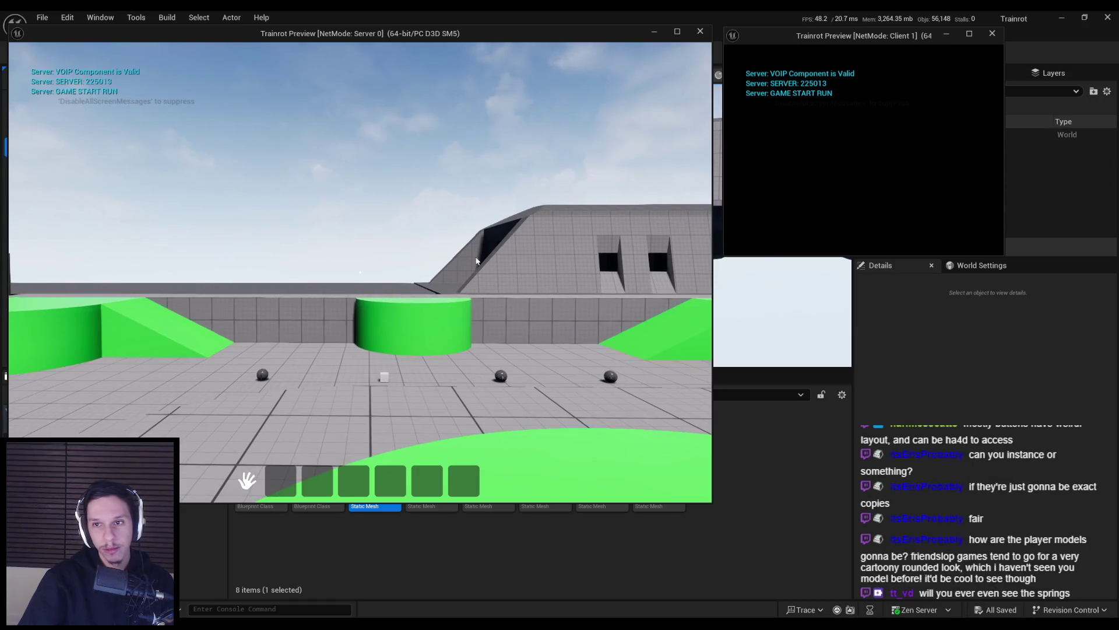
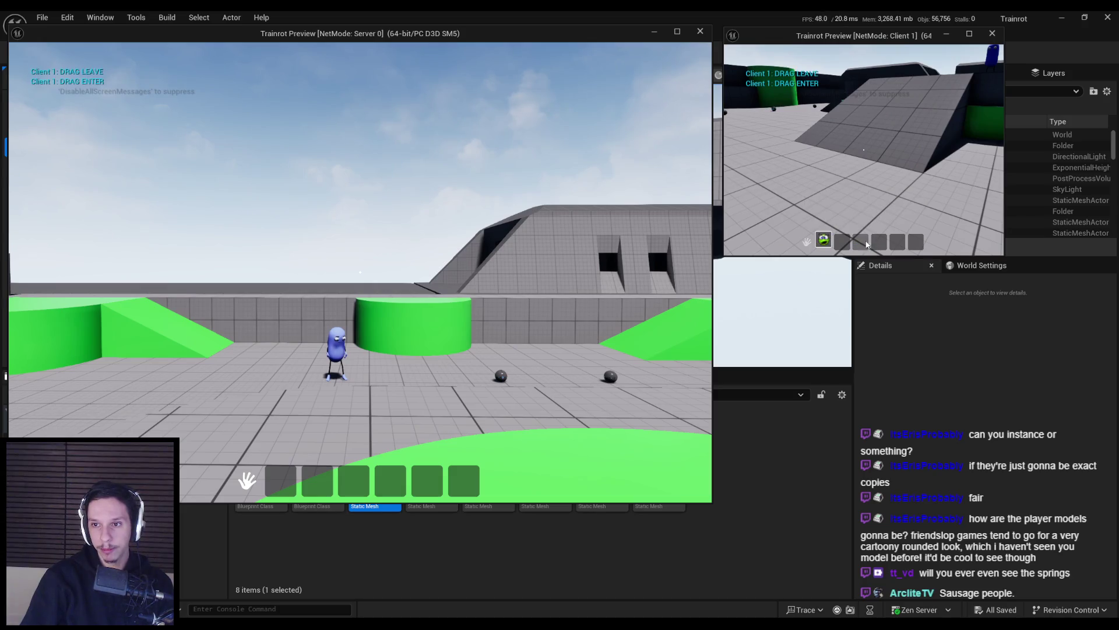
# In the play test, drop an inventory item and walk the character forward along the wall
pyautogui.moveTo(862, 239); pyautogui.dragTo(825, 149)
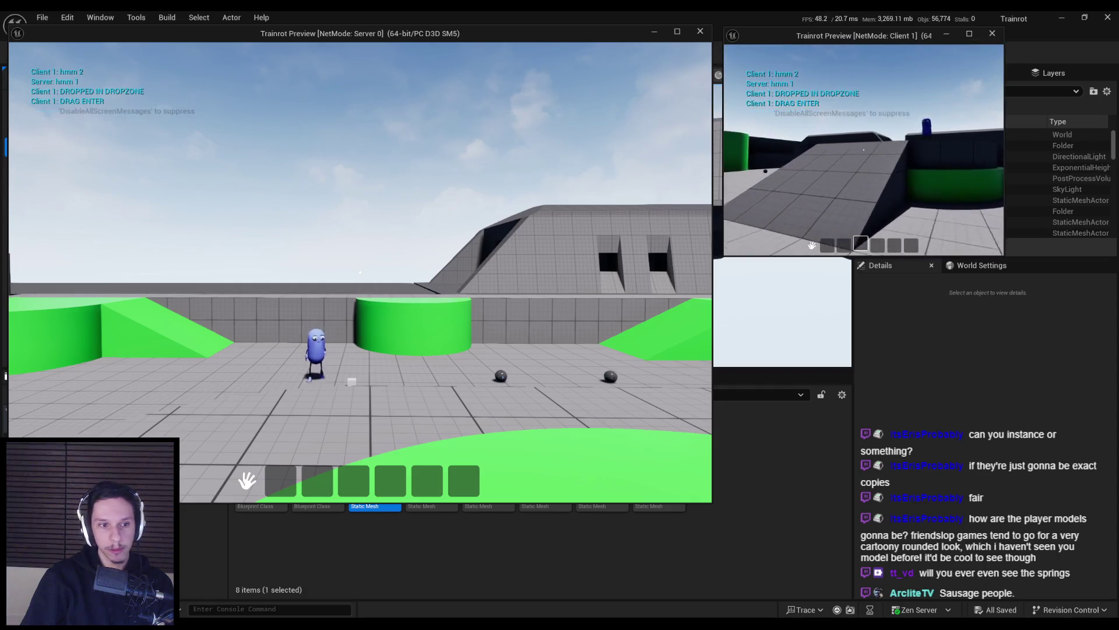
pyautogui.press('w')
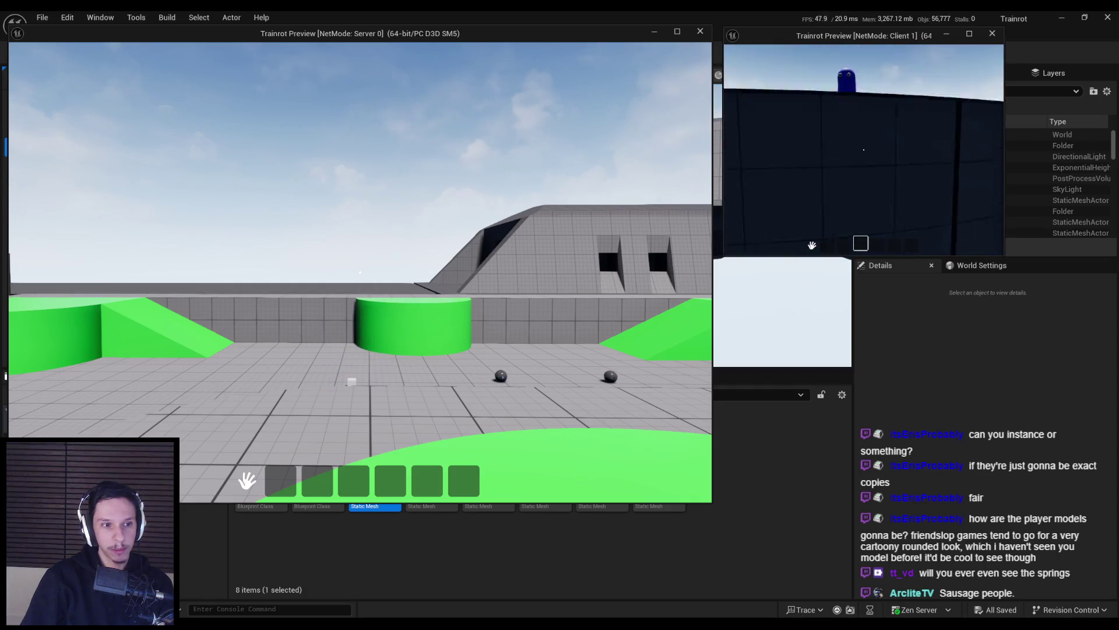
pyautogui.press('w')
# Stop the play test and fly the editor camera along S_Cabin-1 to its far end
pyautogui.press('Escape')
pyautogui.moveTo(475, 284); pyautogui.dragTo(475, 284, button='right')
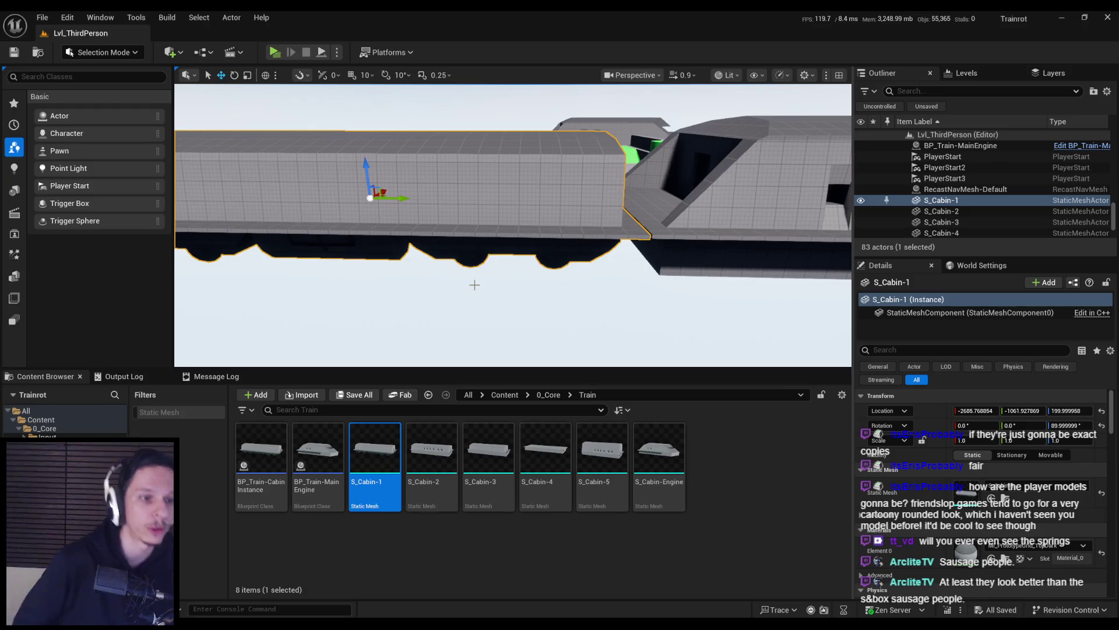
pyautogui.moveTo(475, 284); pyautogui.dragTo(474, 285, button='right')
# Back in Blender, raise the spring block Cube.008 upward in the front view
pyautogui.hotkey('alt', 'Tab')
pyautogui.scroll(-3, 408, 356)
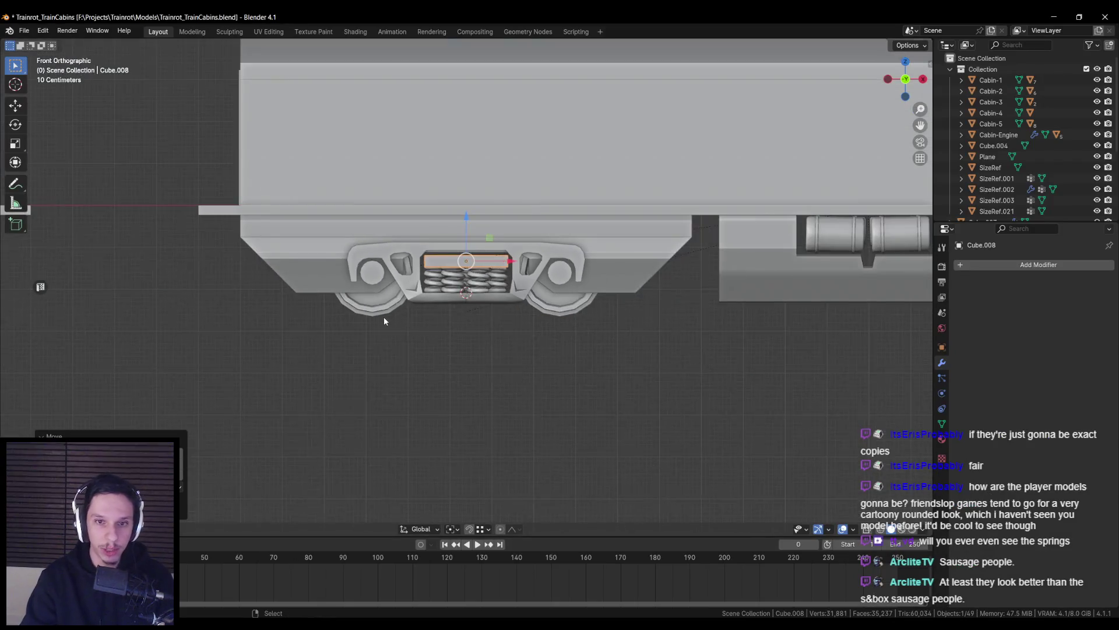
pyautogui.moveTo(383, 316)
pyautogui.mouseDown(button='middle')
pyautogui.moveTo(559, 240)
pyautogui.moveTo(647, 284)
pyautogui.moveTo(554, 250)
pyautogui.mouseUp(button='middle')
pyautogui.scroll(5, 524, 256)
pyautogui.press('KP_1')
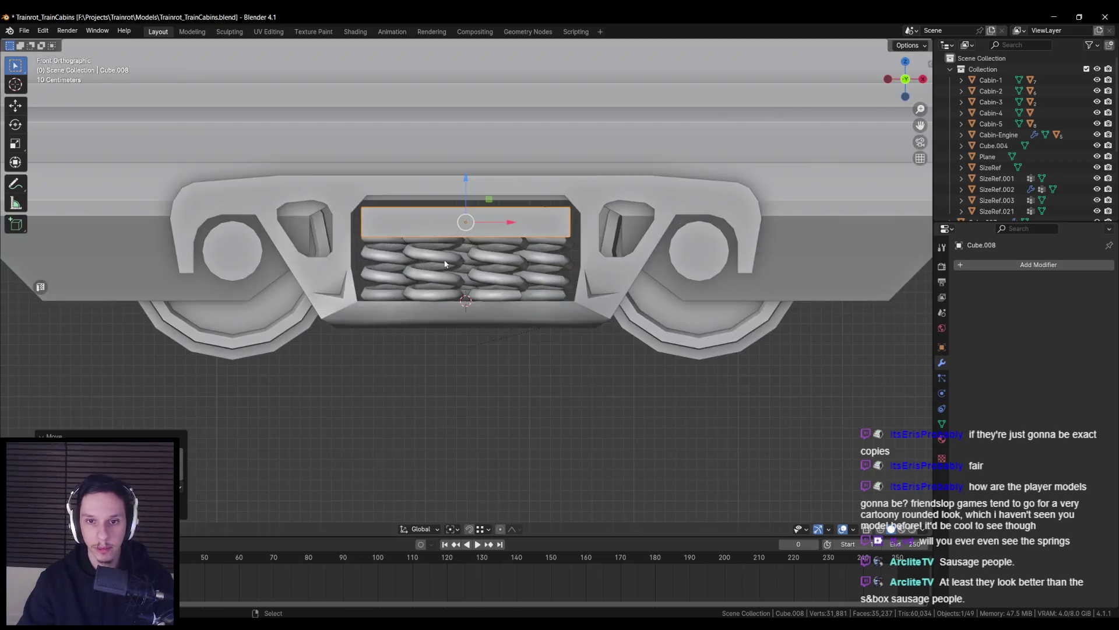
pyautogui.hotkey('shift', 'z')
pyautogui.moveTo(465, 160); pyautogui.dragTo(464, 149)
pyautogui.hotkey('shift', 'z')
# Narrow the spring block along Y and compare it against the reference photo
pyautogui.moveTo(464, 149)
pyautogui.mouseDown(button='middle')
pyautogui.moveTo(433, 215)
pyautogui.moveTo(493, 210)
pyautogui.mouseUp(button='middle')
pyautogui.press('s')
pyautogui.press('y')
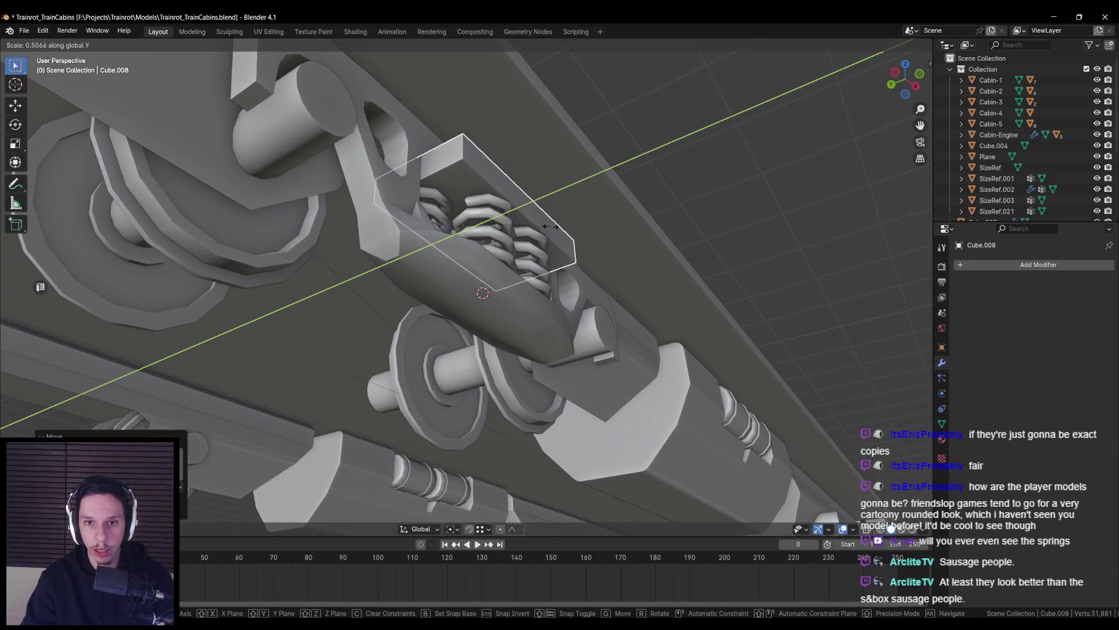
pyautogui.click(553, 229)
pyautogui.press('KP_1')
pyautogui.hotkey('alt', 'Tab')
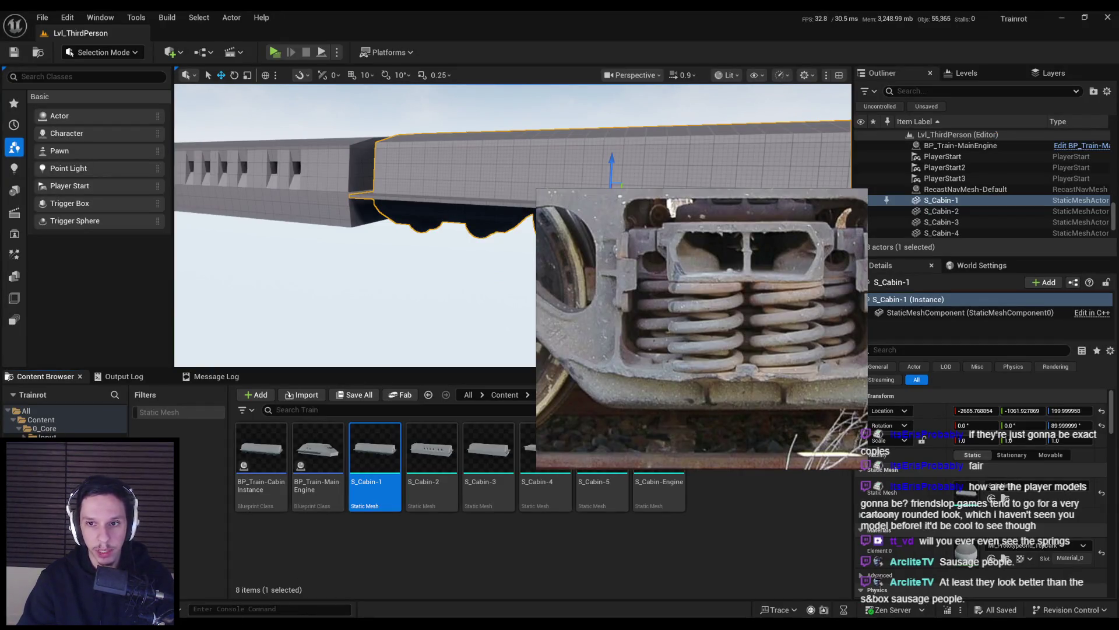
pyautogui.hotkey('alt', 'Tab')
# Add two centred loop cuts across the block top and spread the new edges along X
pyautogui.hotkey('ctrl', 'r')
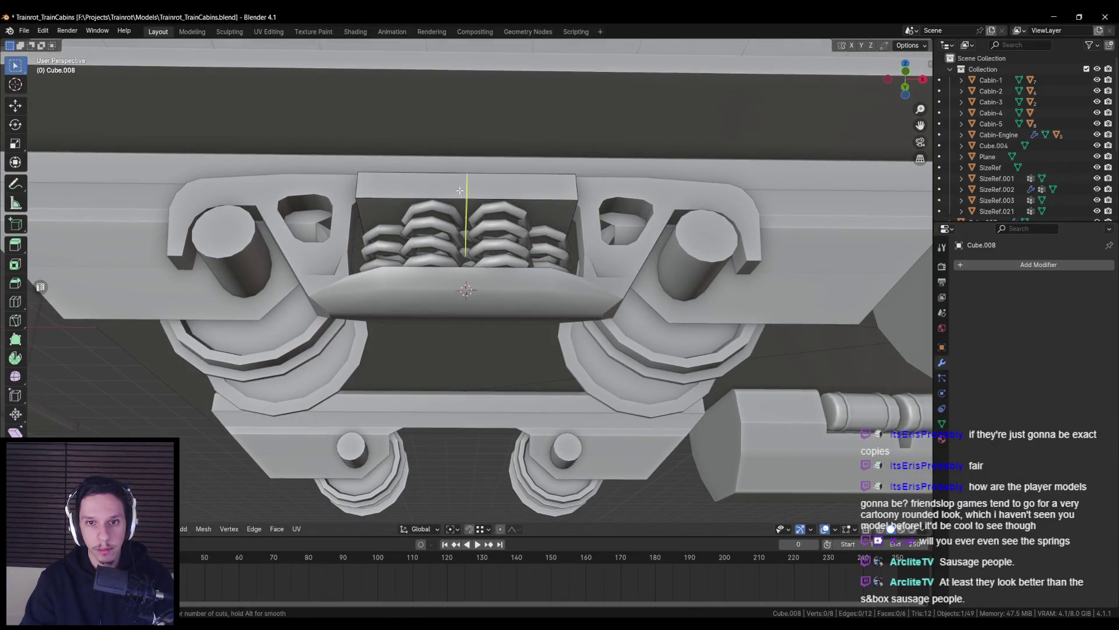
pyautogui.click(460, 190)
pyautogui.rightClick(460, 190)
pyautogui.press('s')
pyautogui.press('x')
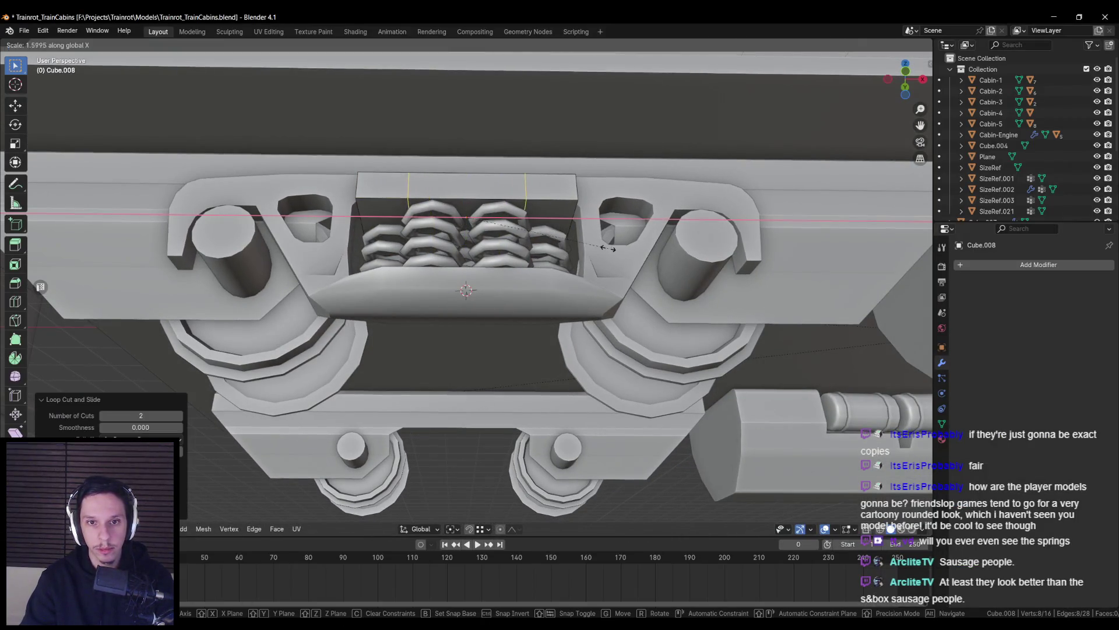
pyautogui.click(627, 251)
# Move the block's top-right edge along the Y axis
pyautogui.click(563, 188)
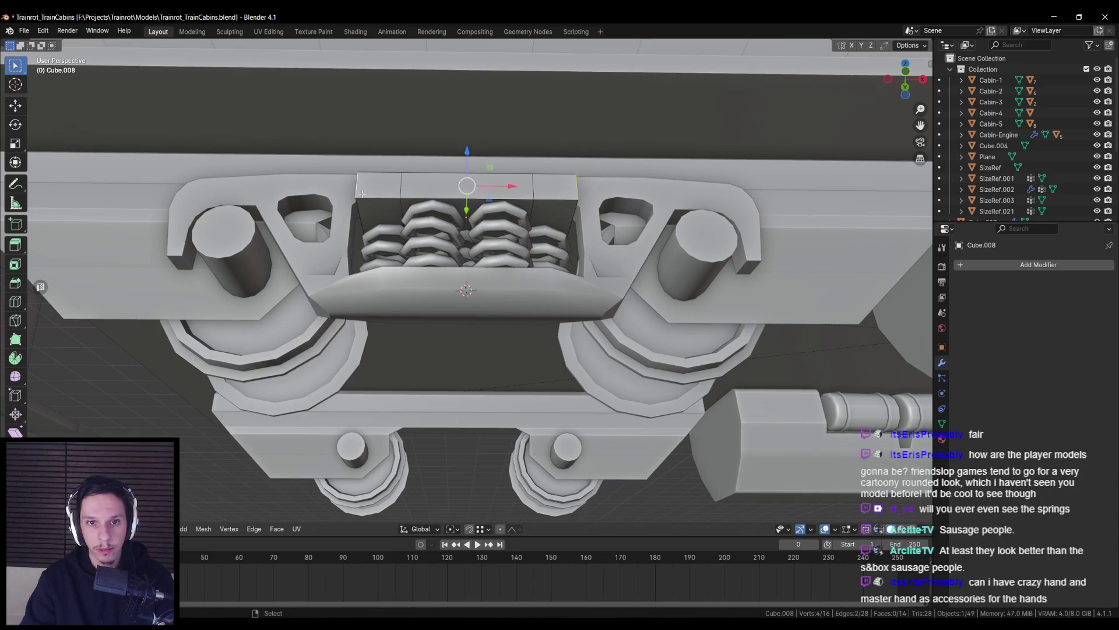
pyautogui.moveTo(364, 188); pyautogui.dragTo(420, 215, button='middle')
pyautogui.press('g')
pyautogui.press('y')
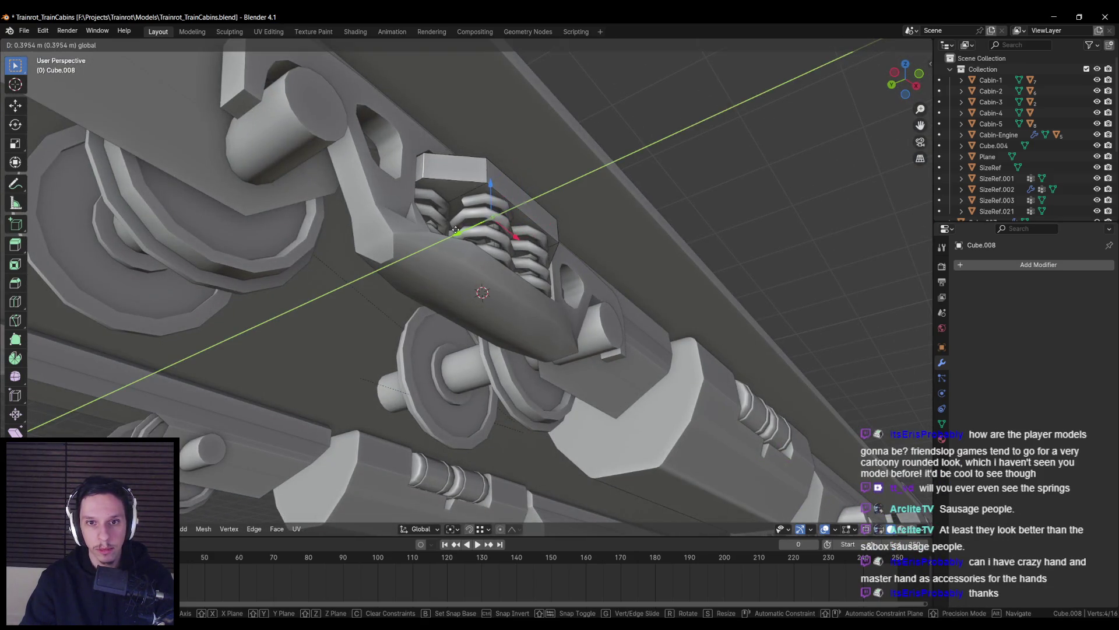
pyautogui.click(452, 233)
pyautogui.moveTo(452, 232)
pyautogui.mouseDown(button='middle')
pyautogui.moveTo(552, 248)
pyautogui.moveTo(555, 272)
pyautogui.mouseUp(button='middle')
pyautogui.press('g')
pyautogui.press('y')
pyautogui.rightClick(448, 237)
pyautogui.scroll(4, 556, 272)
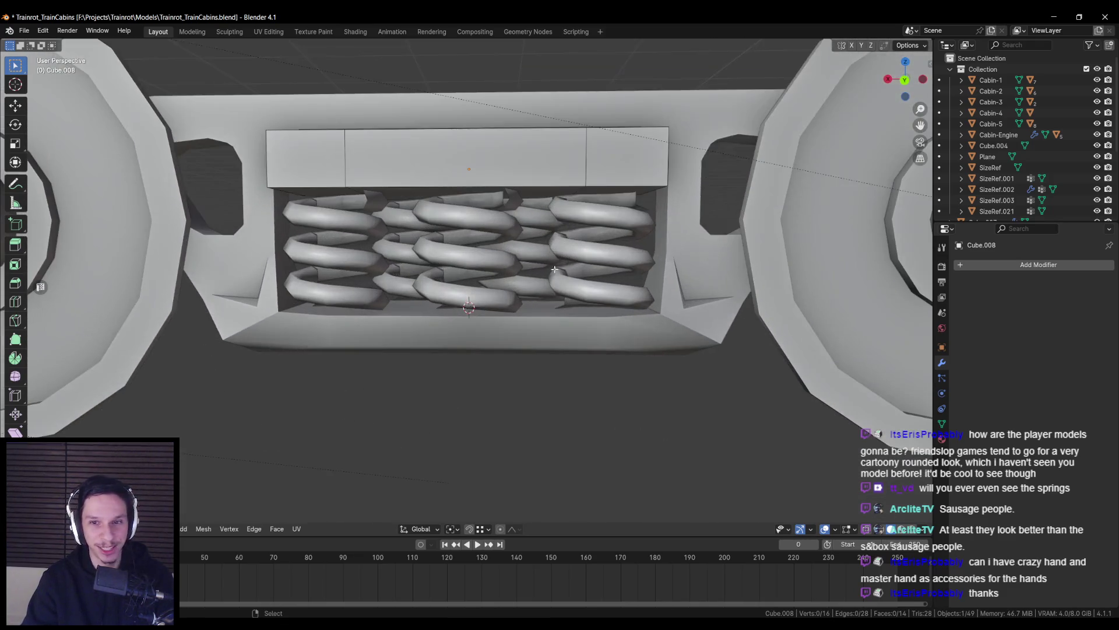
# Select the spring block's three top faces and inspect the spring box from the side and front
pyautogui.click(625, 155)
pyautogui.keyDown('shift'); pyautogui.click(306, 155); pyautogui.keyUp('shift')
pyautogui.keyDown('shift'); pyautogui.click(462, 155); pyautogui.keyUp('shift')
pyautogui.moveTo(463, 155); pyautogui.dragTo(487, 369, button='middle')
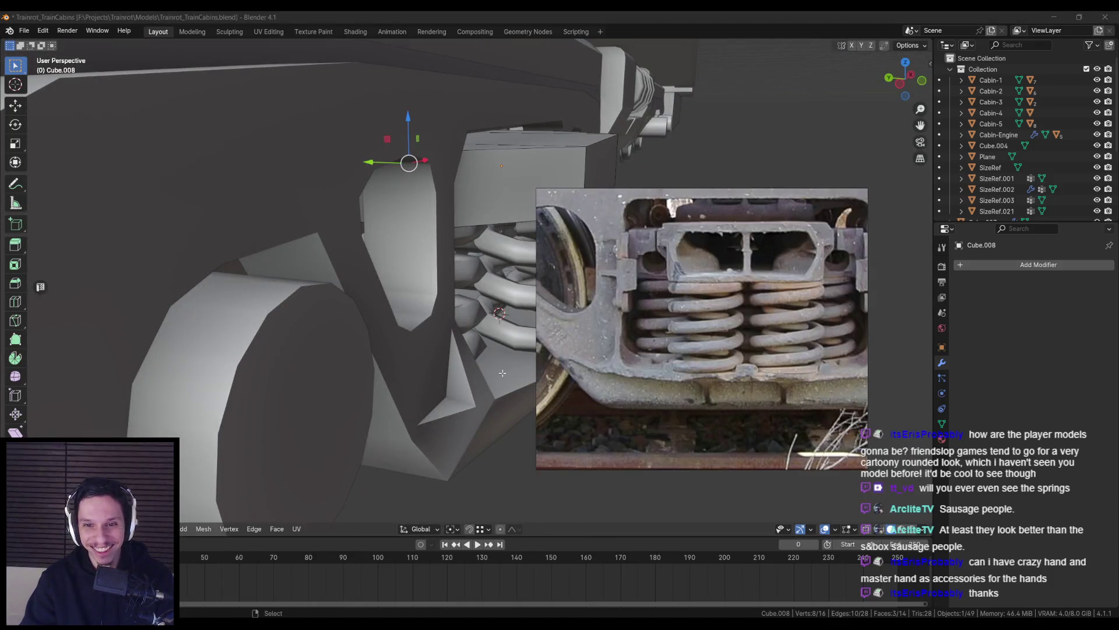
pyautogui.scroll(-2, 712, 263)
pyautogui.moveTo(712, 262); pyautogui.dragTo(444, 236, button='middle')
pyautogui.scroll(2, 445, 236)
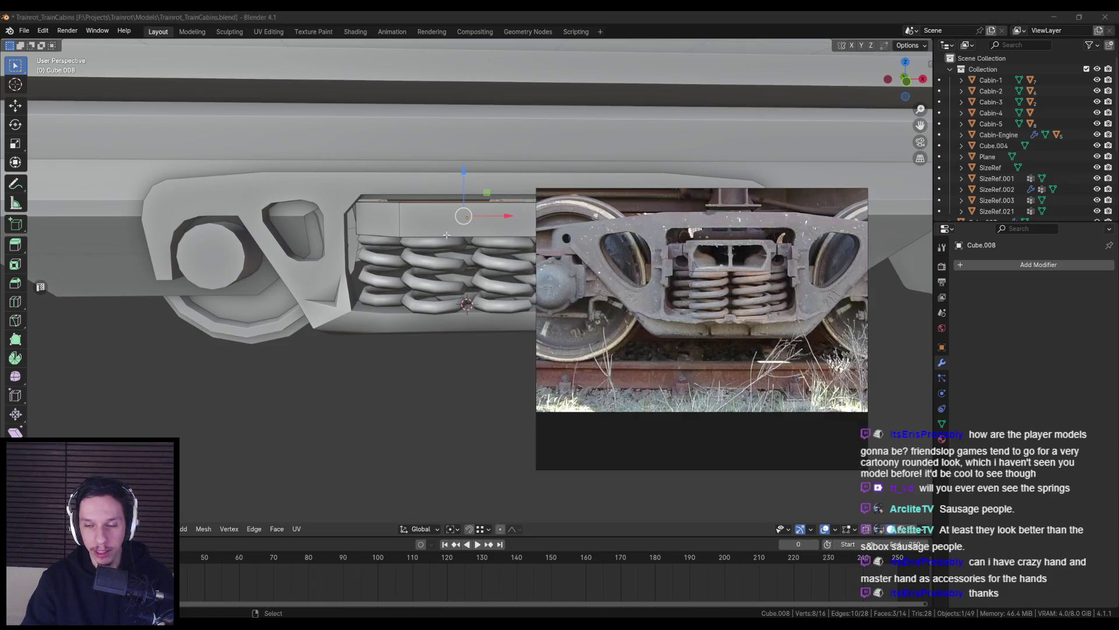
pyautogui.scroll(-4, 446, 235)
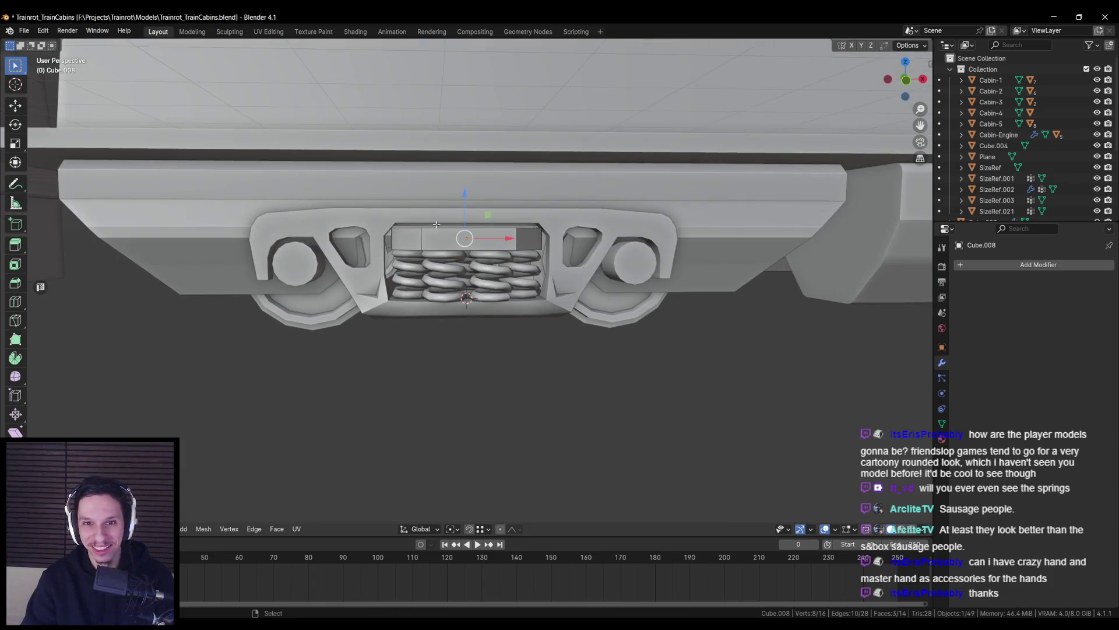
# On the side frame Plane.001, raise the top centre faces by 0.04 m
pyautogui.hotkey('alt', 'q')
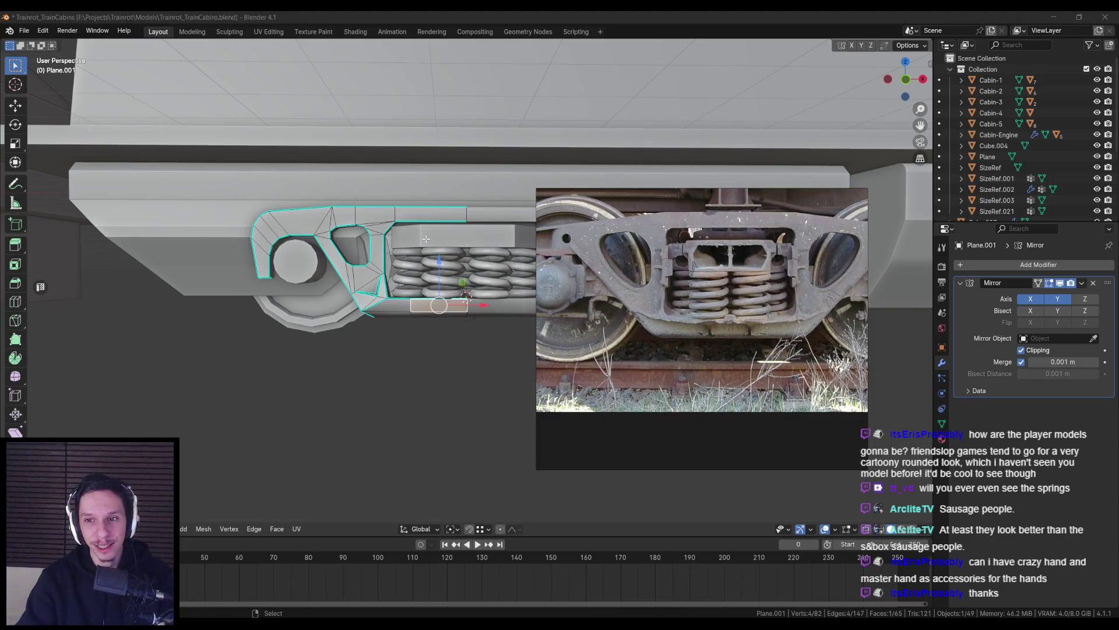
pyautogui.press('KP_1')
pyautogui.hotkey('alt', 'z')
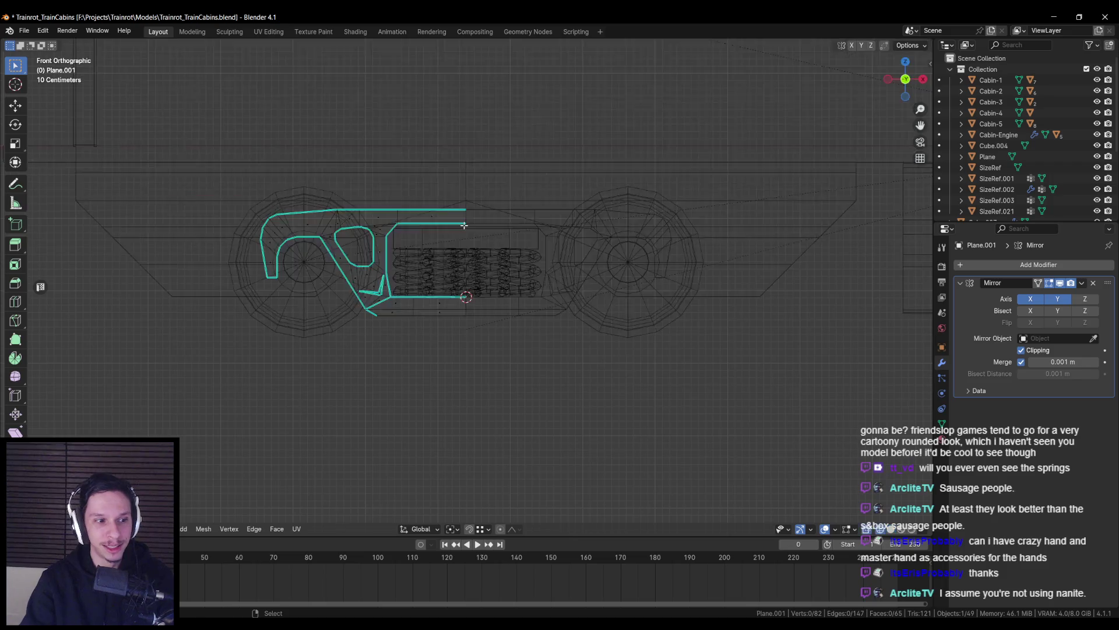
pyautogui.scroll(1, 379, 197)
pyautogui.moveTo(376, 222); pyautogui.dragTo(506, 137)
pyautogui.hotkey('alt', 'z')
pyautogui.moveTo(427, 170); pyautogui.dragTo(424, 165)
pyautogui.hotkey('alt', 'z')
# Raise the neighbouring frame vertex pairs about 0.059 m to shape the top edge
pyautogui.moveTo(359, 210); pyautogui.dragTo(379, 286)
pyautogui.hotkey('alt', 'z')
pyautogui.scroll(2, 402, 210)
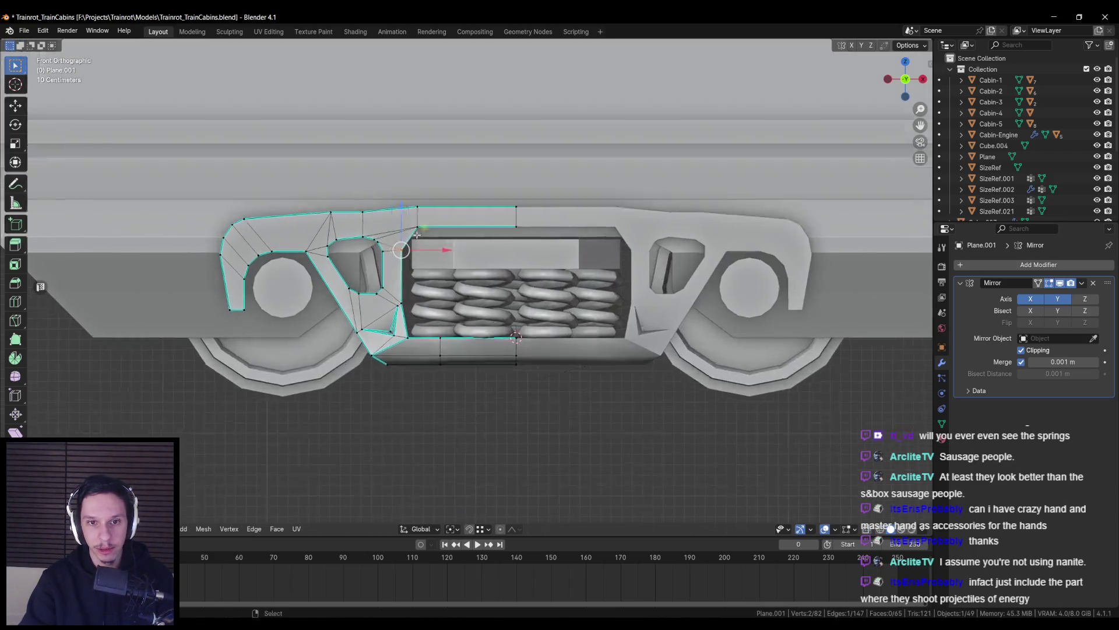
pyautogui.moveTo(401, 210)
pyautogui.mouseDown()
pyautogui.moveTo(403, 201)
pyautogui.moveTo(373, 222)
pyautogui.moveTo(365, 186)
pyautogui.mouseUp()
pyautogui.hotkey('alt', 'z')
pyautogui.hotkey('alt', 'z')
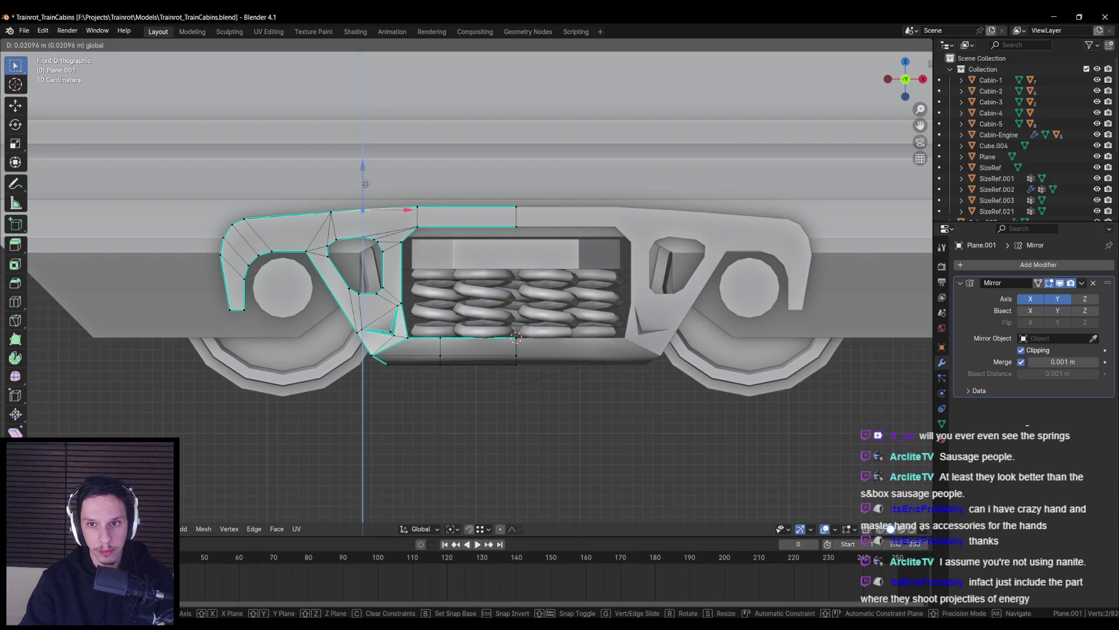
pyautogui.moveTo(365, 183); pyautogui.dragTo(366, 183)
# Leave edit mode, select the spring block and compare with the reference photo
pyautogui.press('Tab')
pyautogui.scroll(-3, 408, 233)
pyautogui.moveTo(408, 233)
pyautogui.mouseDown(button='middle')
pyautogui.moveTo(468, 290)
pyautogui.moveTo(524, 286)
pyautogui.mouseUp(button='middle')
pyautogui.click(468, 290)
pyautogui.hotkey('alt', 'Tab')
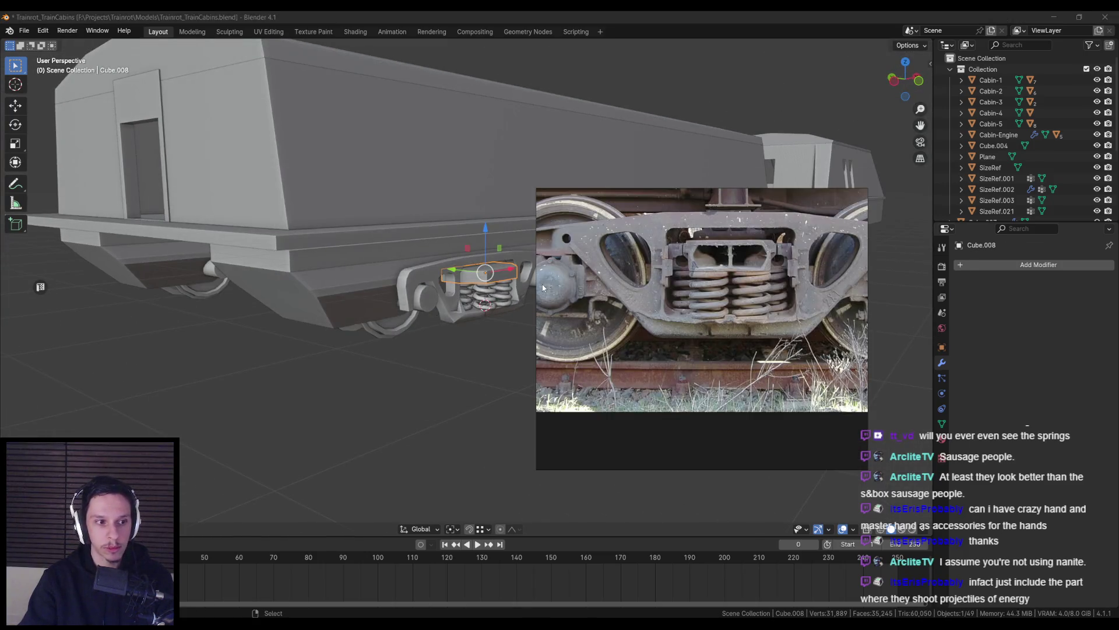
pyautogui.scroll(2, 759, 261)
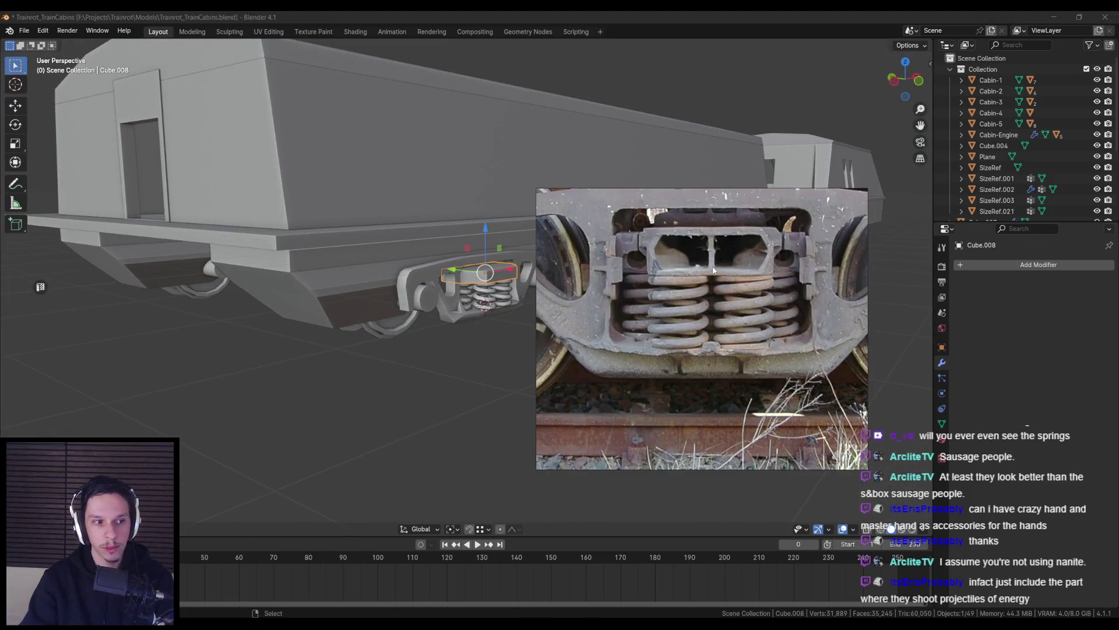
pyautogui.scroll(-4, 685, 267)
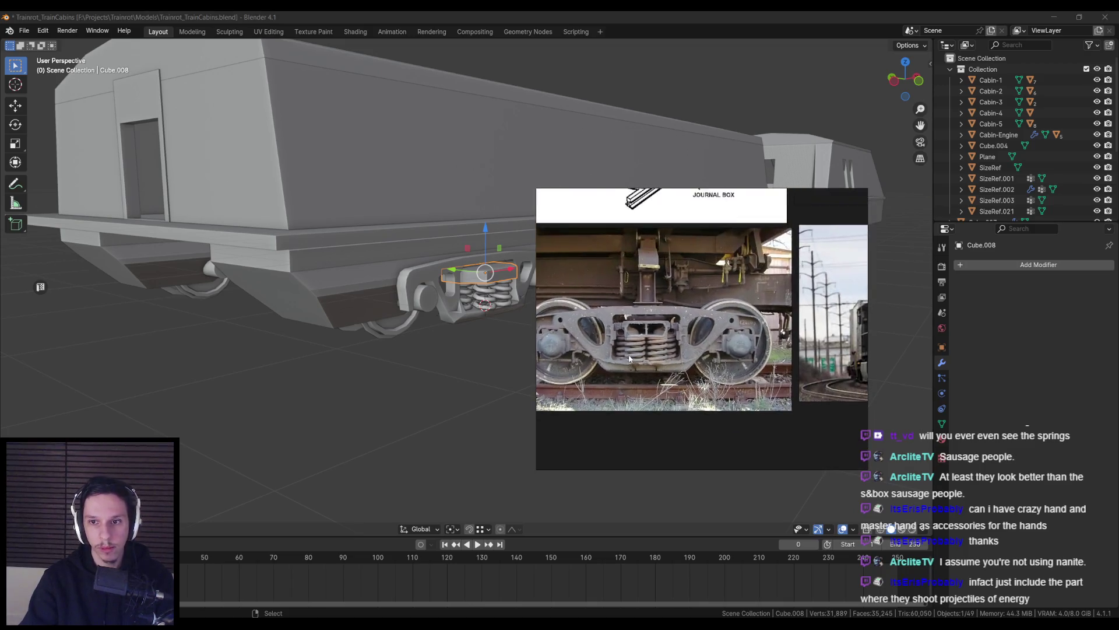
pyautogui.scroll(4, 737, 317)
pyautogui.scroll(-3, 737, 318)
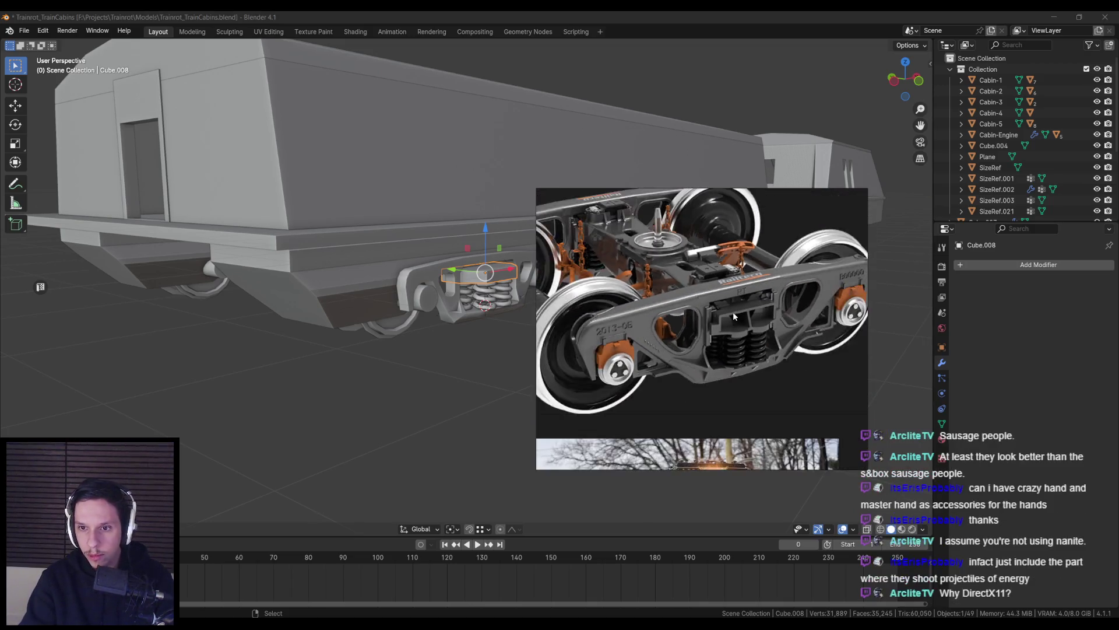
pyautogui.scroll(4, 722, 309)
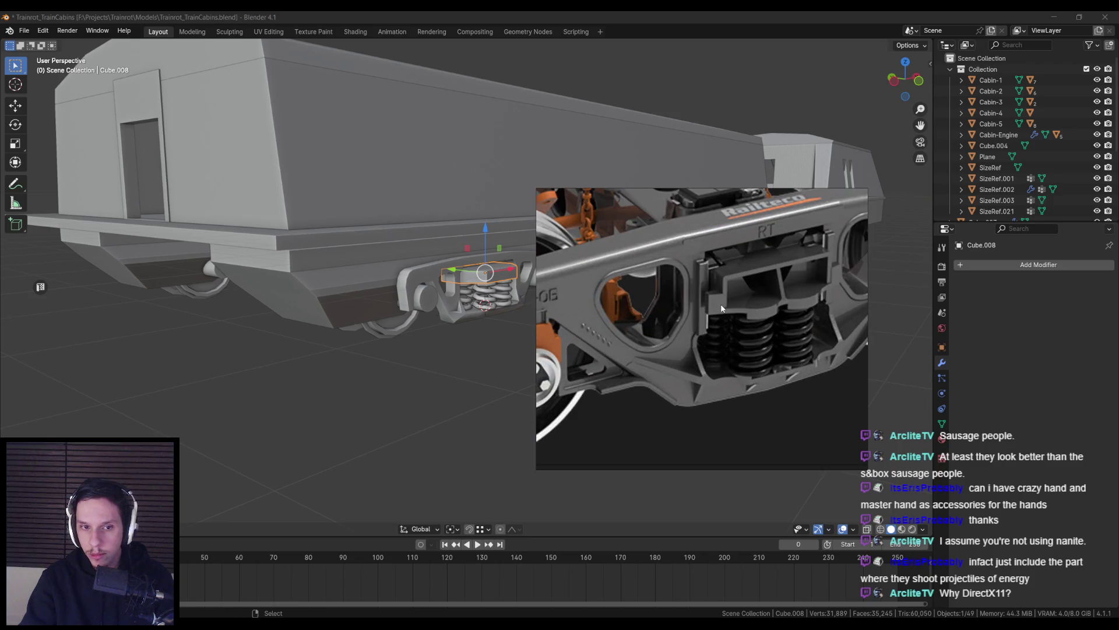
pyautogui.scroll(-3, 721, 309)
pyautogui.scroll(4, 654, 289)
pyautogui.scroll(-3, 654, 290)
pyautogui.scroll(1, 653, 290)
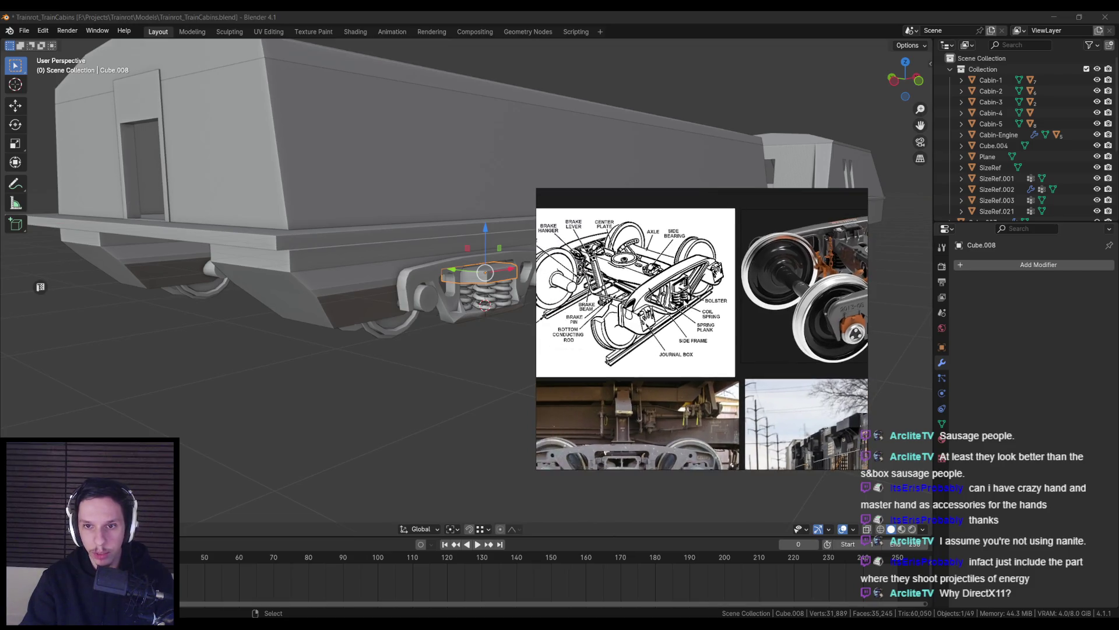
pyautogui.scroll(-2, 761, 314)
pyautogui.scroll(5, 650, 345)
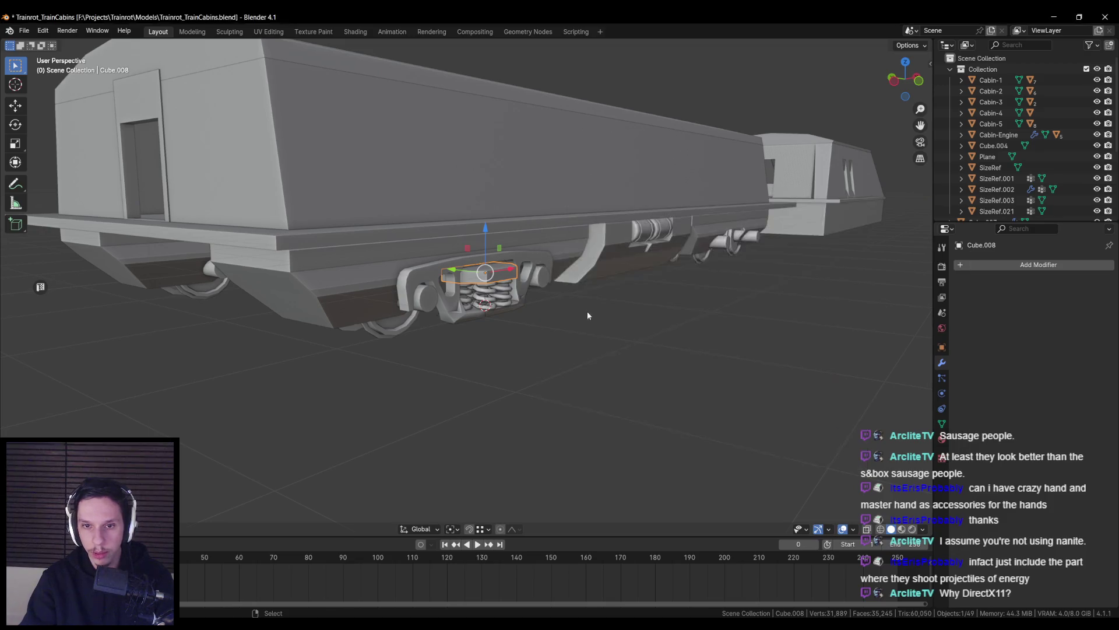
pyautogui.moveTo(589, 313); pyautogui.dragTo(525, 291, button='middle')
pyautogui.scroll(4, 510, 298)
pyautogui.hotkey('alt', 'Tab')
pyautogui.scroll(-2, 665, 306)
pyautogui.scroll(5, 641, 318)
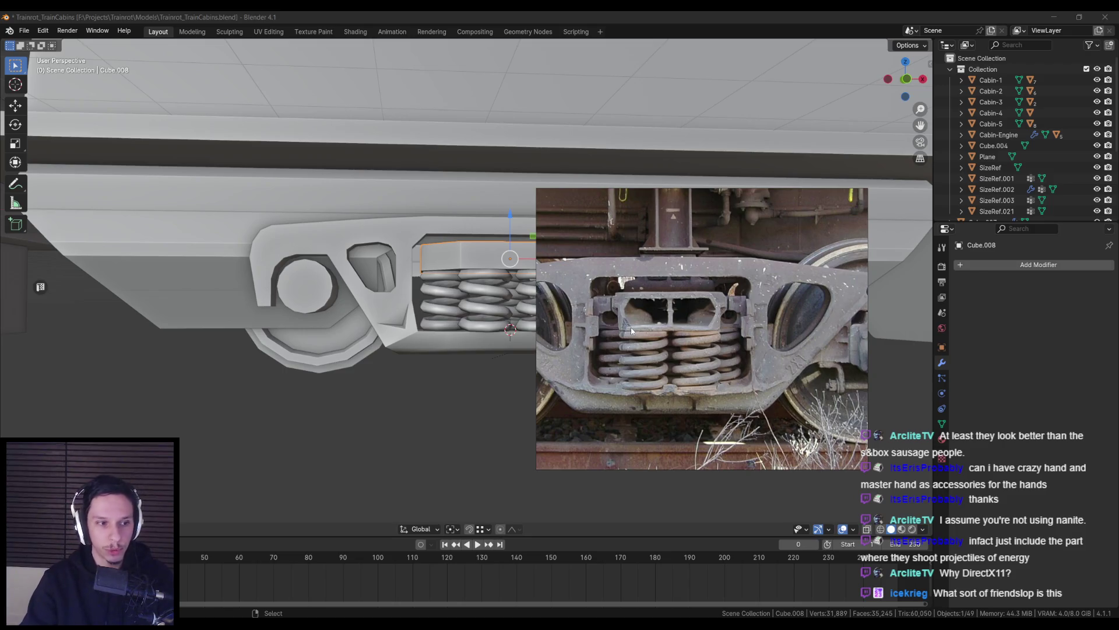
pyautogui.scroll(-1, 632, 331)
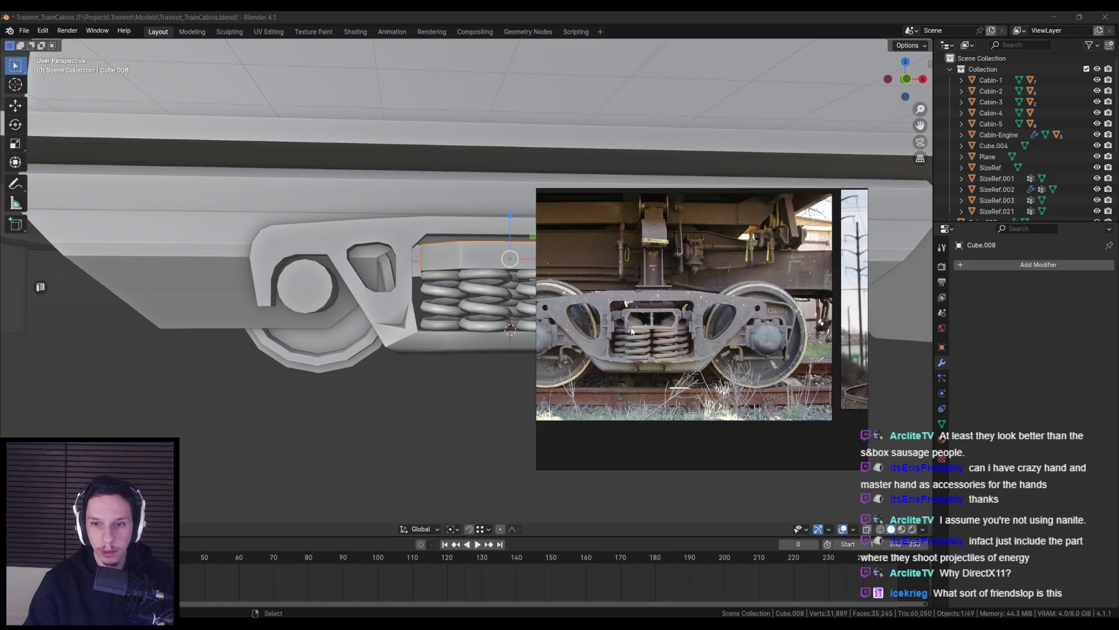
pyautogui.scroll(2, 631, 331)
pyautogui.scroll(-4, 631, 330)
pyautogui.scroll(3, 711, 309)
# Add a Mirror modifier to the spring block Cube.008
pyautogui.moveTo(711, 310)
pyautogui.mouseDown(button='middle')
pyautogui.moveTo(435, 323)
pyautogui.moveTo(525, 293)
pyautogui.mouseUp(button='middle')
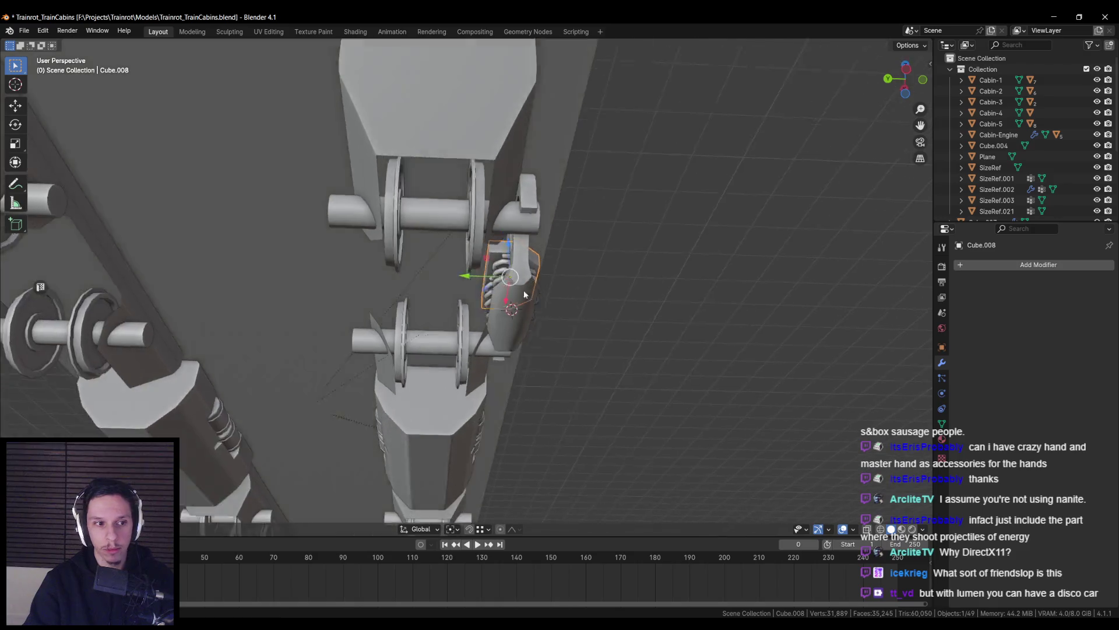
pyautogui.scroll(2, 524, 287)
pyautogui.scroll(-1, 521, 282)
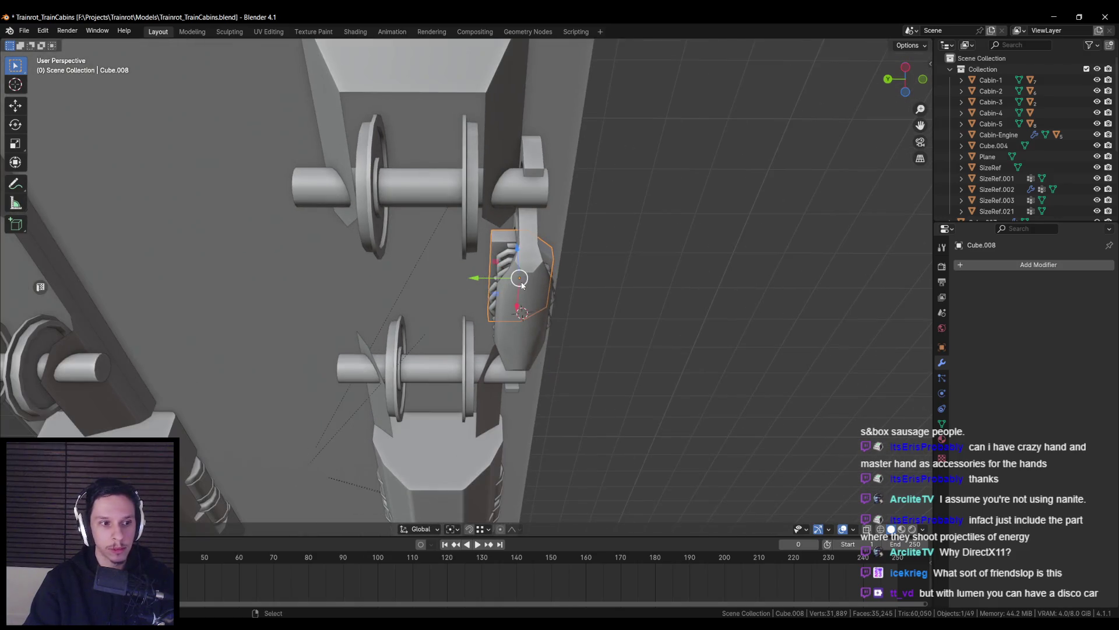
pyautogui.click(1013, 264)
pyautogui.write('mir')
pyautogui.click(978, 283)
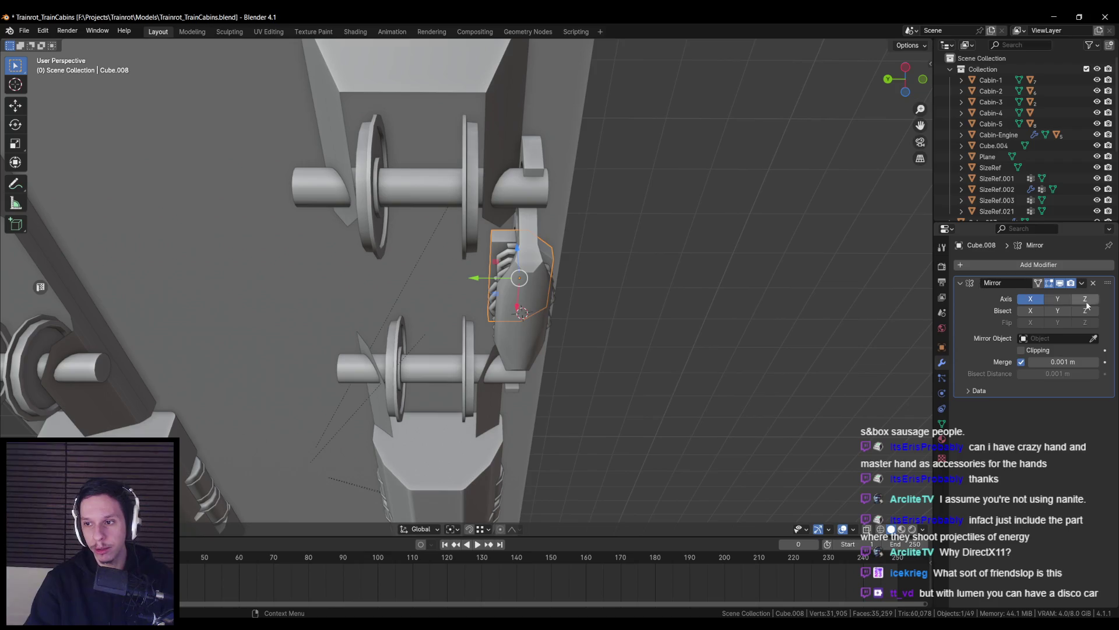
# Try Cylinder as the mirror object with different axes, and apply rotation and scale
pyautogui.click(1094, 338)
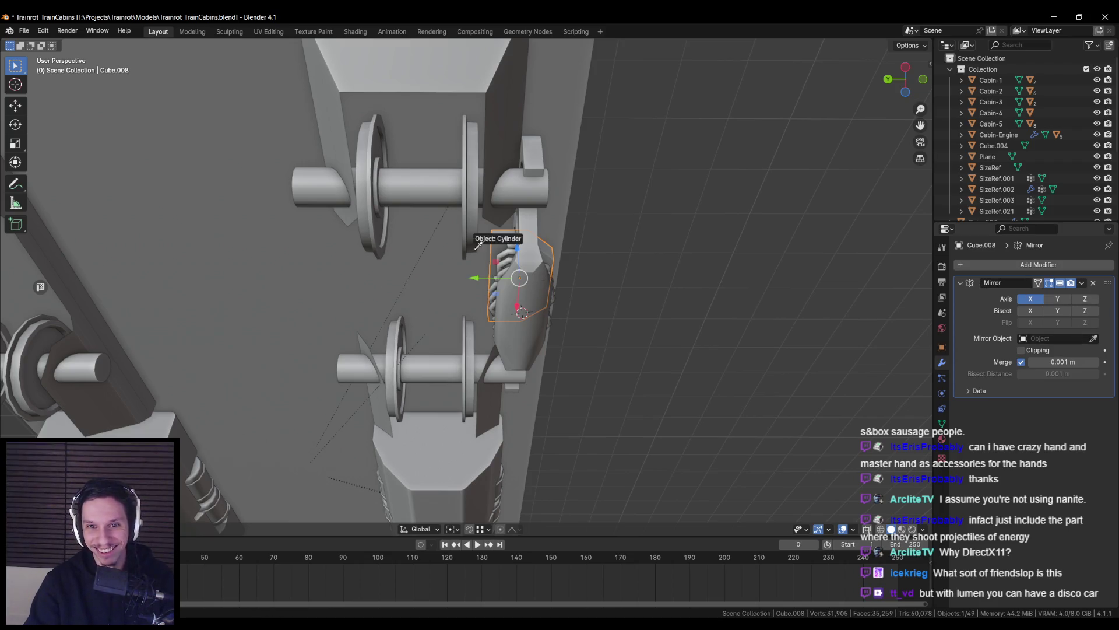
pyautogui.click(471, 225)
pyautogui.click(1030, 299)
pyautogui.click(1057, 298)
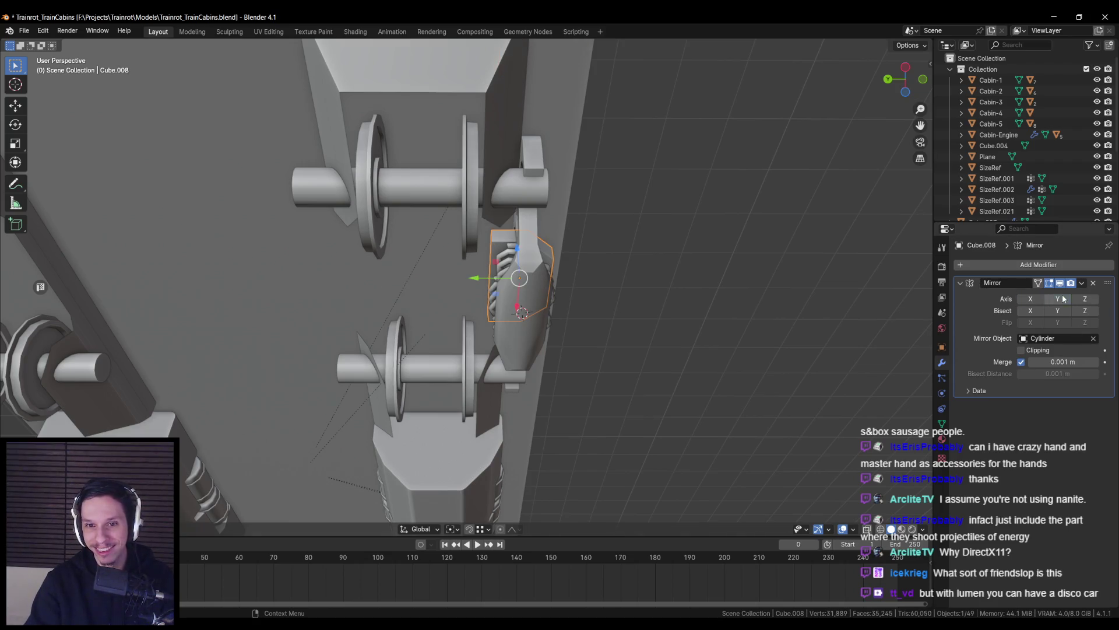
pyautogui.click(1057, 299)
pyautogui.click(1084, 299)
pyautogui.hotkey('ctrl', 'a')
pyautogui.click(692, 355)
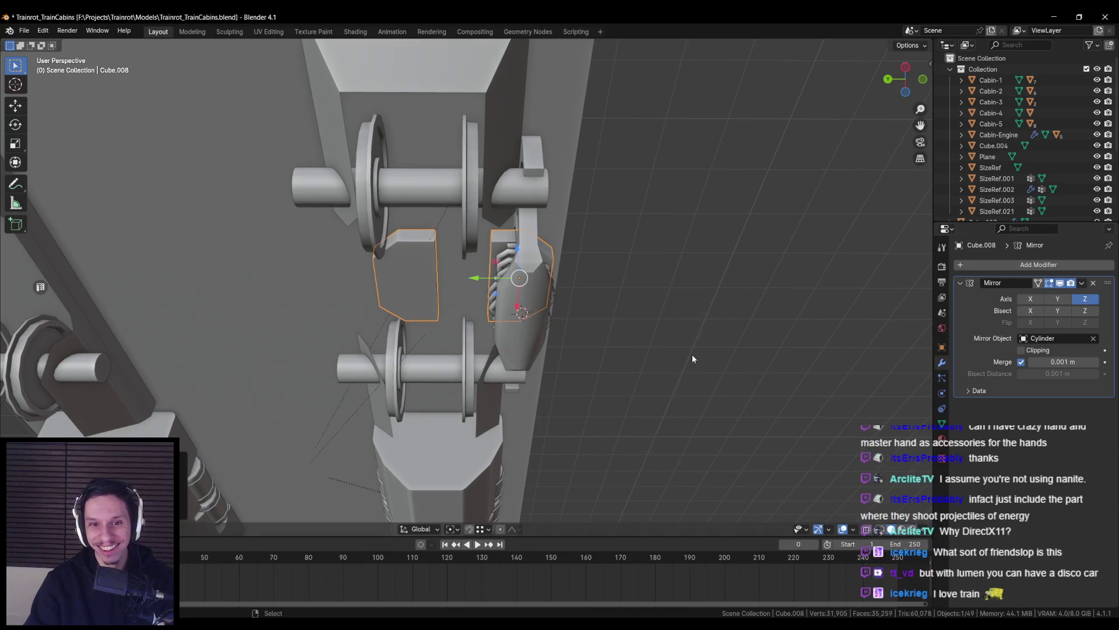
pyautogui.scroll(-3, 694, 348)
# Set Cabin-1.001 as the mirror object and mirror only on the Y axis
pyautogui.click(536, 303)
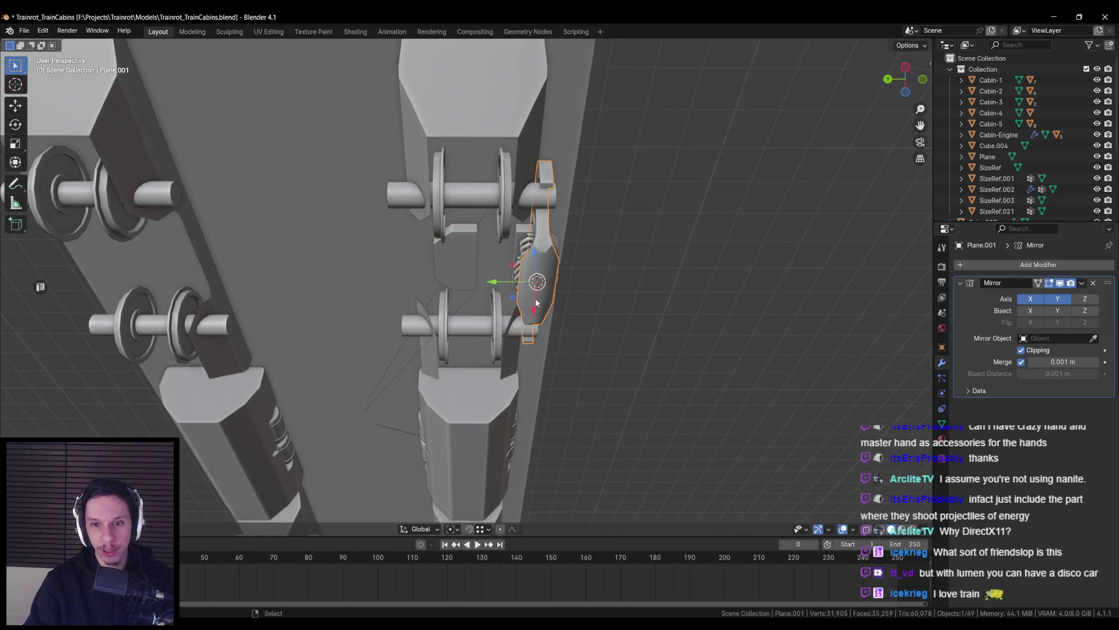
pyautogui.click(504, 219)
pyautogui.click(505, 227)
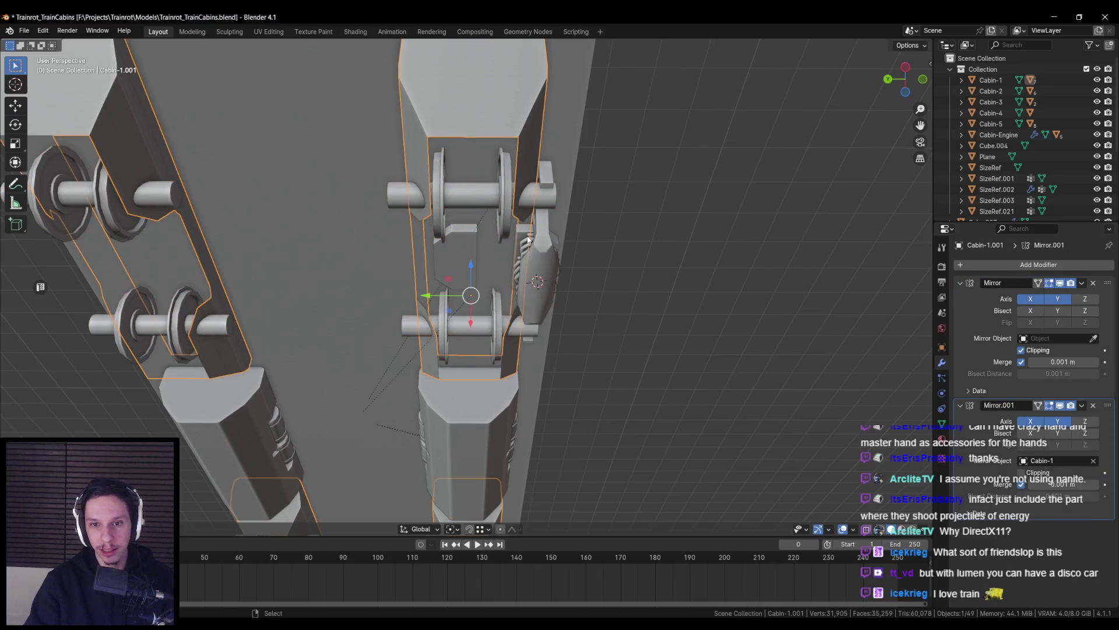
pyautogui.click(528, 240)
pyautogui.click(1095, 339)
pyautogui.click(1094, 340)
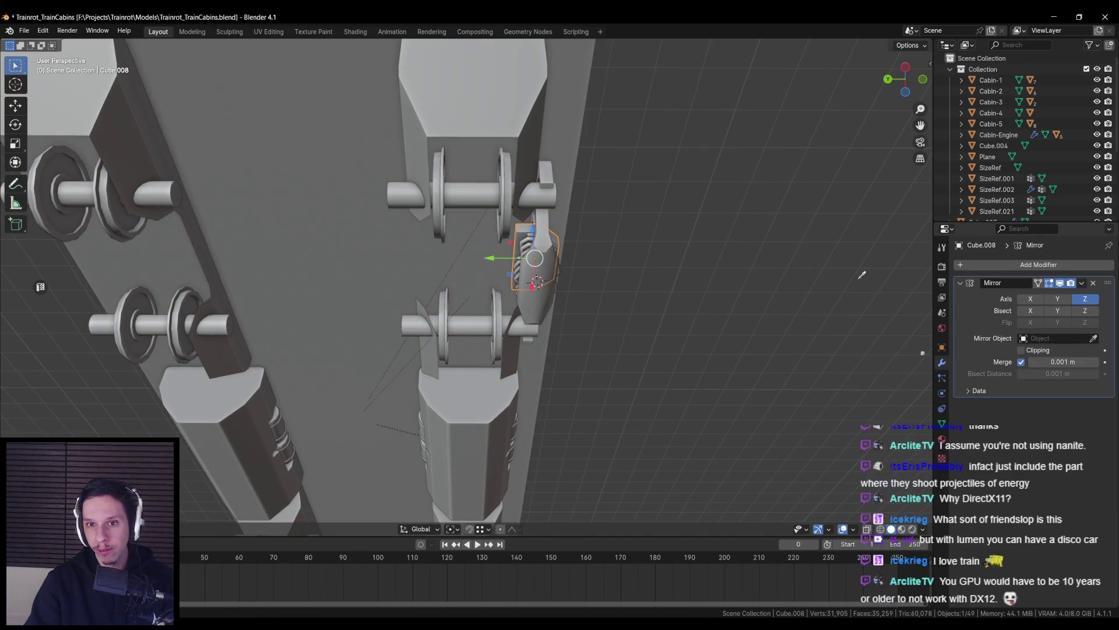
pyautogui.click(492, 99)
pyautogui.click(1031, 299)
pyautogui.click(1030, 299)
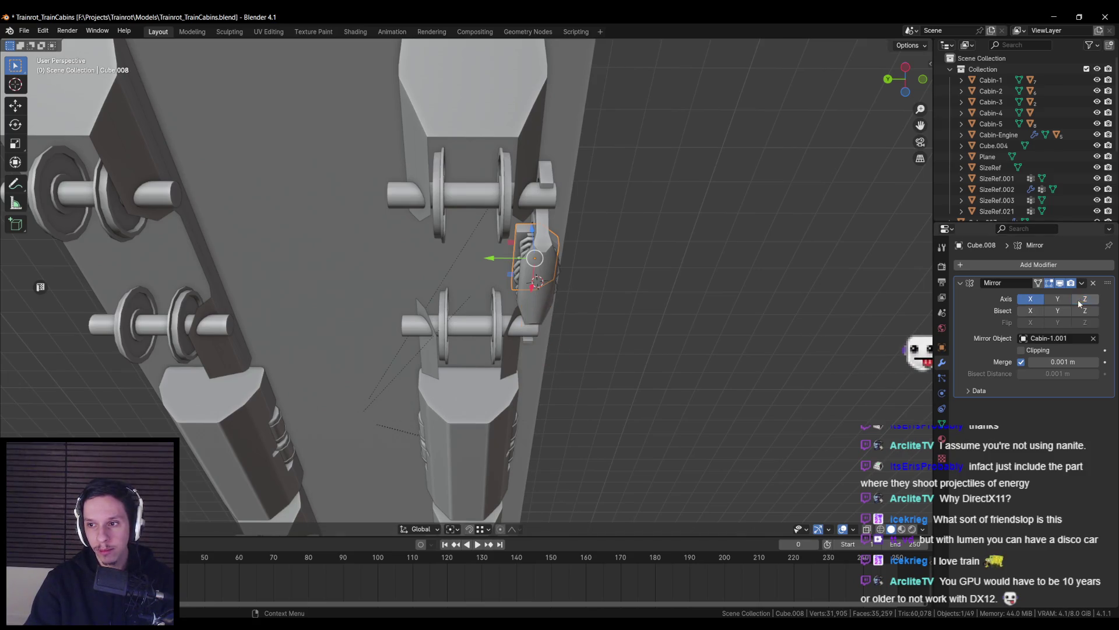
pyautogui.click(1058, 299)
pyautogui.click(1085, 300)
# Check the mirrored block from below and save Trainrot_TrainCabins.blend
pyautogui.moveTo(525, 350)
pyautogui.mouseDown(button='middle')
pyautogui.moveTo(379, 334)
pyautogui.moveTo(352, 352)
pyautogui.mouseUp(button='middle')
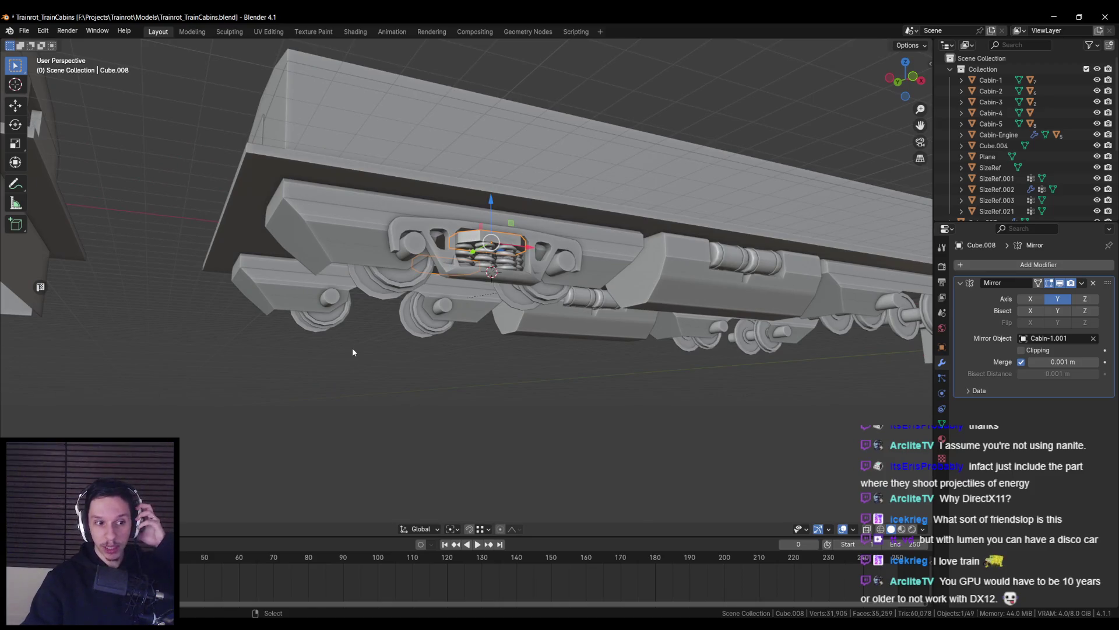
pyautogui.moveTo(352, 351); pyautogui.dragTo(418, 306, button='middle')
pyautogui.hotkey('ctrl', 's')
pyautogui.scroll(5, 417, 302)
pyautogui.scroll(-4, 440, 268)
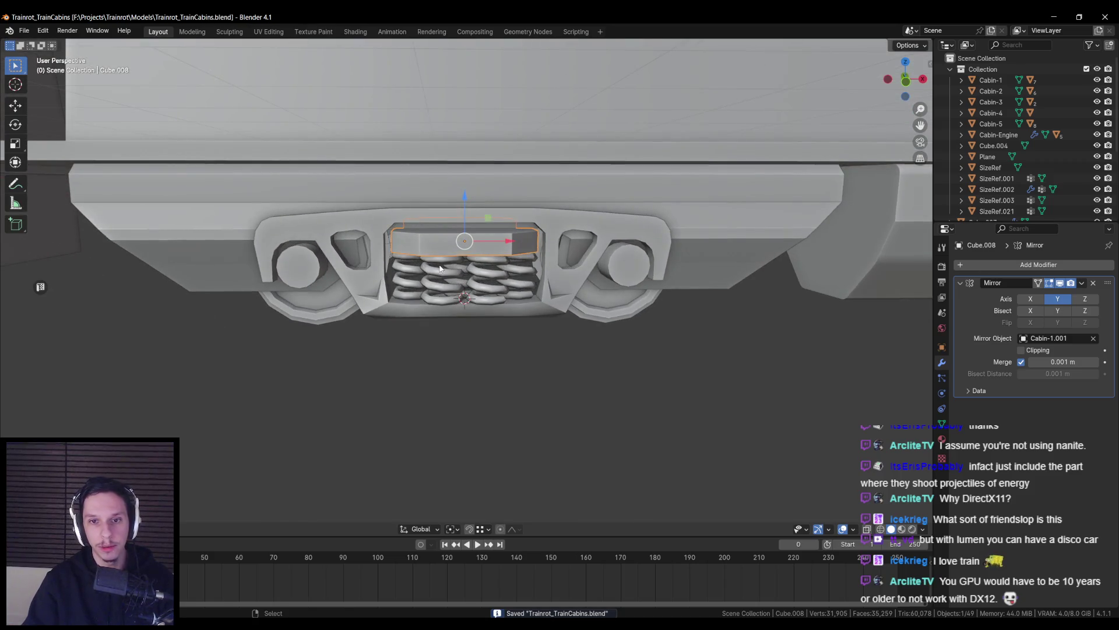
pyautogui.press('KP_1')
pyautogui.scroll(2, 425, 253)
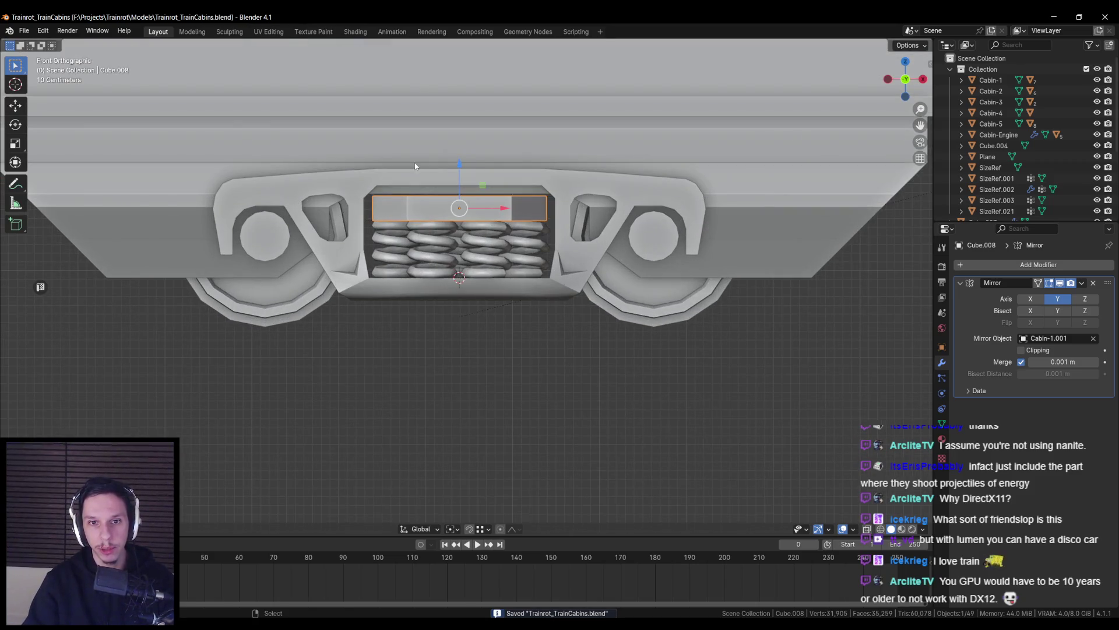